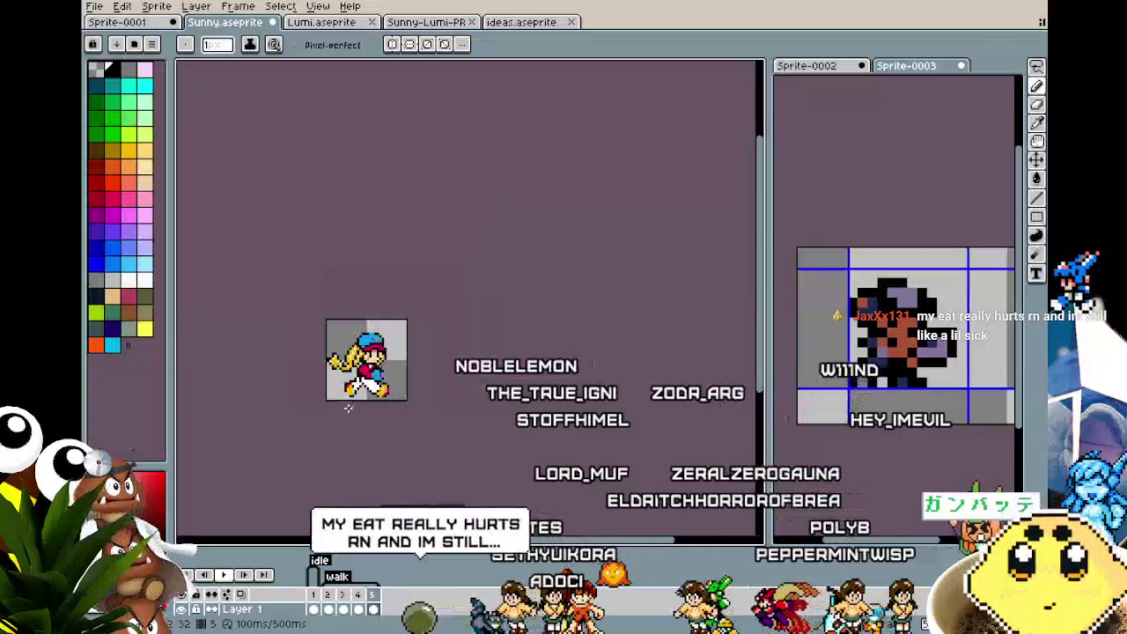
- Zoom in and paint a pixel beside Sunny's front shoe
scroll(345, 412, up, 2)
scroll(344, 416, up, 2)
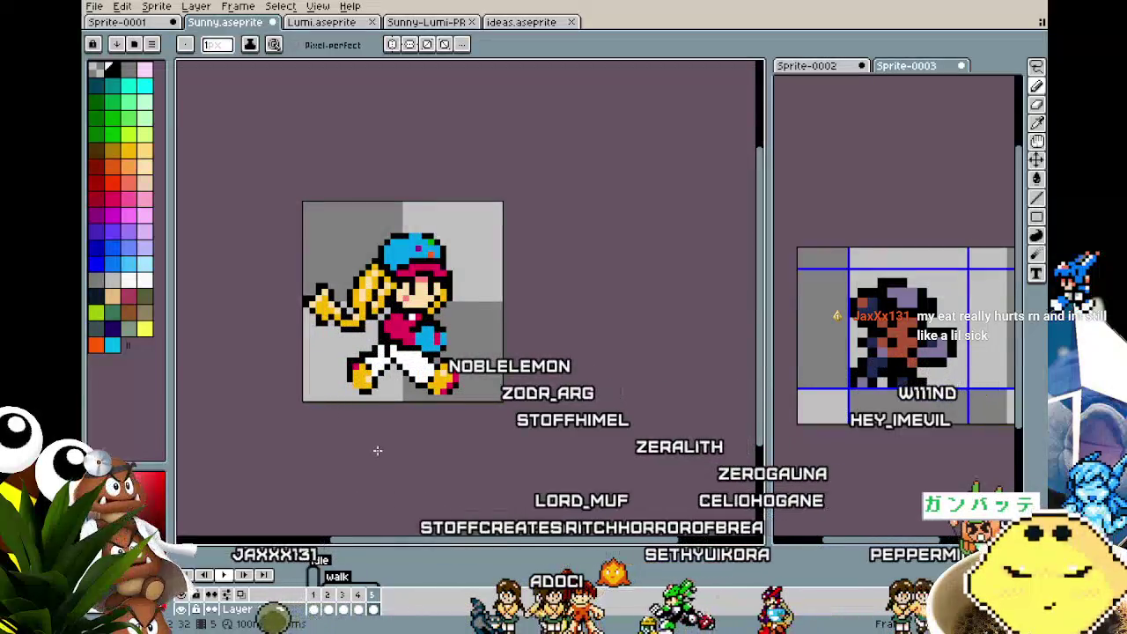
scroll(340, 390, up, 2)
scroll(342, 376, down, 1)
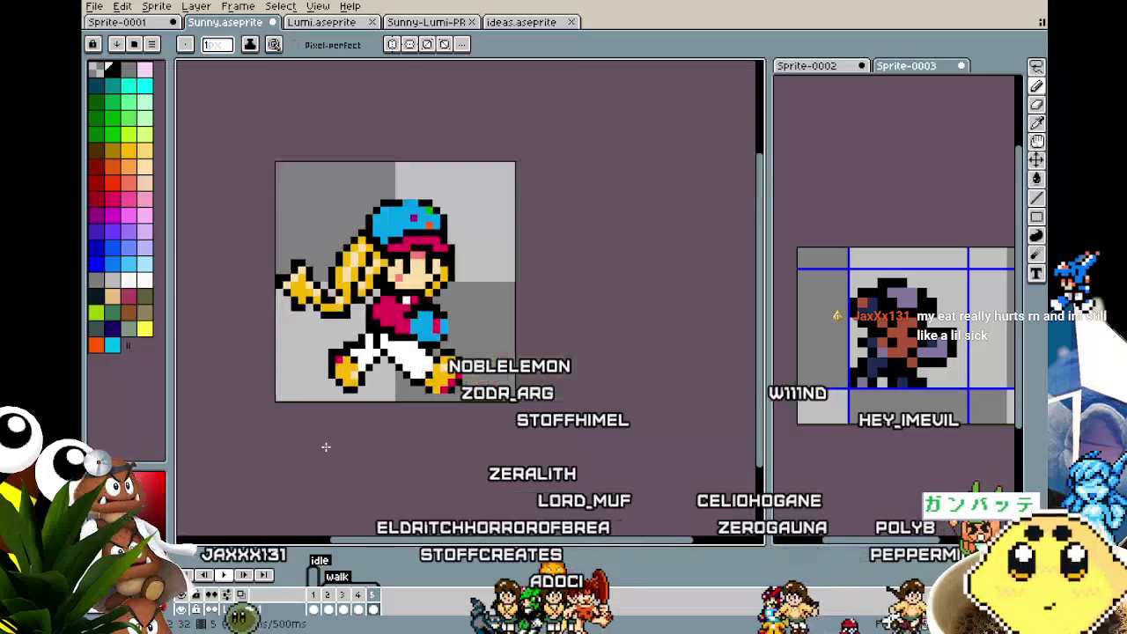
click(337, 348)
- Pick pink from the palette and paint it onto the front shoe's left part
scroll(326, 396, up, 1)
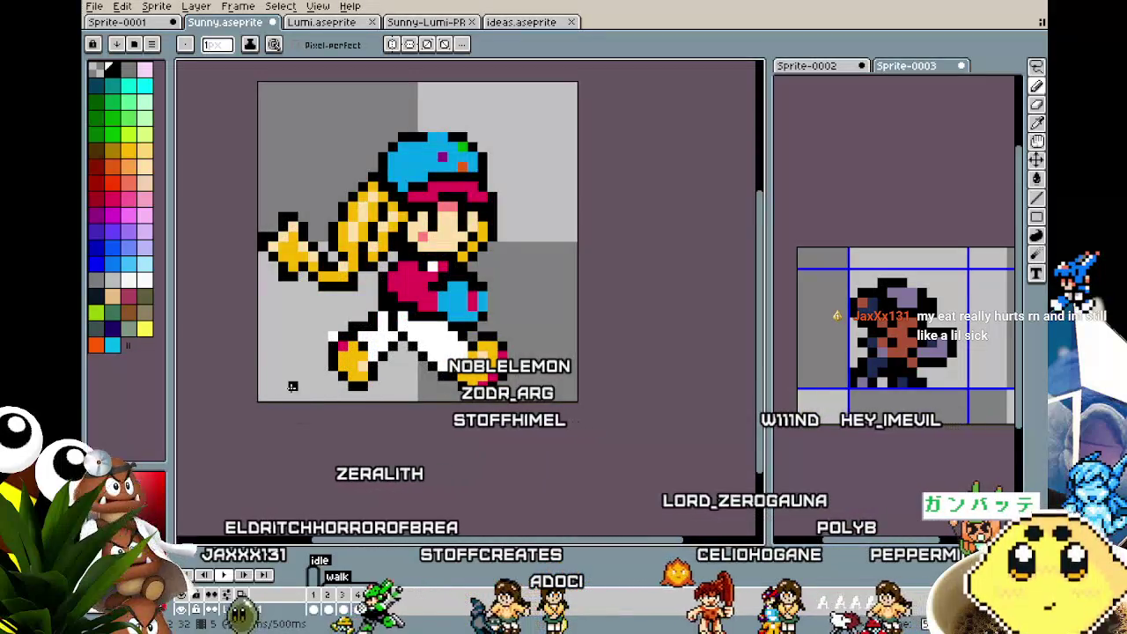
key(alt)
click(107, 195)
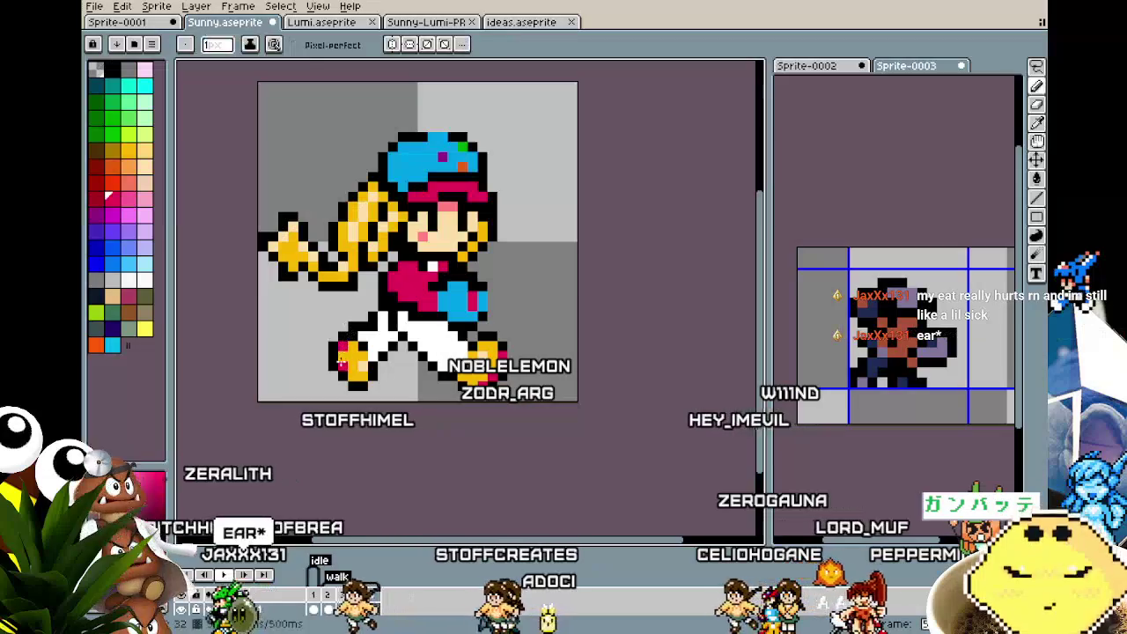
drag(340, 362, 350, 376)
- Pan the sprite further right in the view and return to the Pencil
scroll(339, 396, down, 2)
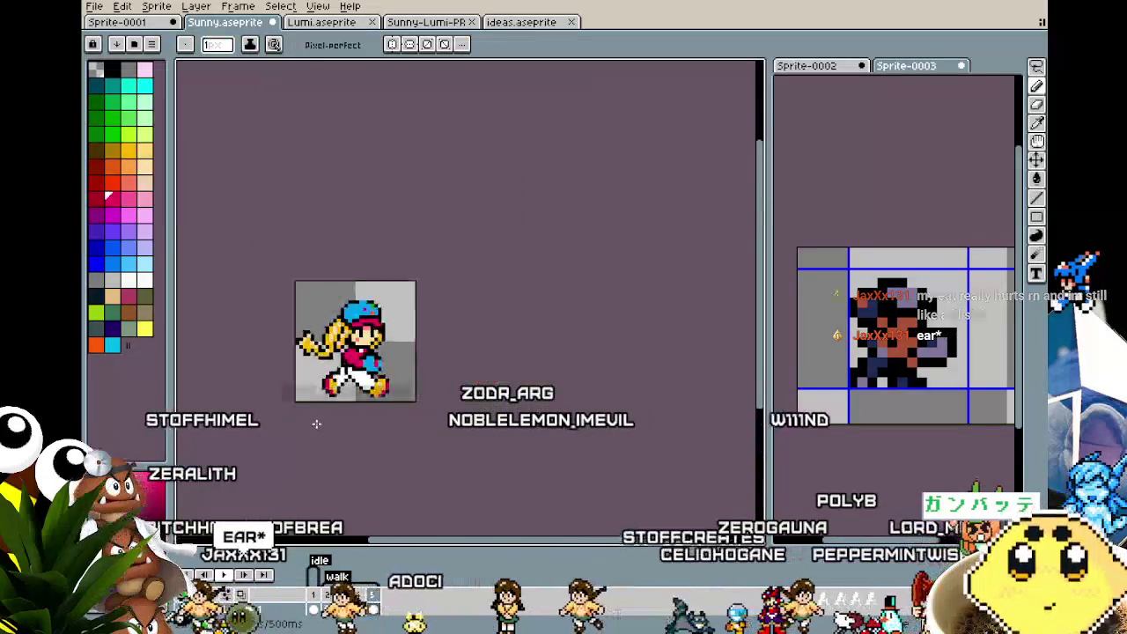
scroll(317, 421, down, 2)
scroll(317, 421, up, 2)
scroll(316, 423, up, 1)
drag(316, 424, 385, 423)
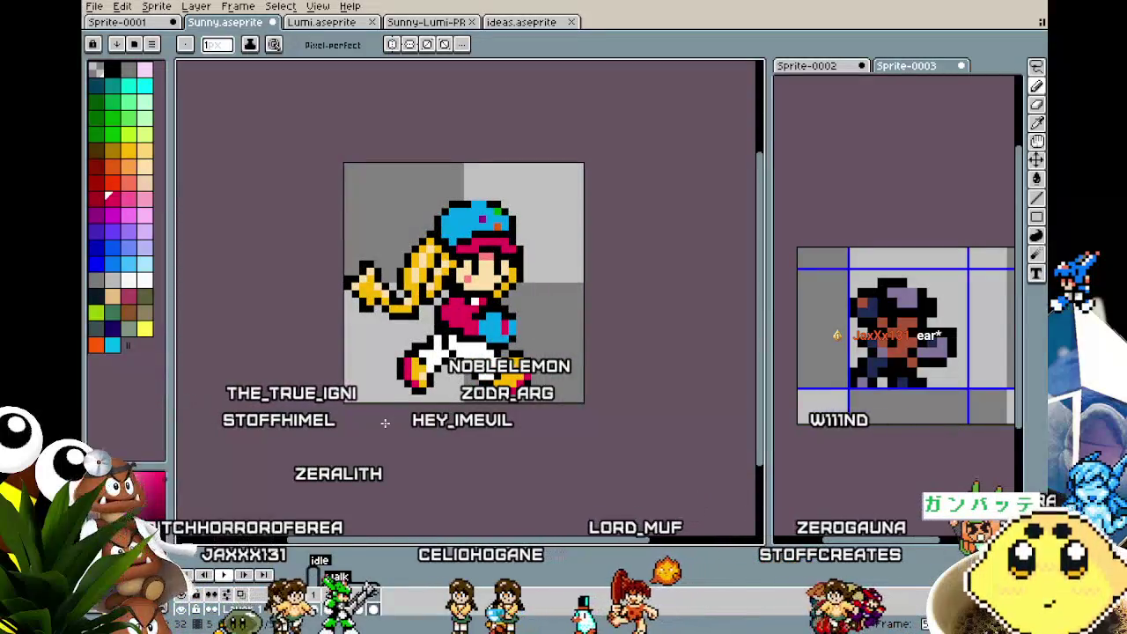
scroll(462, 435, up, 1)
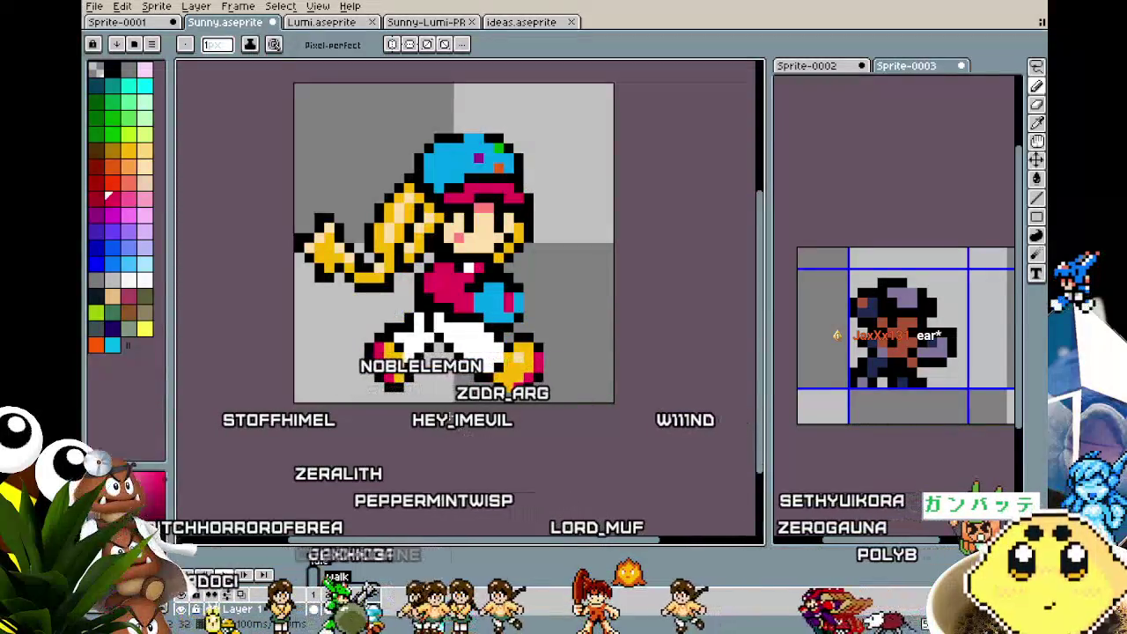
key(m)
key(b)
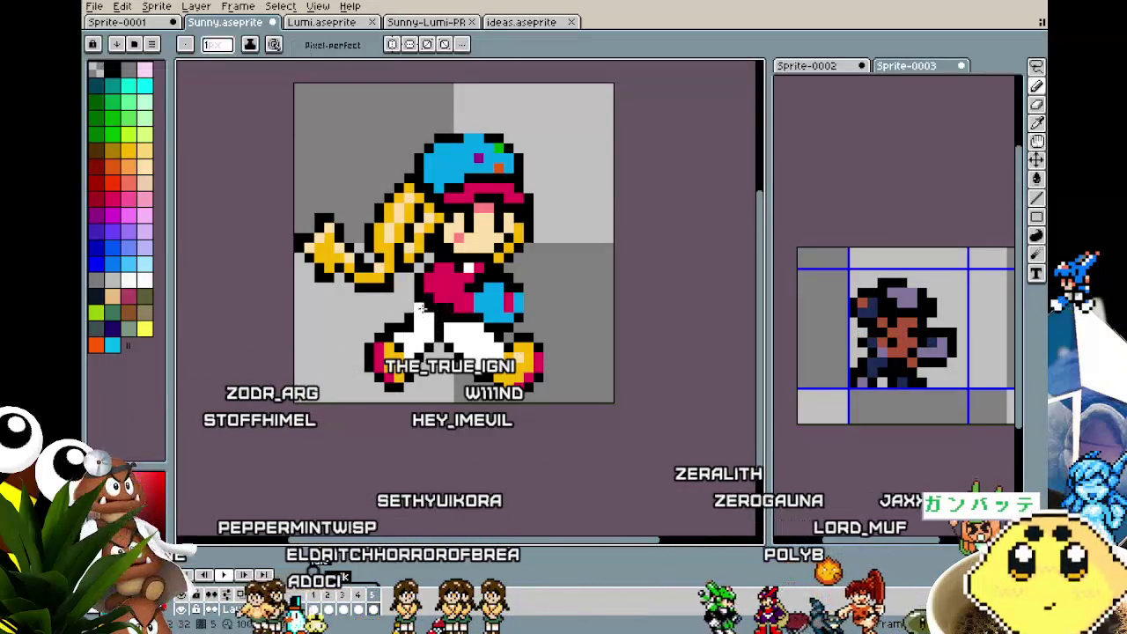
scroll(370, 447, down, 2)
scroll(369, 448, down, 1)
scroll(379, 433, up, 3)
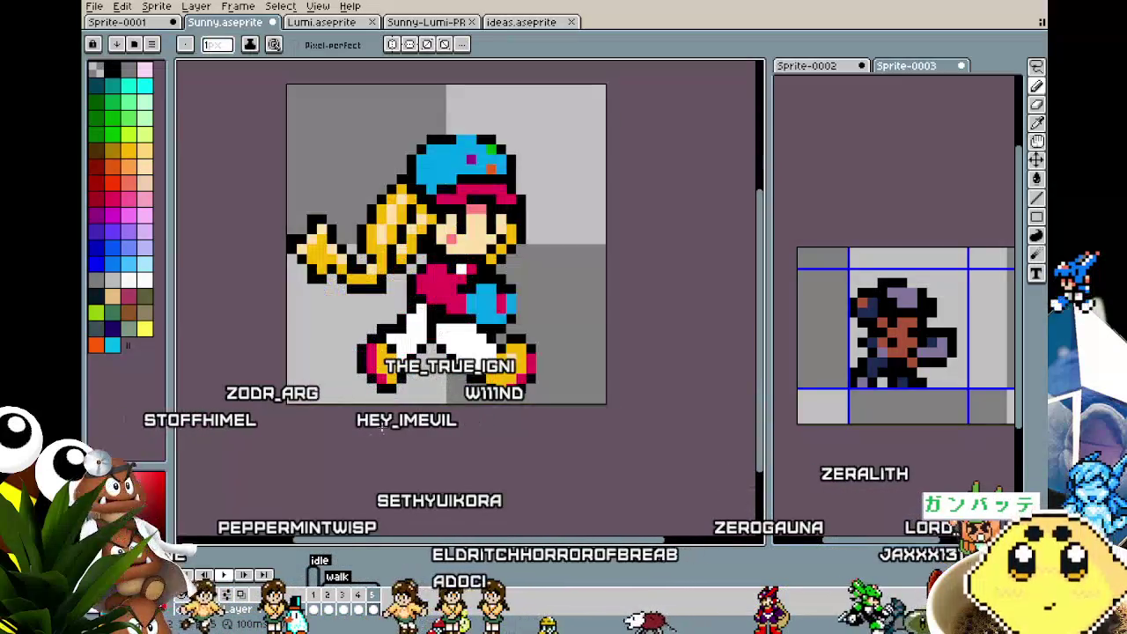
scroll(429, 320, down, 1)
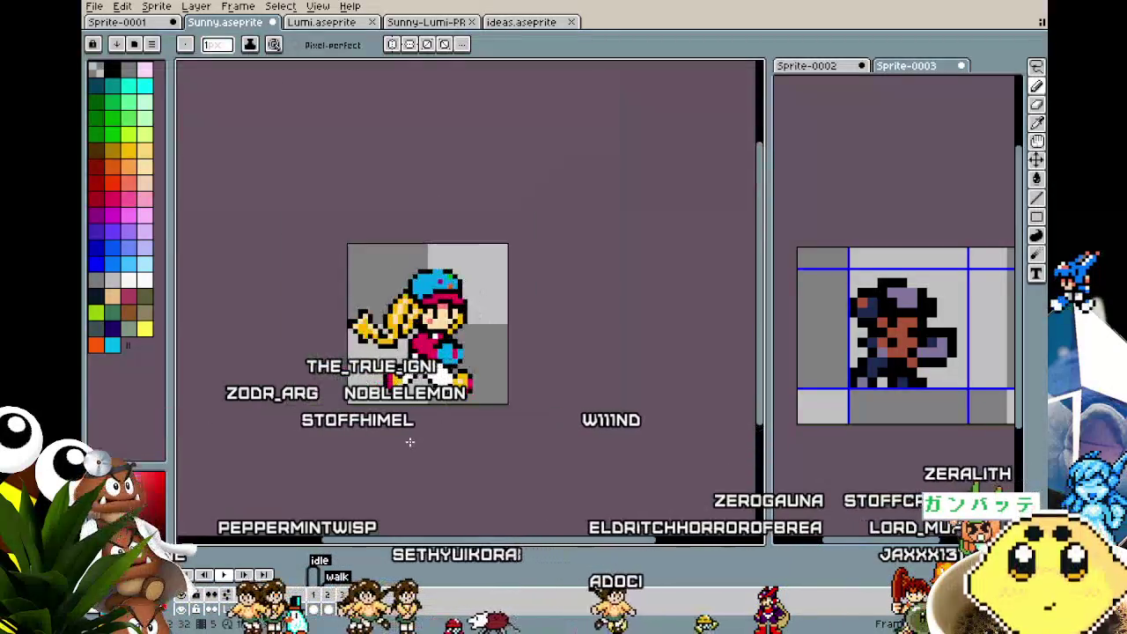
scroll(410, 441, down, 1)
scroll(410, 441, up, 1)
scroll(410, 442, up, 1)
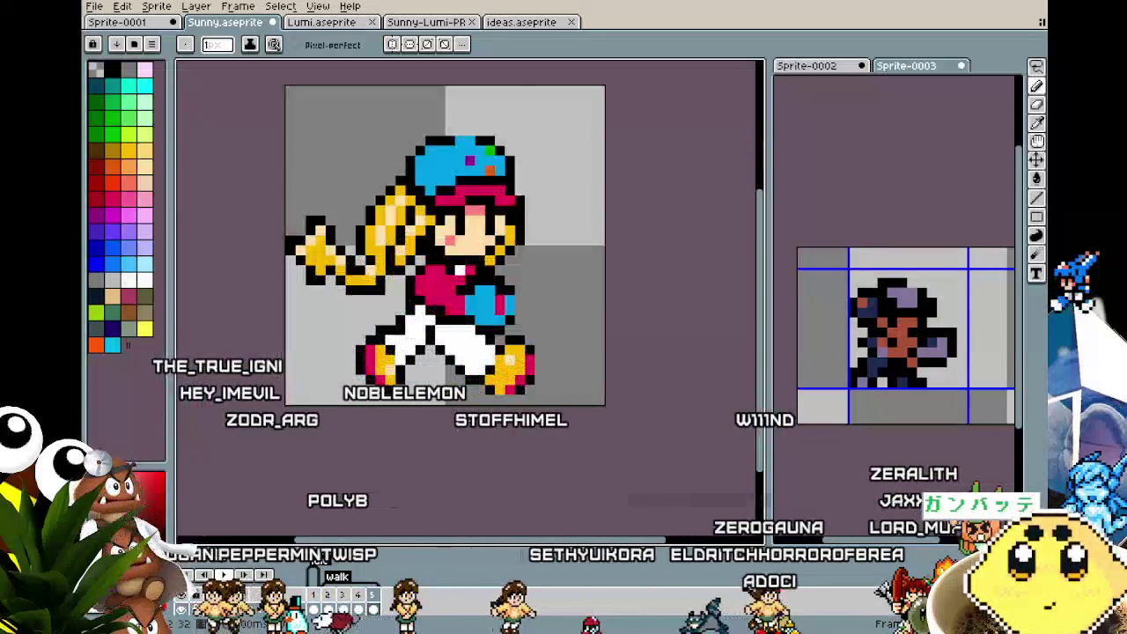
scroll(501, 372, up, 1)
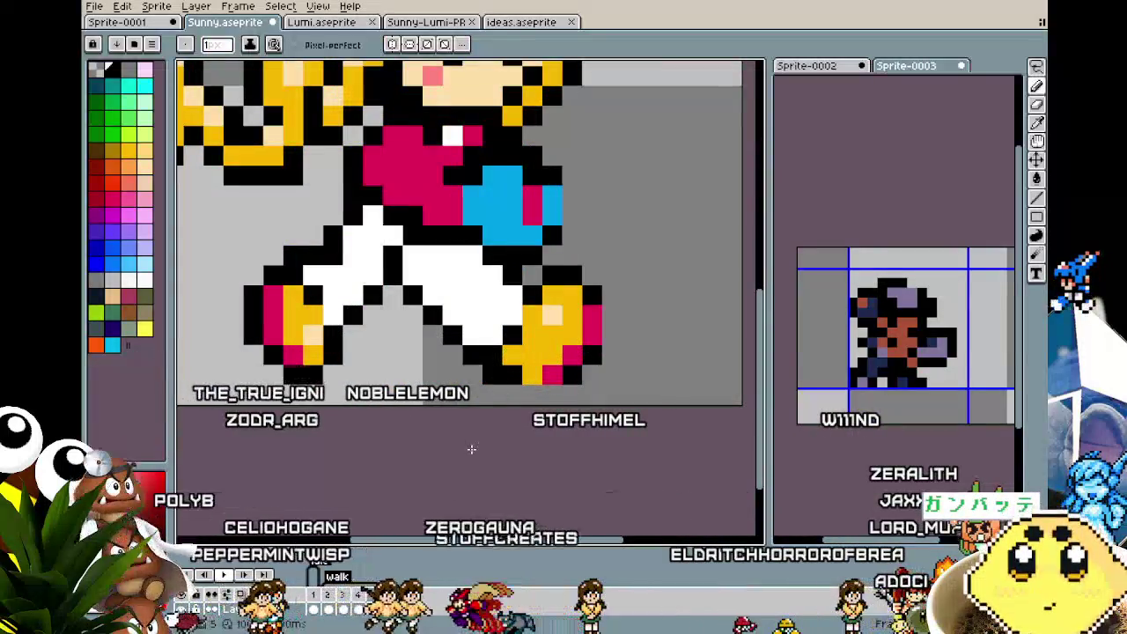
scroll(470, 451, down, 3)
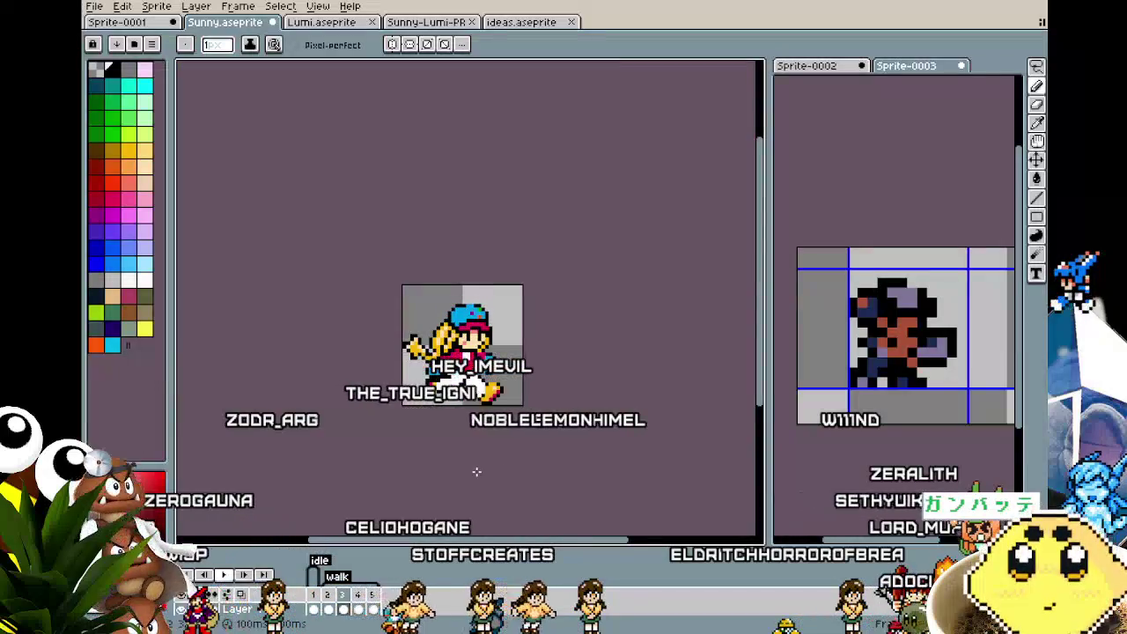
scroll(476, 472, up, 3)
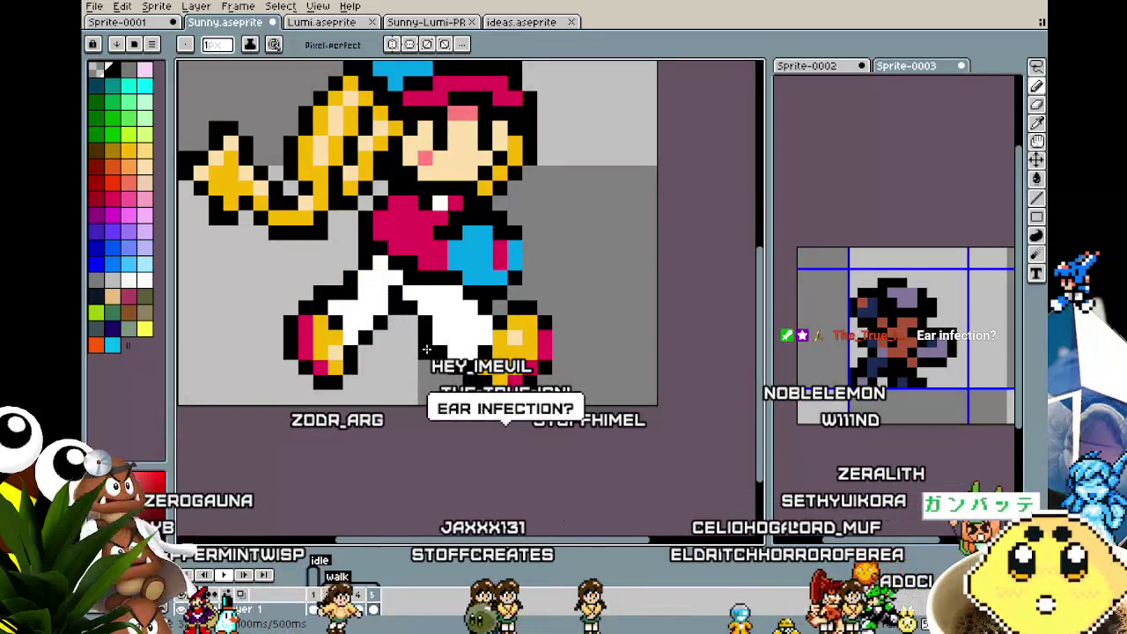
scroll(392, 410, down, 3)
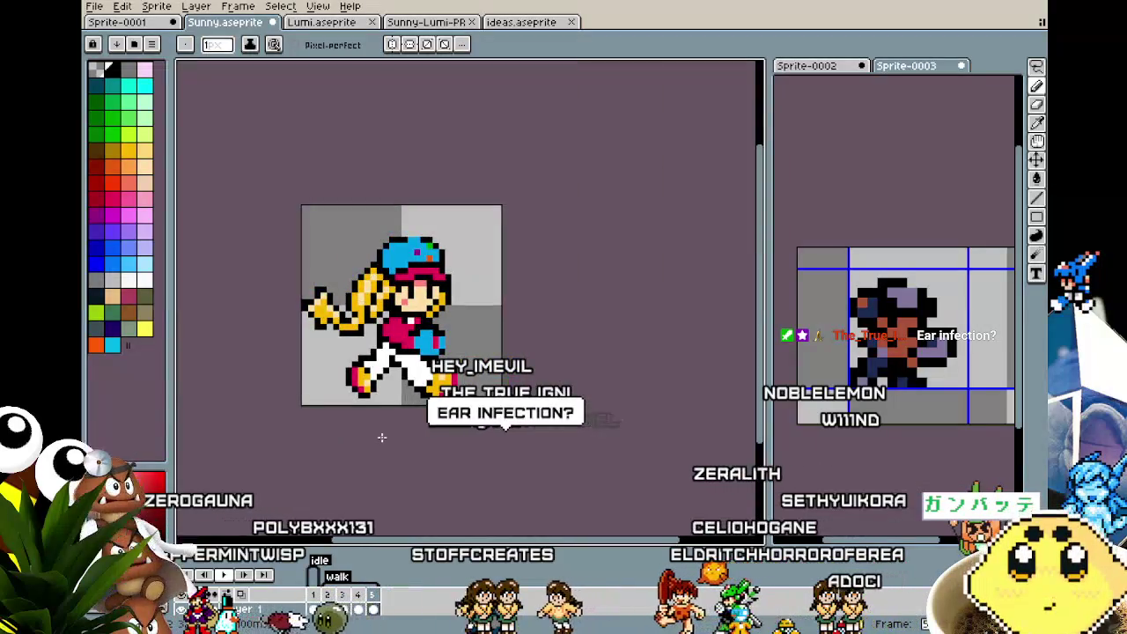
scroll(381, 437, up, 2)
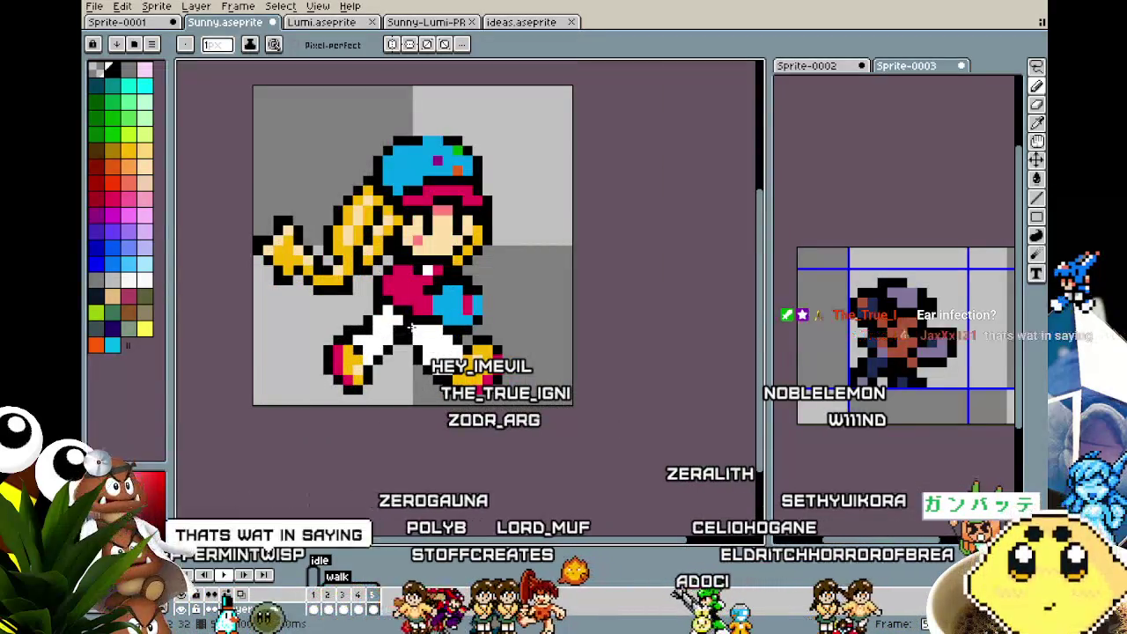
scroll(432, 392, down, 2)
scroll(440, 387, down, 1)
scroll(458, 362, up, 1)
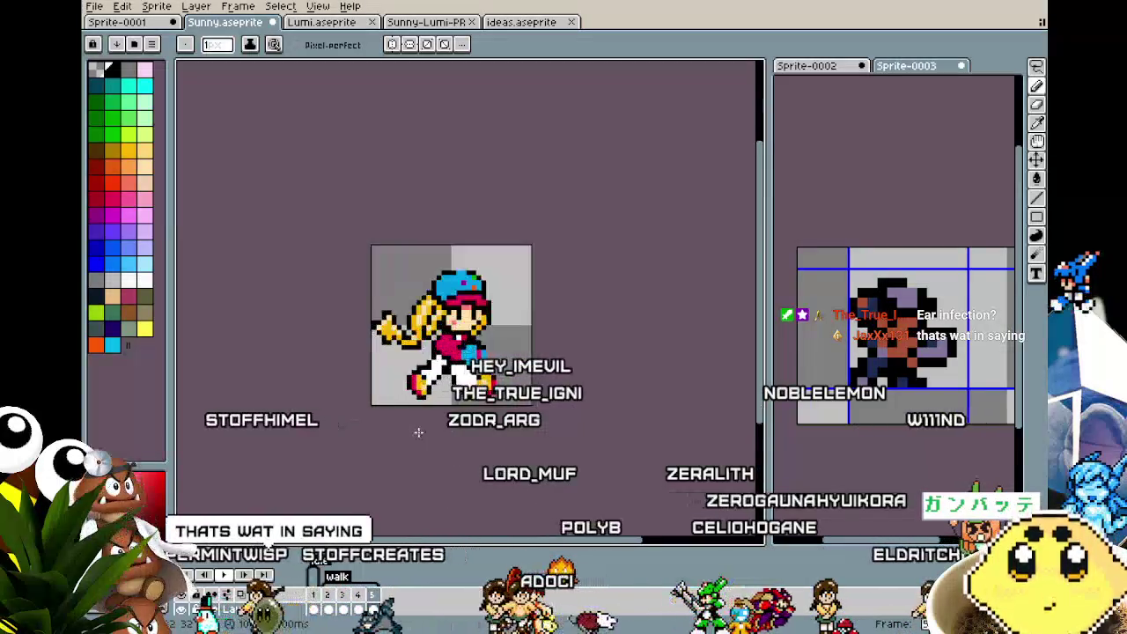
scroll(475, 330, up, 2)
key(alt)
scroll(398, 453, down, 1)
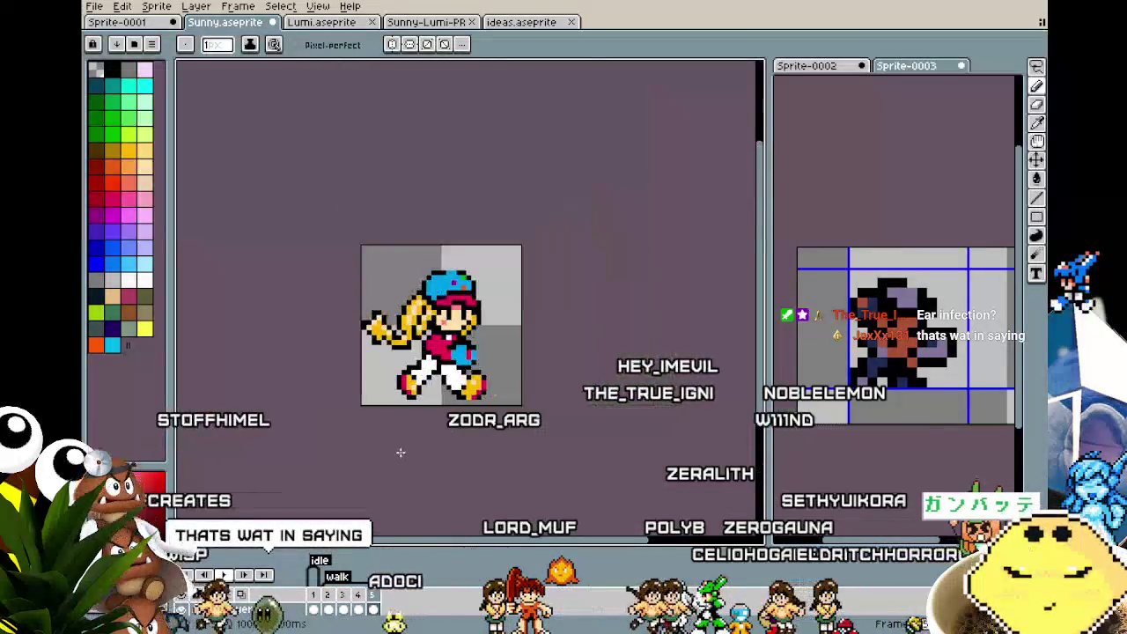
scroll(401, 453, down, 1)
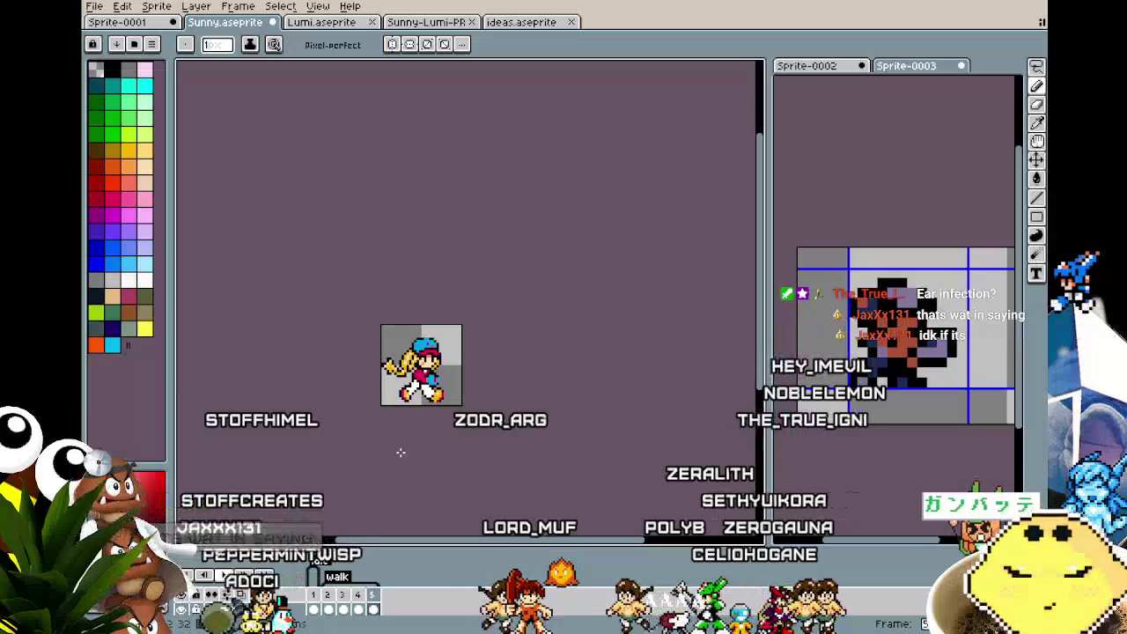
scroll(401, 452, up, 1)
scroll(401, 453, up, 1)
scroll(401, 453, up, 1)
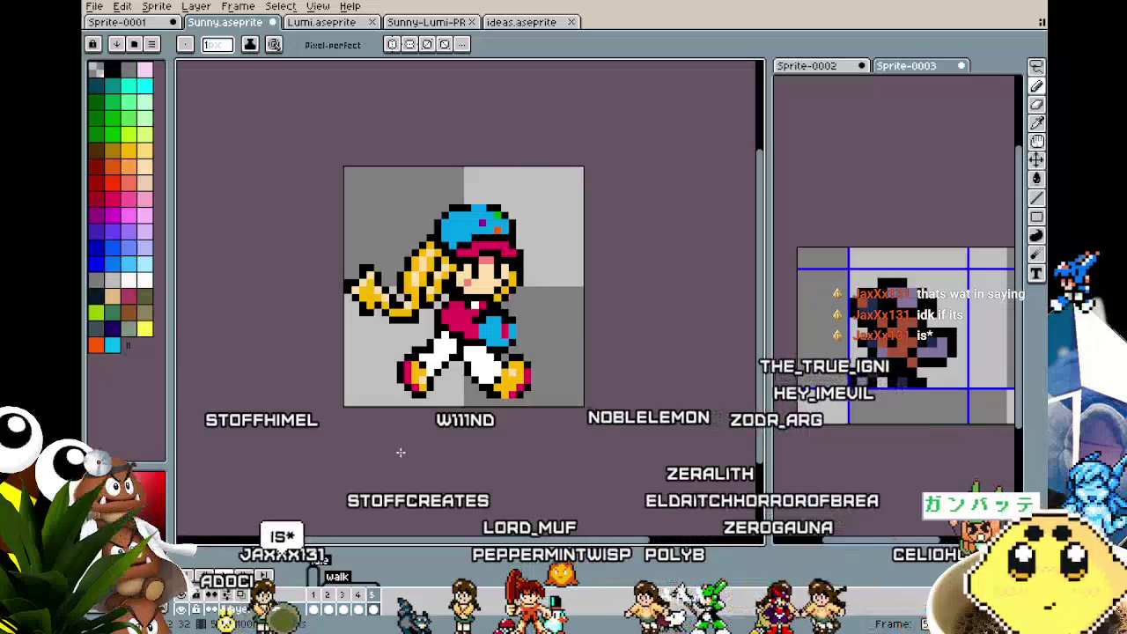
scroll(507, 404, up, 3)
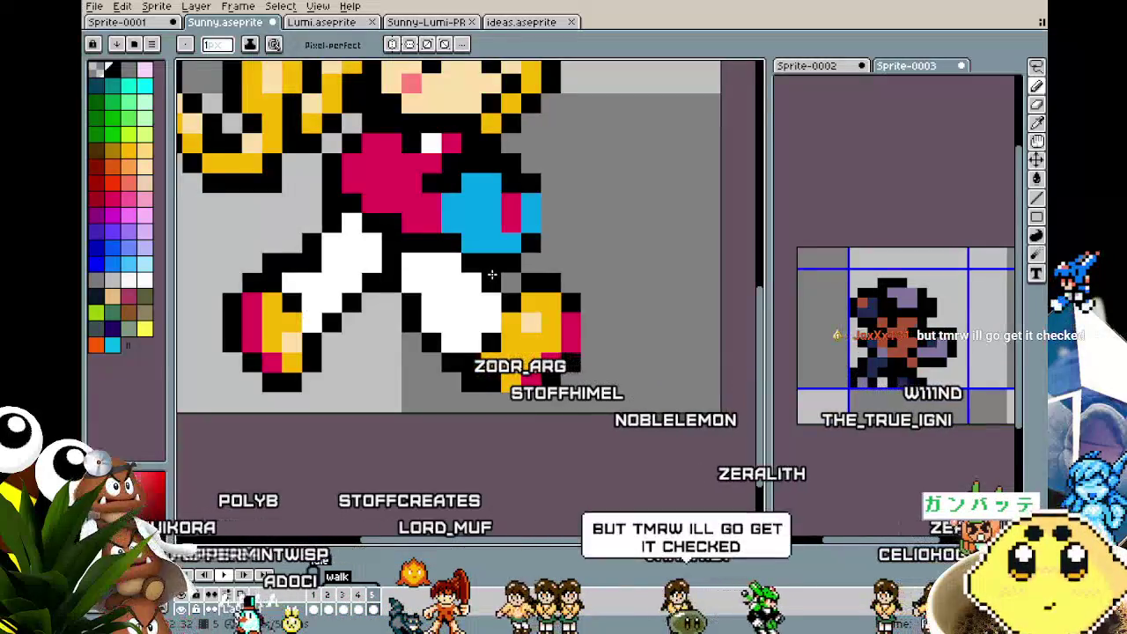
alt+click(258, 309)
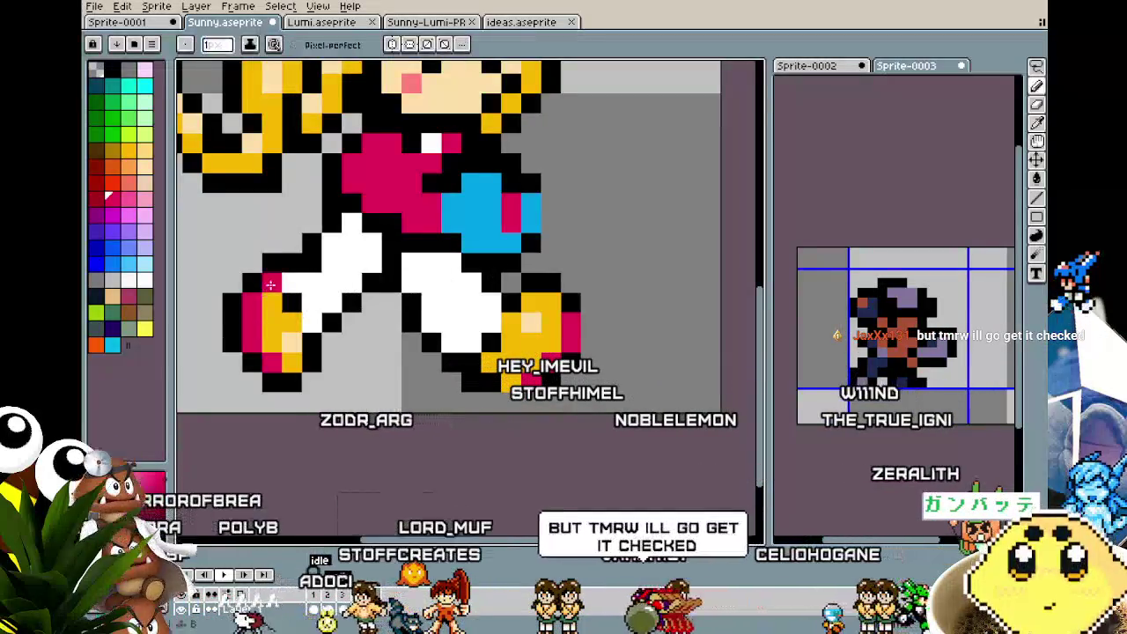
click(266, 264)
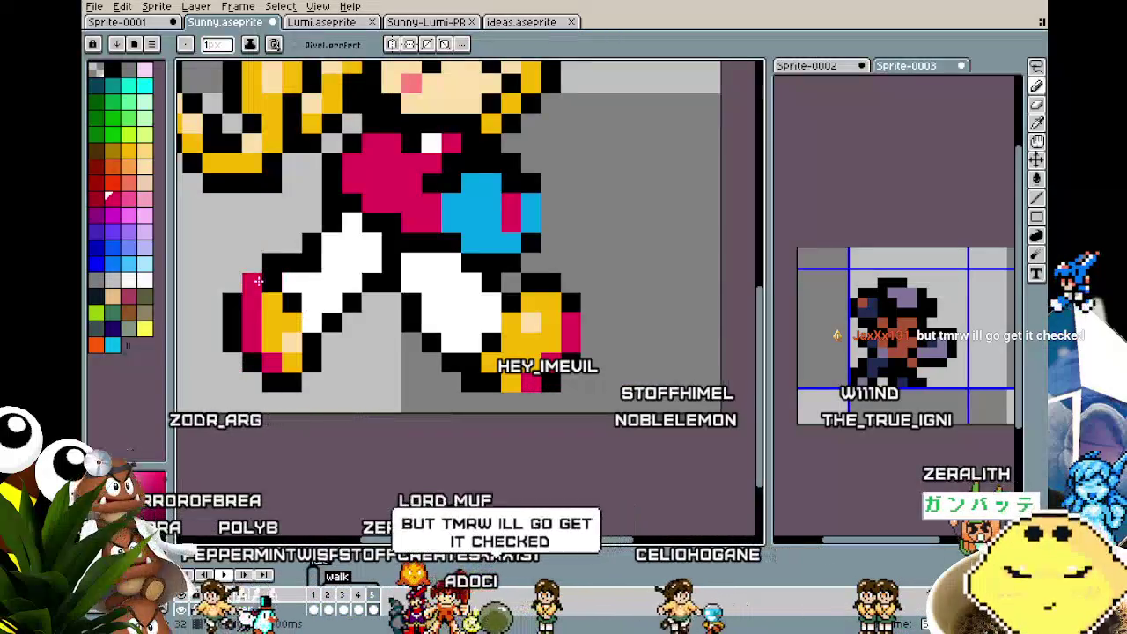
scroll(251, 281, down, 3)
scroll(251, 281, down, 3)
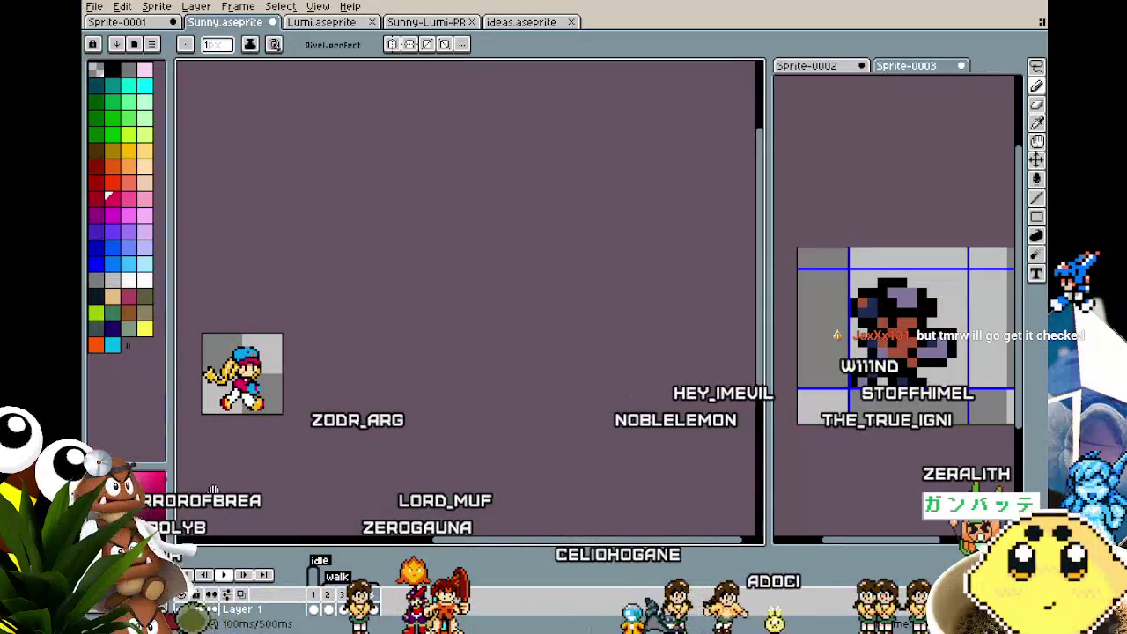
scroll(203, 381, up, 3)
scroll(303, 326, up, 2)
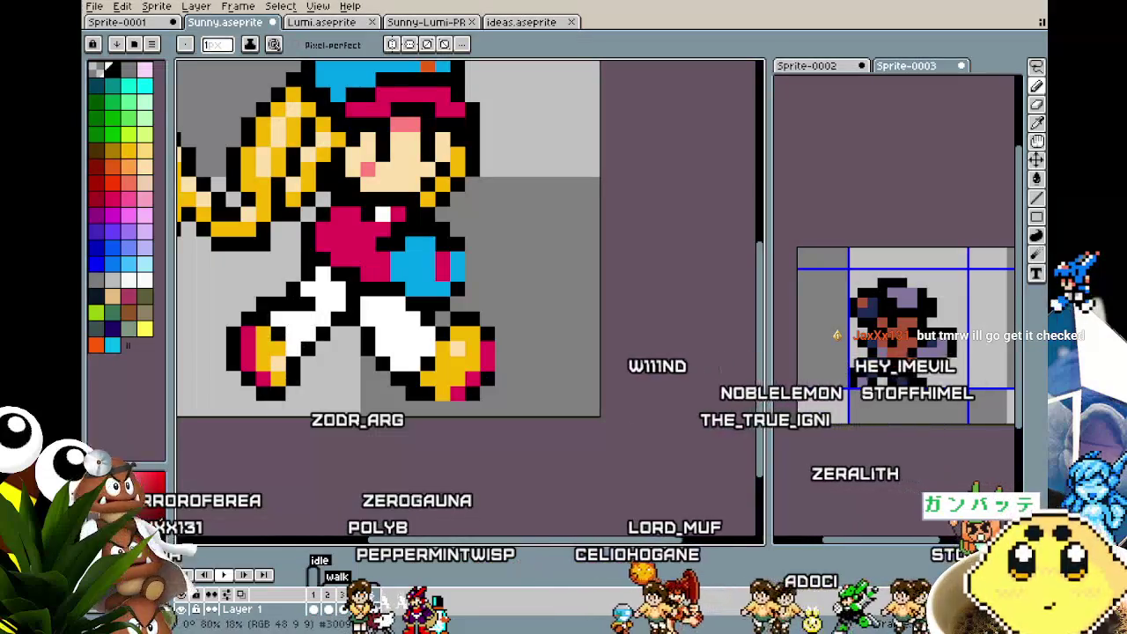
scroll(278, 408, down, 2)
scroll(279, 407, down, 2)
scroll(278, 407, up, 2)
scroll(278, 408, up, 2)
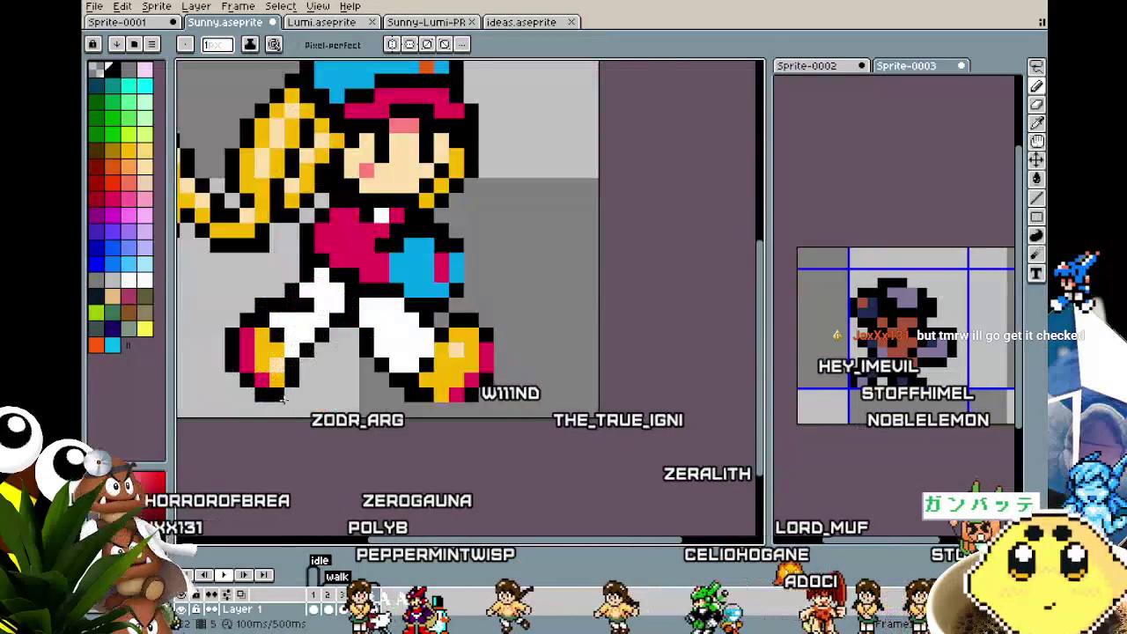
alt+click(350, 289)
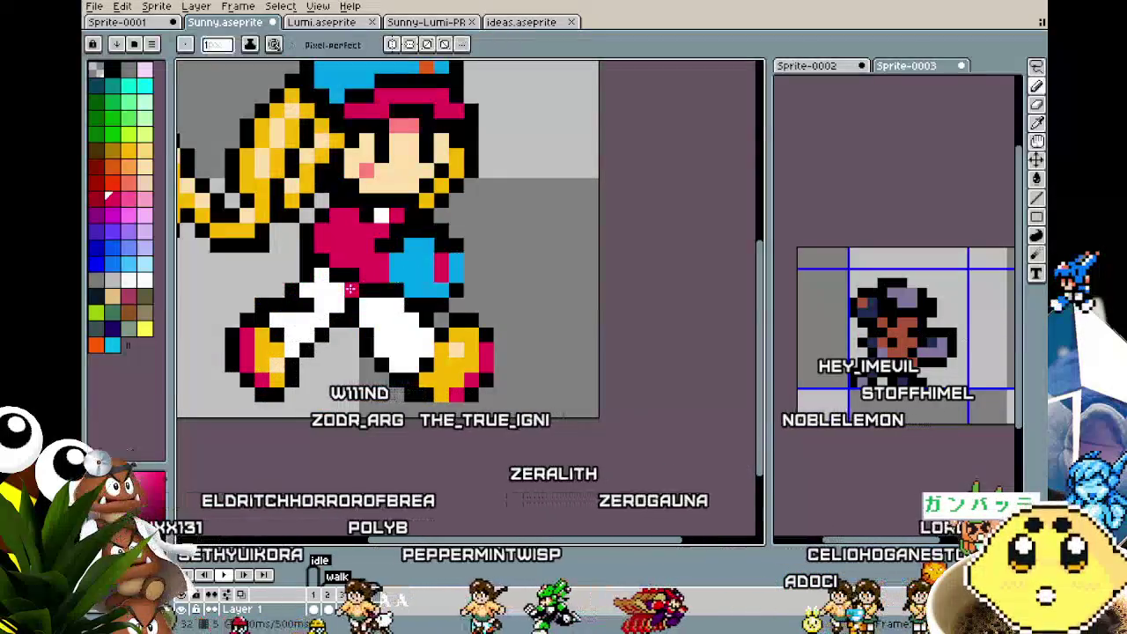
scroll(358, 390, down, 2)
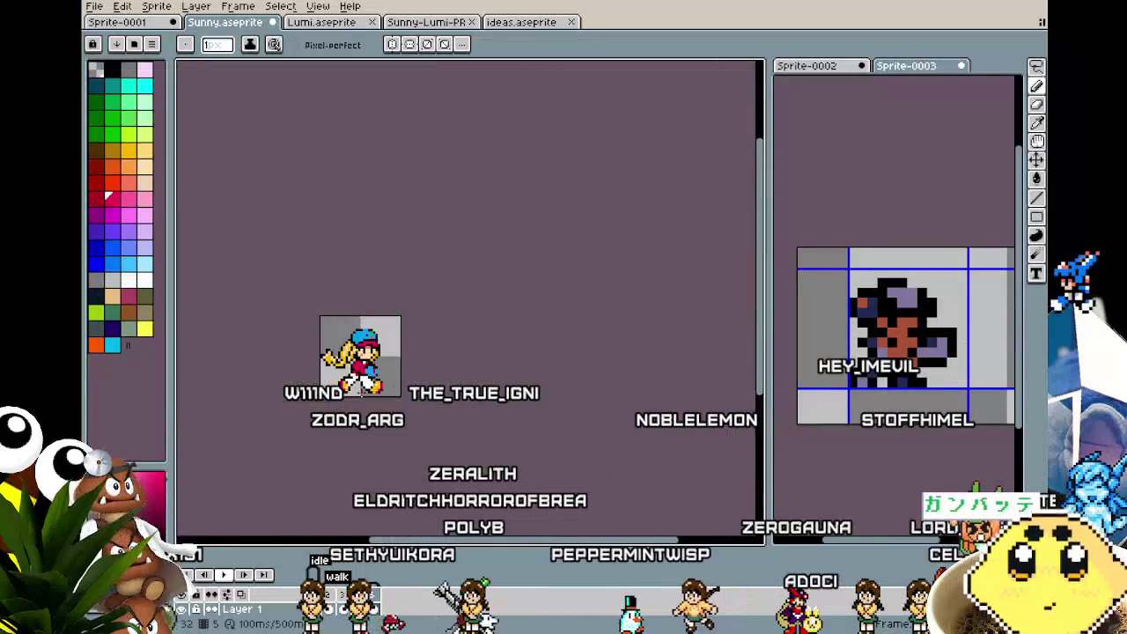
scroll(351, 407, up, 1)
scroll(381, 304, up, 3)
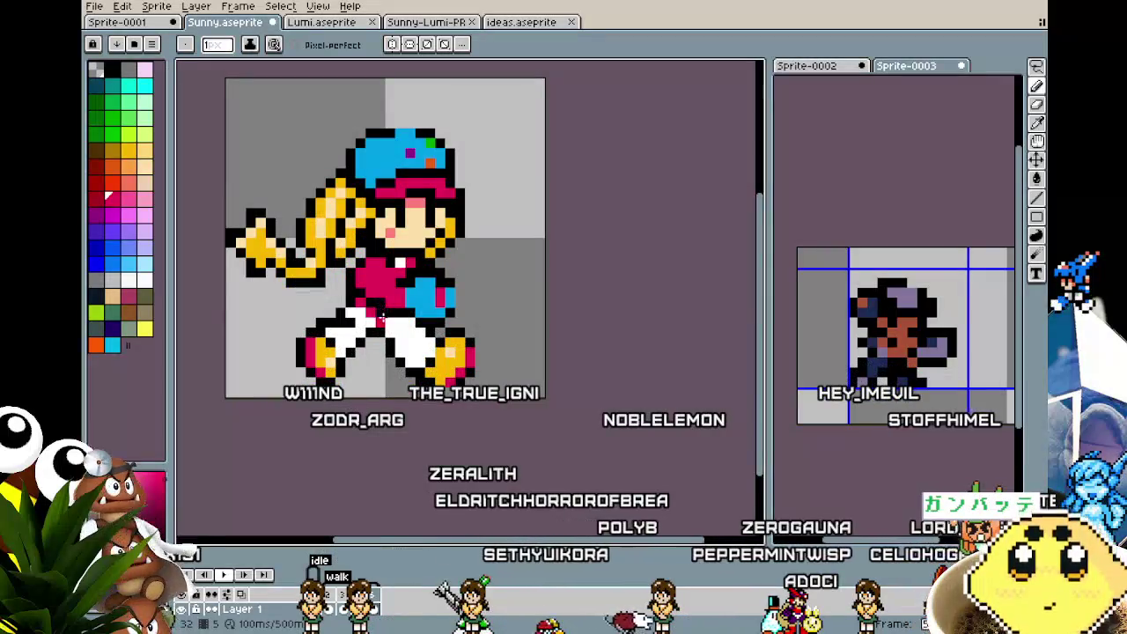
scroll(365, 409, down, 3)
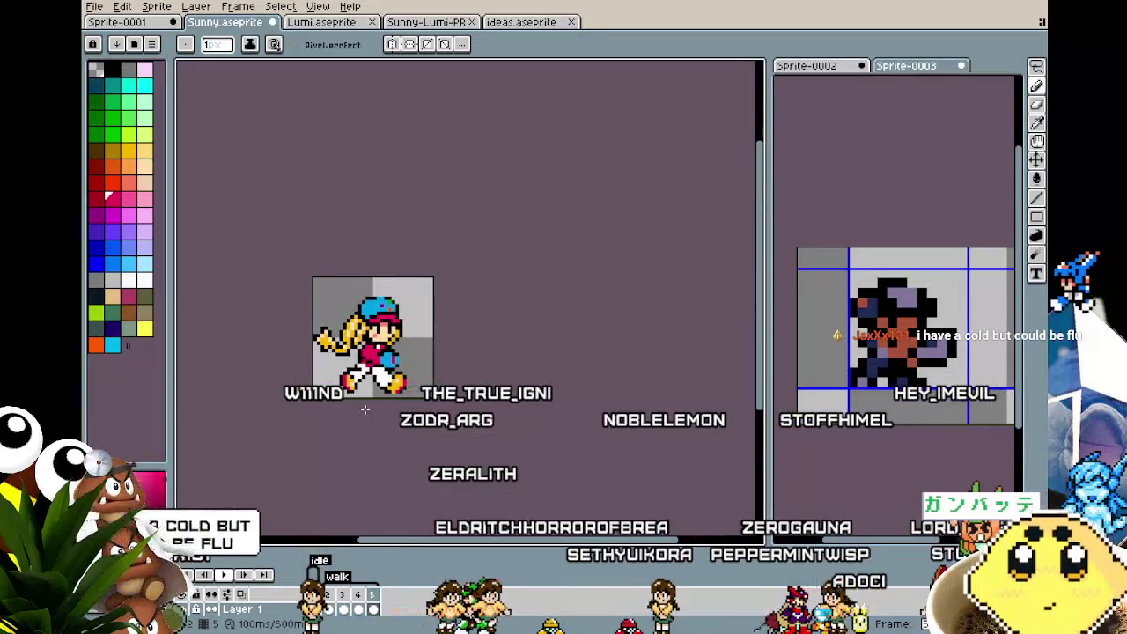
scroll(362, 402, up, 3)
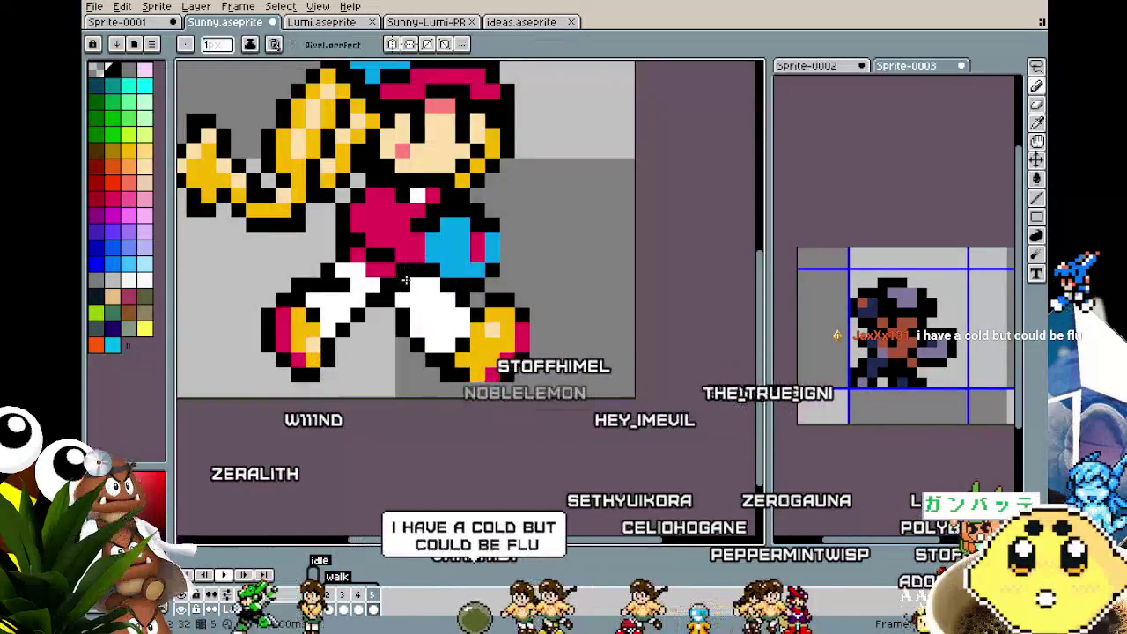
scroll(358, 422, down, 3)
scroll(358, 422, down, 1)
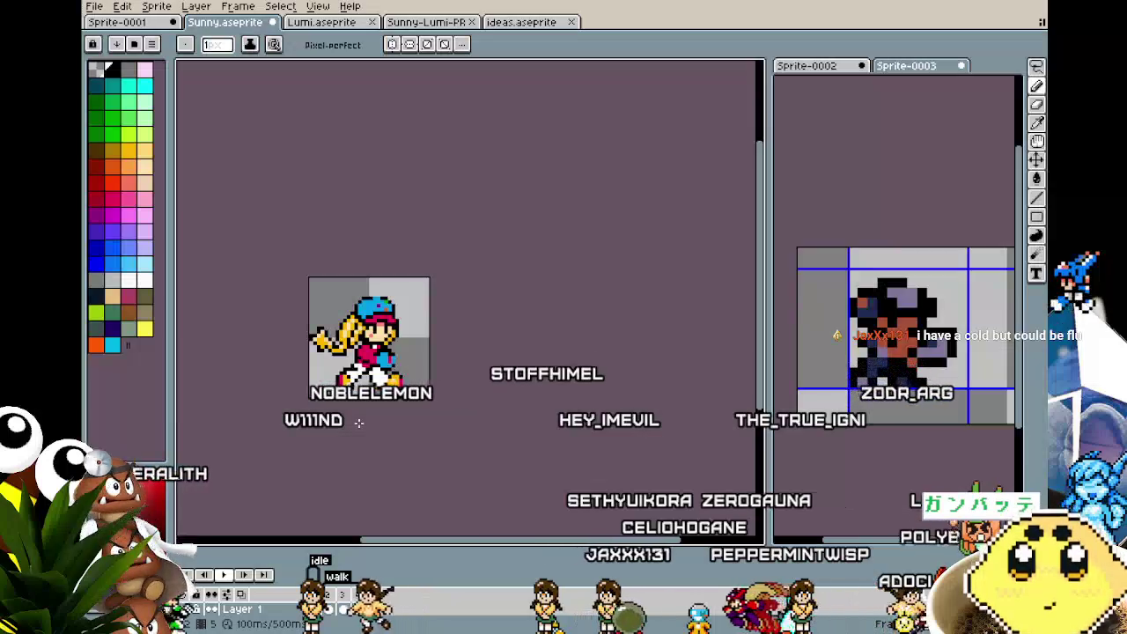
scroll(358, 423, up, 1)
scroll(359, 423, up, 2)
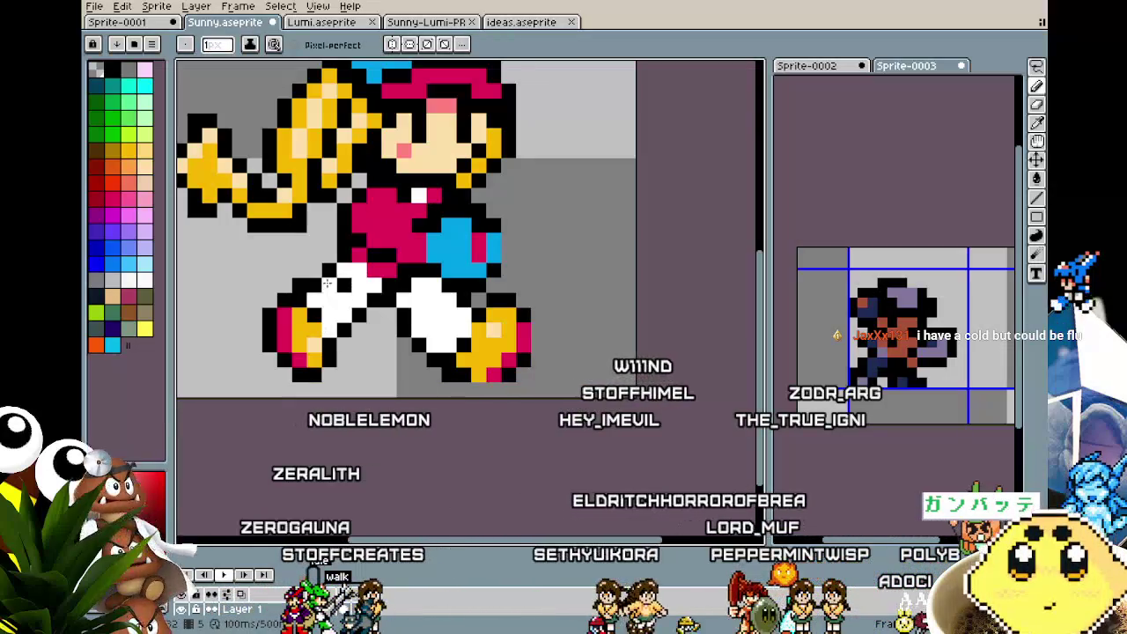
scroll(278, 415, down, 3)
scroll(278, 419, down, 1)
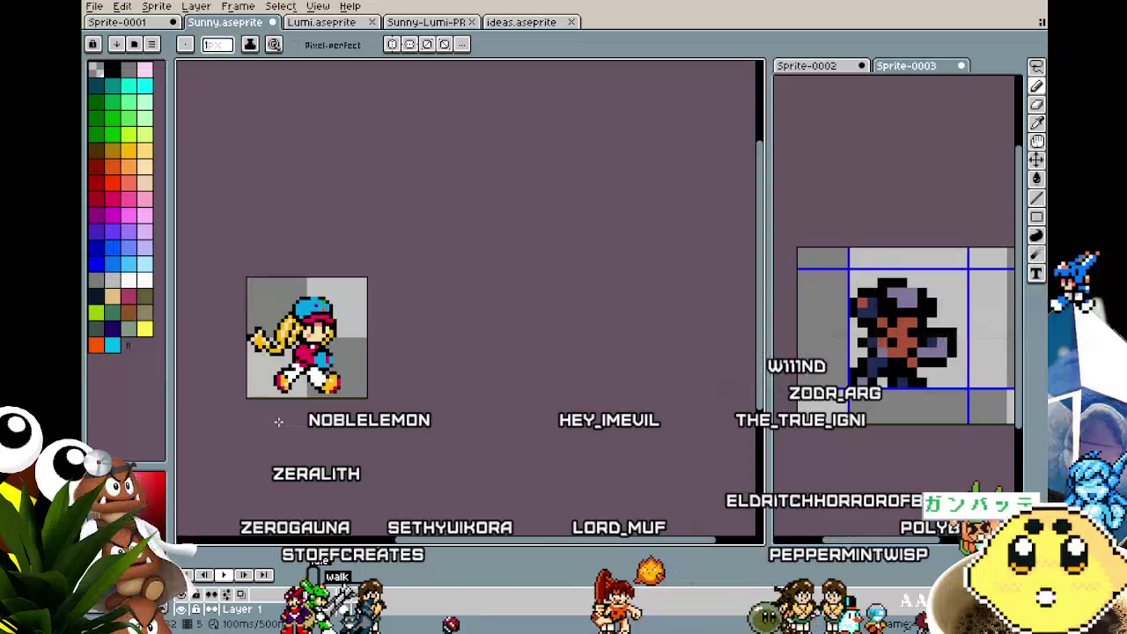
scroll(278, 422, up, 3)
drag(279, 422, 307, 425)
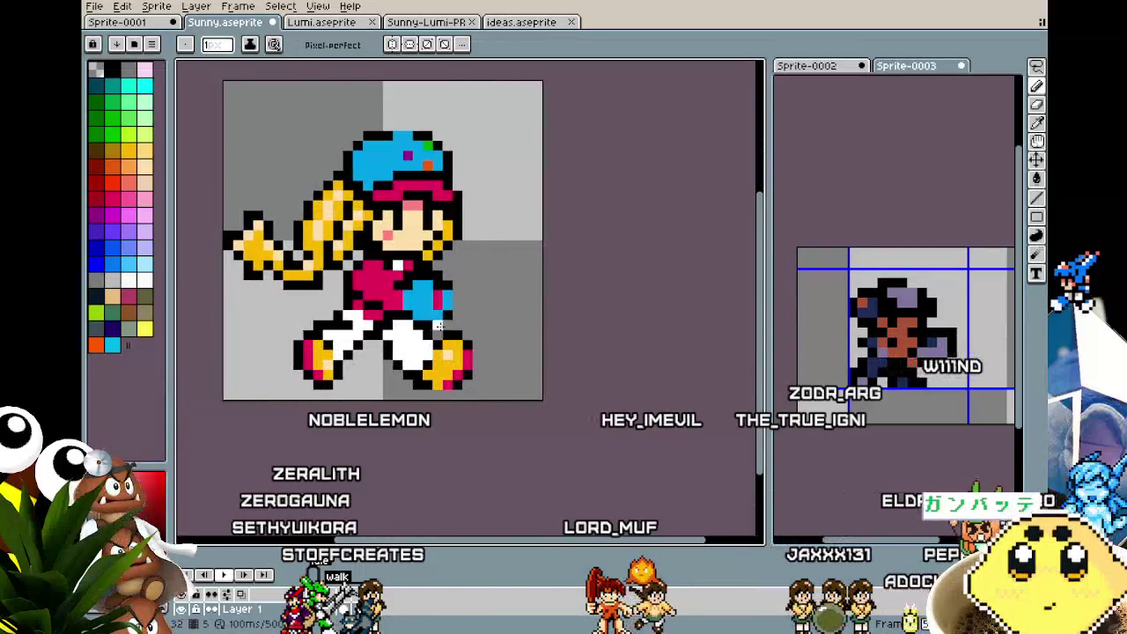
key(i)
key(v)
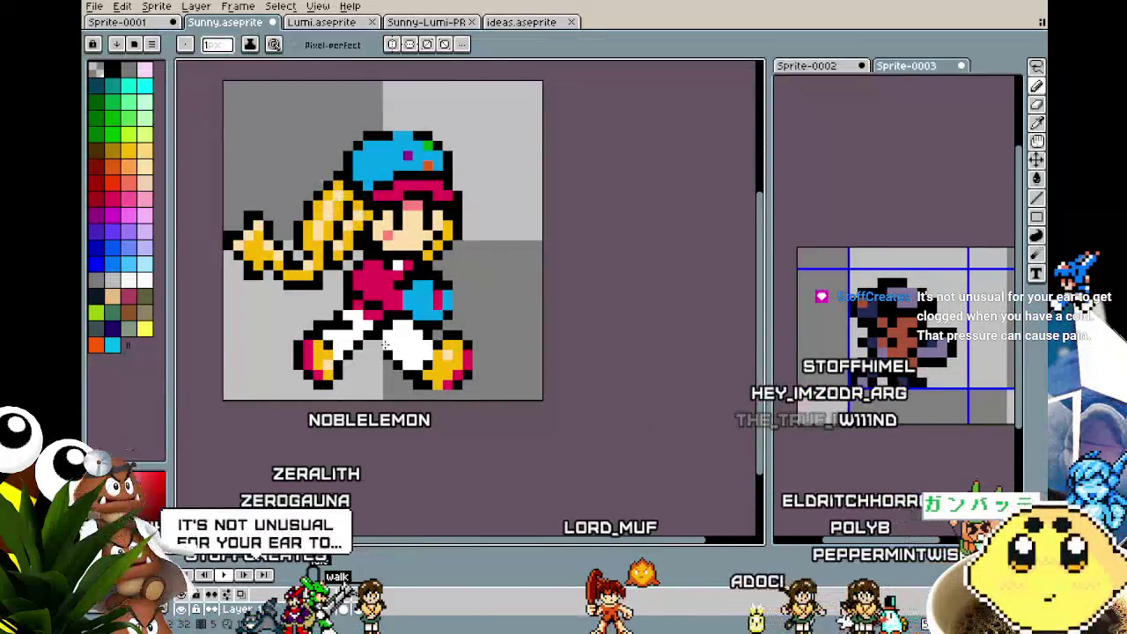
key(i)
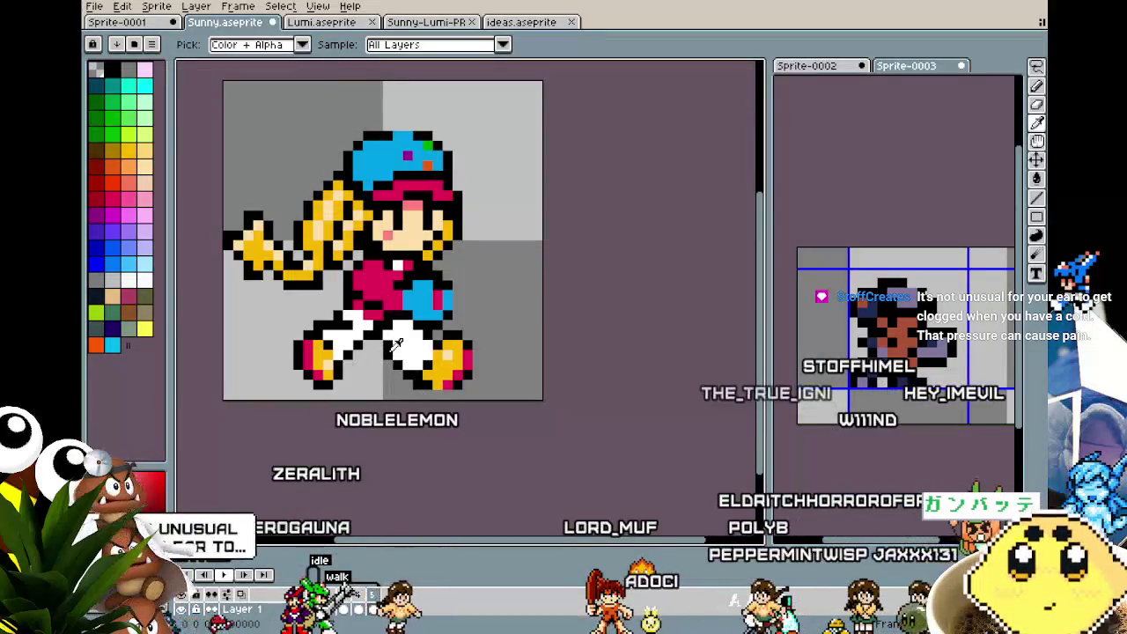
key(b)
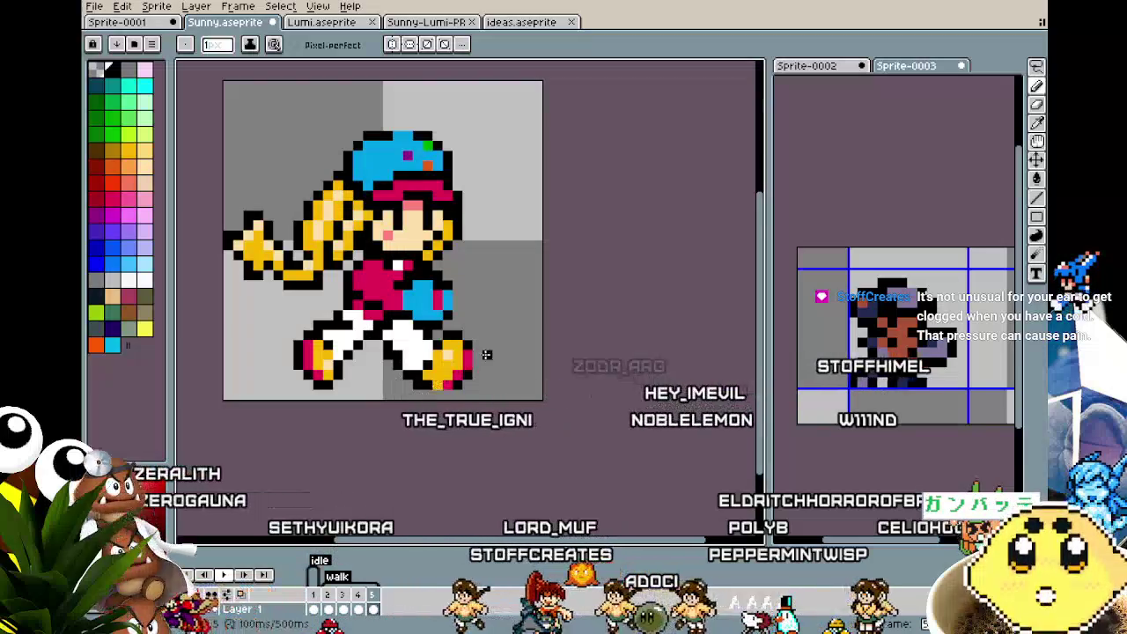
- Select Sunny's back foot with the Rectangular Marquee and nudge it one pixel left
key(m)
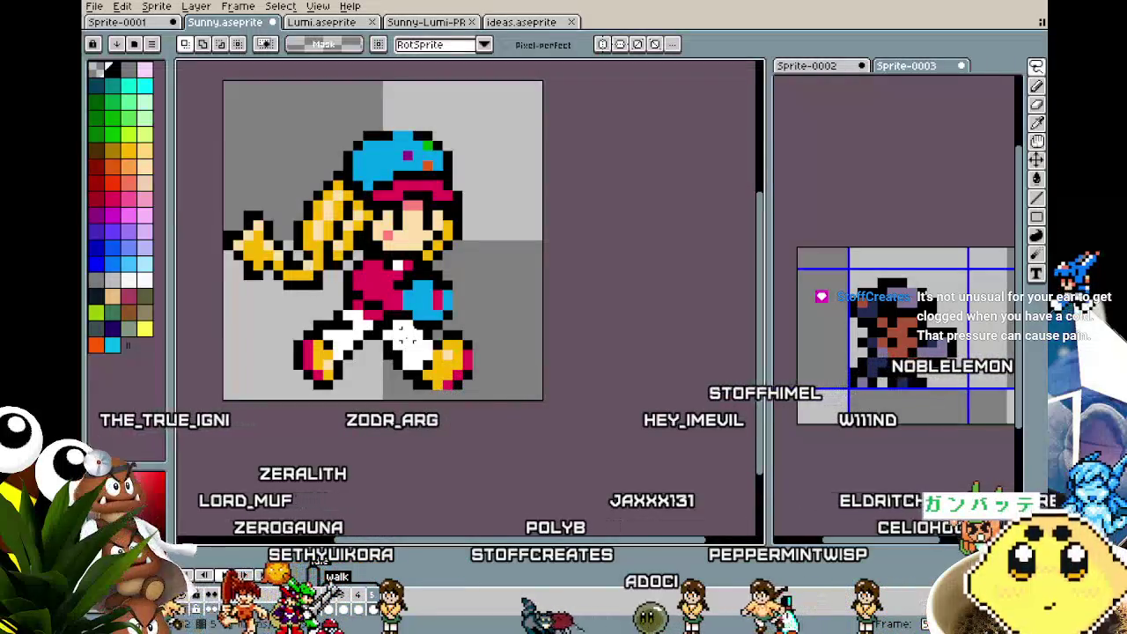
scroll(476, 464, down, 2)
key(Return)
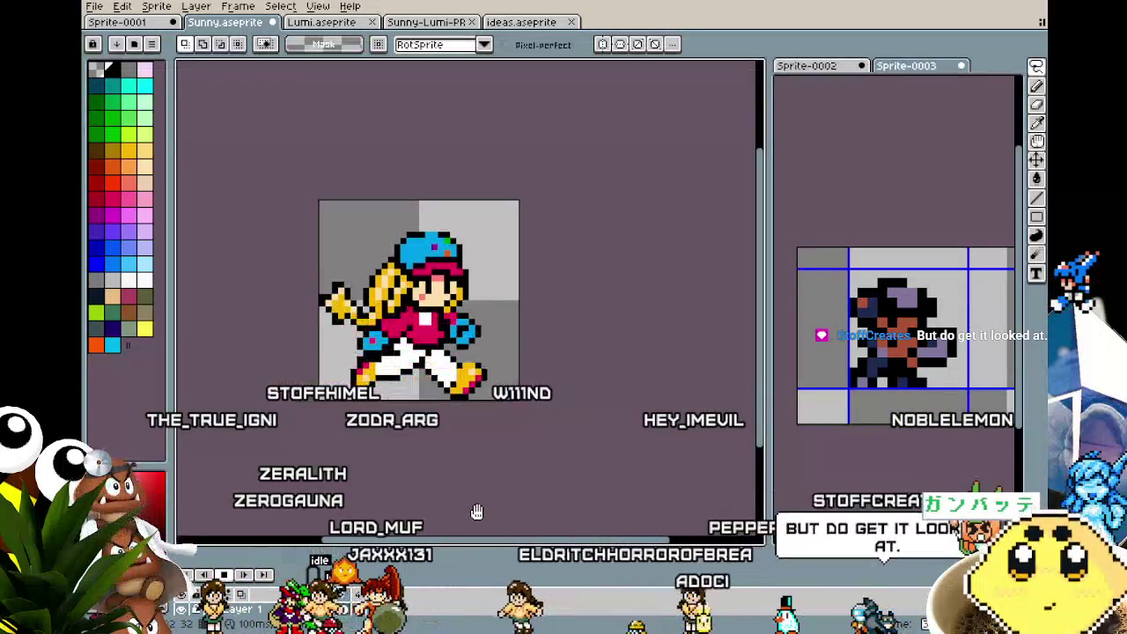
scroll(321, 396, up, 3)
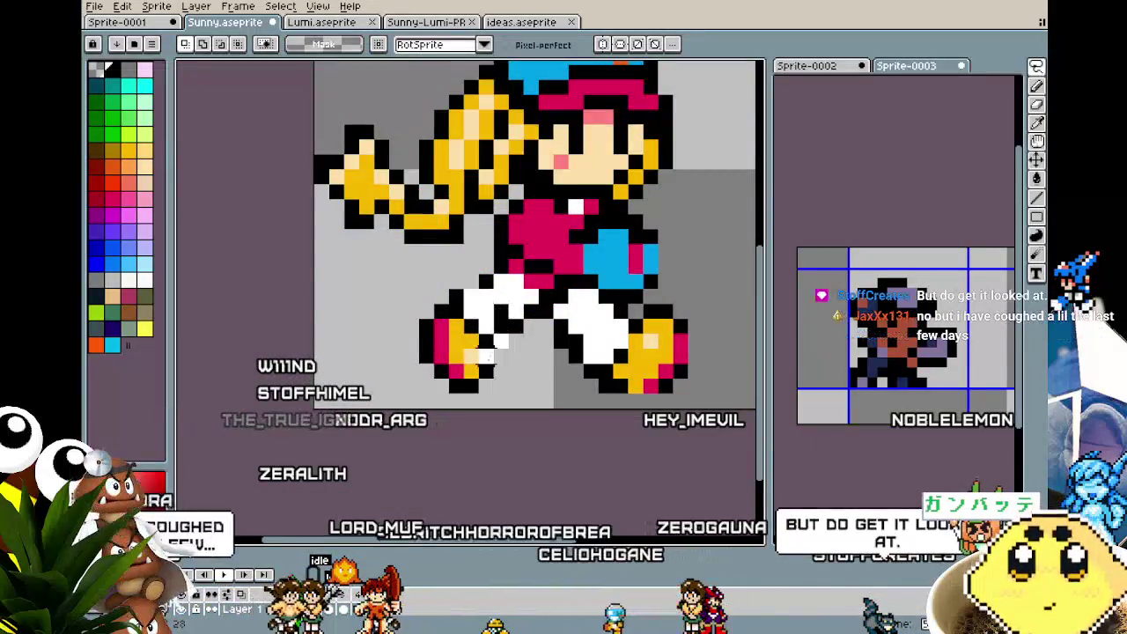
drag(467, 345, 444, 345)
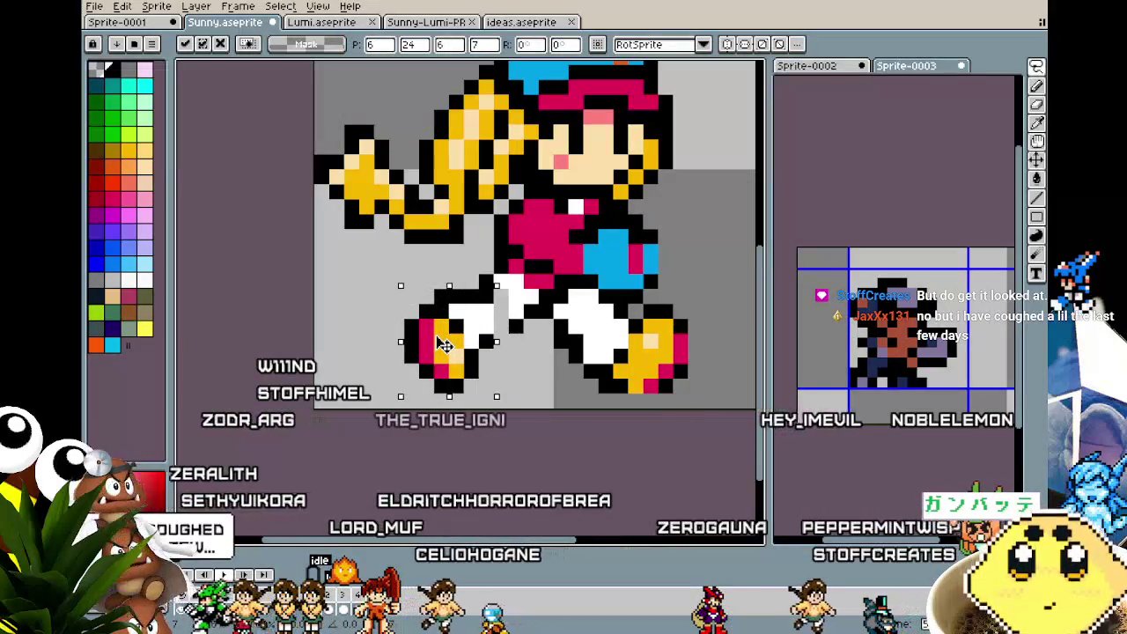
key(ctrl+d)
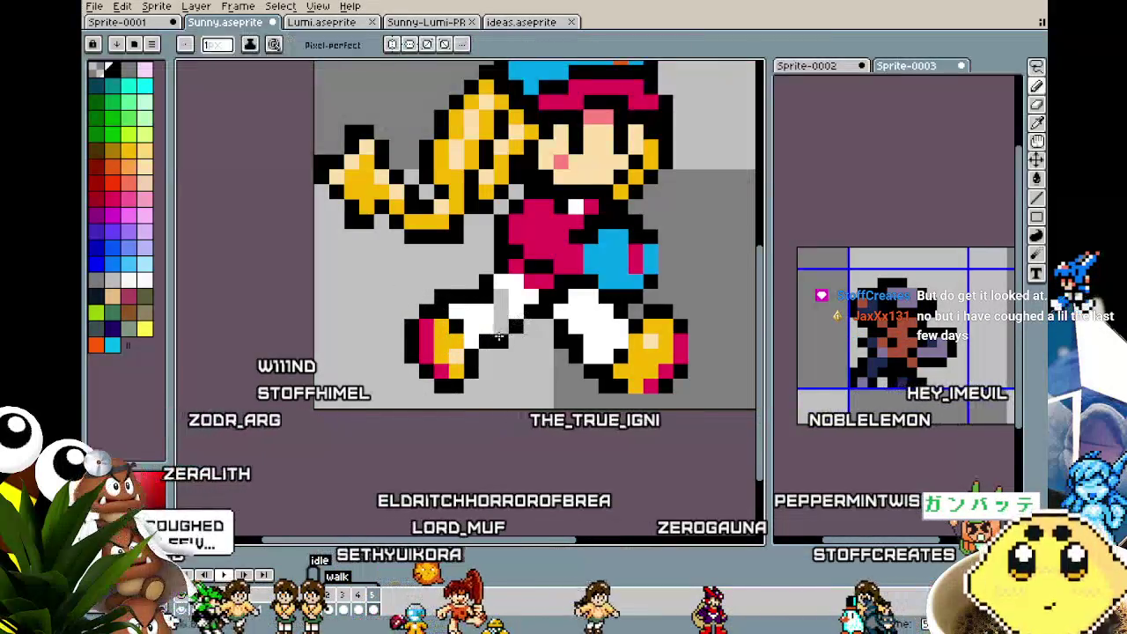
- Return to the Pencil, play the walk animation and recentre the sprite to check the stride
key(g)
scroll(480, 370, down, 3)
scroll(473, 389, down, 2)
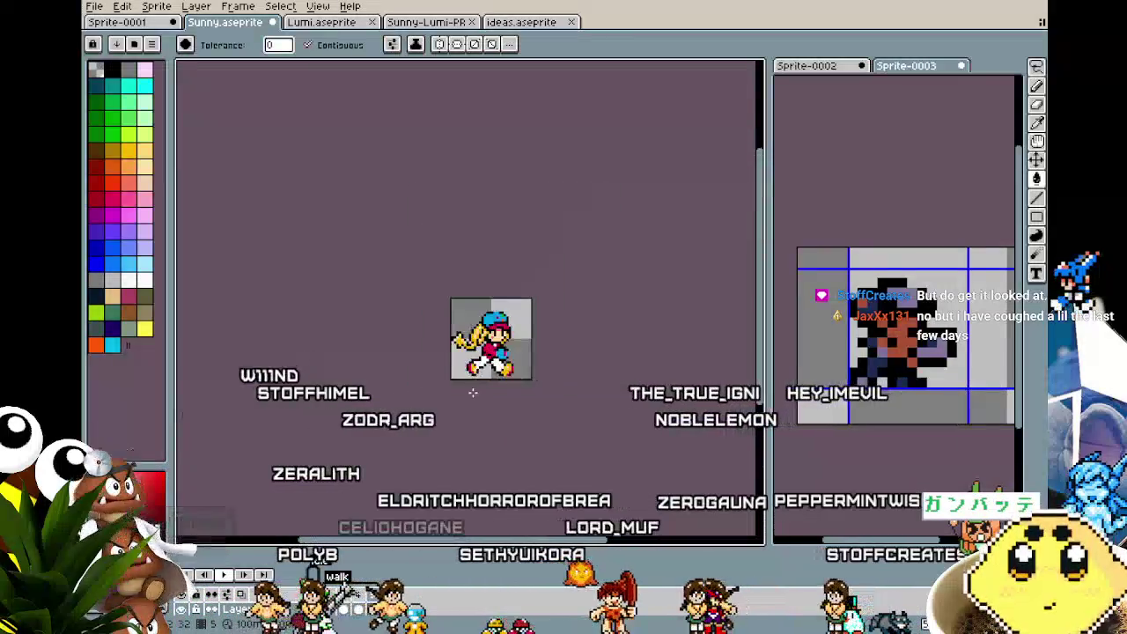
scroll(480, 370, up, 2)
scroll(489, 352, up, 1)
scroll(495, 338, up, 2)
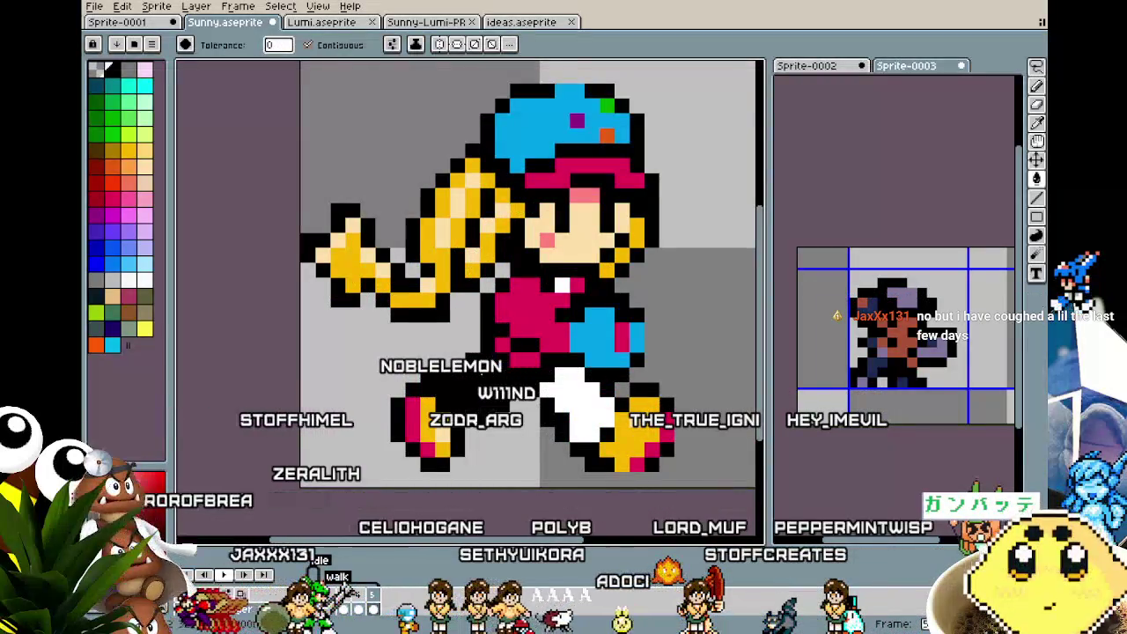
key(b)
scroll(456, 413, down, 3)
scroll(458, 423, down, 1)
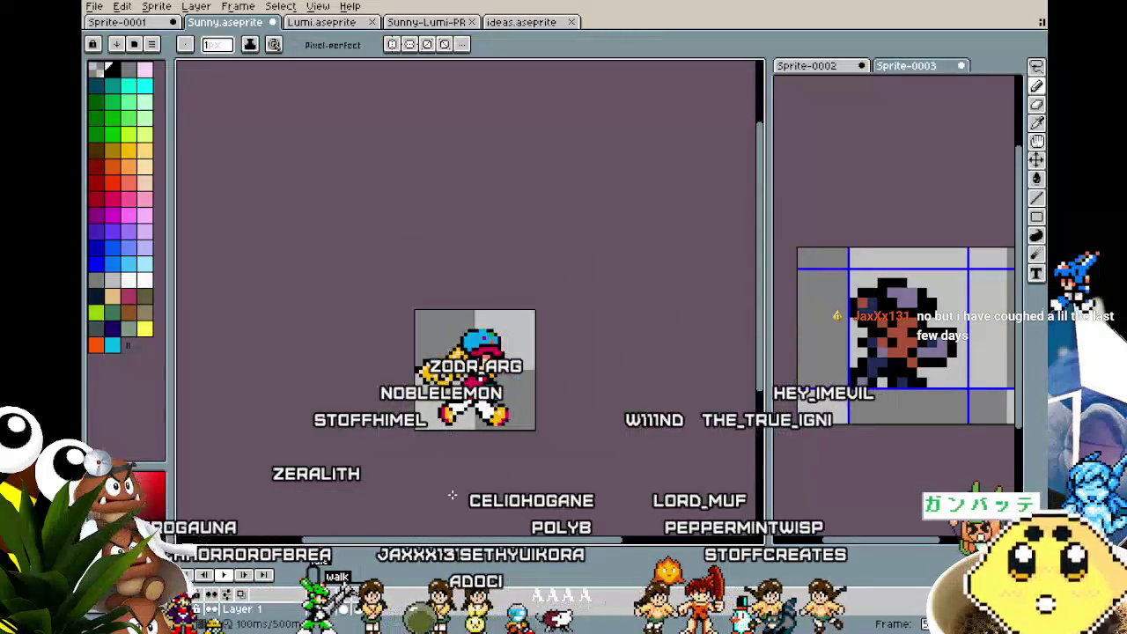
key(Return)
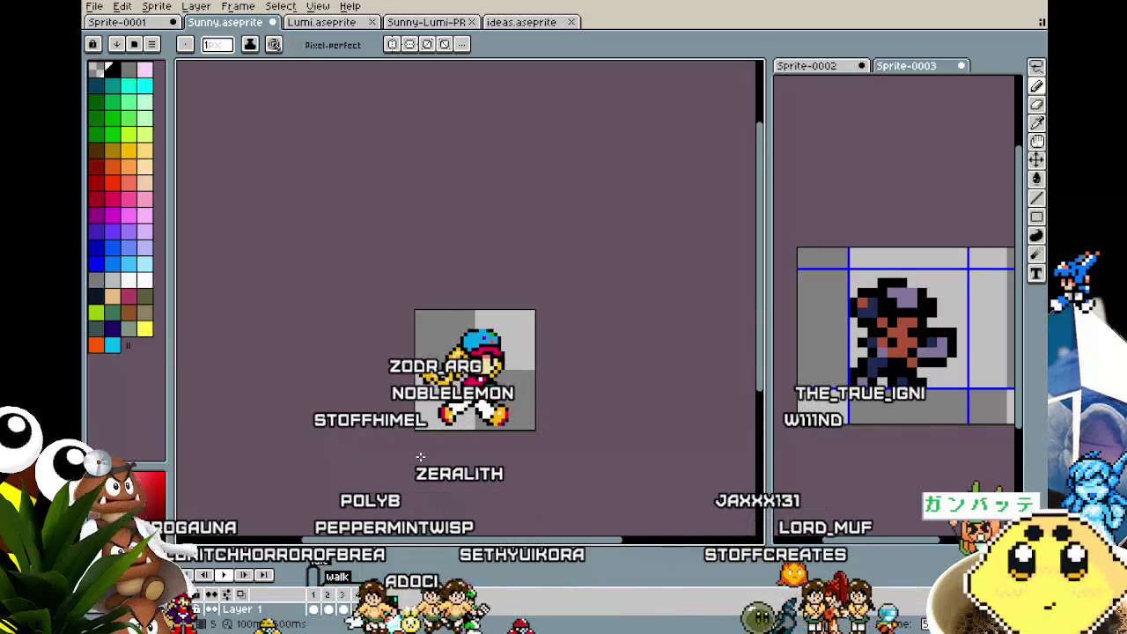
scroll(420, 456, up, 2)
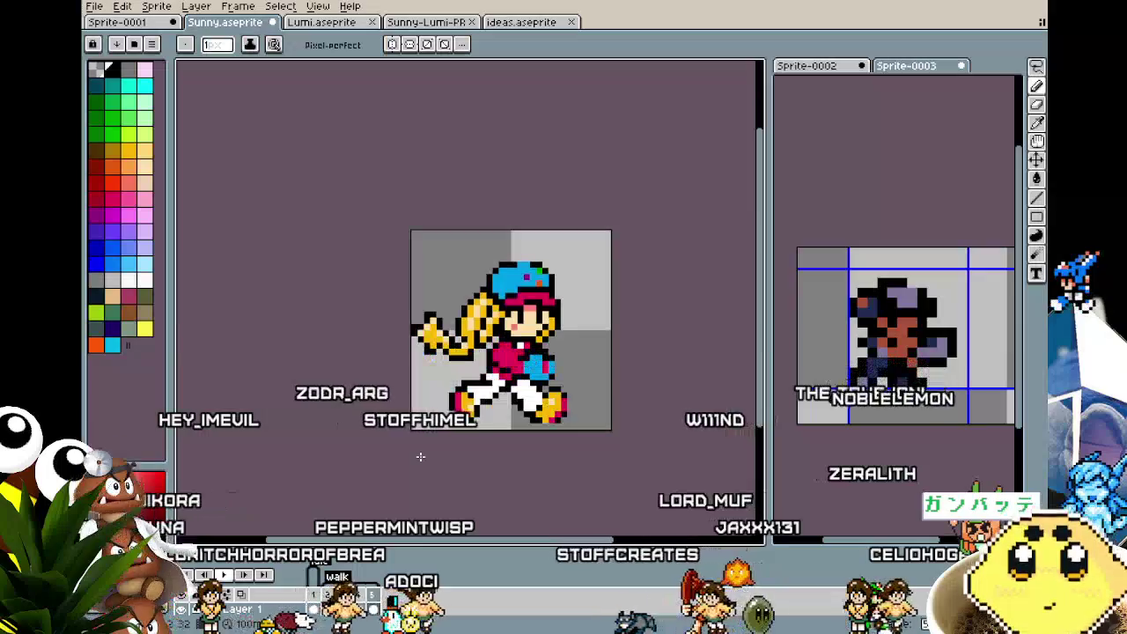
drag(420, 457, 380, 389)
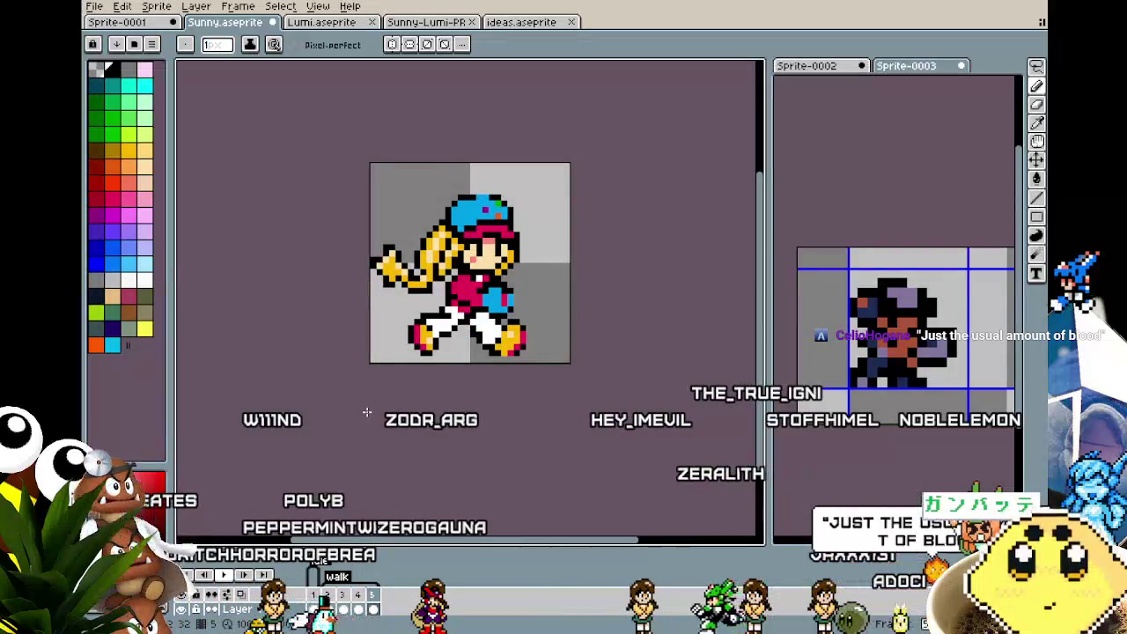
- Select the front leg and shoe and move them down-right
scroll(510, 403, up, 1)
scroll(501, 382, up, 3)
key(m)
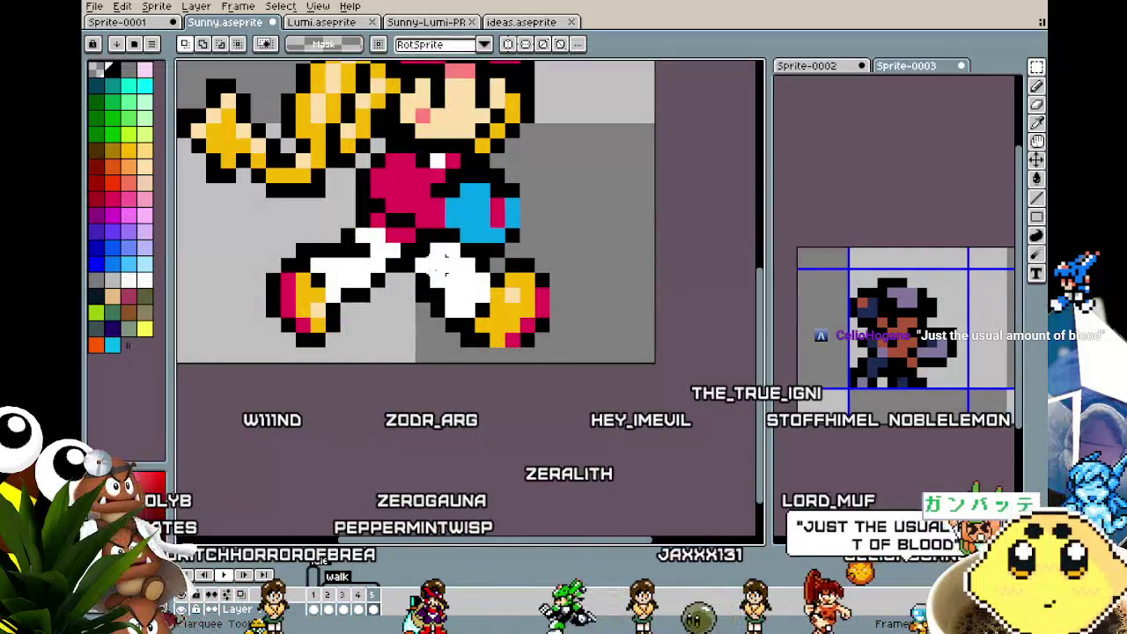
mouse_move(430, 254)
mouse_down()
mouse_move(627, 365)
mouse_move(616, 398)
mouse_up()
click(483, 430)
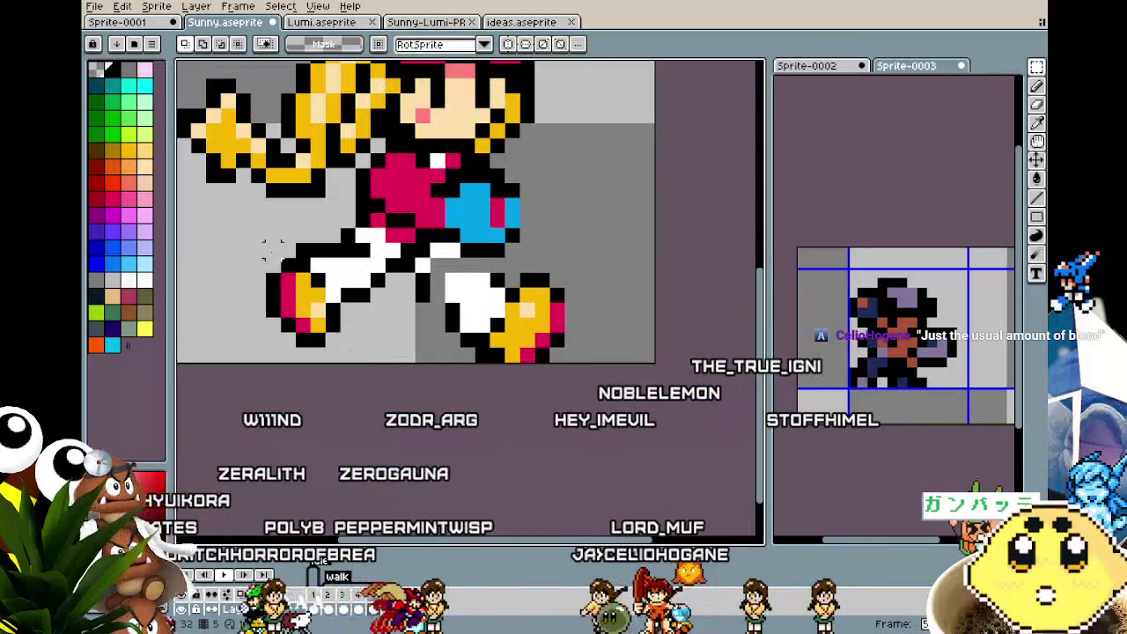
- Raise the back shoe, play the animation to check the legs, then return to the Pencil
mouse_move(245, 249)
mouse_down()
mouse_move(345, 352)
mouse_move(356, 335)
mouse_up()
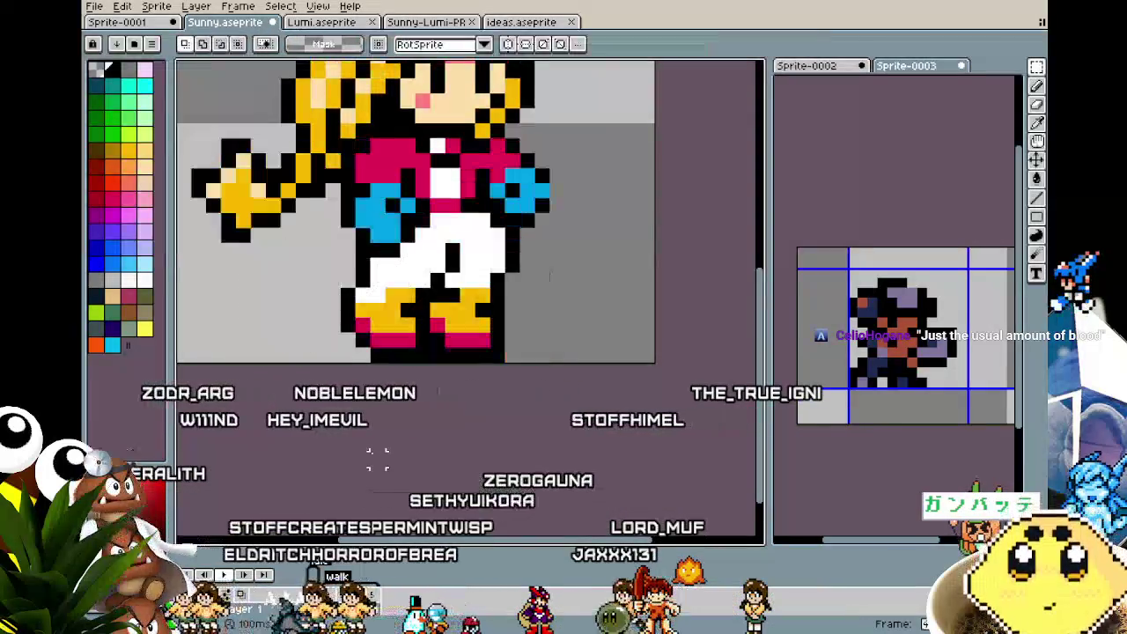
click(377, 459)
key(Return)
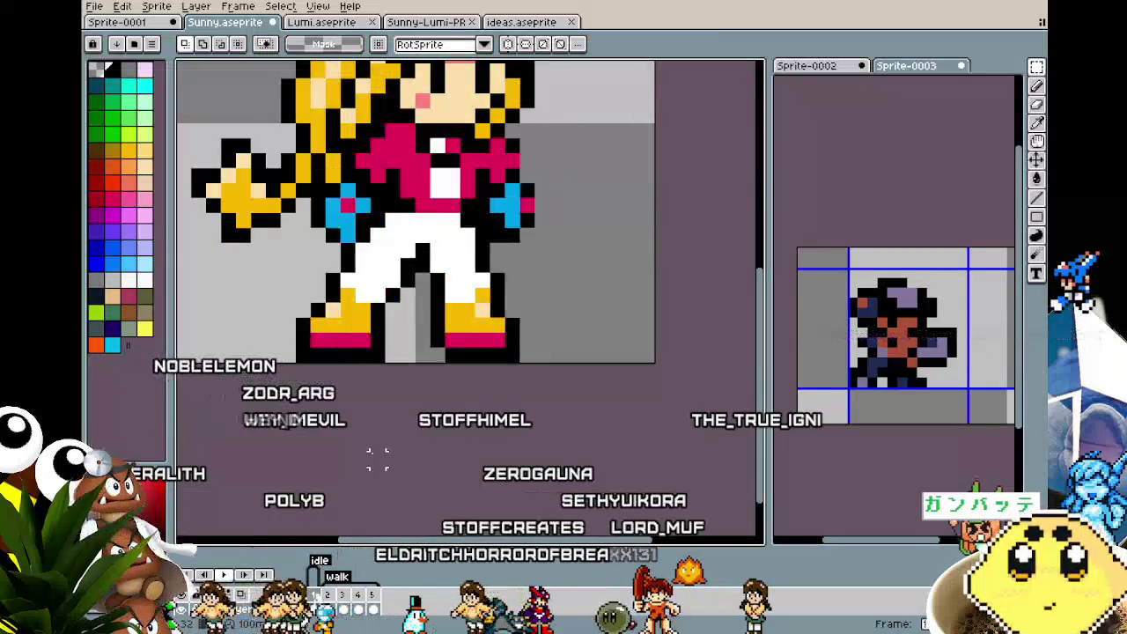
scroll(377, 459, down, 3)
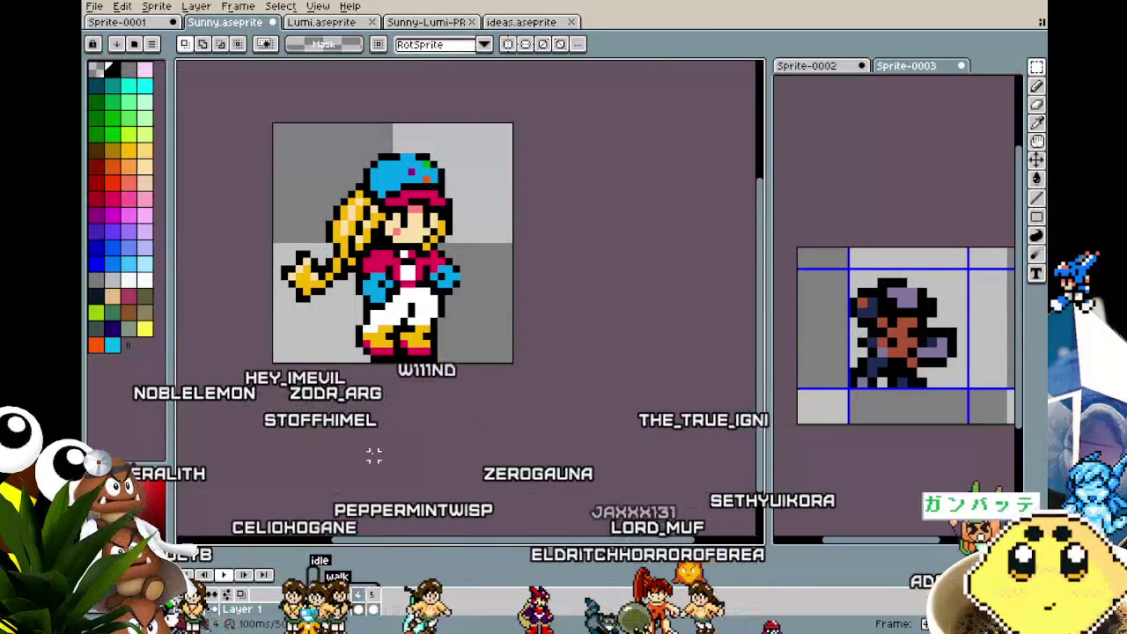
scroll(367, 377, up, 3)
key(b)
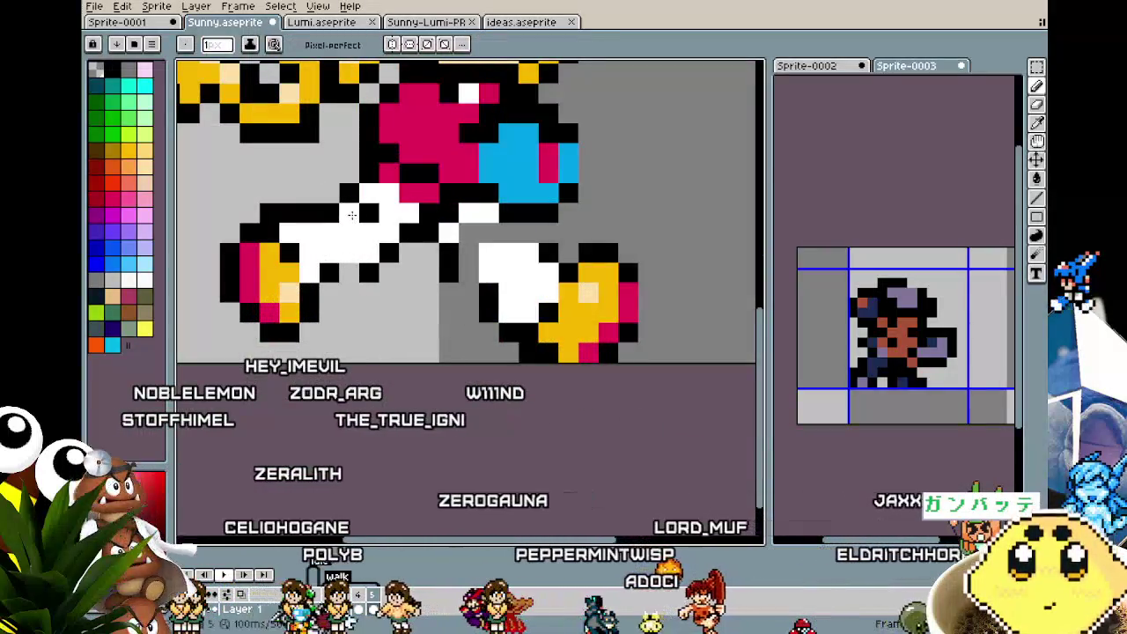
- Touch up the front shoe and paint white into the gap between the legs
key(i)
key(b)
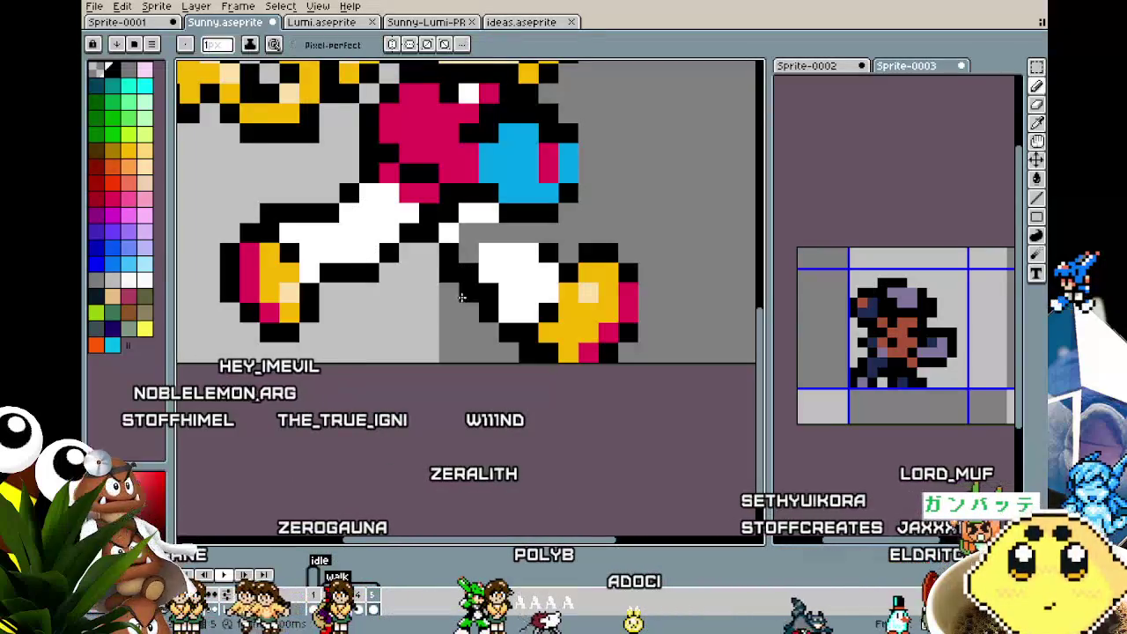
drag(496, 257, 539, 230)
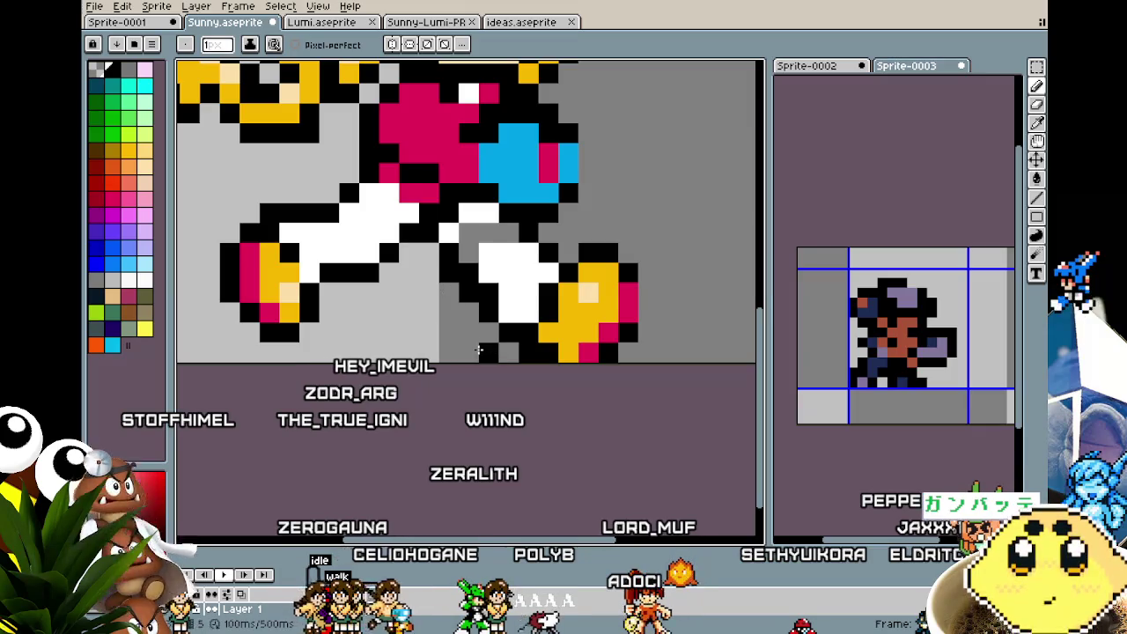
key(b)
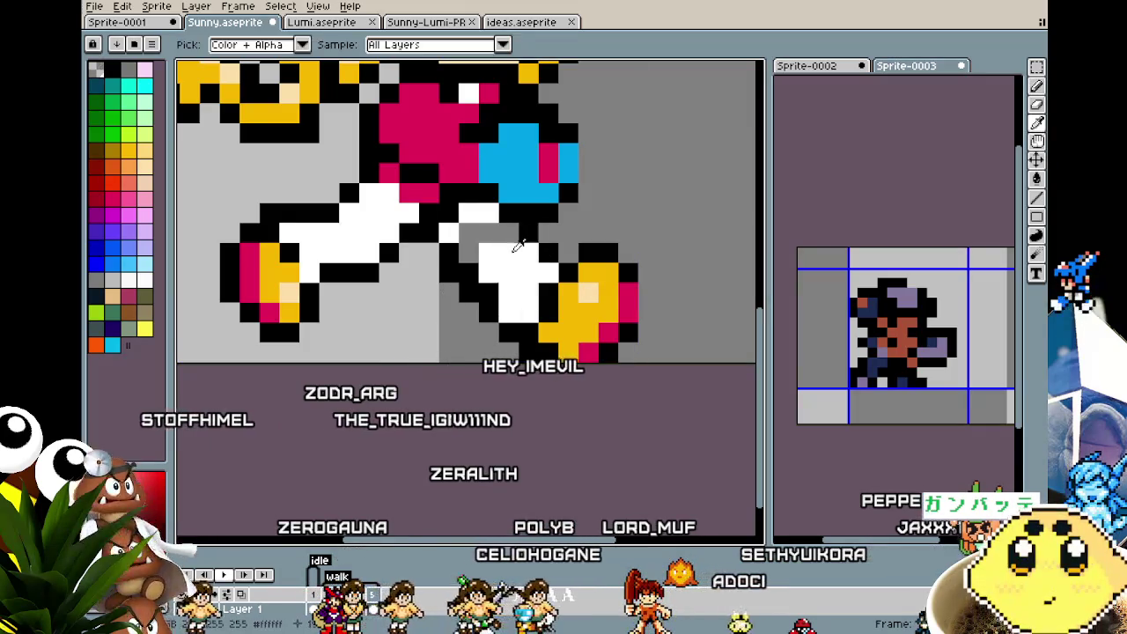
drag(512, 235, 473, 233)
- Switch to the Move tool and zoom out to see the whole walking sprite
scroll(442, 397, down, 3)
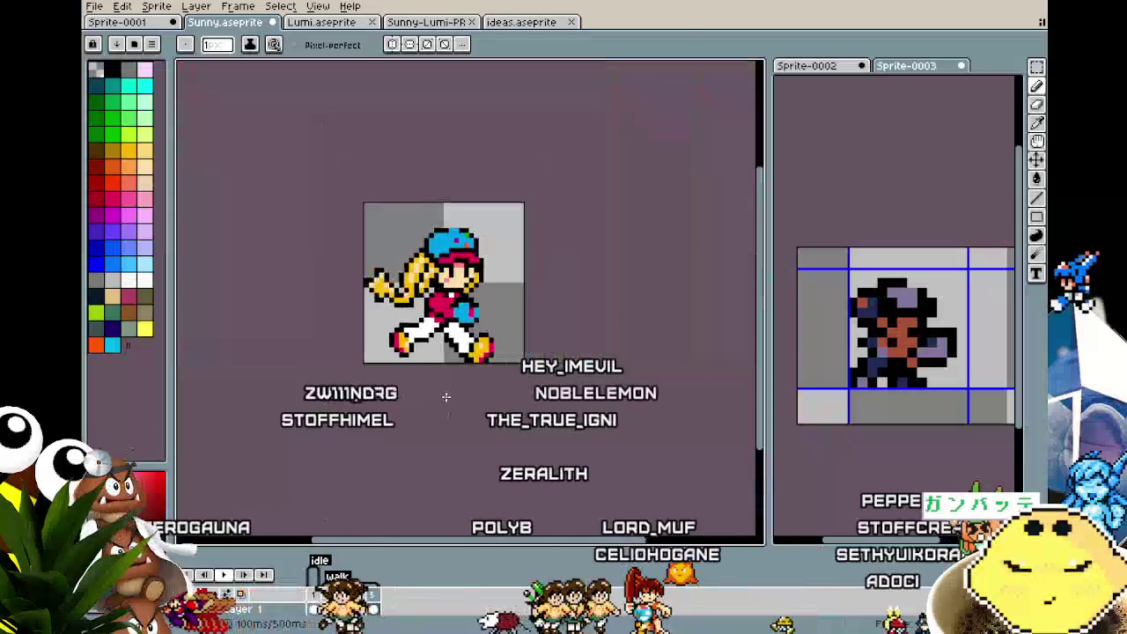
scroll(442, 396, up, 1)
scroll(443, 352, up, 2)
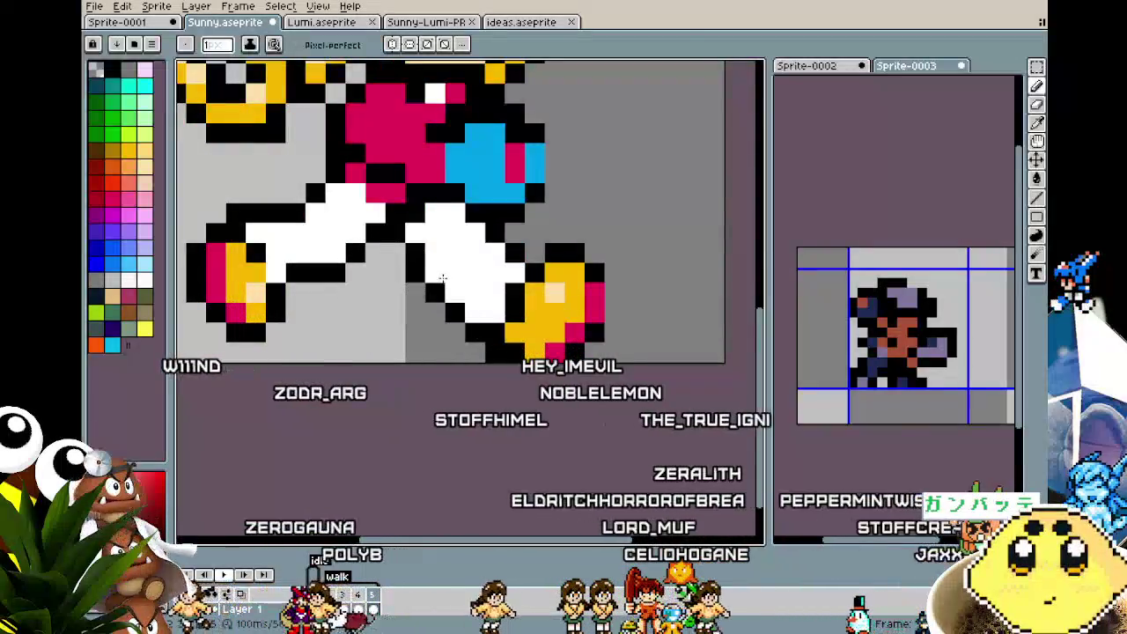
key(v)
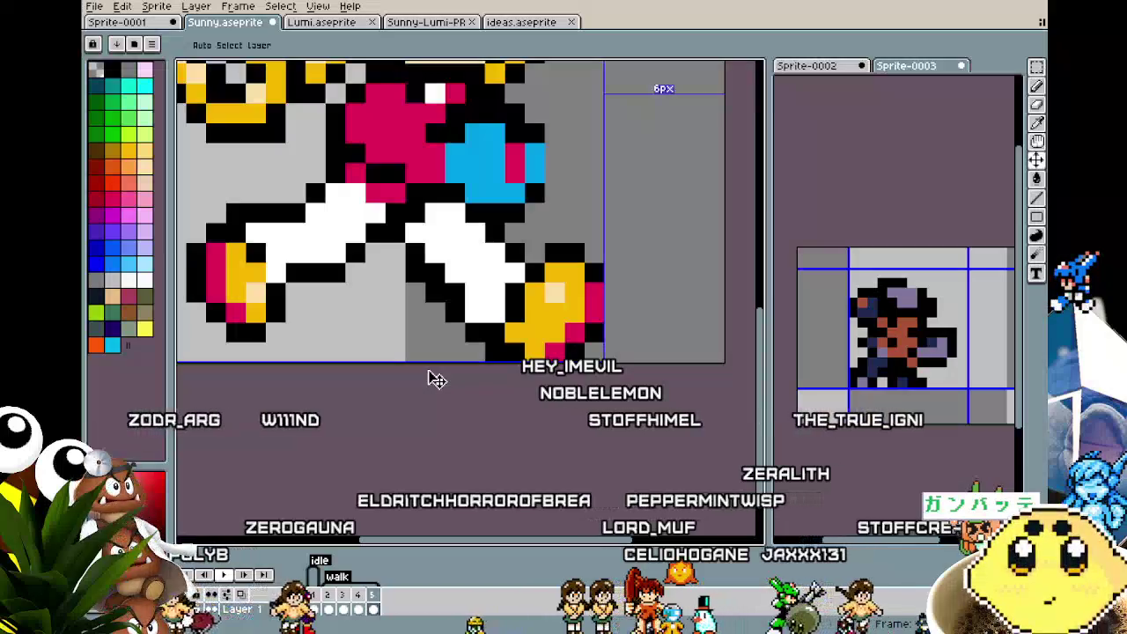
scroll(429, 374, down, 3)
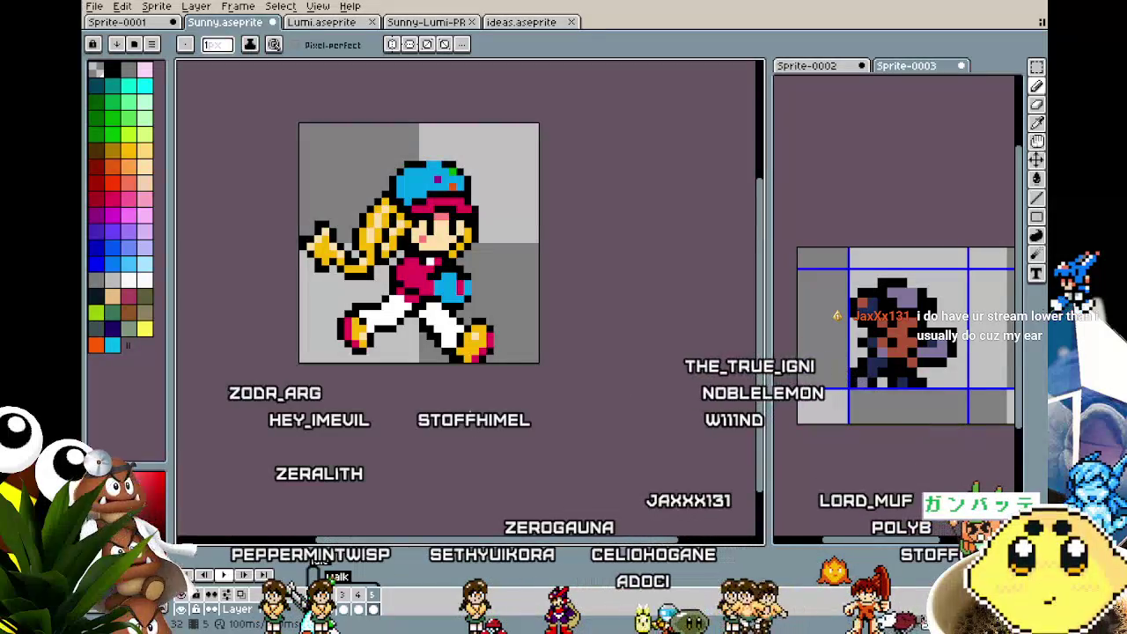
- Zoom in on Sunny's legs to inspect the outlines, toggling Eyedropper and Pencil
scroll(302, 335, up, 1)
scroll(378, 299, up, 1)
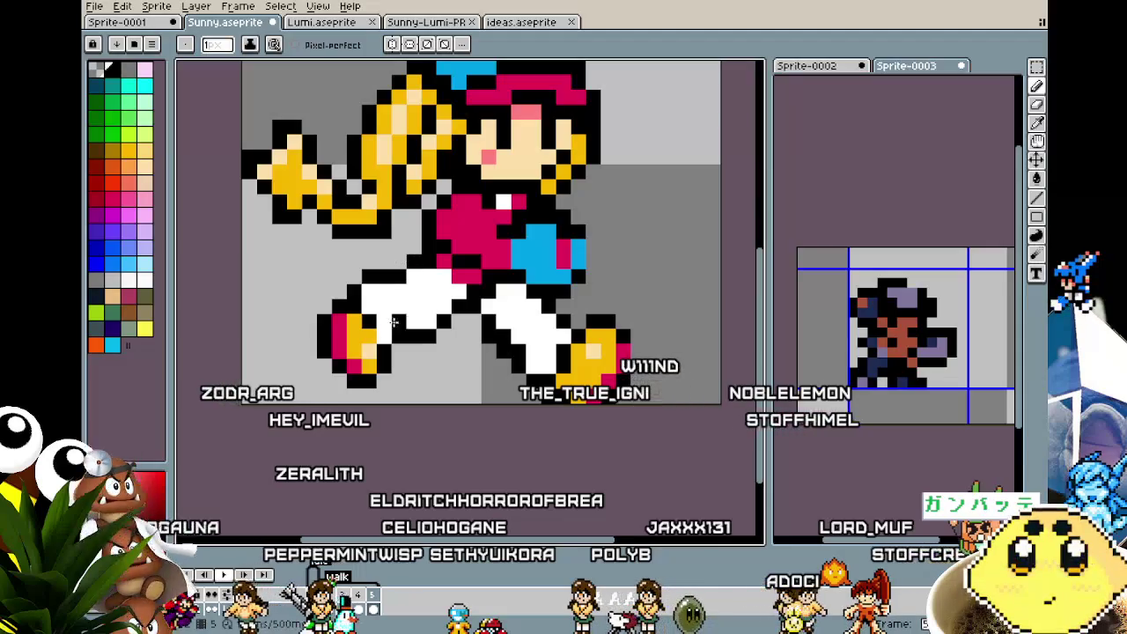
scroll(399, 297, down, 2)
scroll(399, 297, down, 1)
scroll(414, 317, up, 1)
scroll(421, 330, up, 1)
key(i)
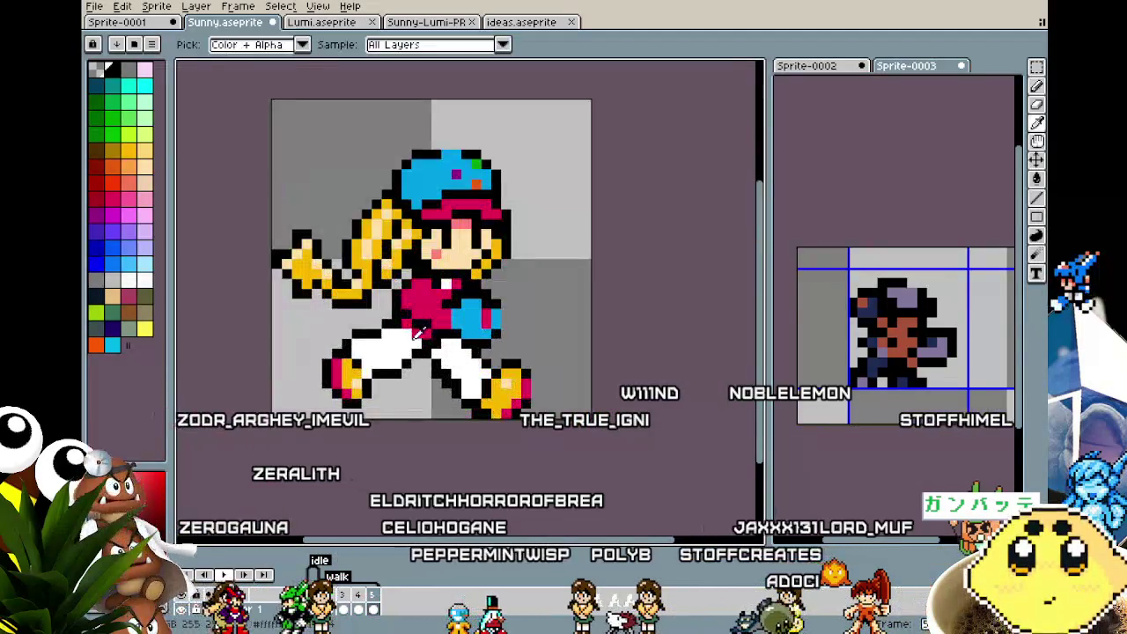
key(b)
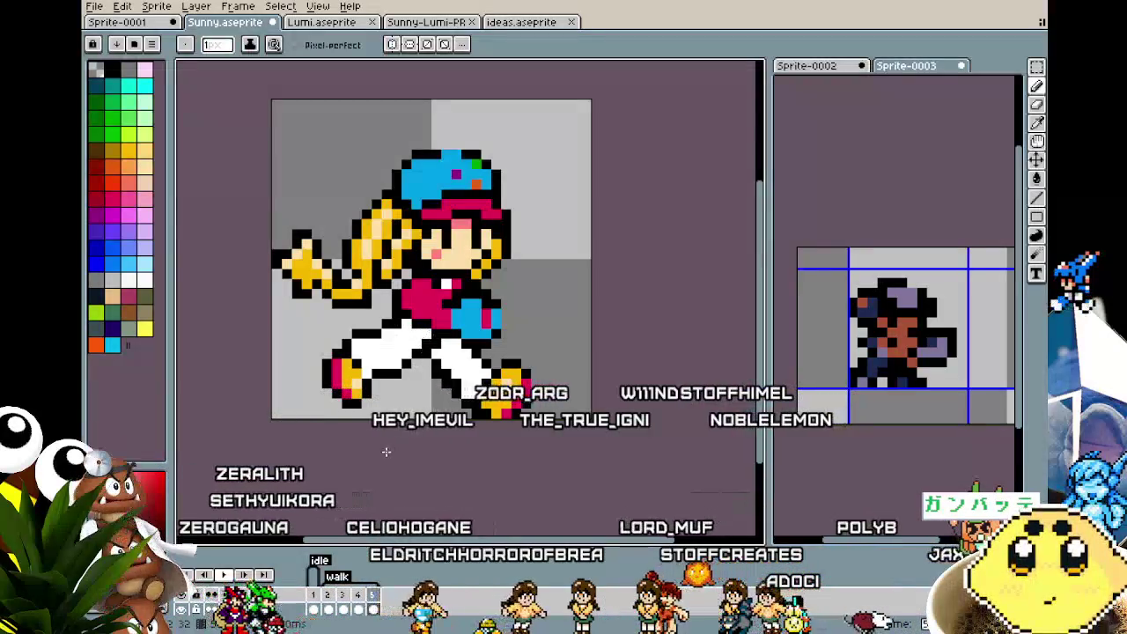
scroll(386, 449, down, 3)
scroll(385, 451, up, 1)
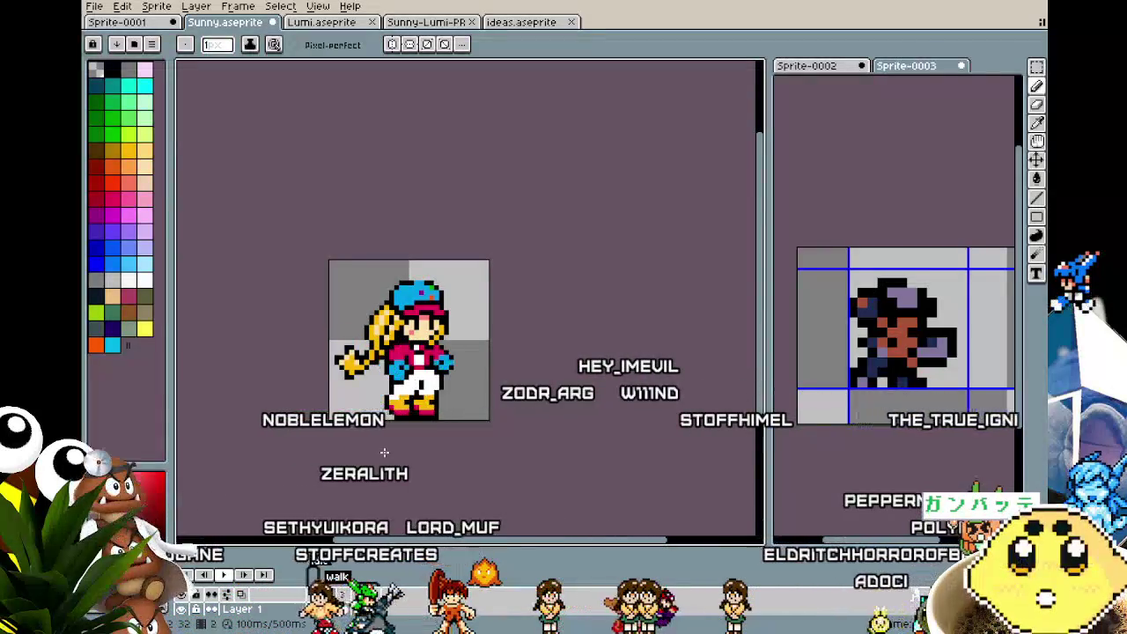
scroll(388, 436, up, 2)
scroll(401, 370, up, 2)
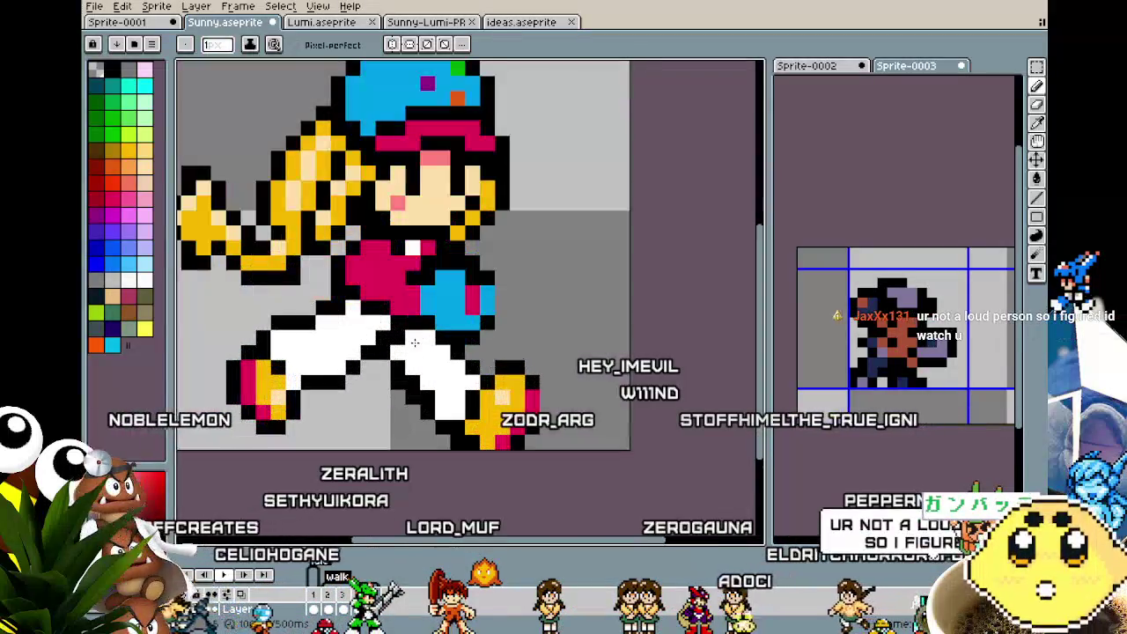
- Keep comparing the leg outlines up close, switching between Eyedropper and Pencil
key(i)
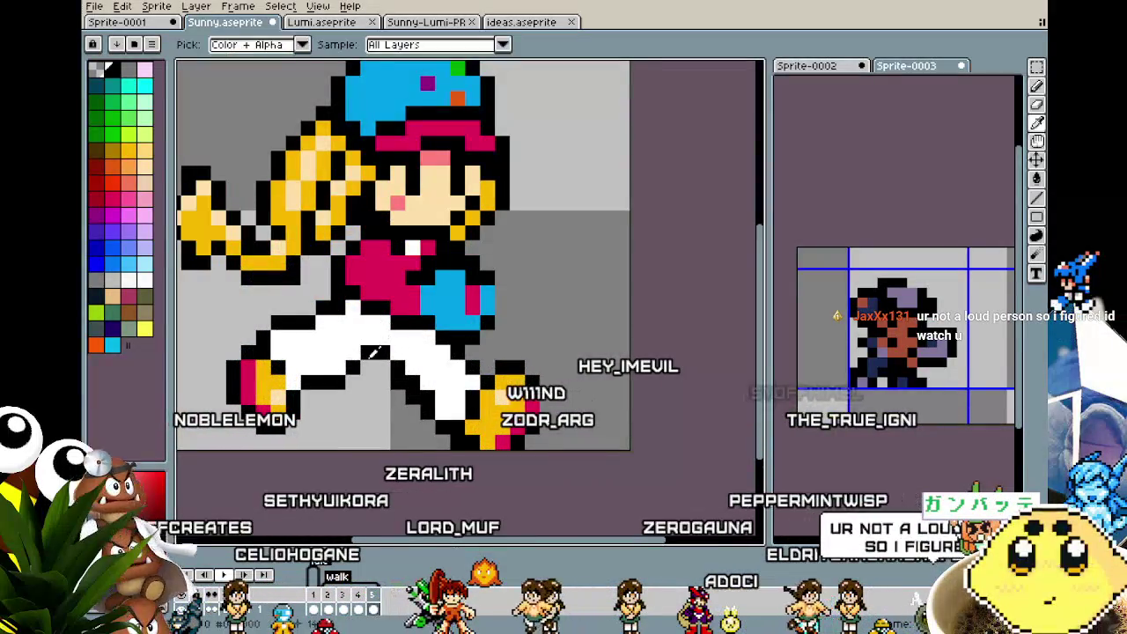
key(b)
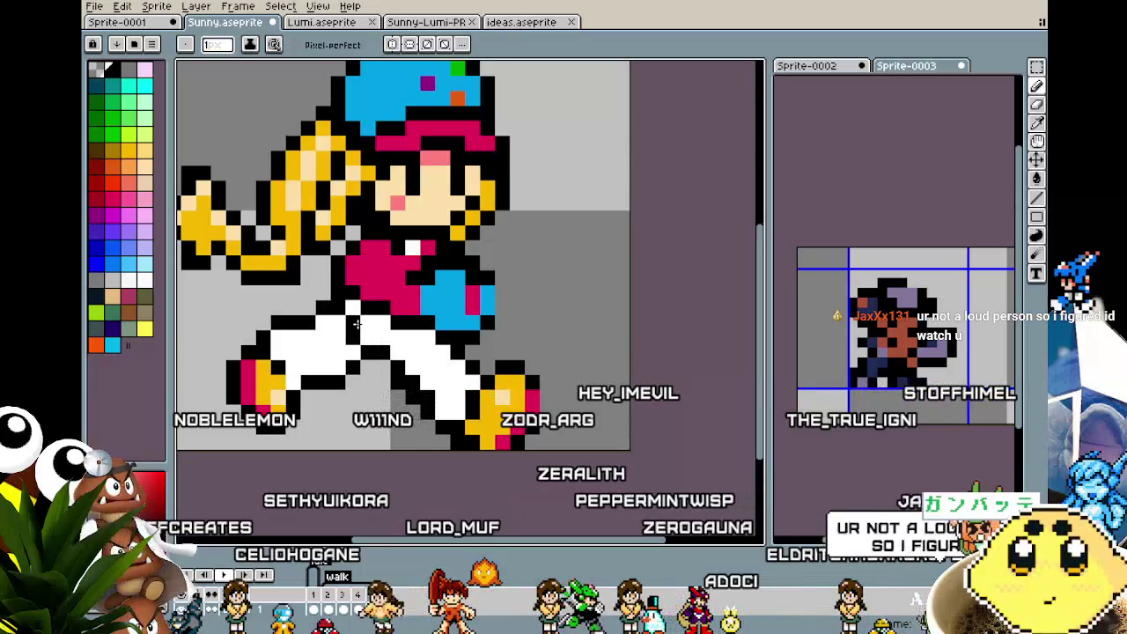
key(i)
key(b)
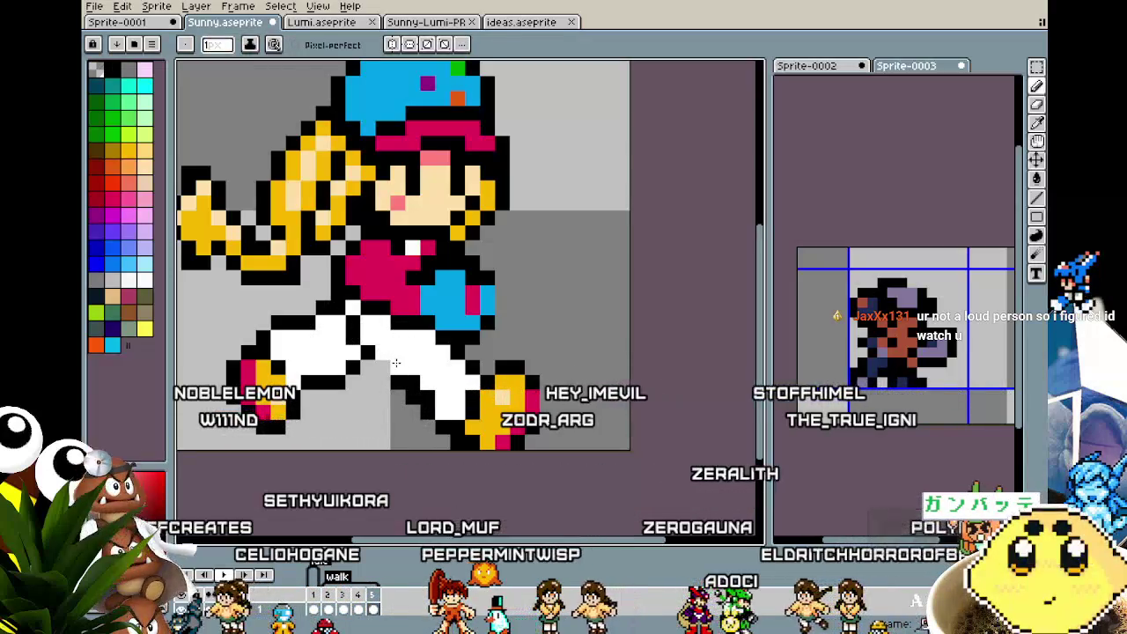
key(i)
key(b)
scroll(352, 464, down, 5)
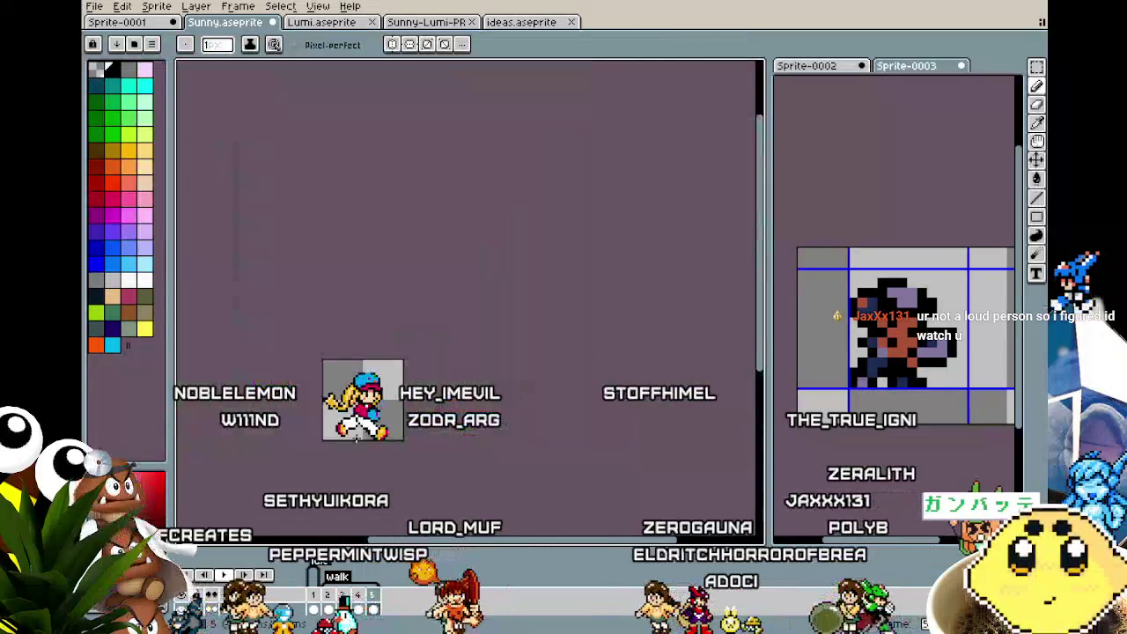
scroll(351, 440, up, 3)
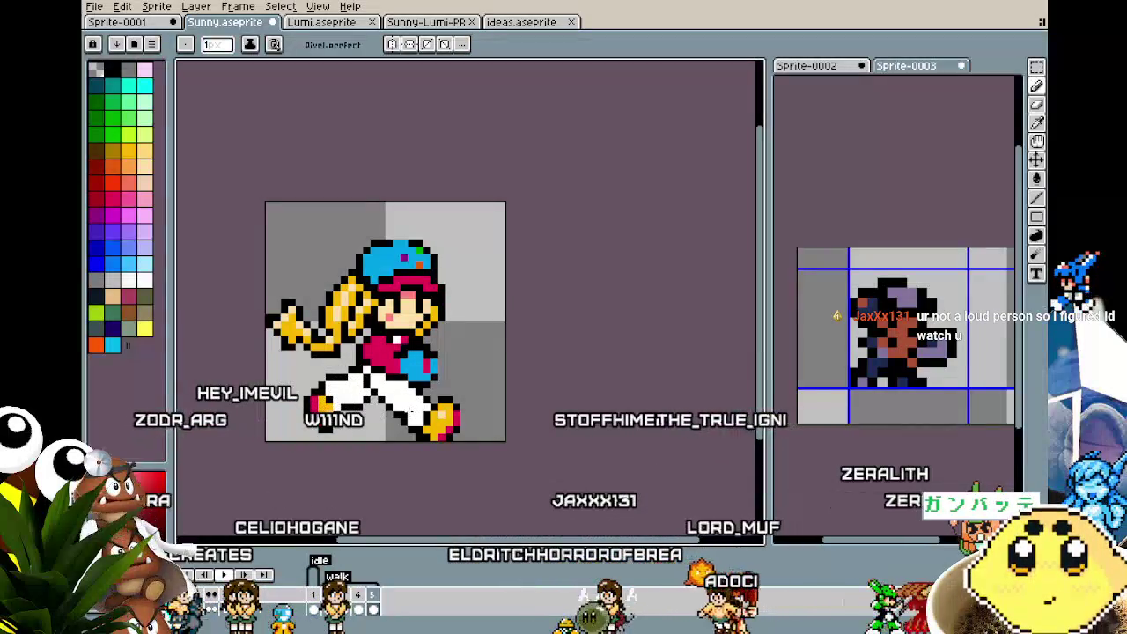
scroll(404, 415, down, 1)
scroll(369, 467, down, 2)
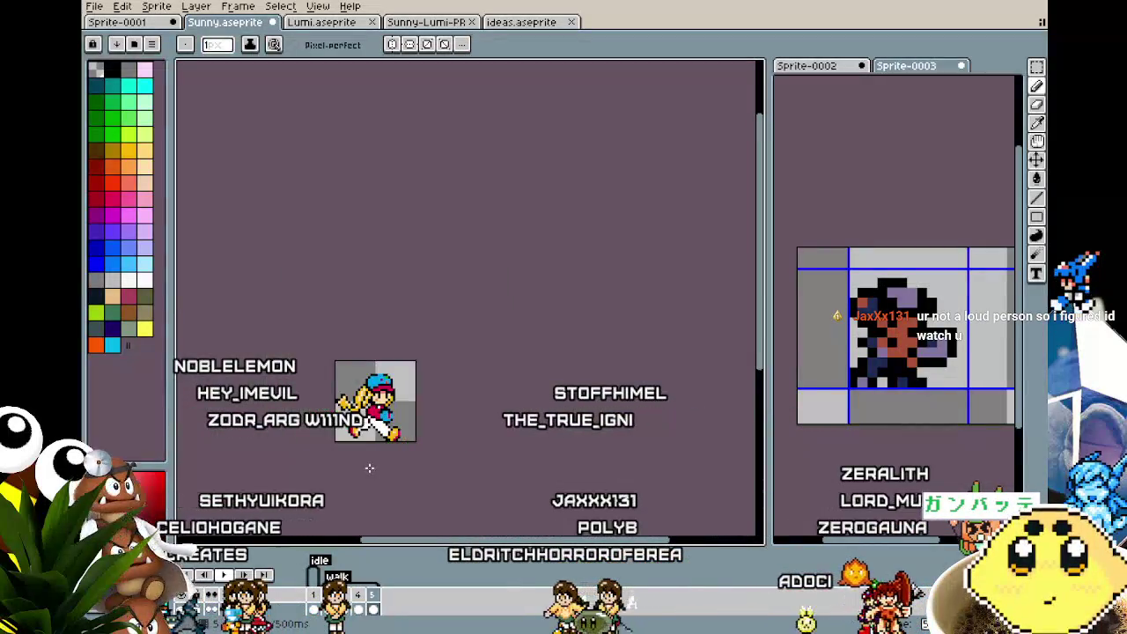
scroll(373, 440, up, 4)
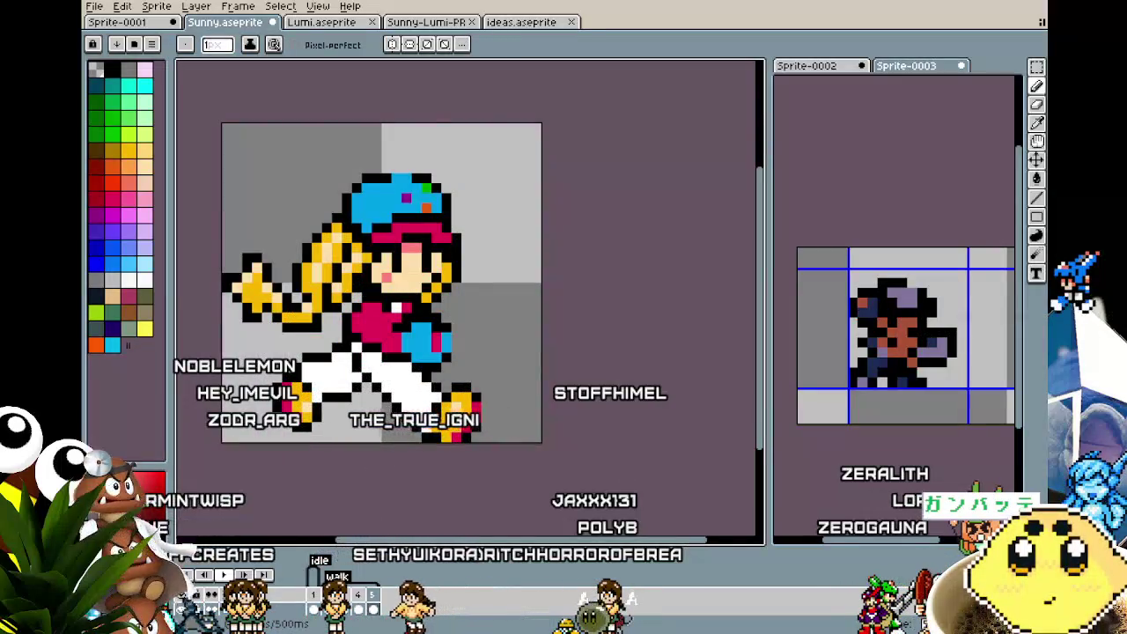
scroll(409, 452, down, 2)
scroll(403, 457, down, 1)
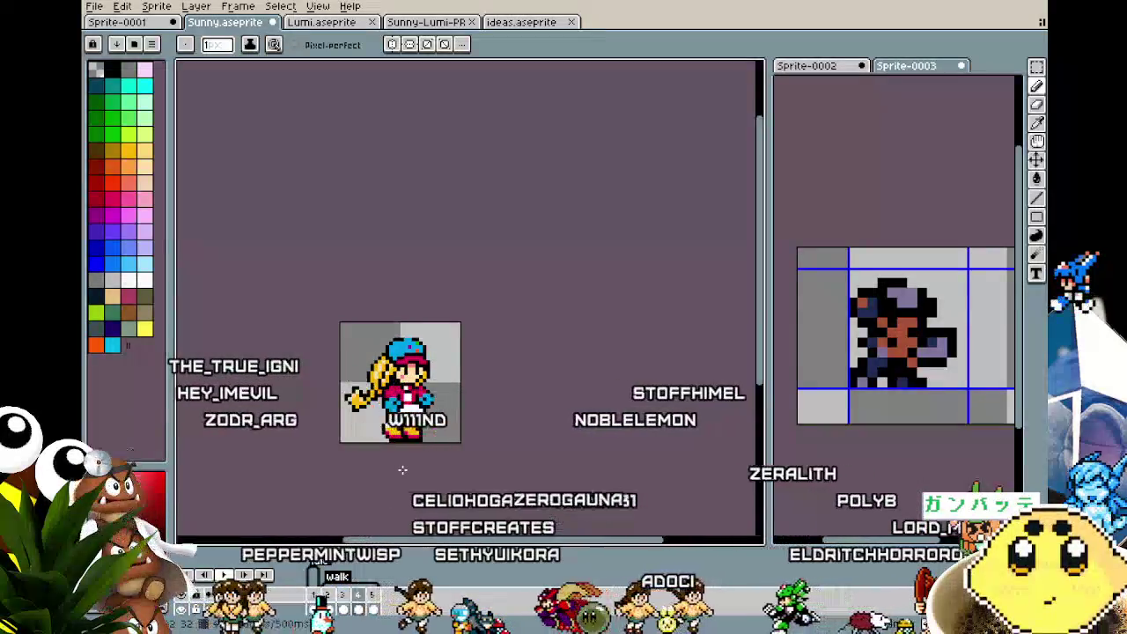
scroll(403, 470, up, 5)
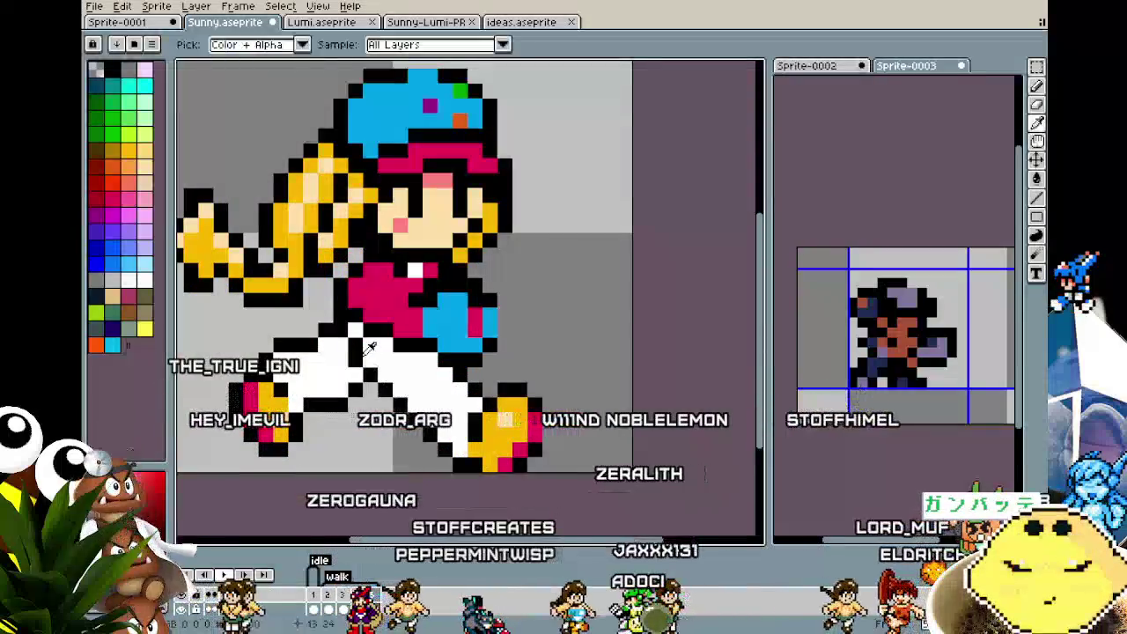
- Sample the black outline colour, return to the Pencil and recentre the sprite
click(370, 348)
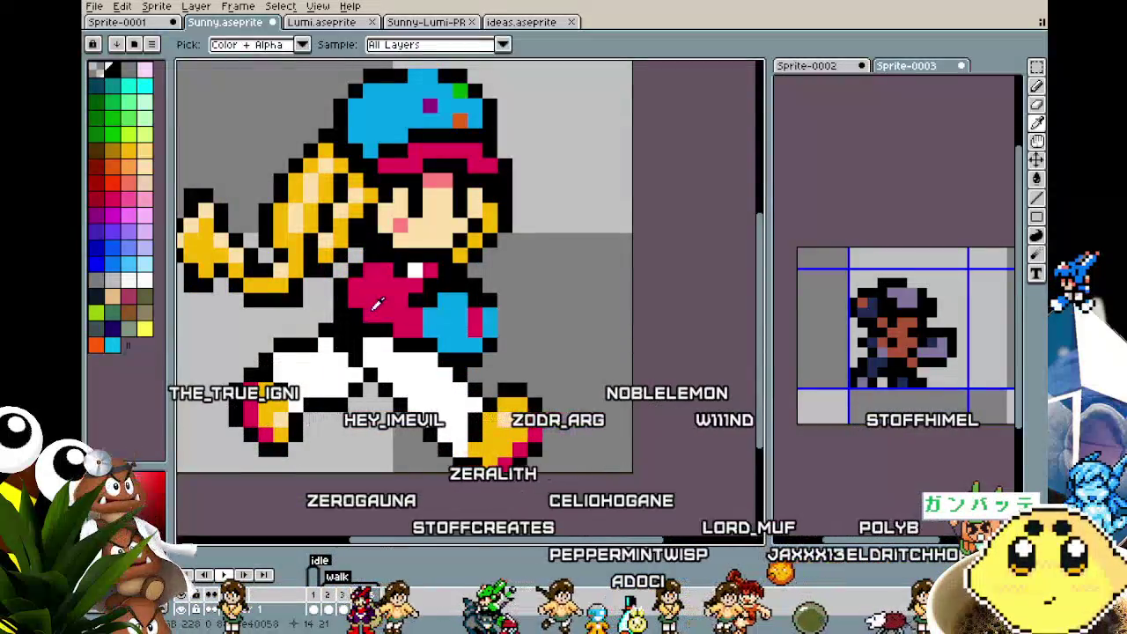
key(b)
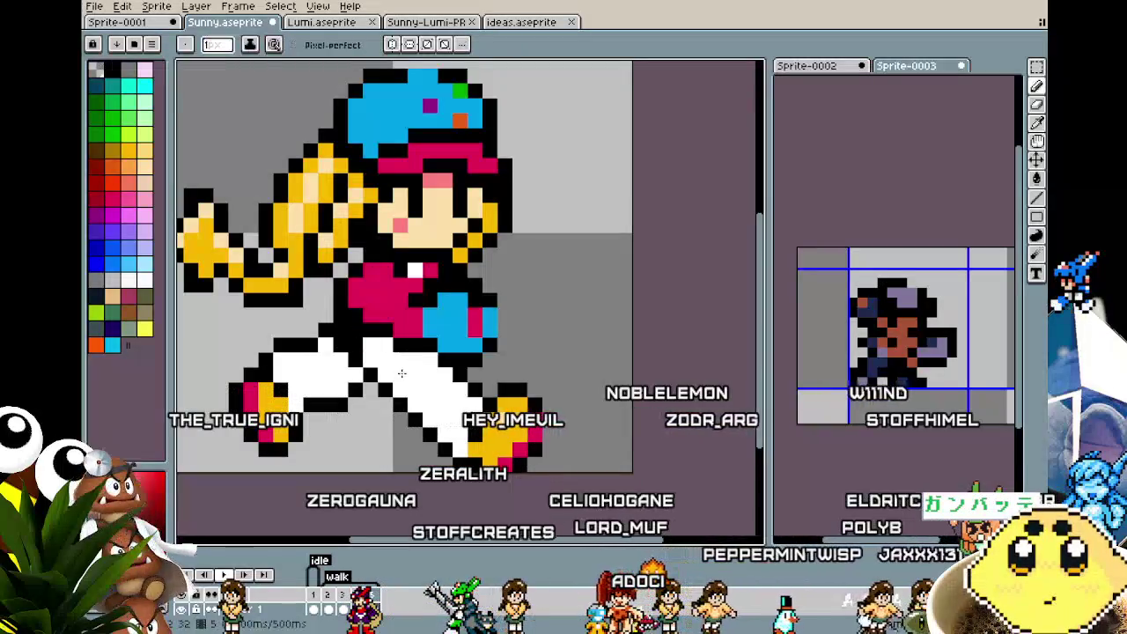
scroll(347, 476, down, 3)
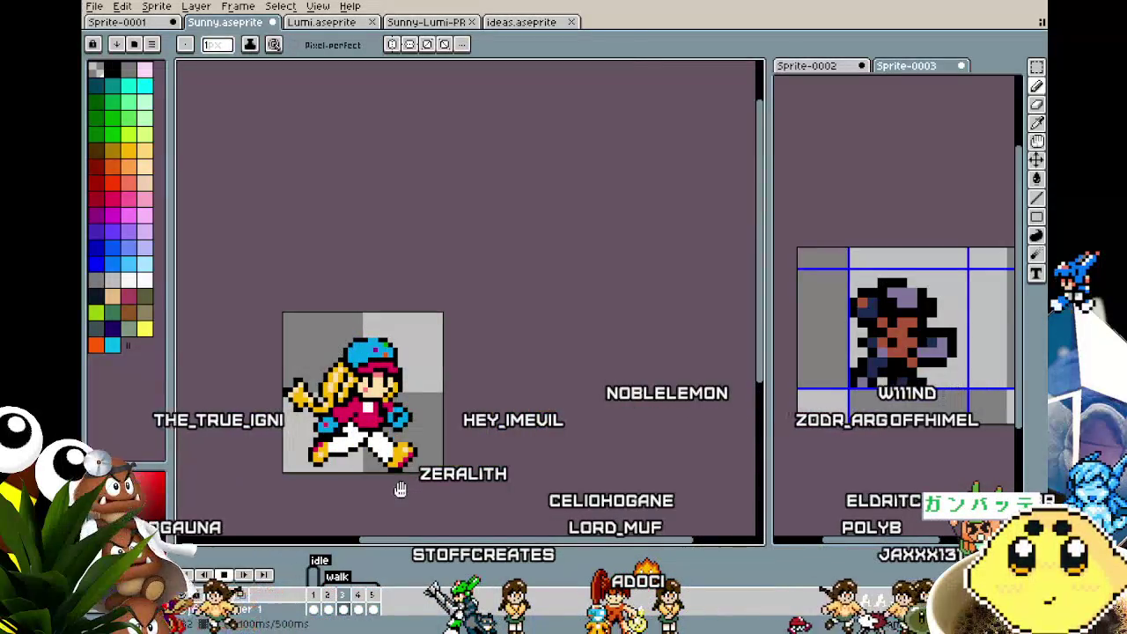
drag(400, 490, 495, 433)
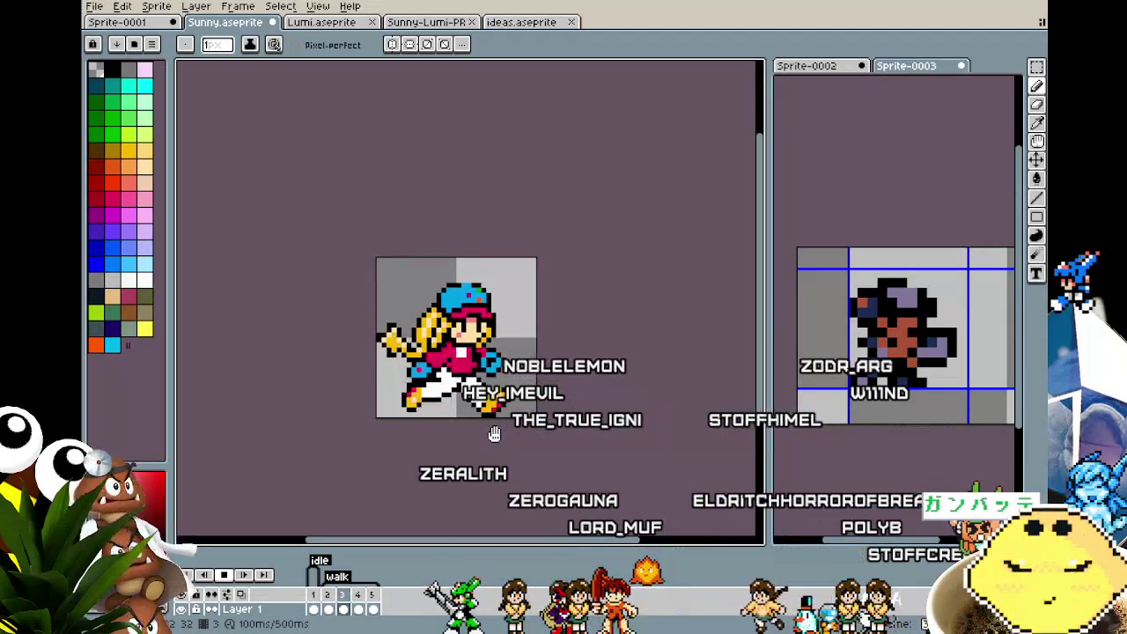
- Choose a faster Playback Speed from the Play button's menu and zoom in to watch
right_click(223, 580)
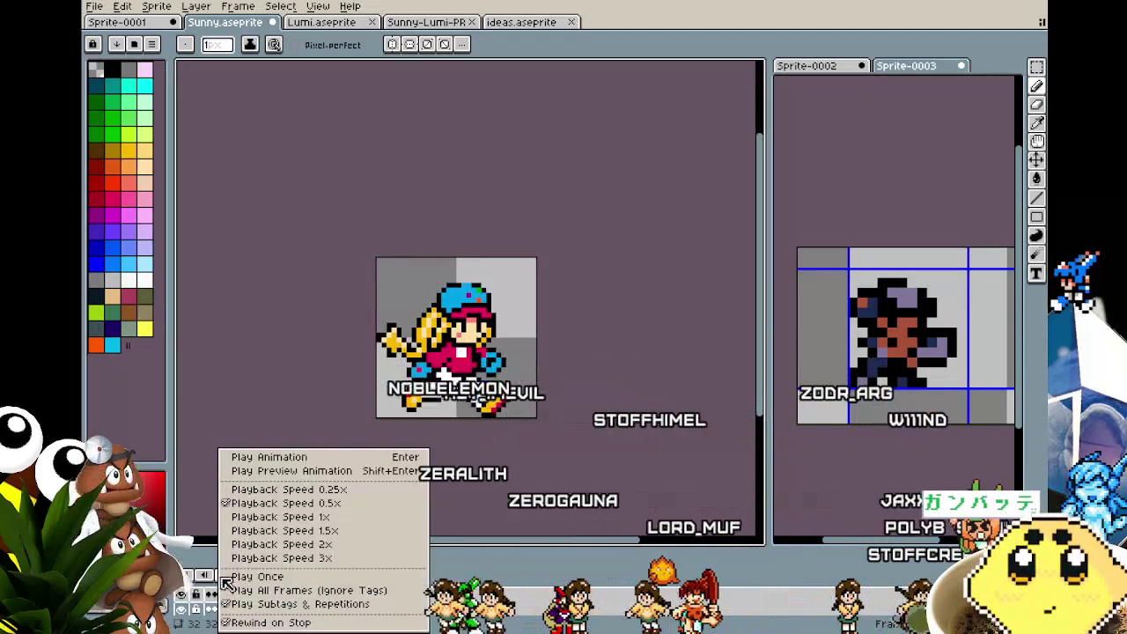
click(265, 517)
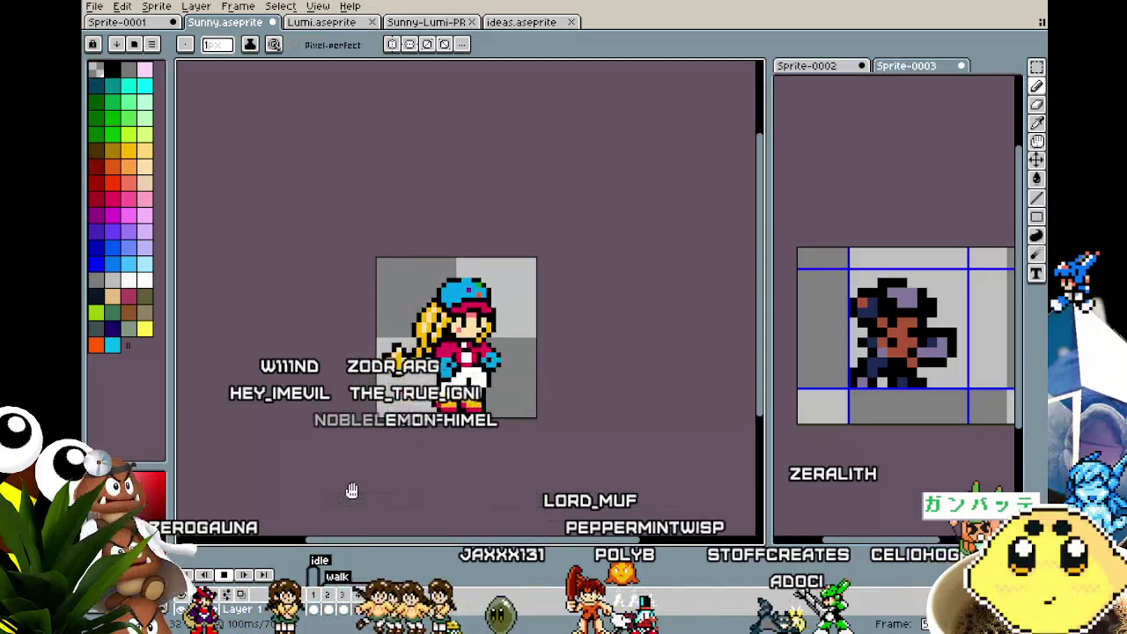
drag(351, 489, 335, 490)
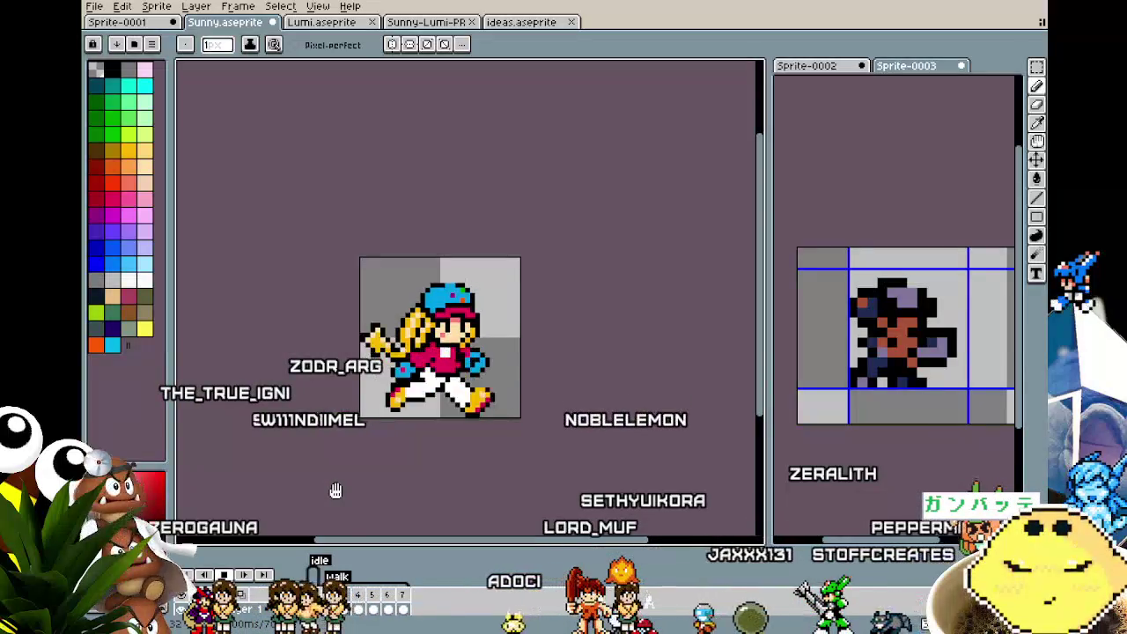
scroll(336, 490, up, 1)
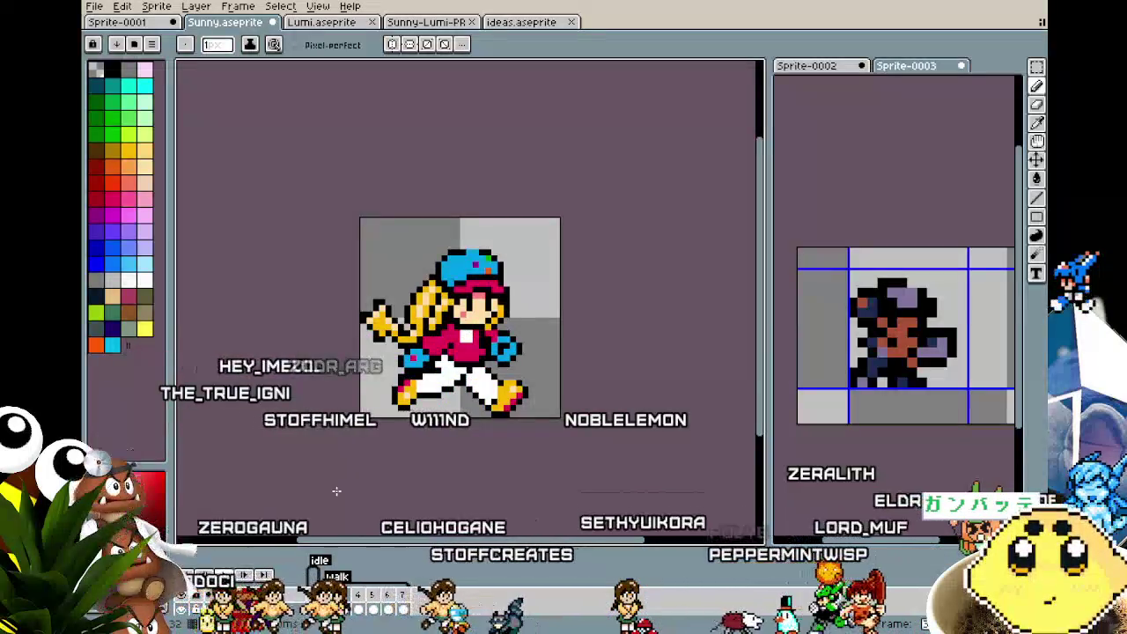
scroll(394, 411, up, 1)
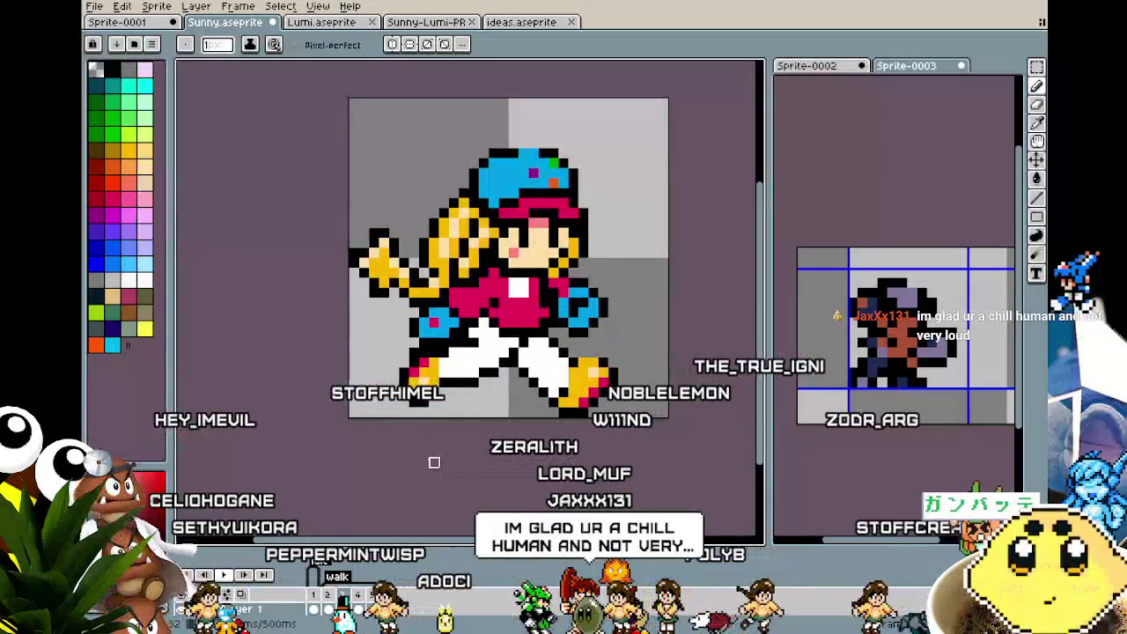
scroll(434, 462, down, 1)
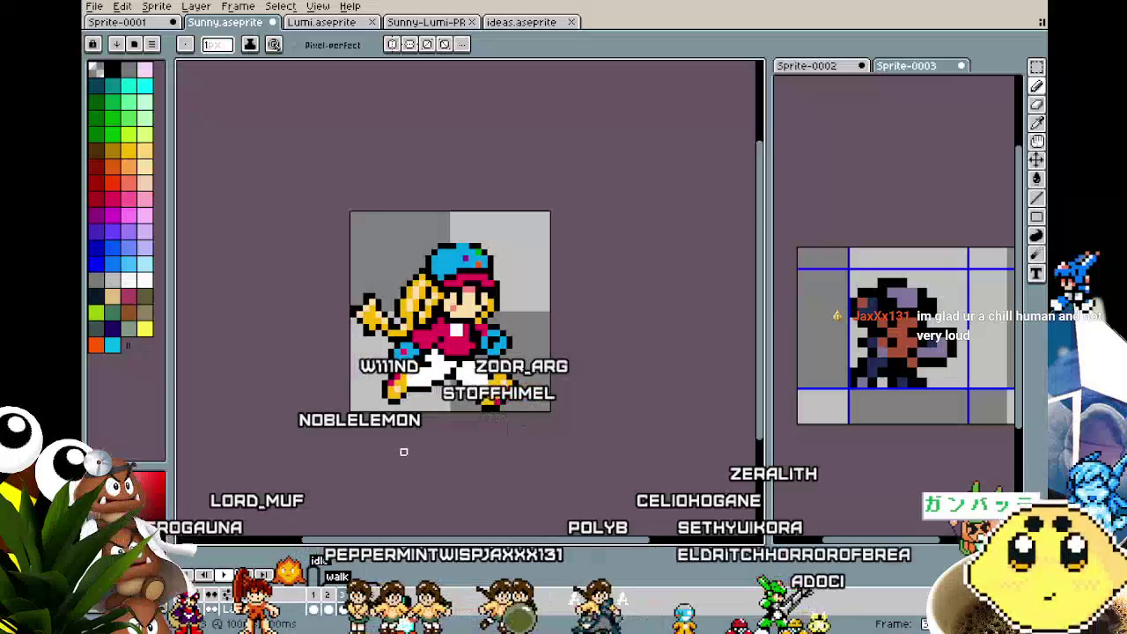
scroll(509, 345, up, 2)
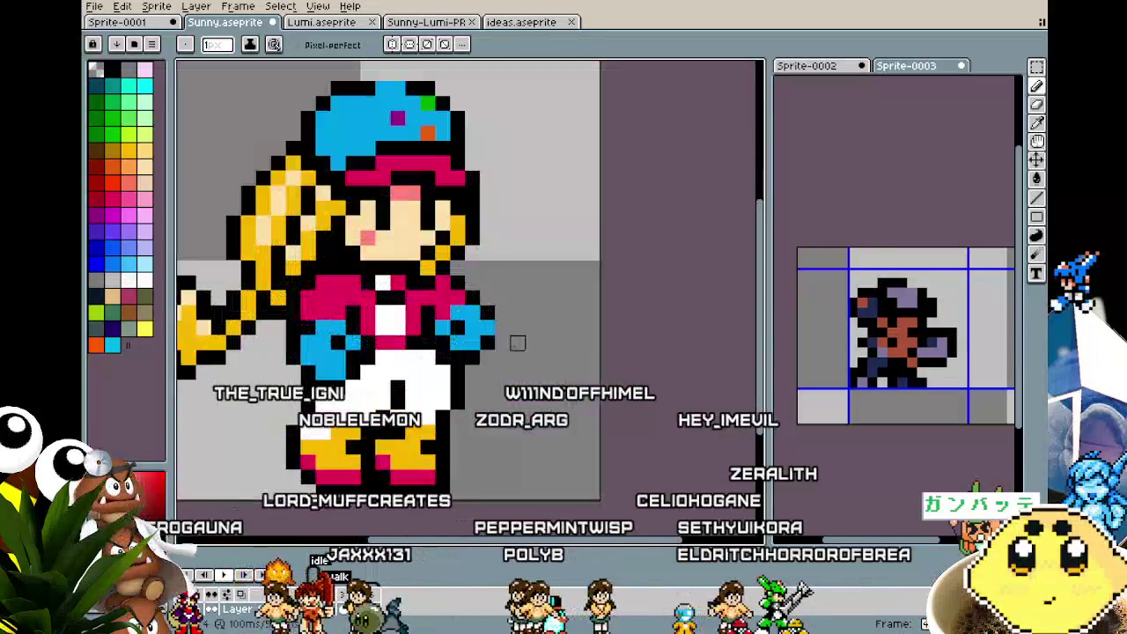
- Box-select the right blue glove, drop it one pixel lower, then pick red
key(m)
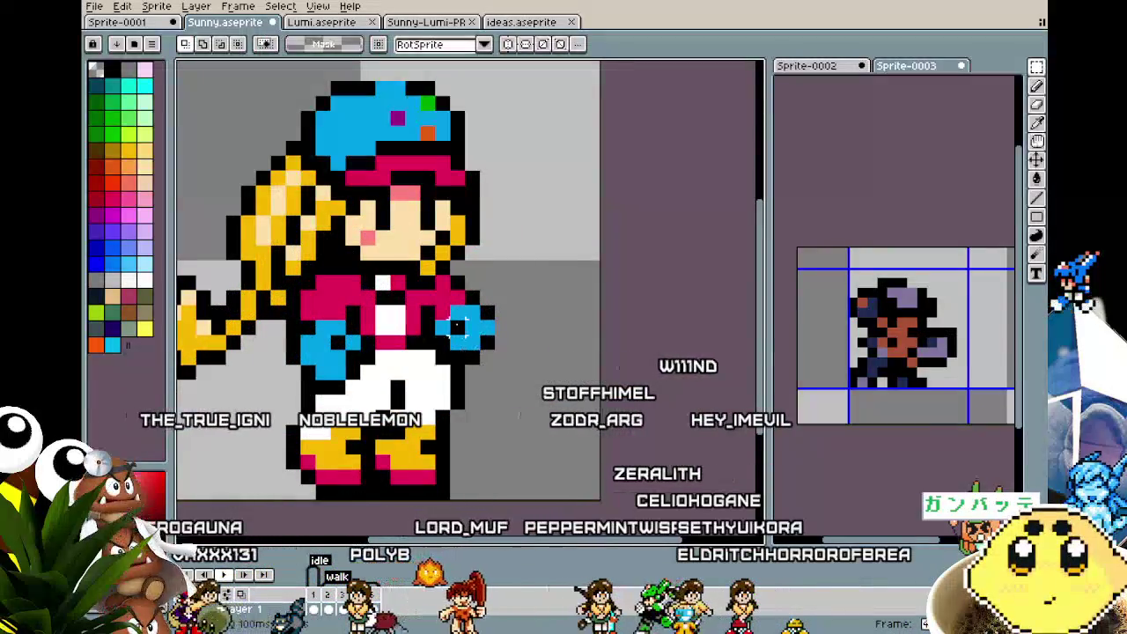
drag(431, 303, 496, 351)
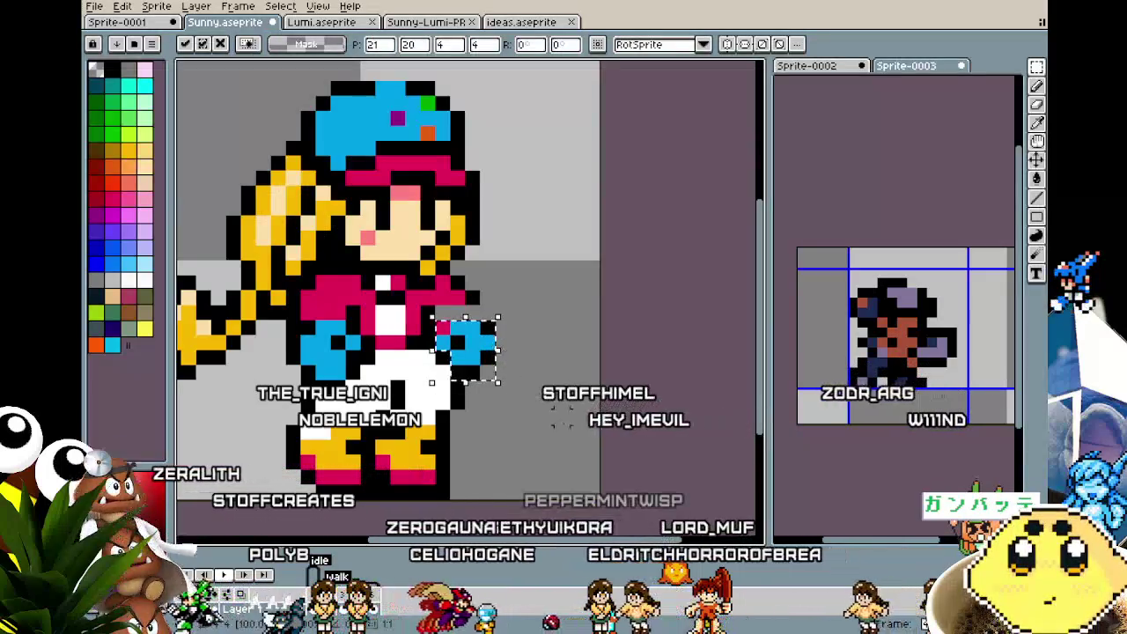
key(b)
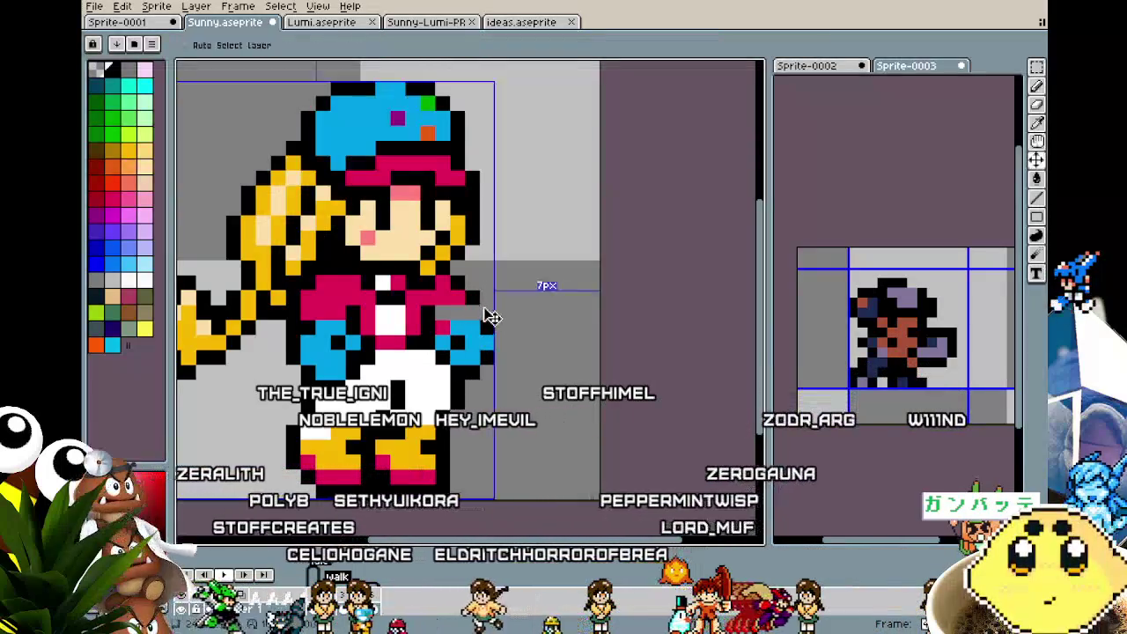
alt+click(459, 312)
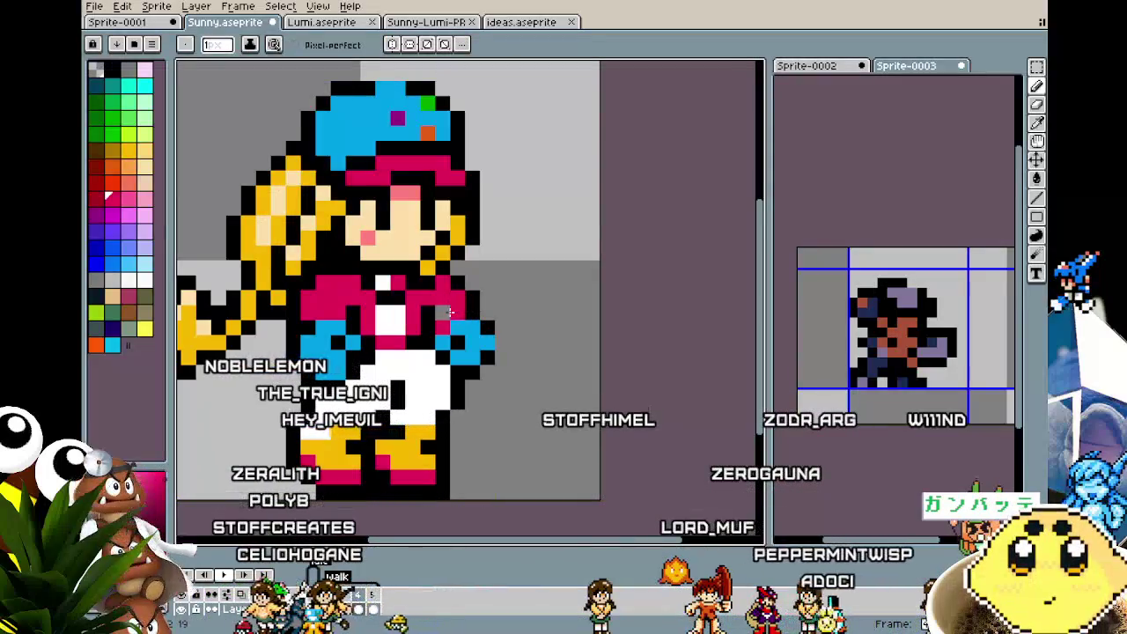
scroll(381, 464, down, 2)
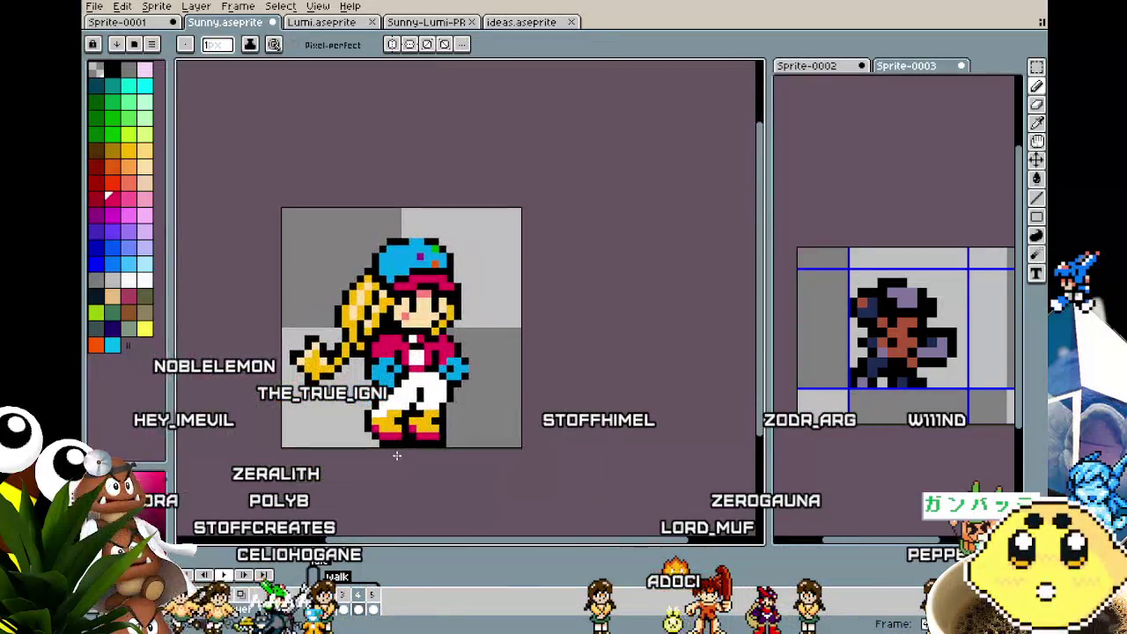
scroll(388, 422, up, 1)
scroll(413, 308, up, 1)
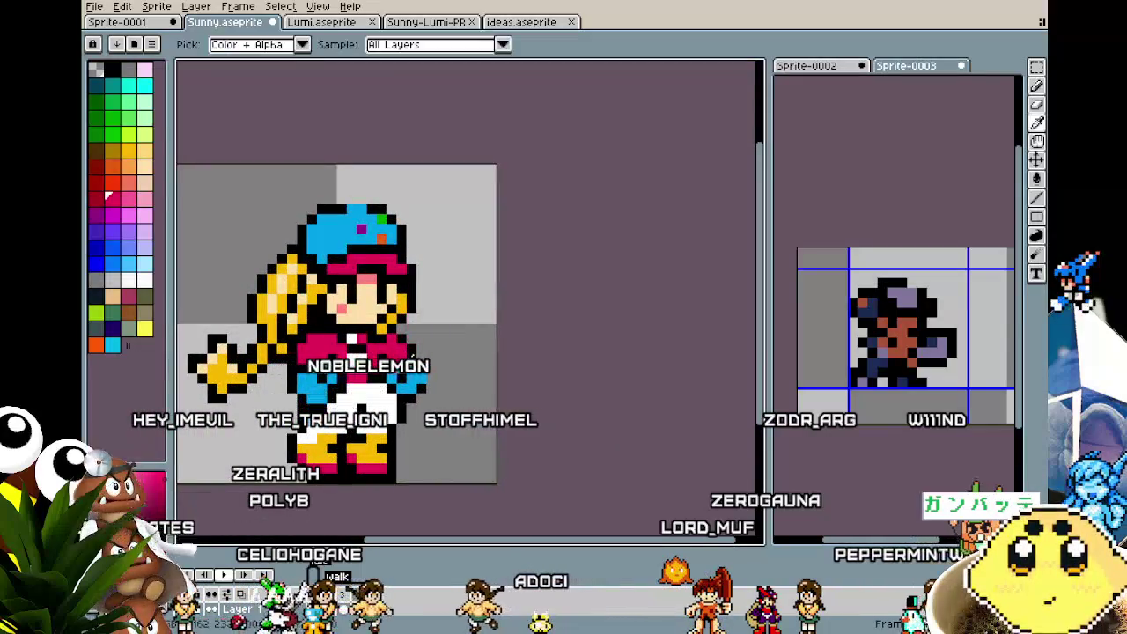
- Set the duration of walk frames 2–5 to 200 ms in Frame Properties
scroll(493, 423, right, 1)
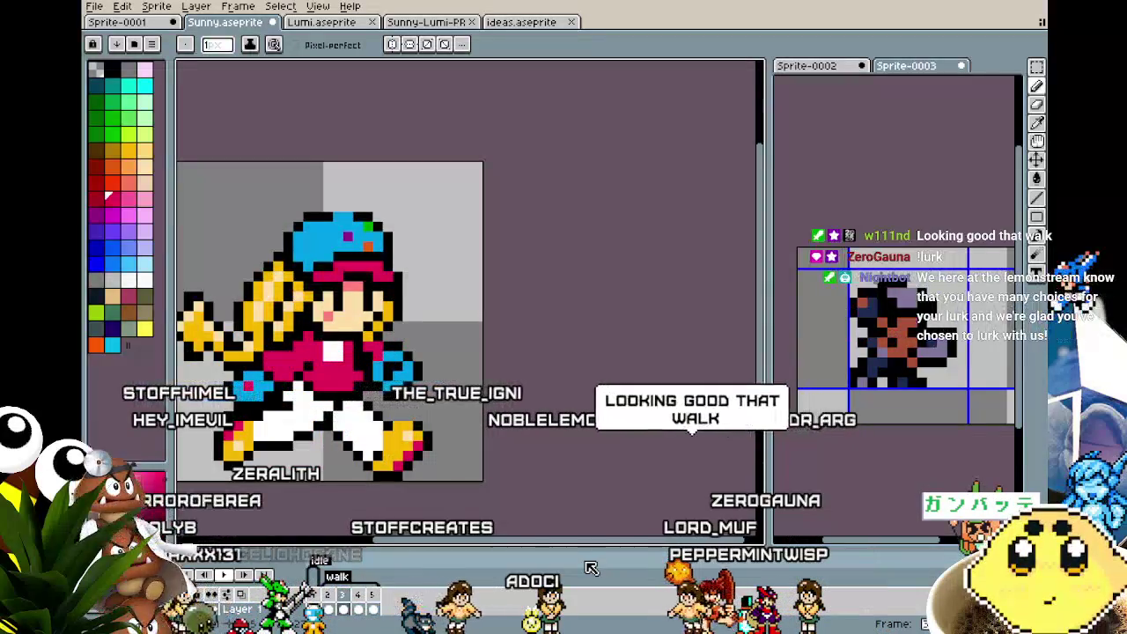
scroll(572, 491, left, 1)
drag(572, 491, 587, 489)
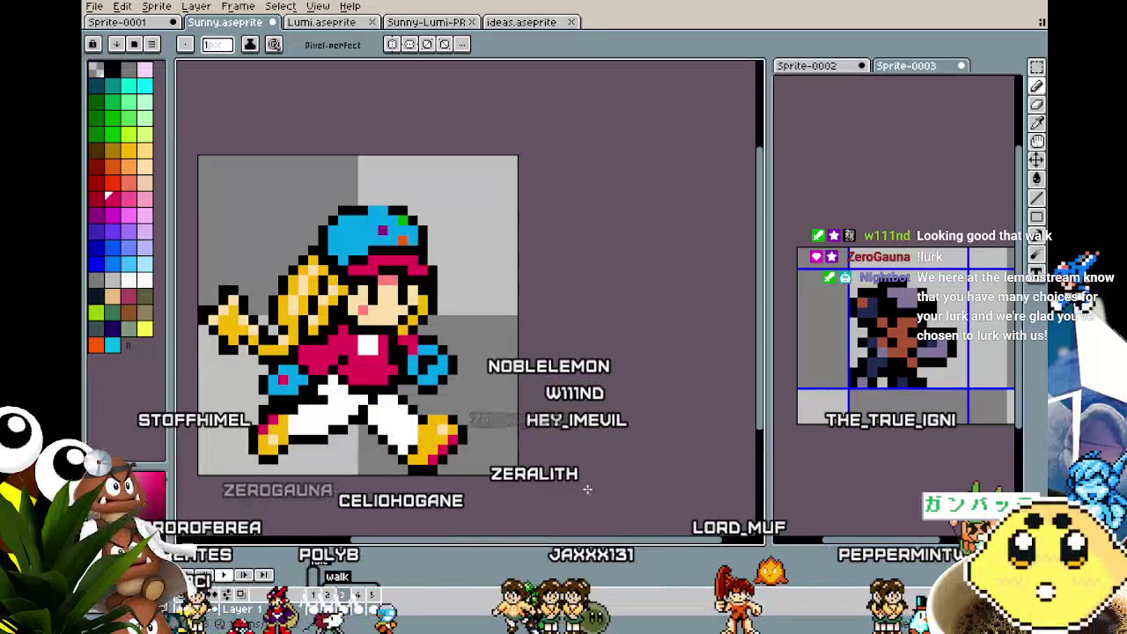
drag(588, 489, 566, 477)
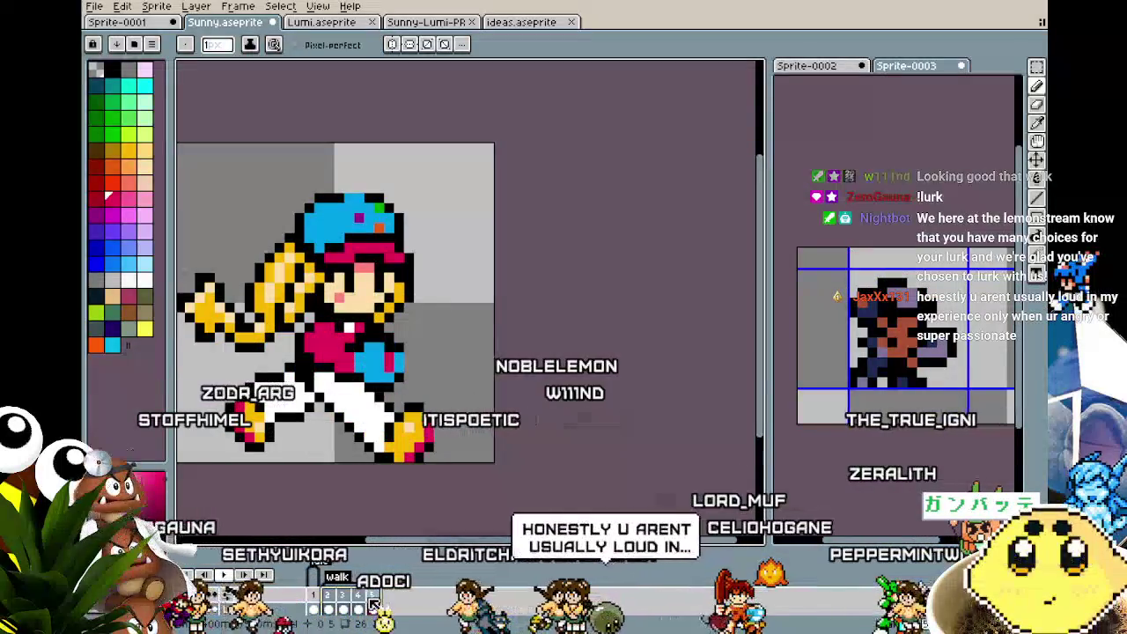
key(p)
key(Return)
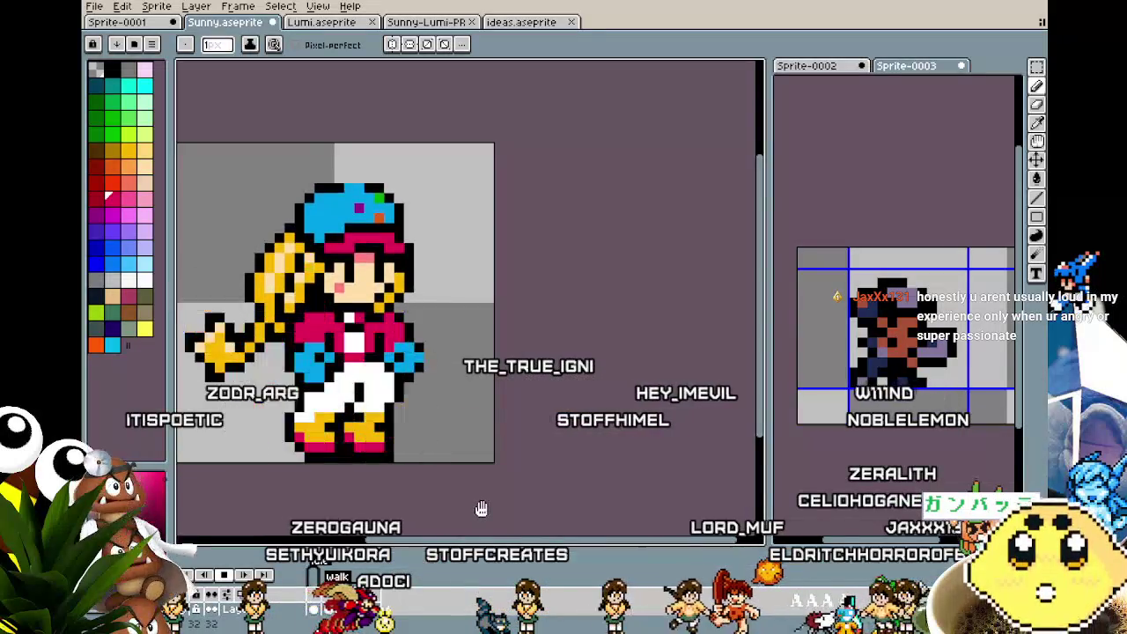
- Pan and zoom to view Sunny's idle frame up close
drag(482, 508, 511, 503)
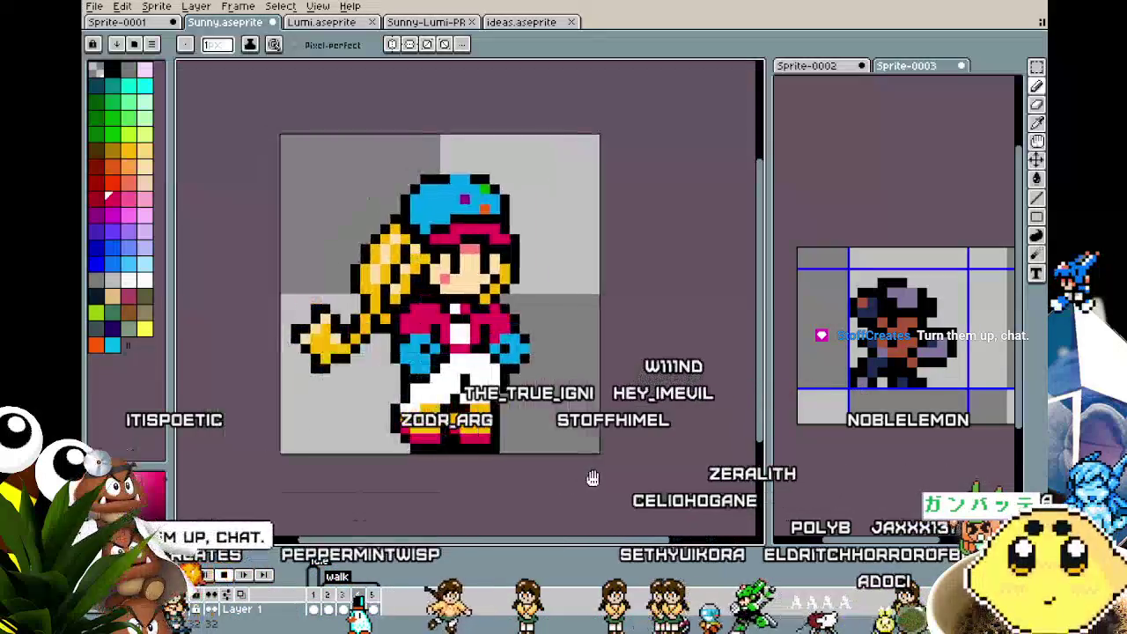
scroll(480, 458, up, 1)
scroll(480, 458, down, 2)
scroll(492, 506, down, 2)
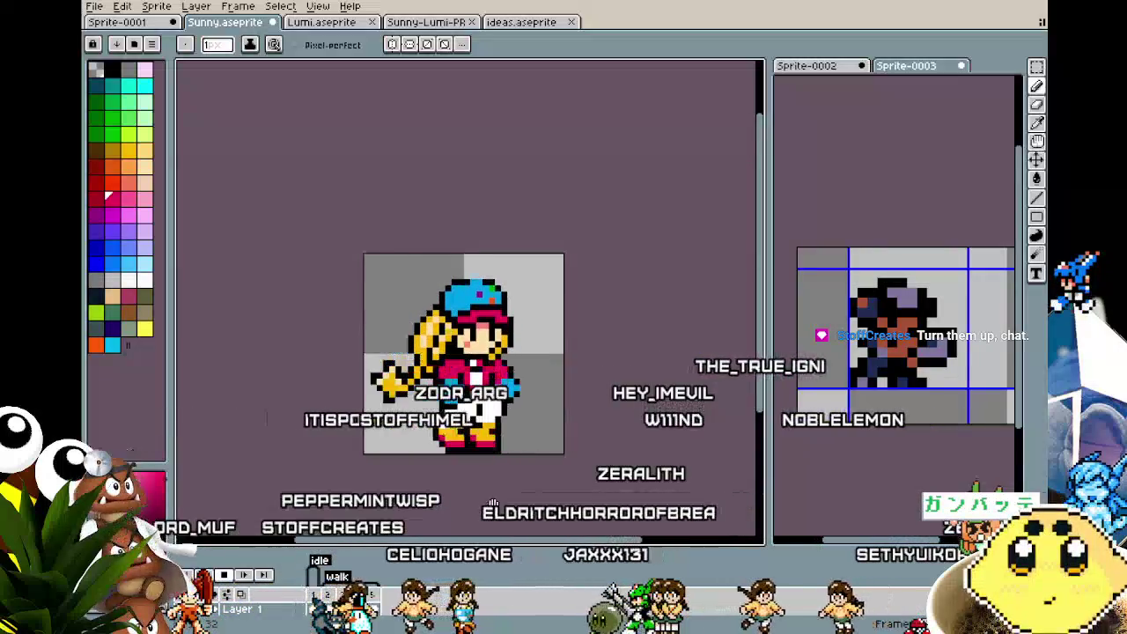
scroll(492, 506, down, 2)
scroll(563, 478, up, 1)
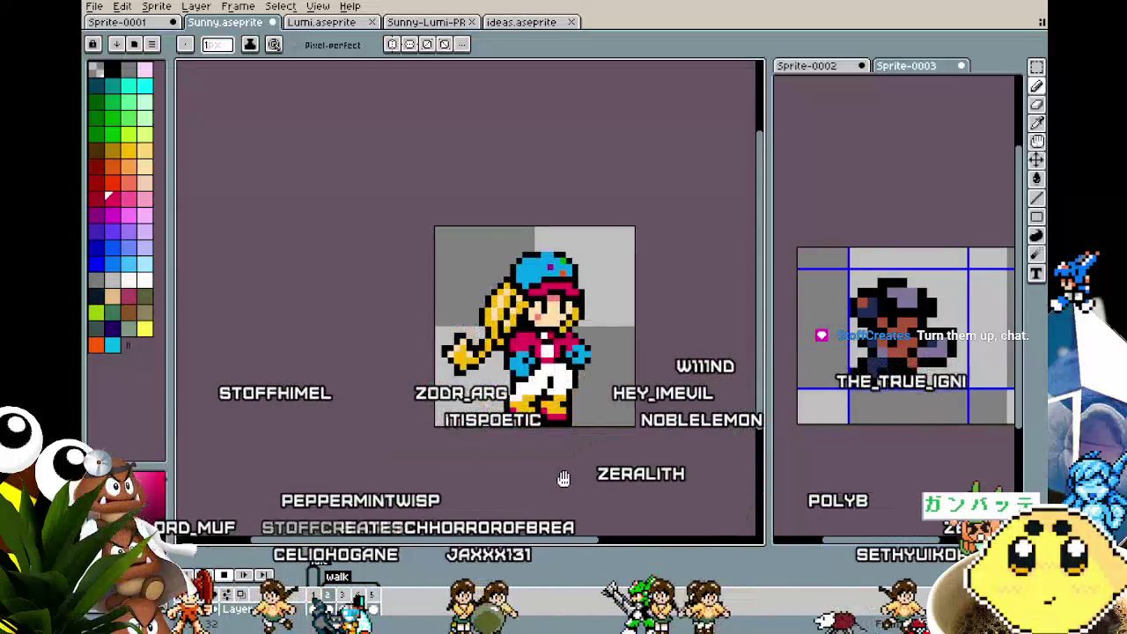
scroll(563, 478, up, 1)
scroll(563, 479, up, 1)
drag(563, 478, 529, 471)
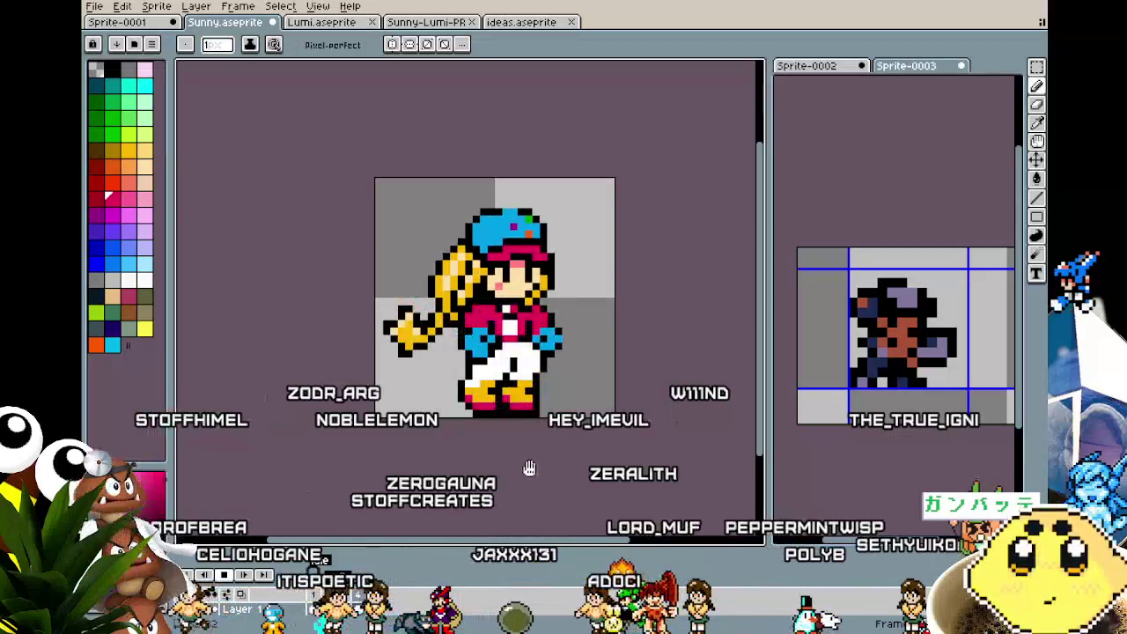
drag(470, 369, 438, 355)
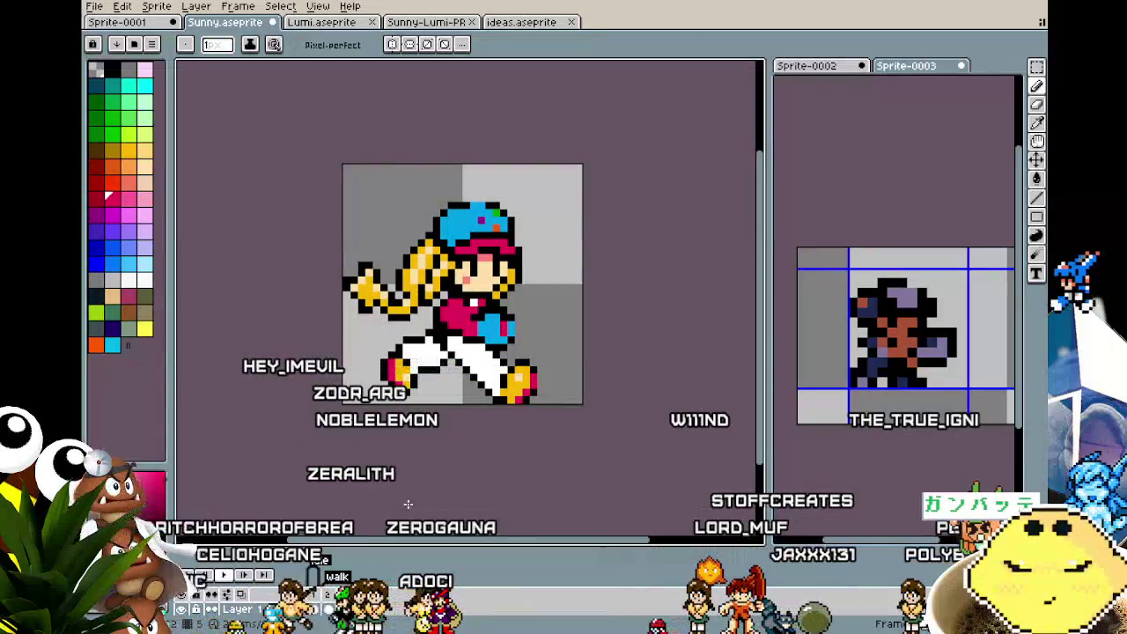
scroll(412, 490, up, 1)
scroll(390, 465, down, 1)
scroll(384, 352, up, 1)
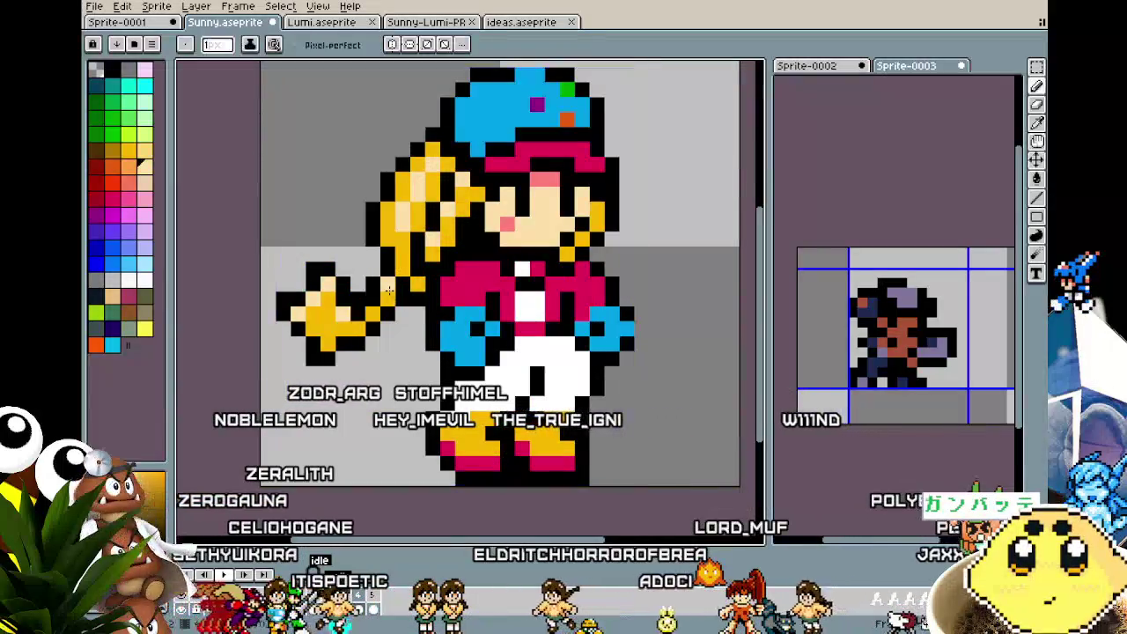
scroll(375, 353, down, 1)
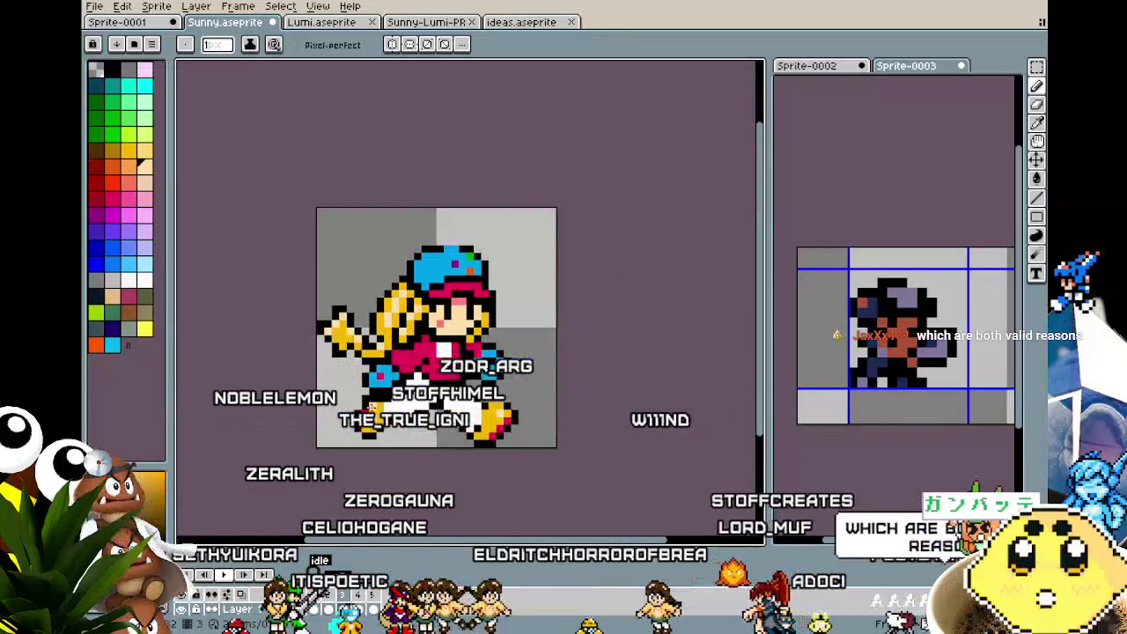
scroll(373, 407, up, 2)
scroll(520, 467, down, 2)
scroll(530, 477, down, 1)
drag(529, 478, 478, 396)
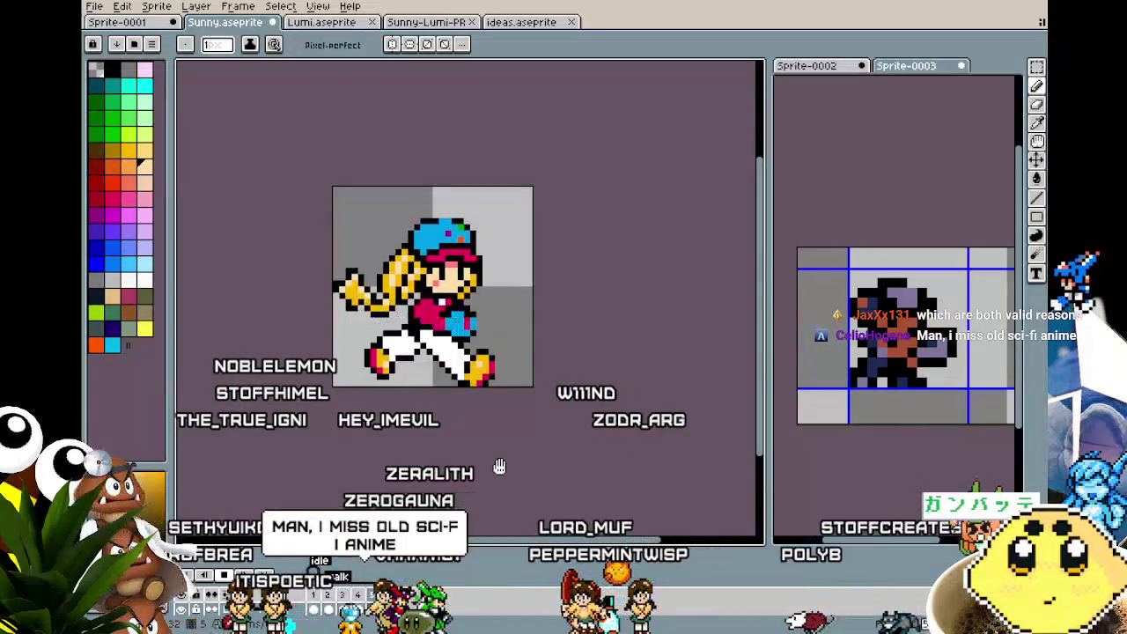
drag(499, 464, 529, 467)
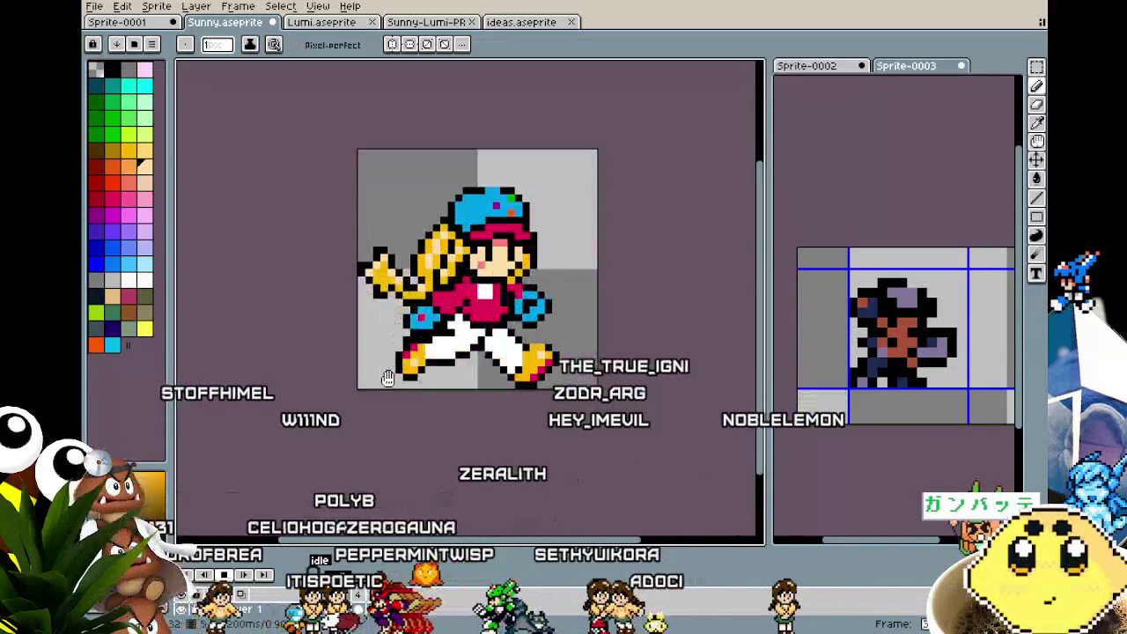
scroll(340, 388, up, 1)
scroll(441, 229, up, 1)
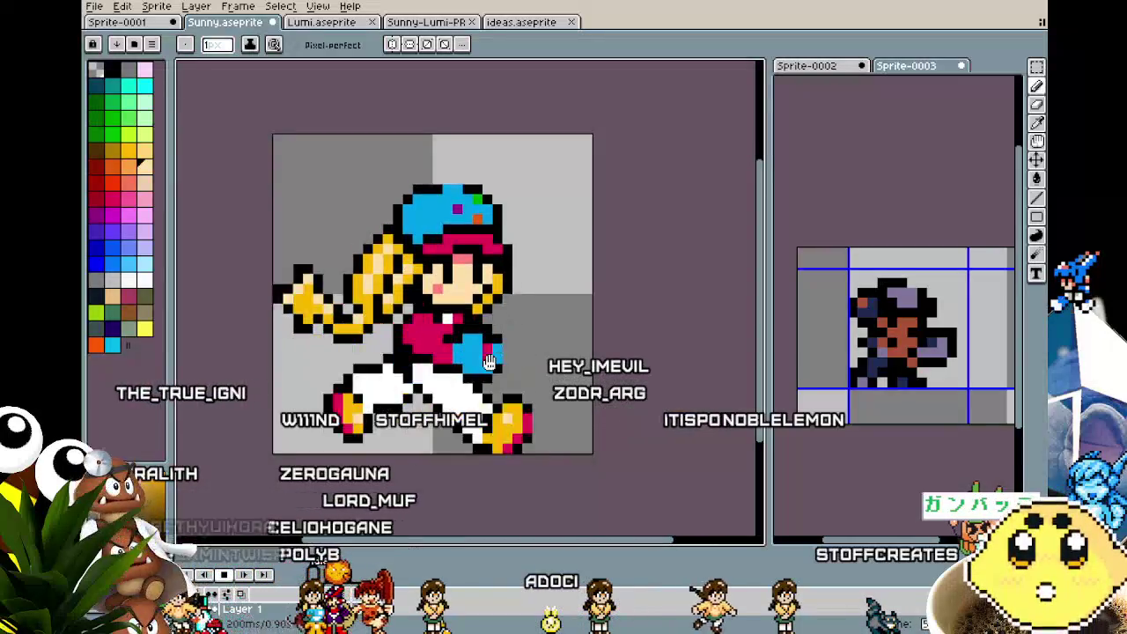
drag(454, 355, 329, 372)
mouse_move(398, 185)
mouse_down()
mouse_move(385, 261)
mouse_move(523, 244)
mouse_move(677, 244)
mouse_move(417, 232)
mouse_move(556, 206)
mouse_move(581, 126)
mouse_move(519, 133)
mouse_move(460, 173)
mouse_move(546, 226)
mouse_move(573, 137)
mouse_move(505, 145)
mouse_up()
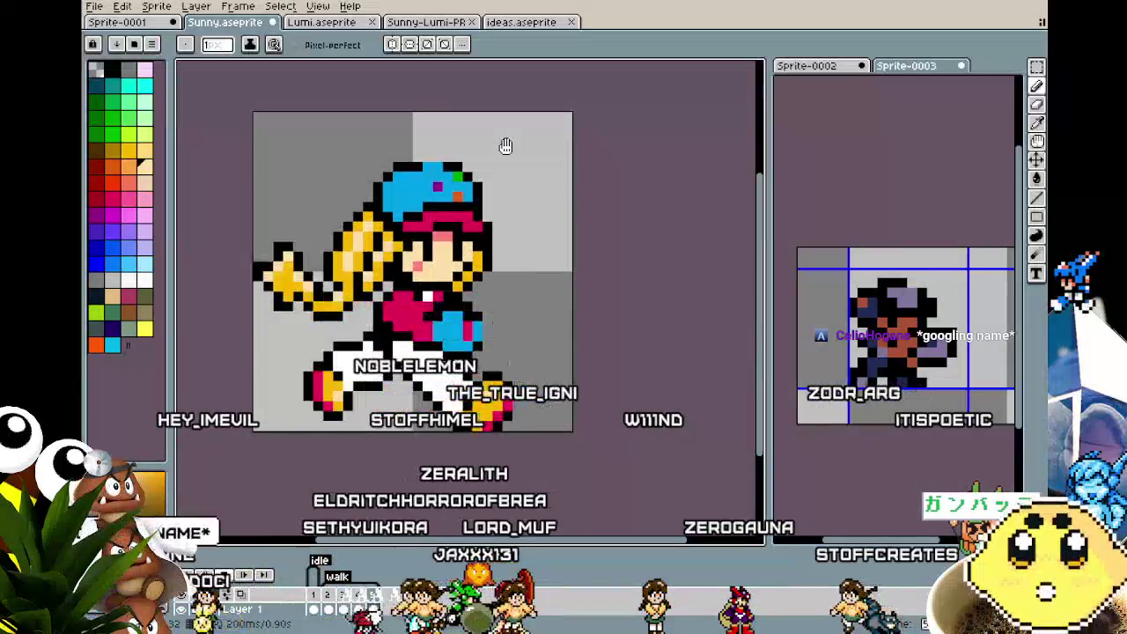
scroll(405, 455, up, 1)
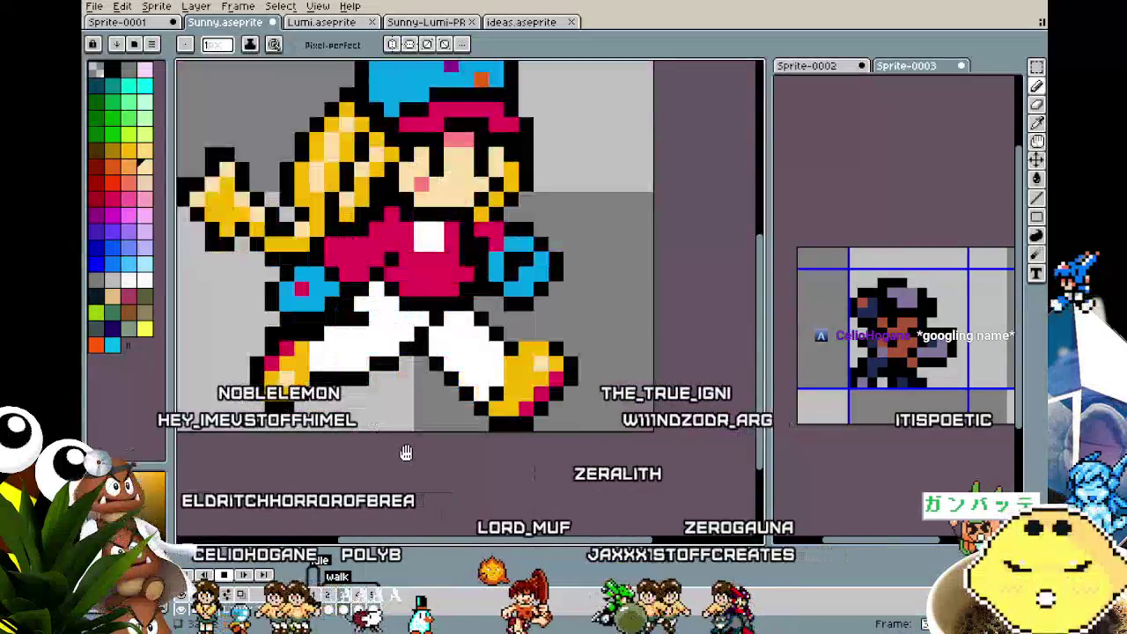
scroll(405, 455, down, 1)
scroll(406, 455, down, 1)
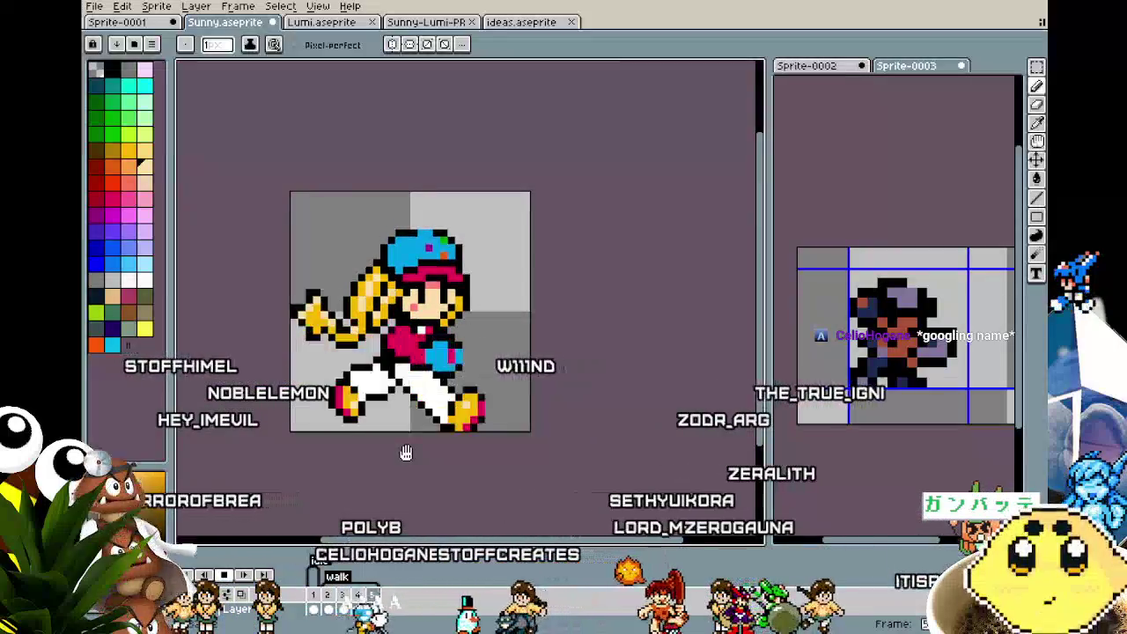
drag(450, 446, 488, 446)
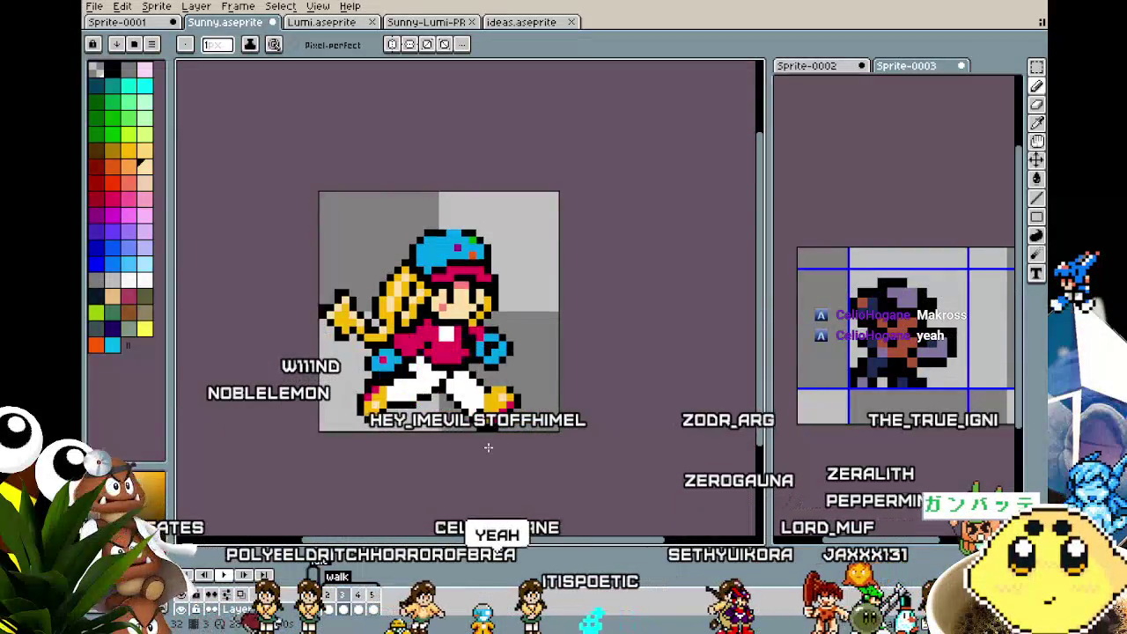
scroll(421, 428, up, 1)
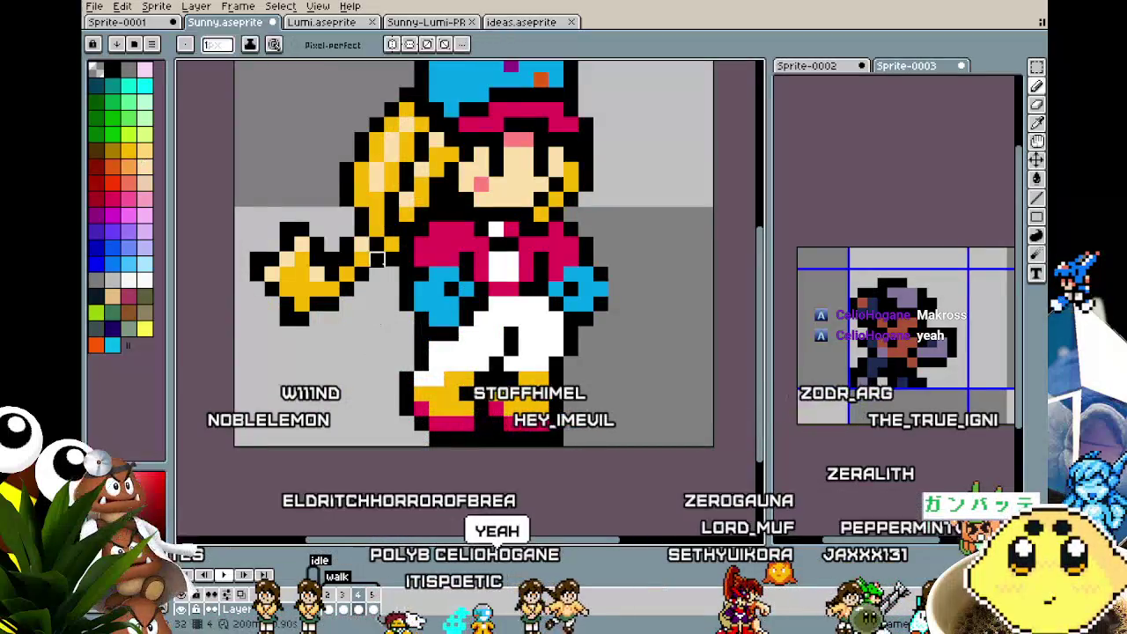
scroll(347, 444, down, 2)
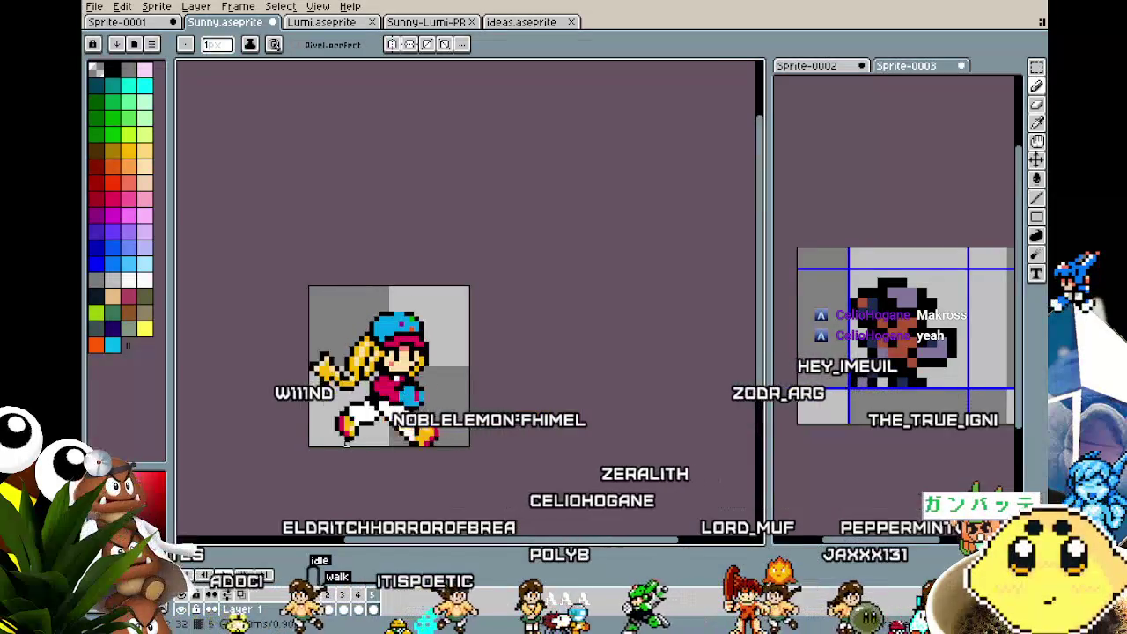
scroll(352, 378, up, 1)
scroll(356, 377, up, 1)
scroll(357, 377, down, 1)
mouse_move(467, 568)
mouse_down()
mouse_move(506, 463)
mouse_move(437, 460)
mouse_up()
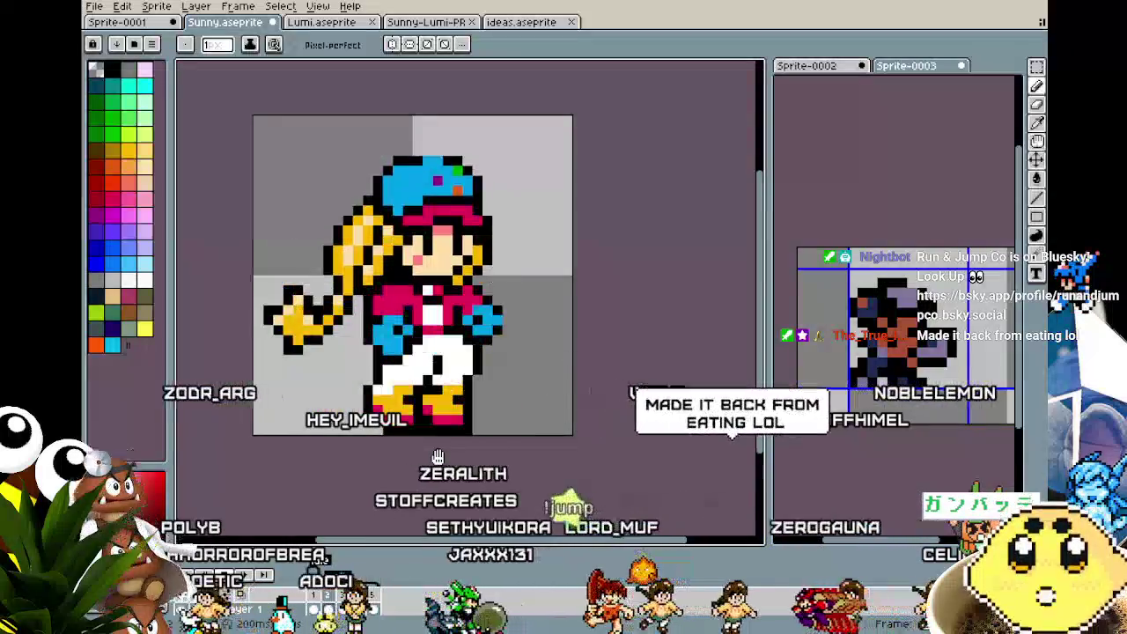
scroll(307, 340, up, 1)
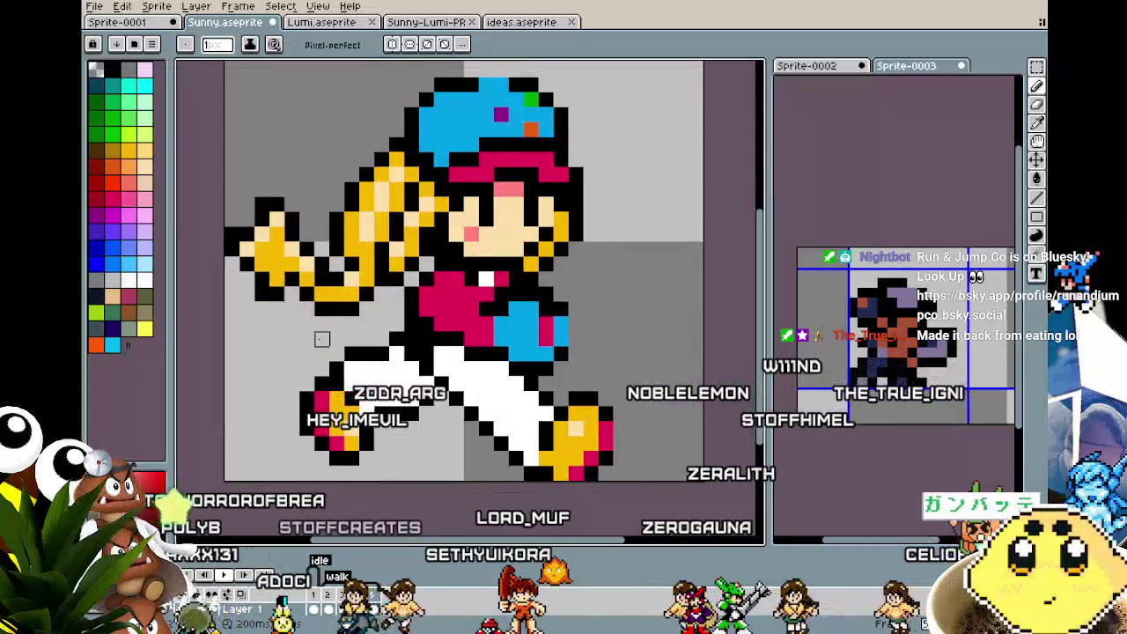
scroll(322, 339, down, 4)
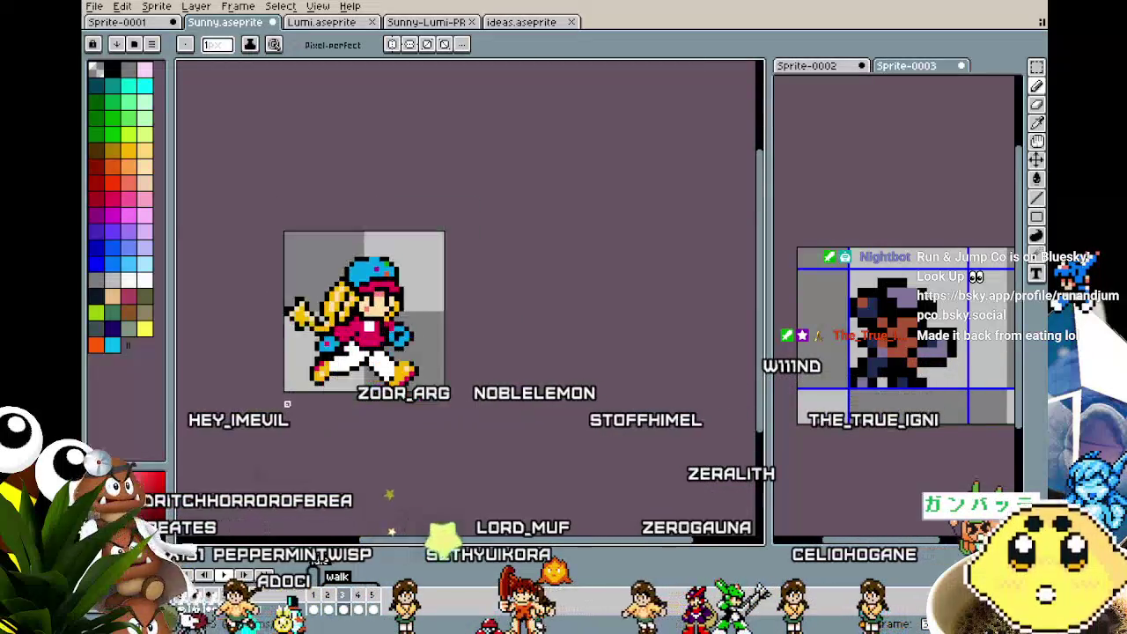
scroll(297, 369, up, 1)
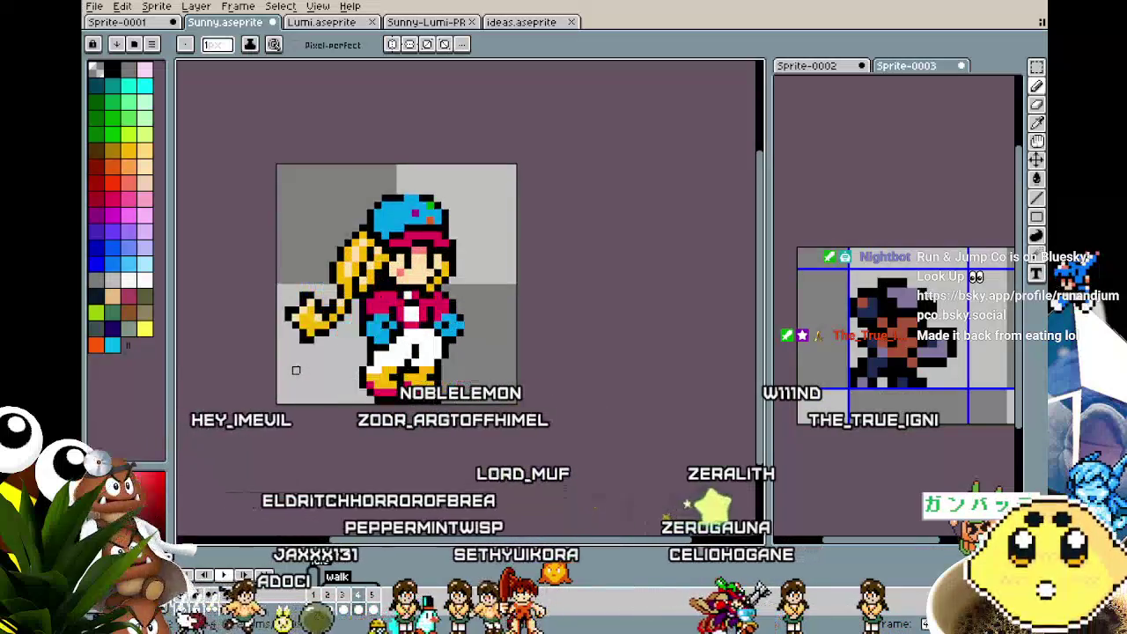
scroll(296, 370, up, 2)
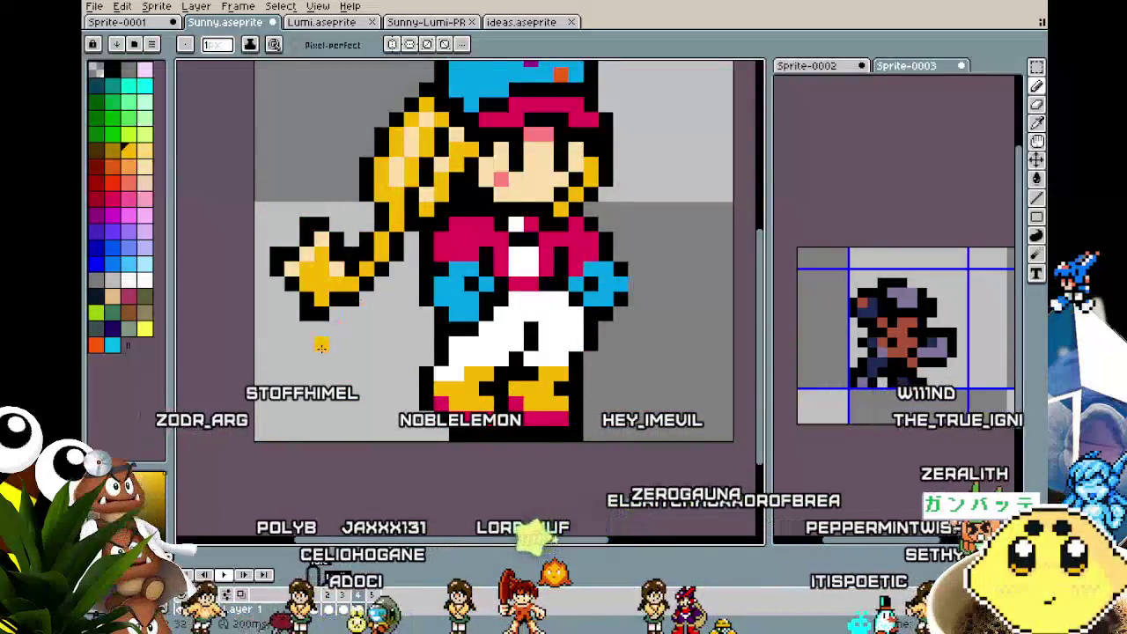
scroll(313, 382, down, 3)
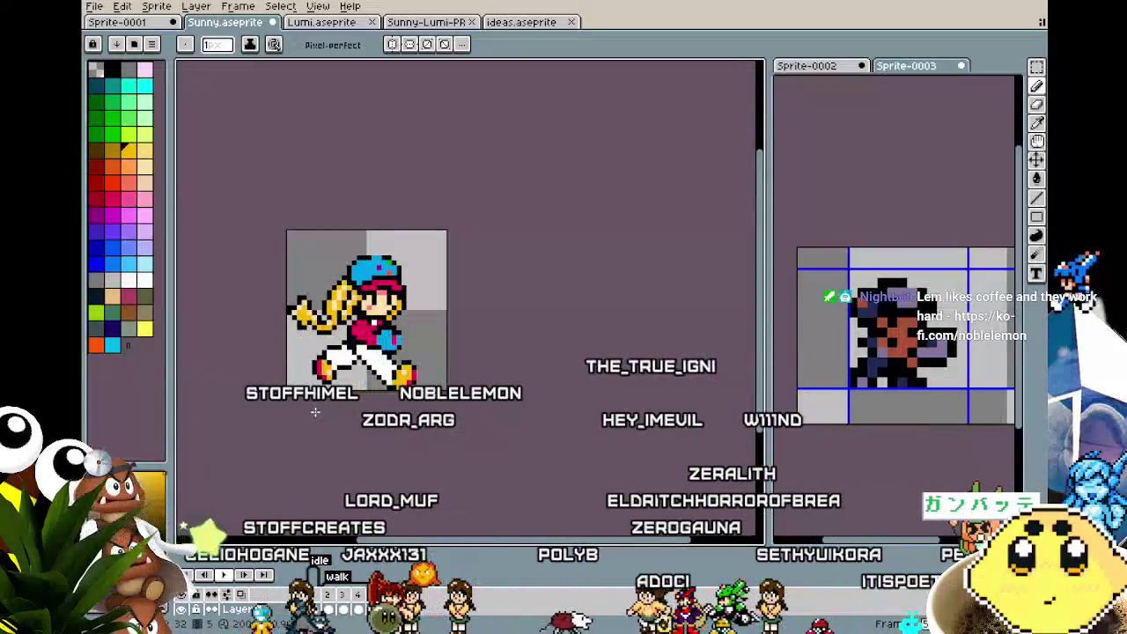
scroll(314, 411, up, 2)
scroll(322, 314, up, 1)
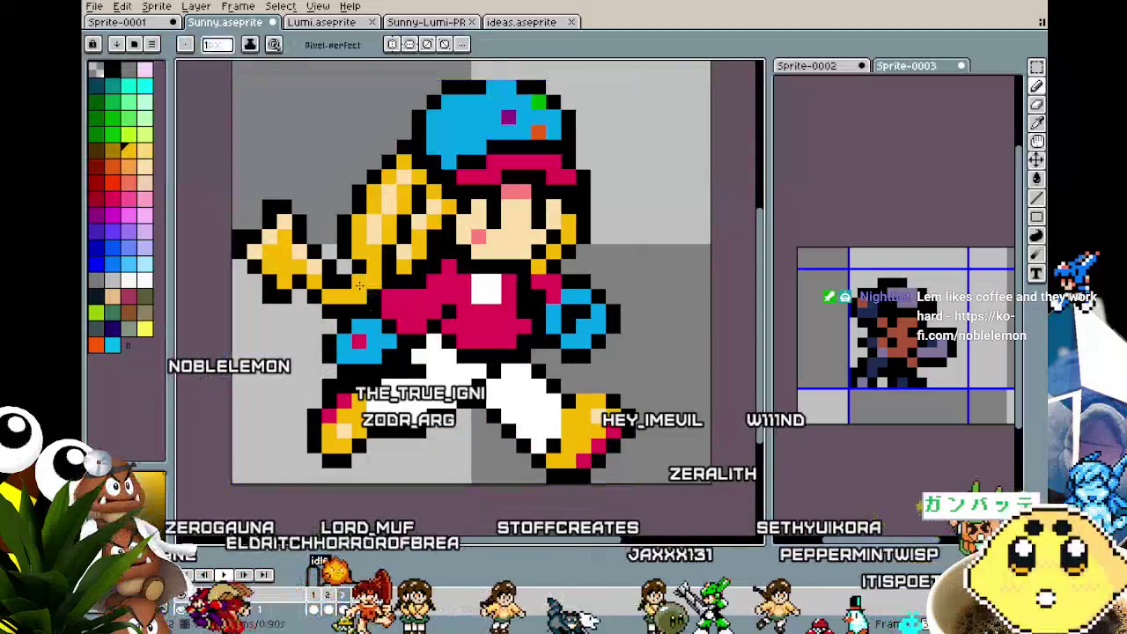
scroll(335, 387, down, 3)
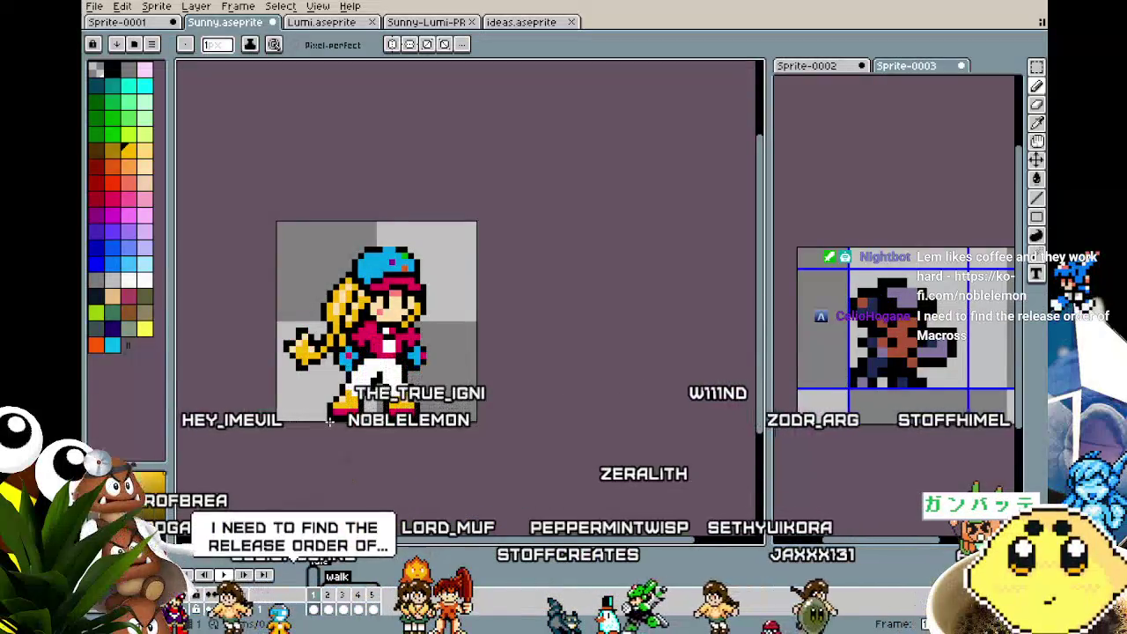
scroll(326, 379, up, 3)
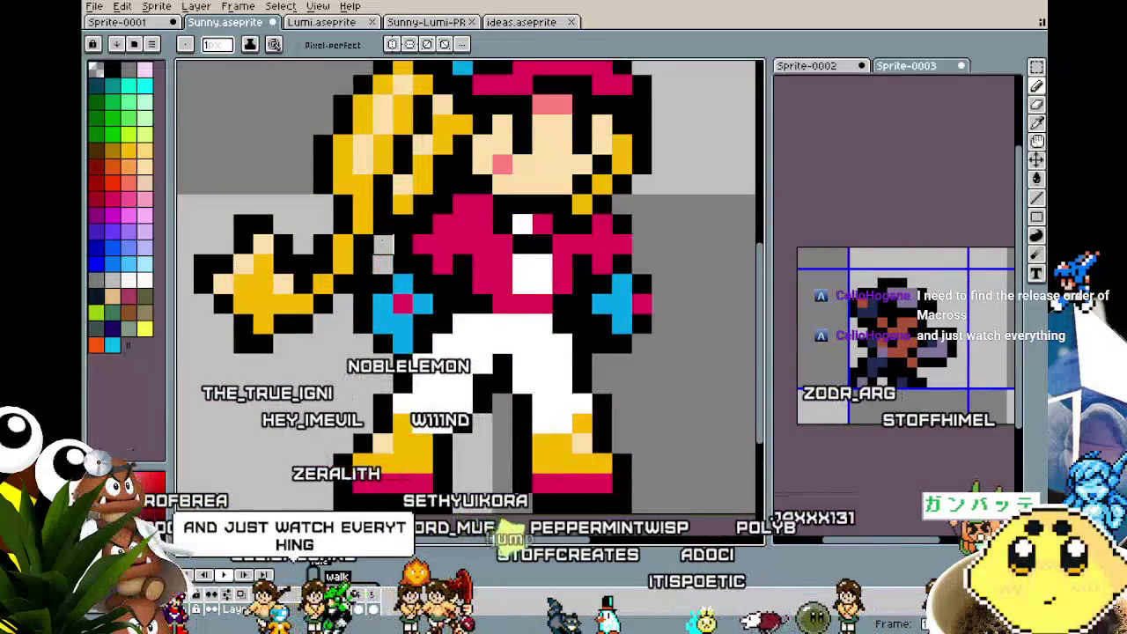
scroll(343, 384, down, 3)
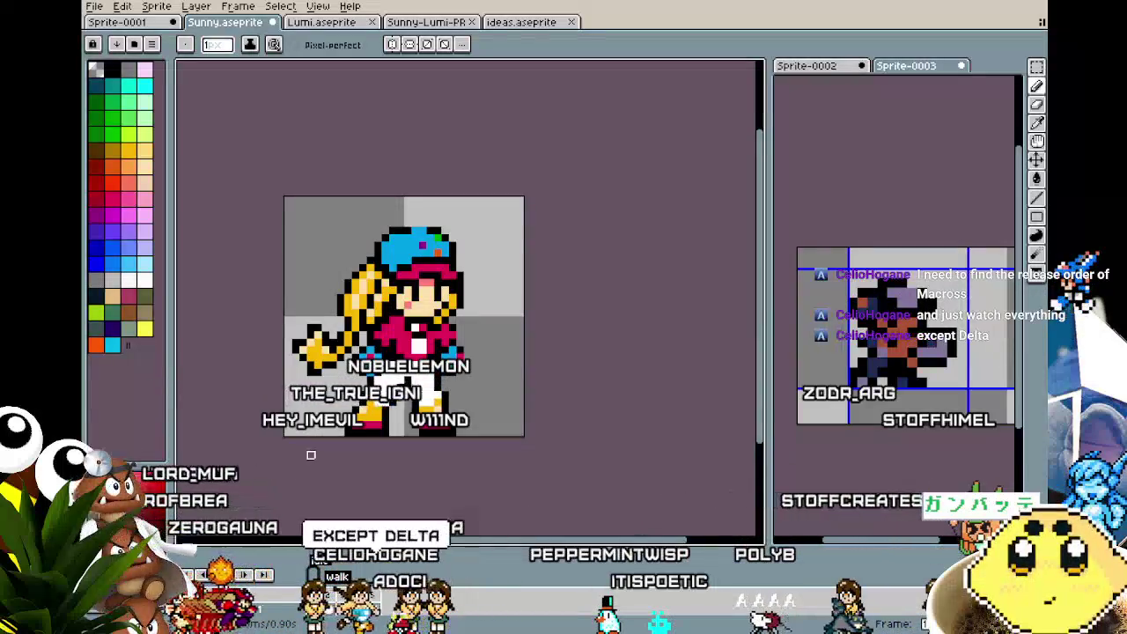
scroll(311, 454, down, 1)
scroll(311, 455, down, 1)
scroll(314, 429, up, 5)
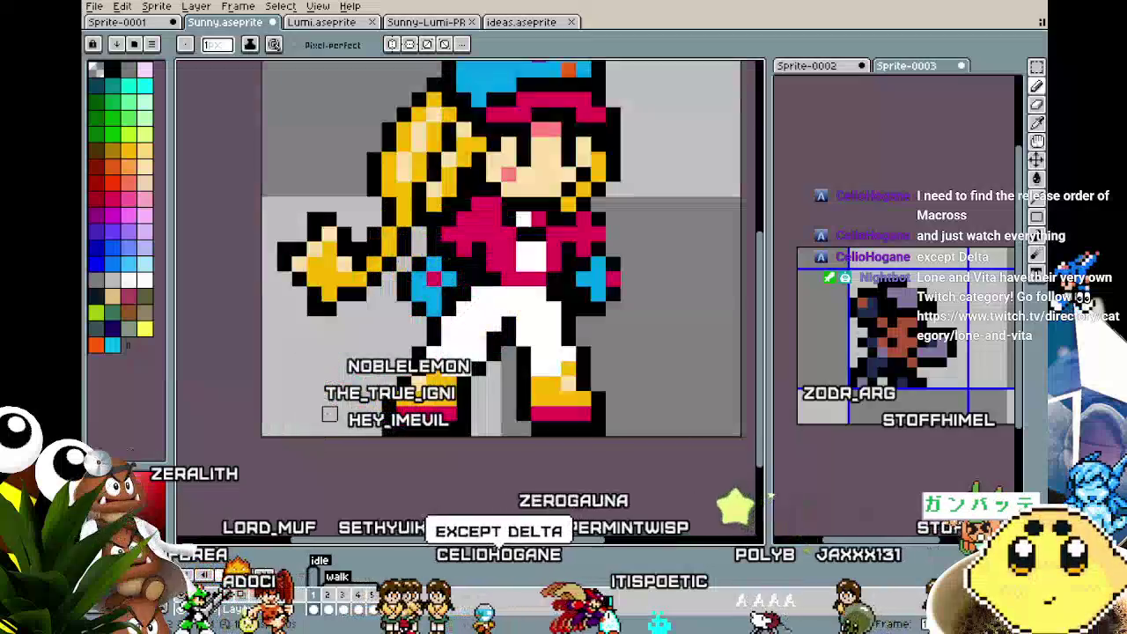
key(v)
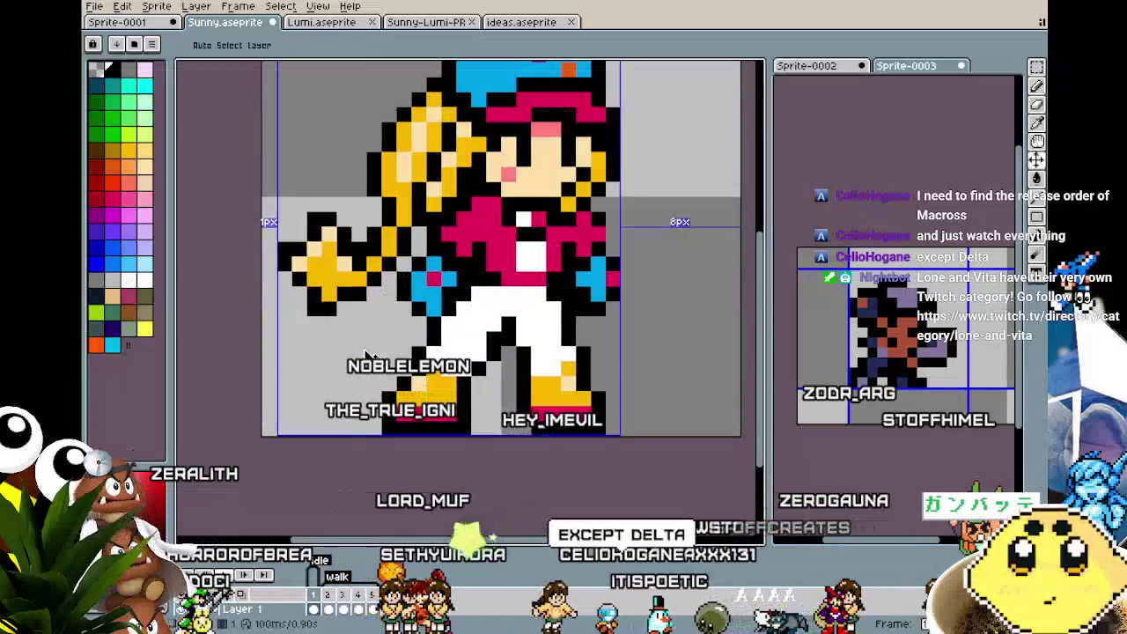
key(Return)
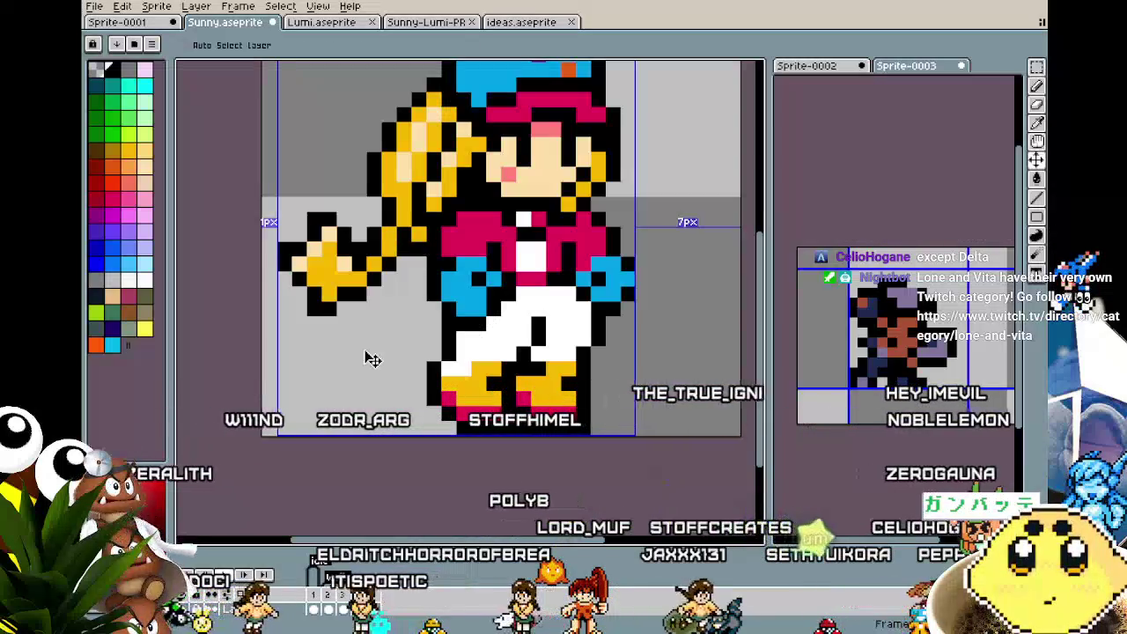
key(b)
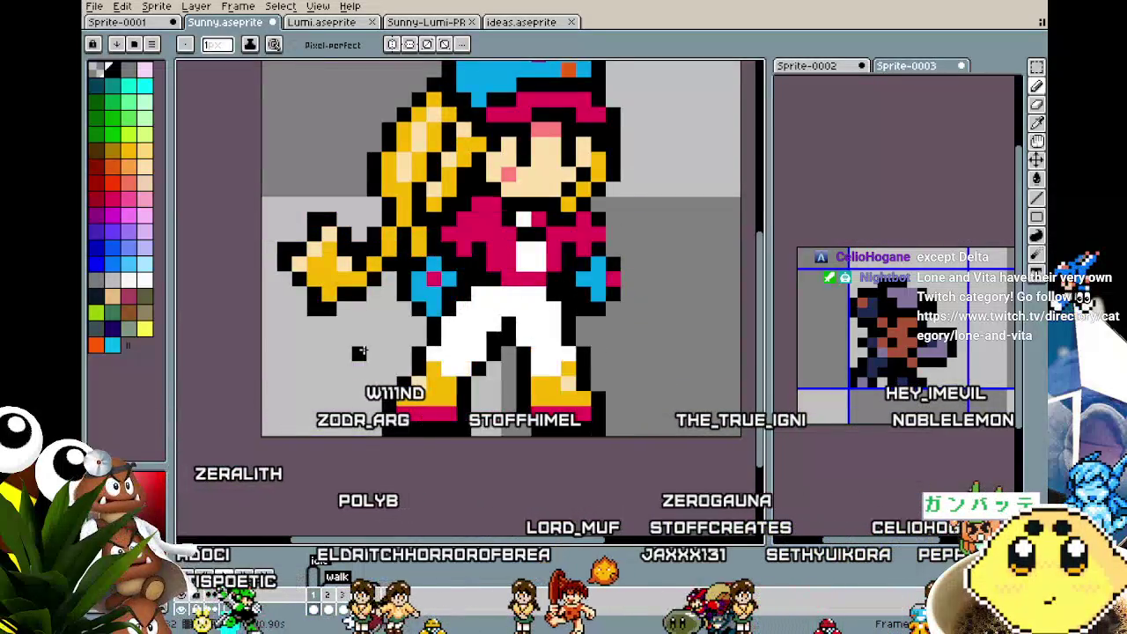
scroll(359, 352, down, 3)
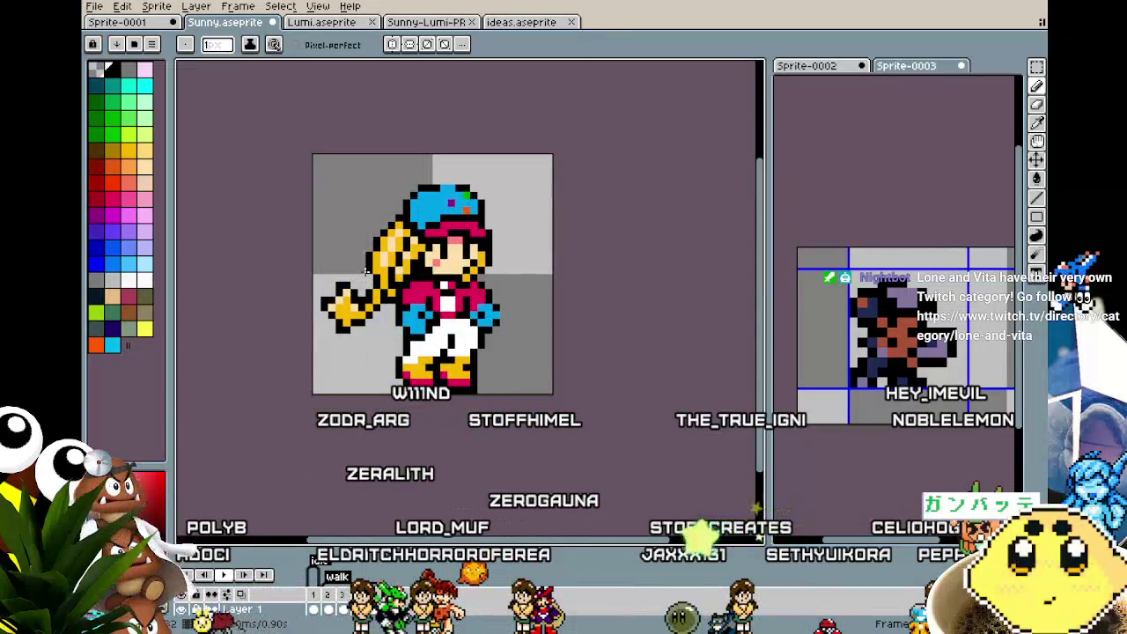
scroll(365, 271, up, 4)
- Eyedrop the yellow of Sunny's hair as the drawing colour
key(i)
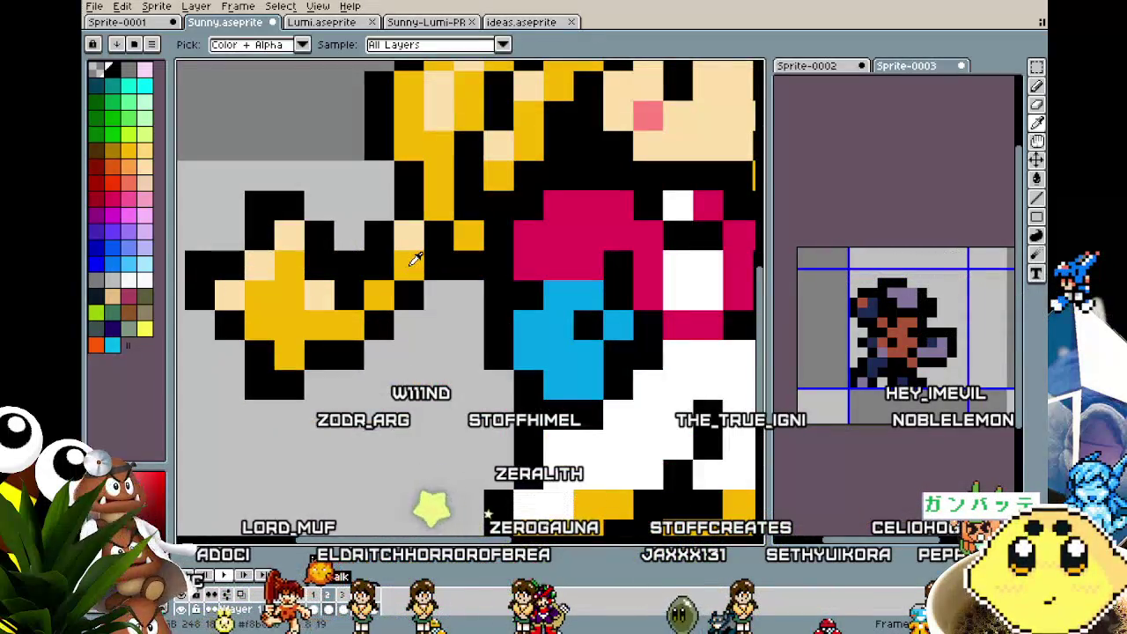
click(410, 263)
scroll(410, 244, down, 2)
scroll(385, 332, down, 1)
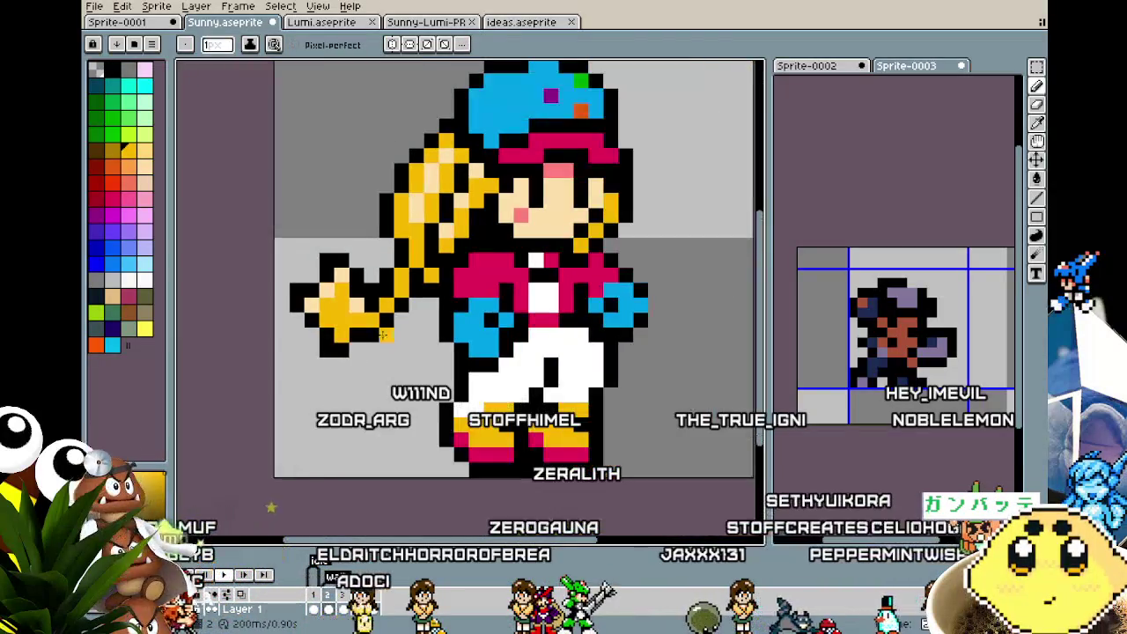
drag(370, 355, 406, 340)
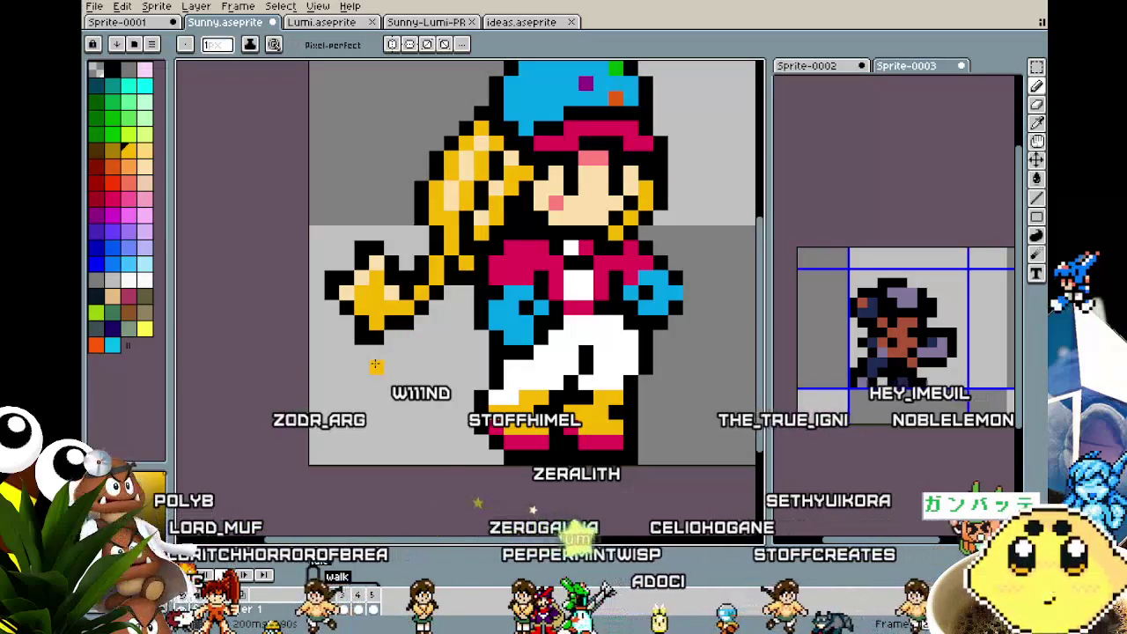
scroll(375, 364, up, 1)
scroll(379, 352, up, 1)
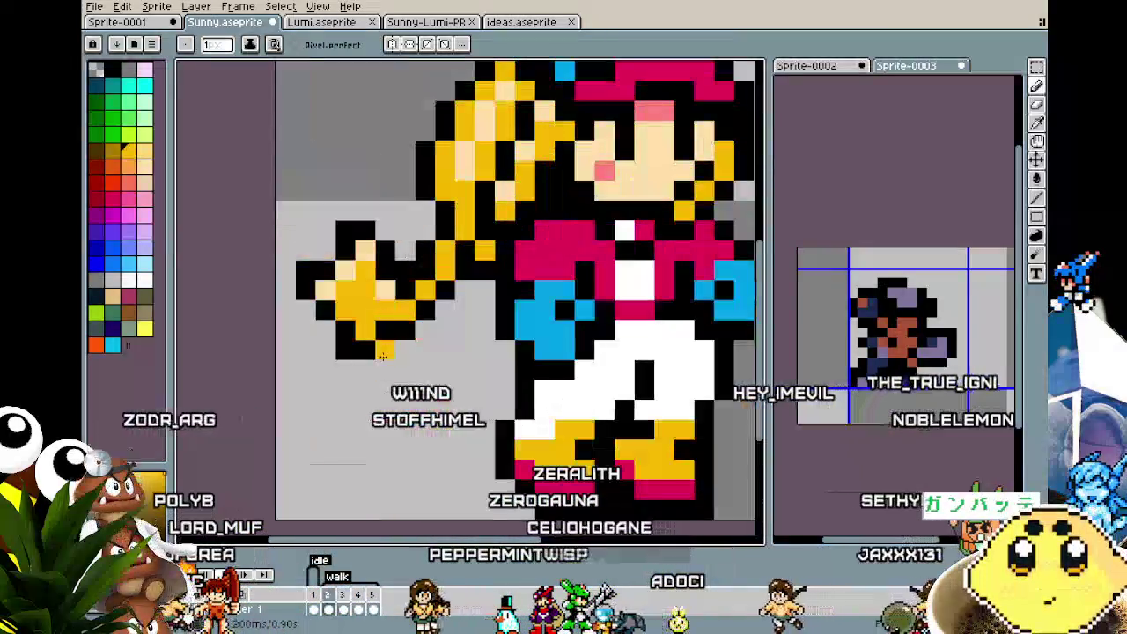
- Step through the next walk frames to compare Sunny's poses
key(Right)
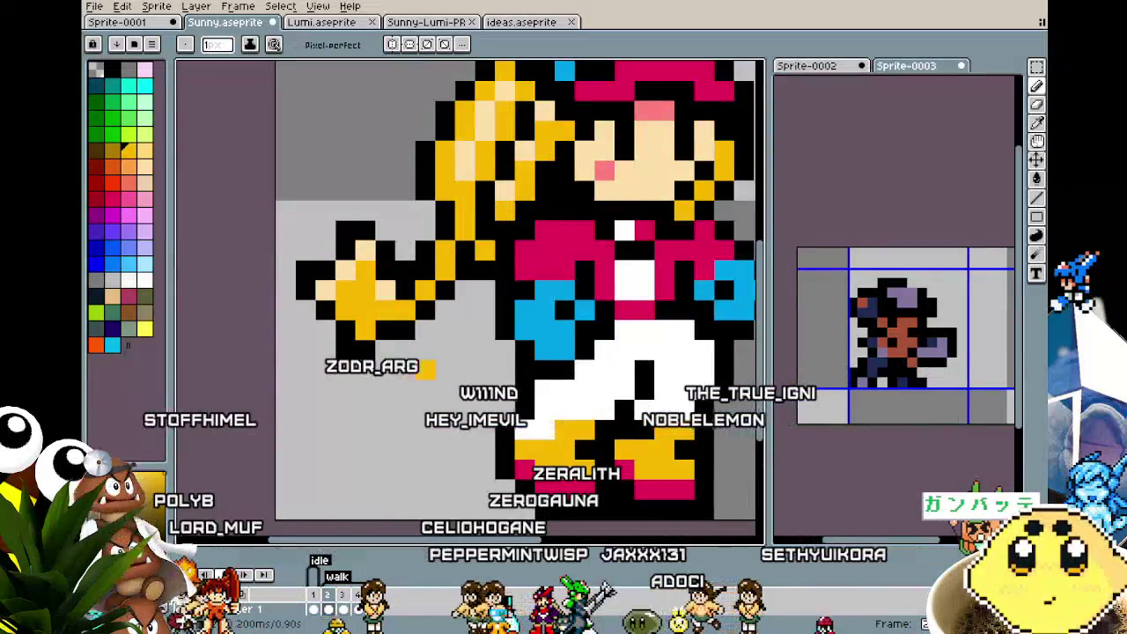
key(i)
key(b)
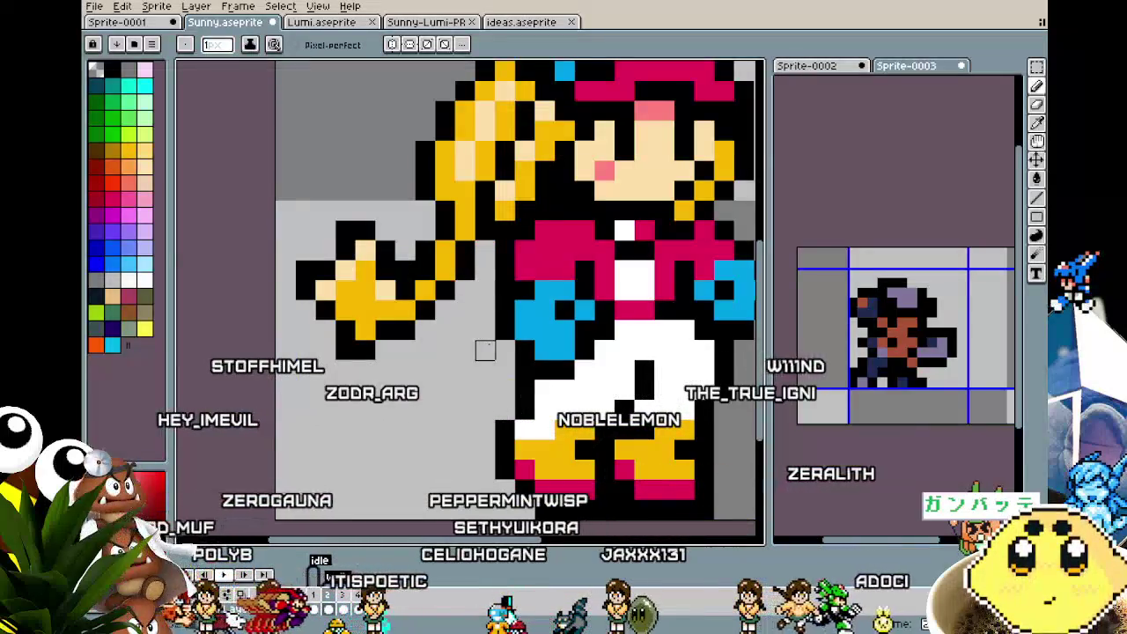
key(Right)
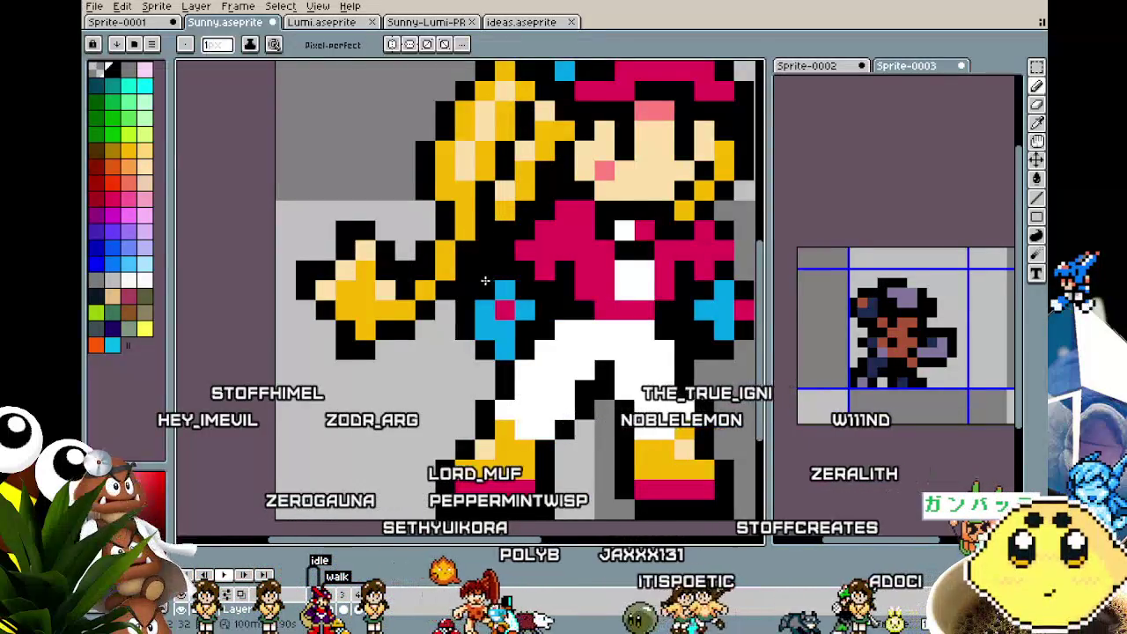
scroll(410, 359, down, 3)
key(v)
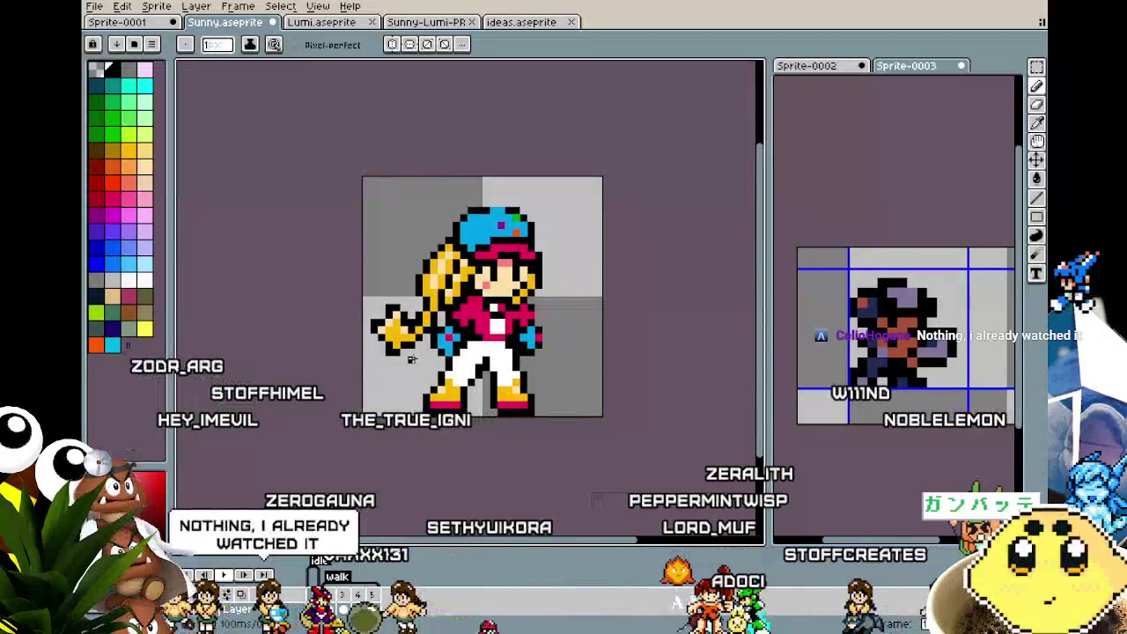
key(b)
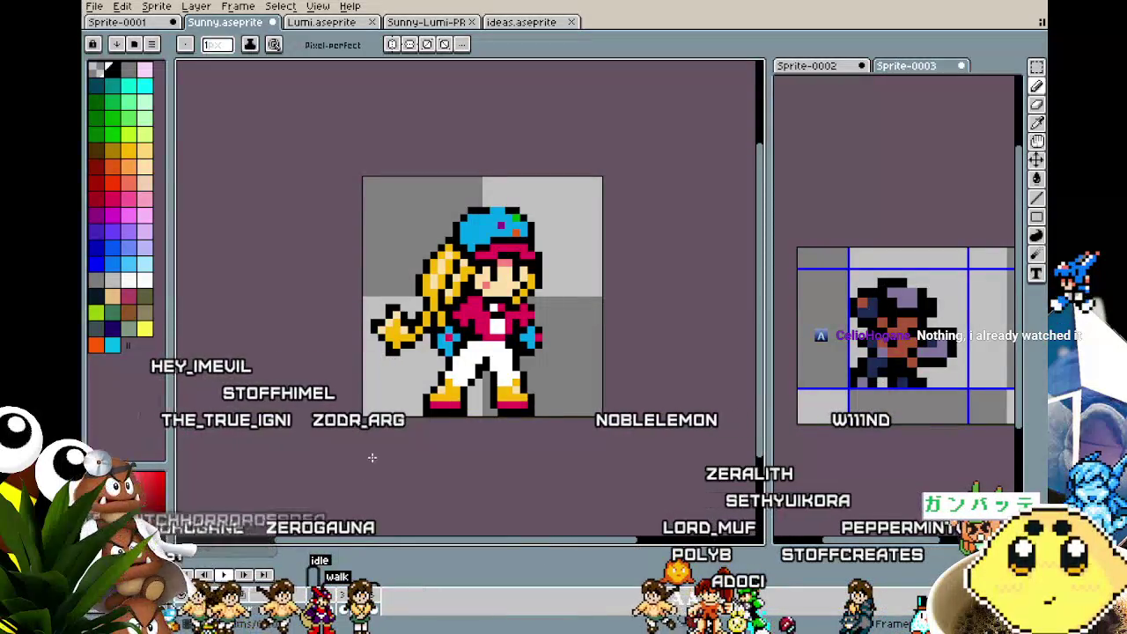
scroll(427, 340, up, 3)
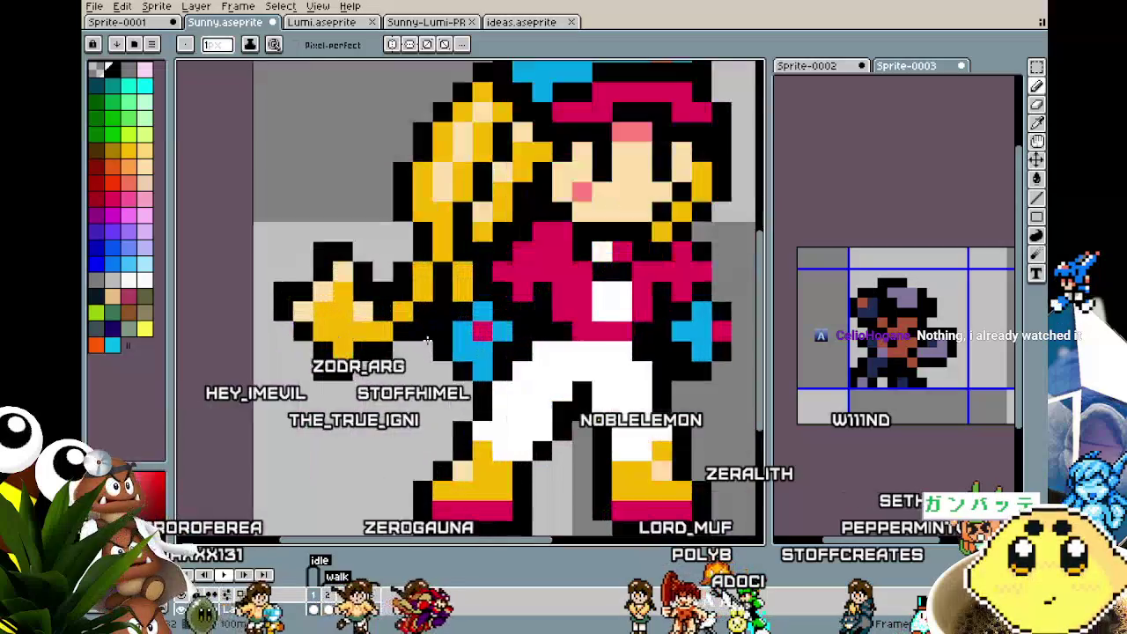
- Eyedrop the sprite's red as the pencil colour, then look over the character
key(i)
click(473, 263)
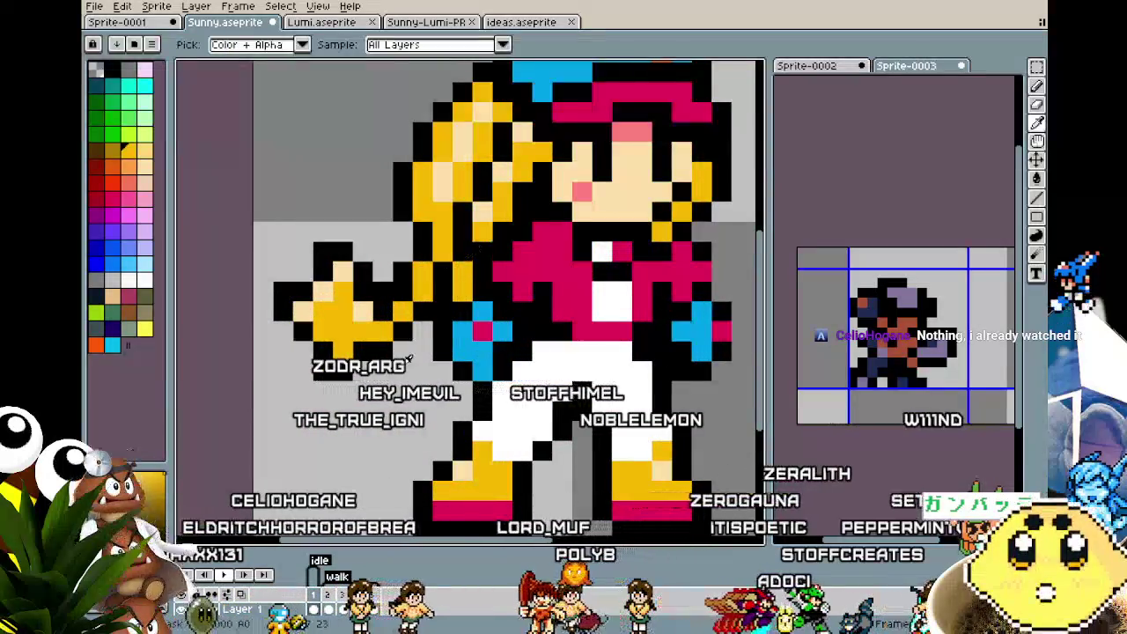
key(b)
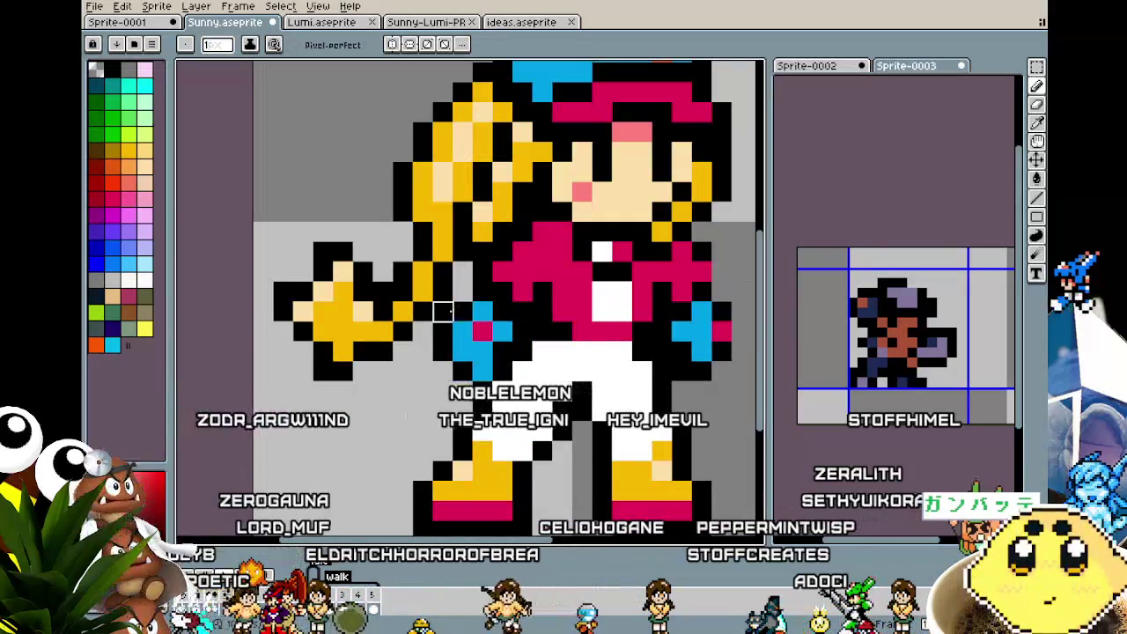
scroll(443, 310, down, 3)
drag(365, 488, 363, 446)
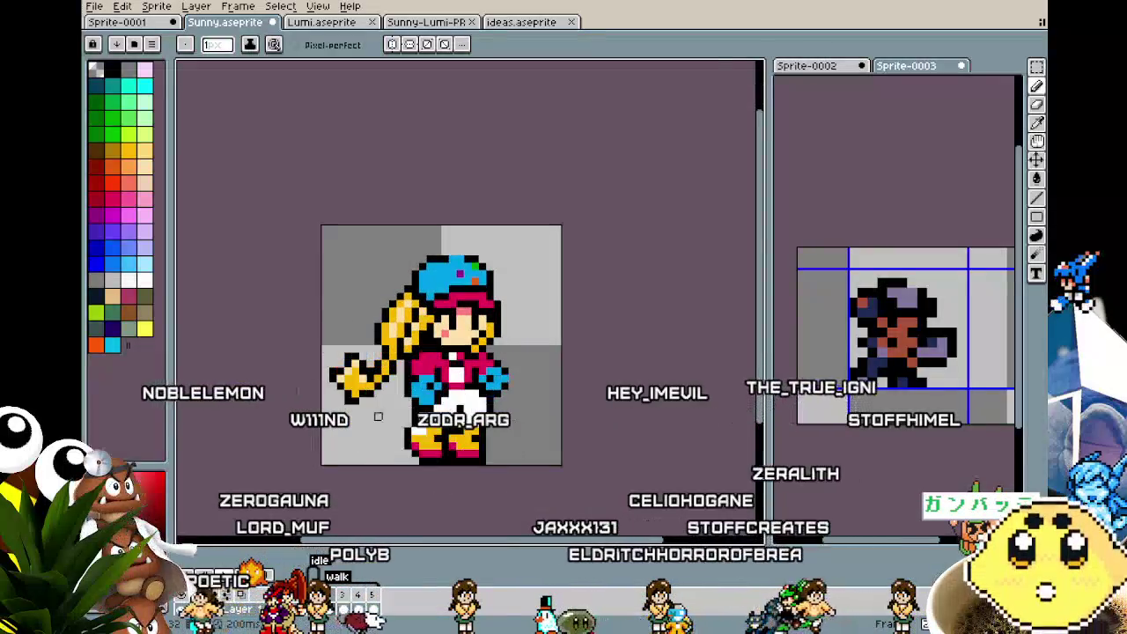
scroll(378, 417, up, 3)
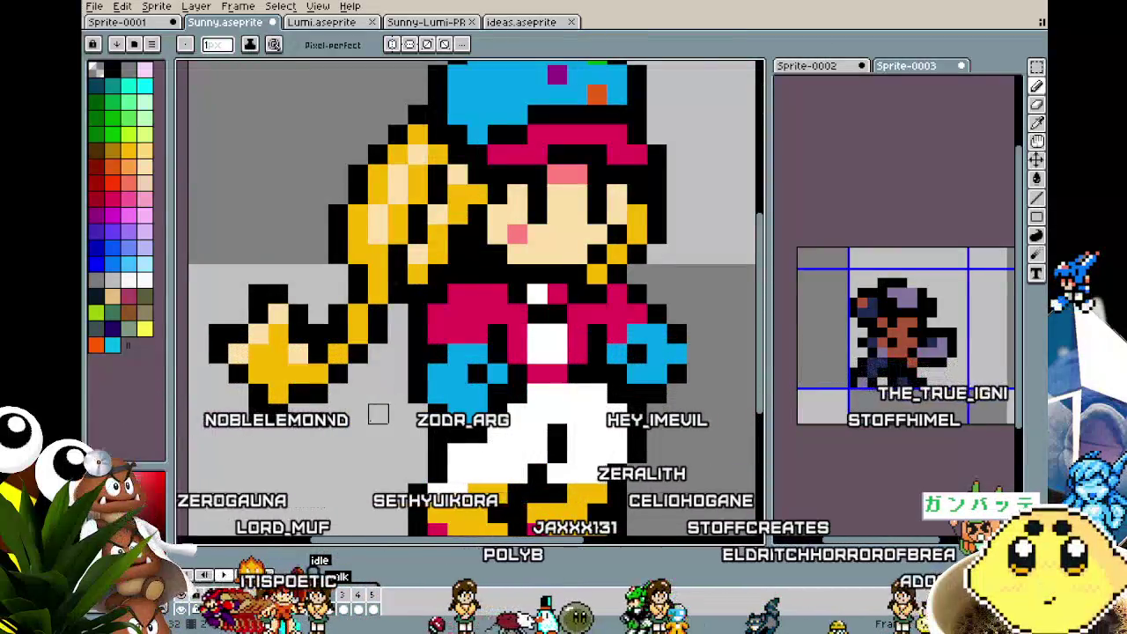
scroll(338, 293, down, 2)
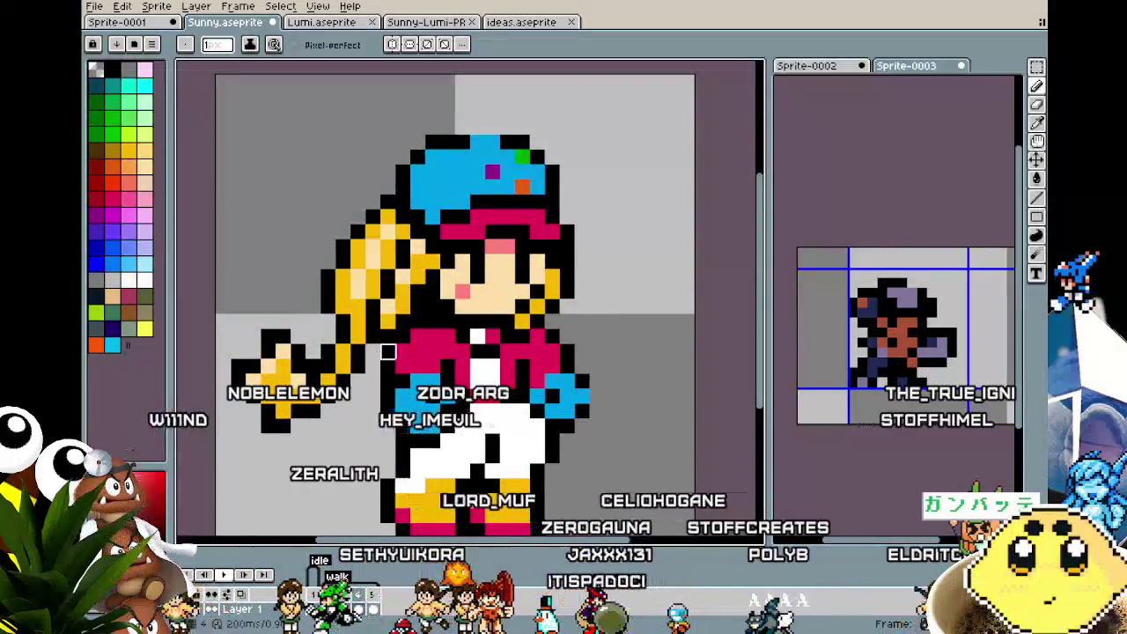
scroll(388, 381, down, 3)
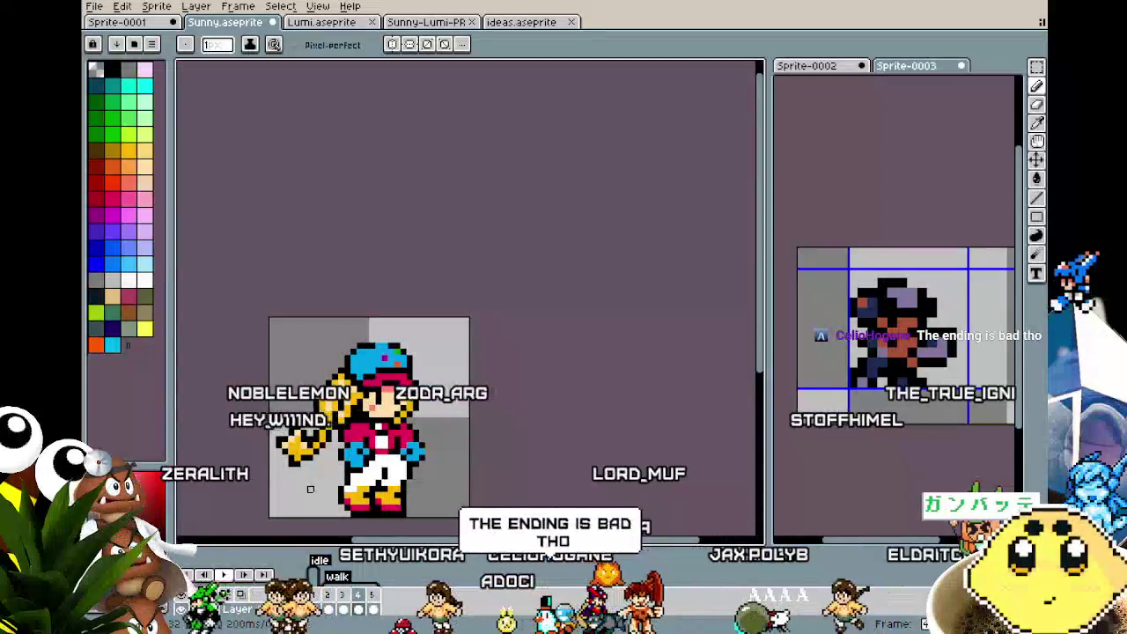
- Step frame by frame through Sunny's walk cycle
key(b)
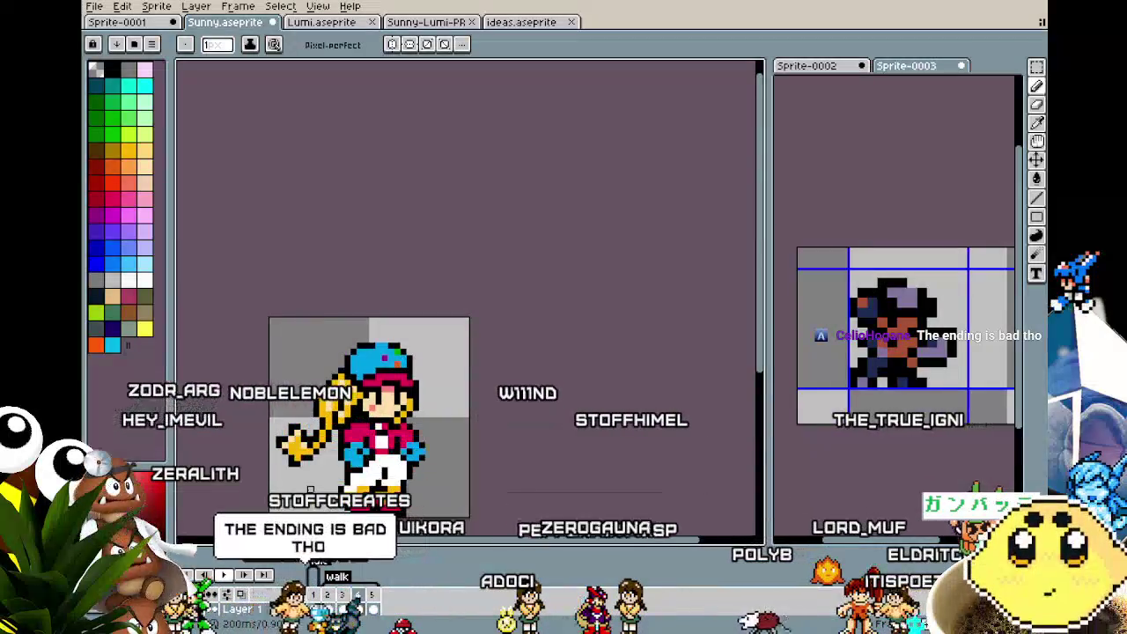
drag(310, 490, 329, 446)
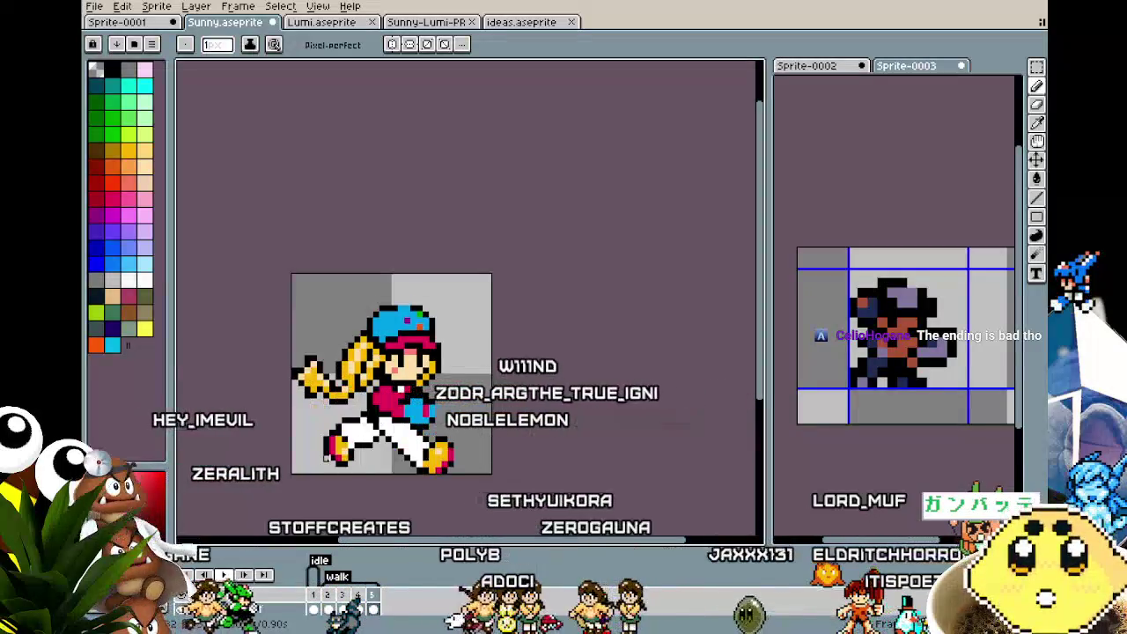
key(Right)
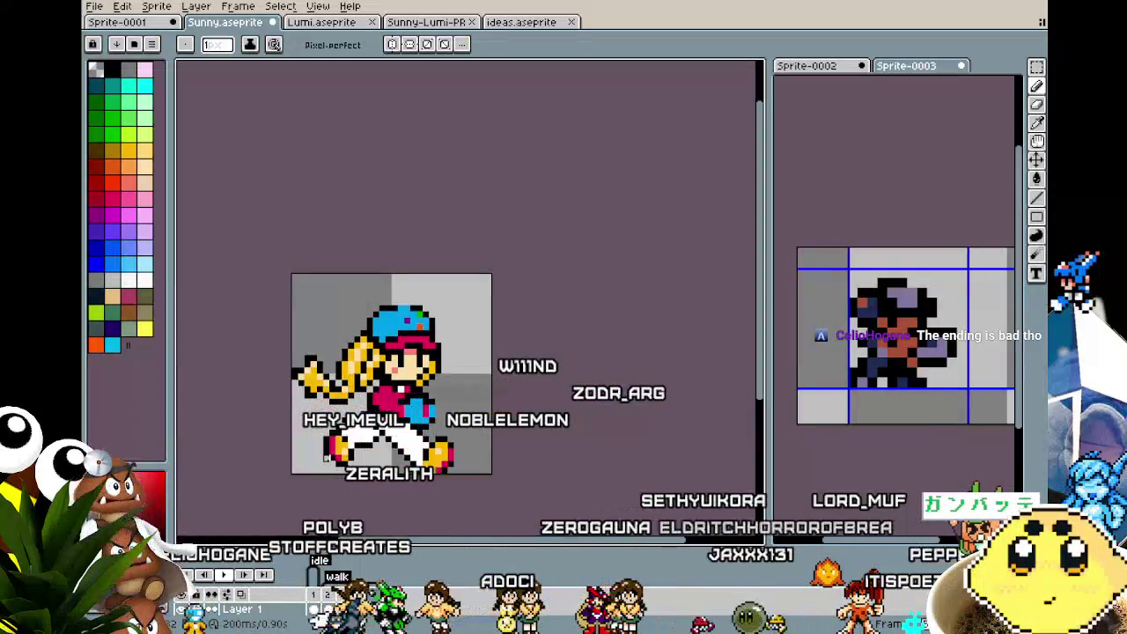
key(Right)
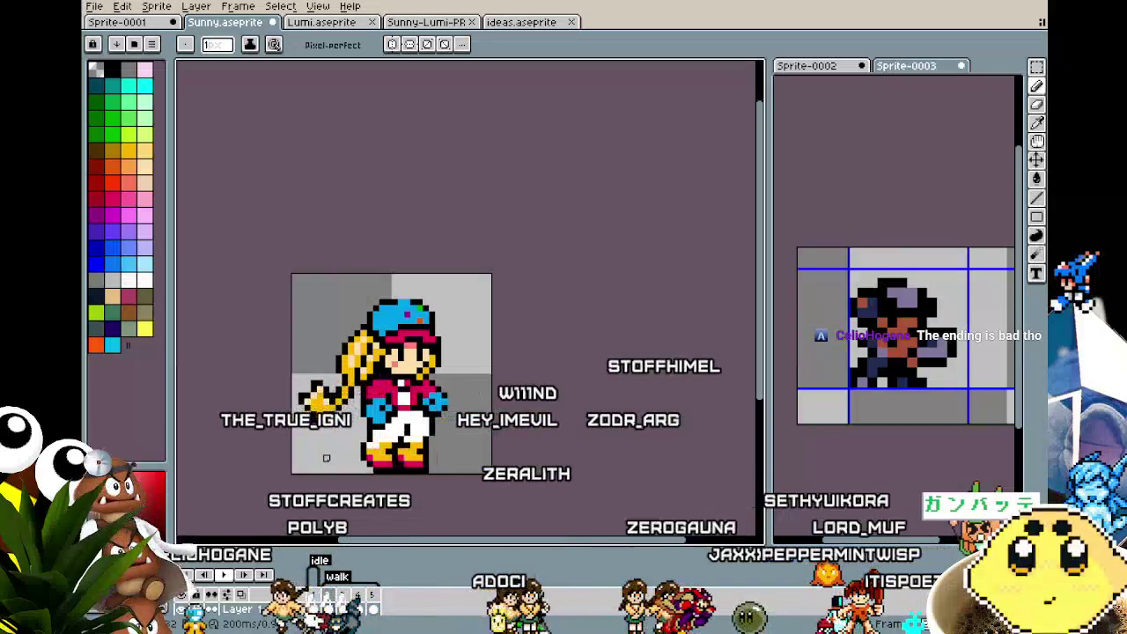
key(Right)
key(Right)
key(Right)
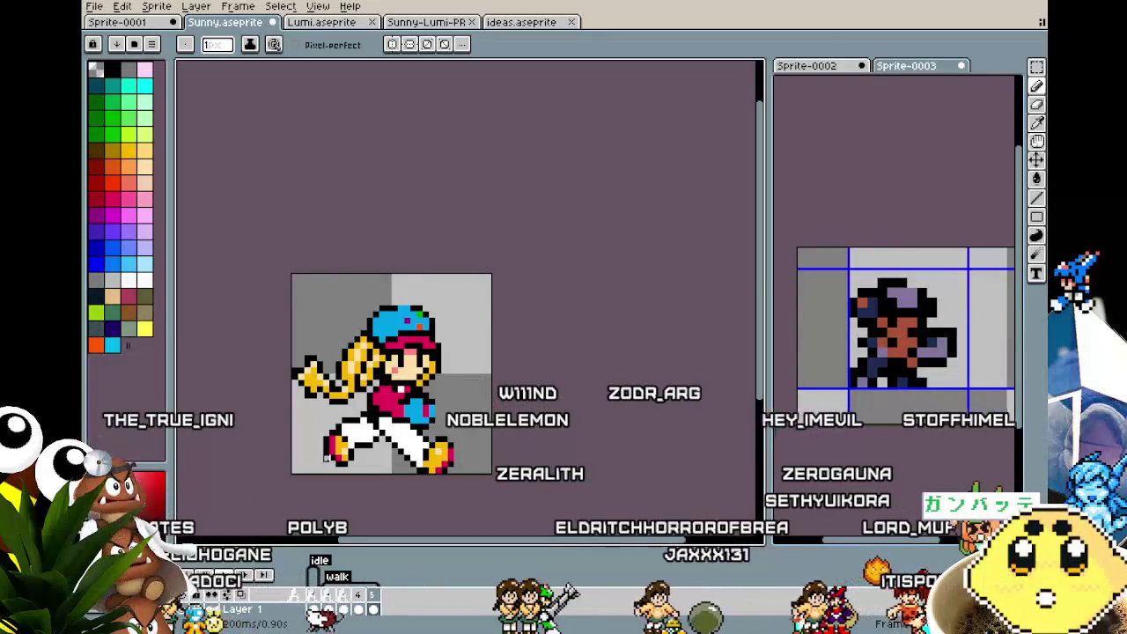
key(Right)
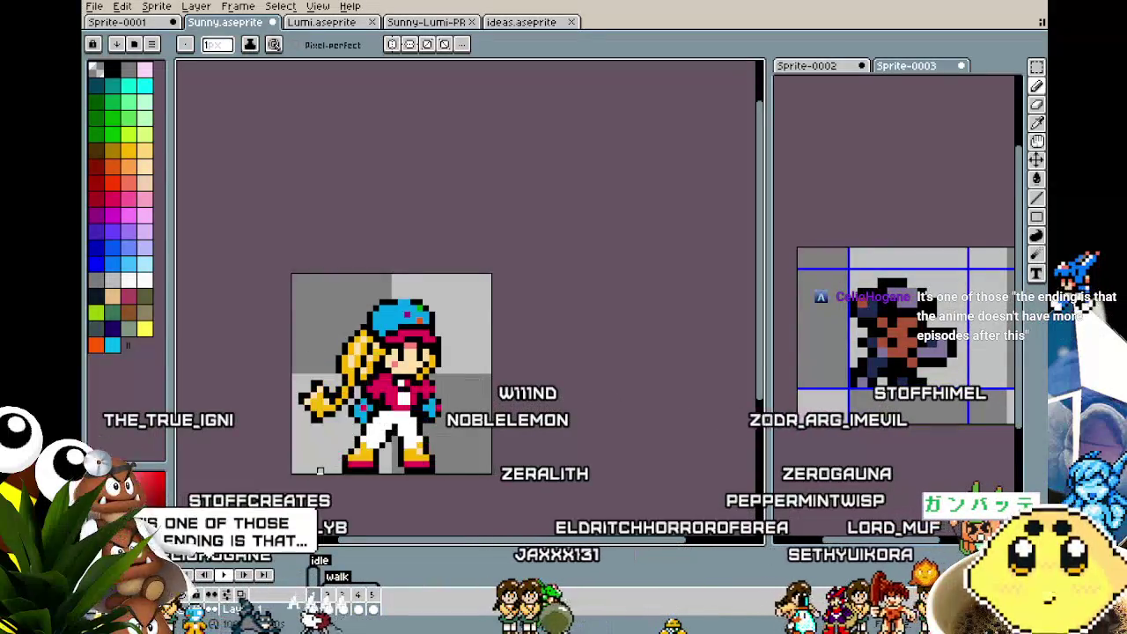
- Play and stop the walk animation, then zoom in on the idle frame
key(Return)
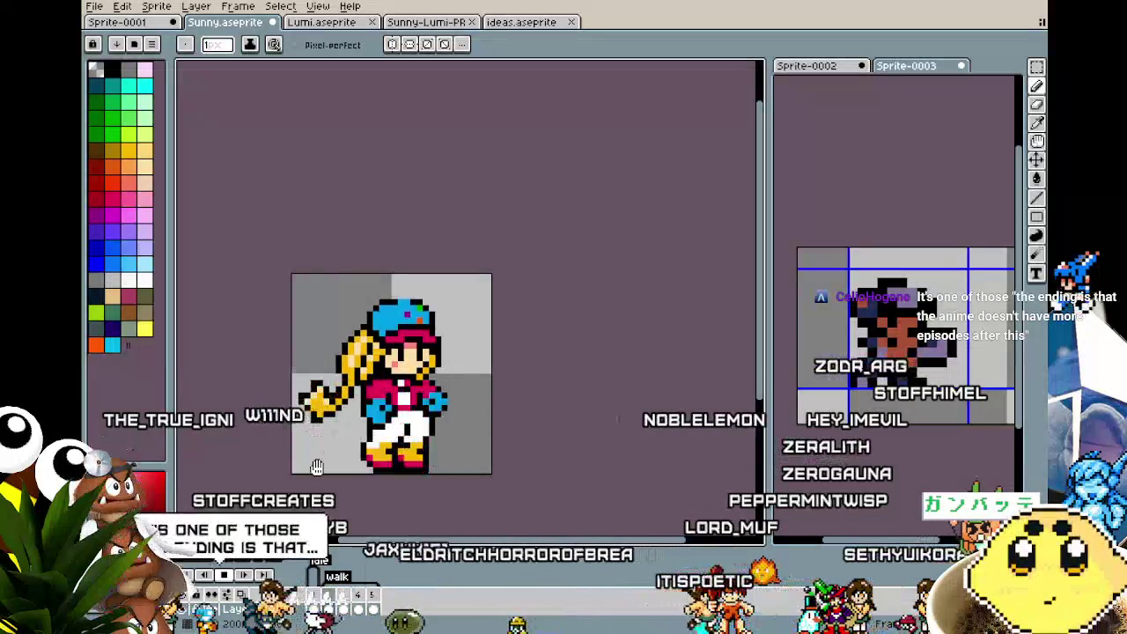
key(Return)
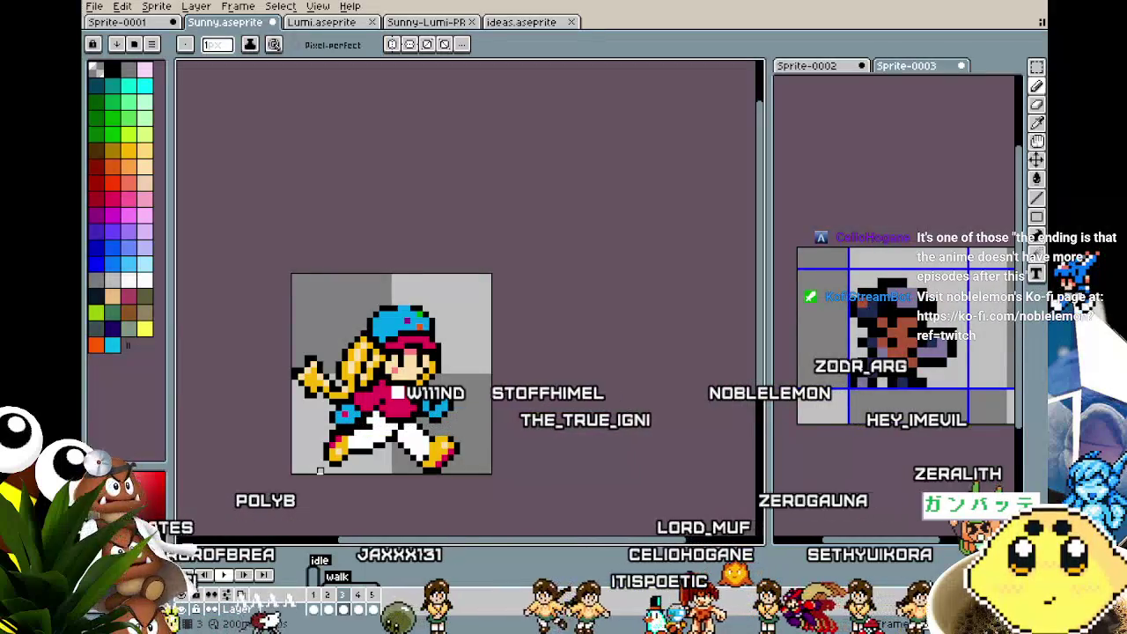
drag(320, 471, 353, 457)
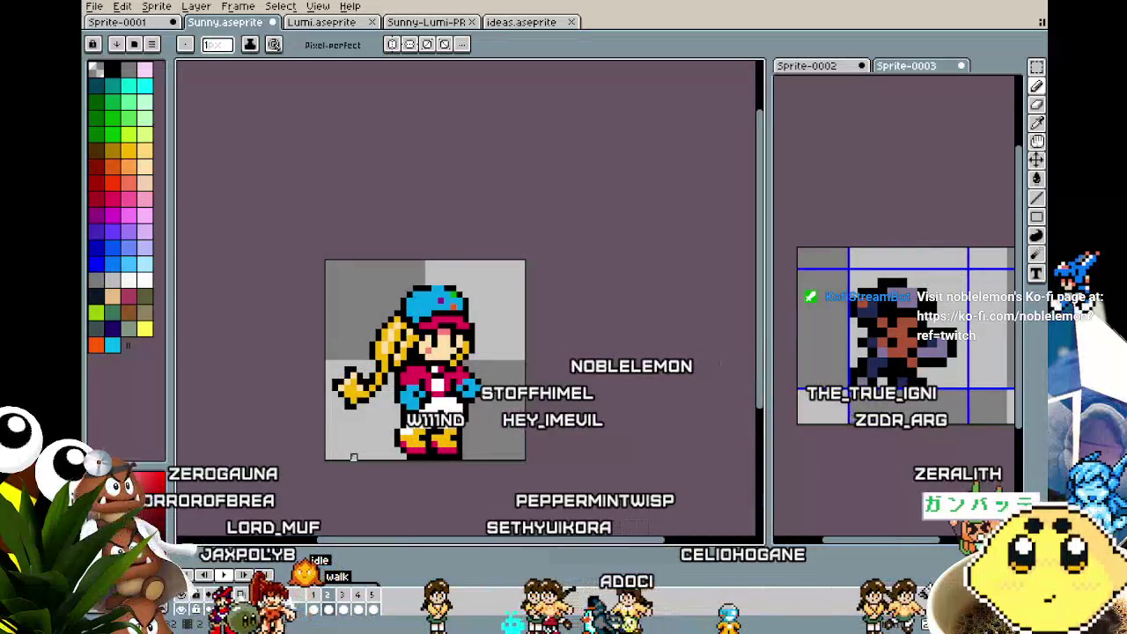
scroll(361, 441, up, 1)
scroll(375, 405, up, 2)
- Eyedrop the pink of Sunny's top as the pencil colour and bring her lower body into view
key(i)
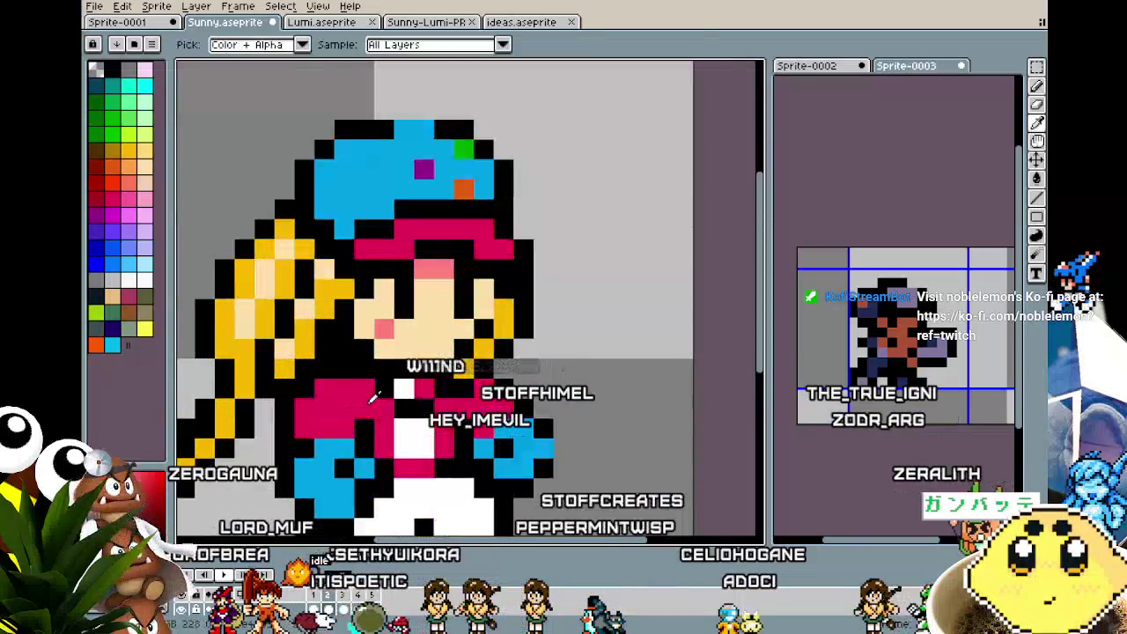
click(374, 398)
key(b)
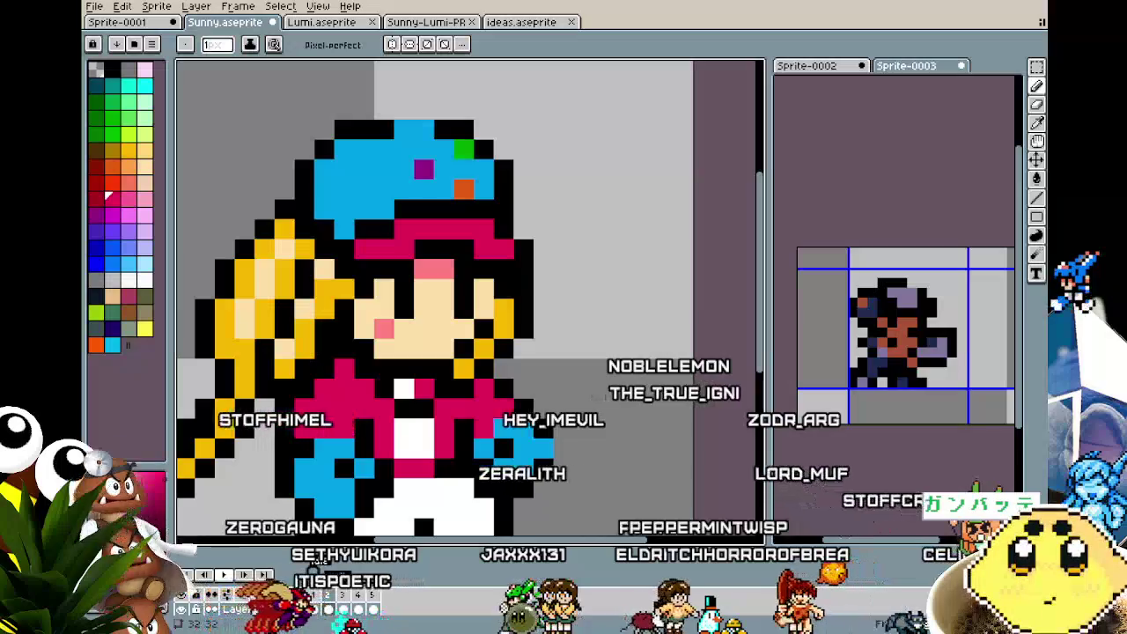
drag(482, 345, 498, 210)
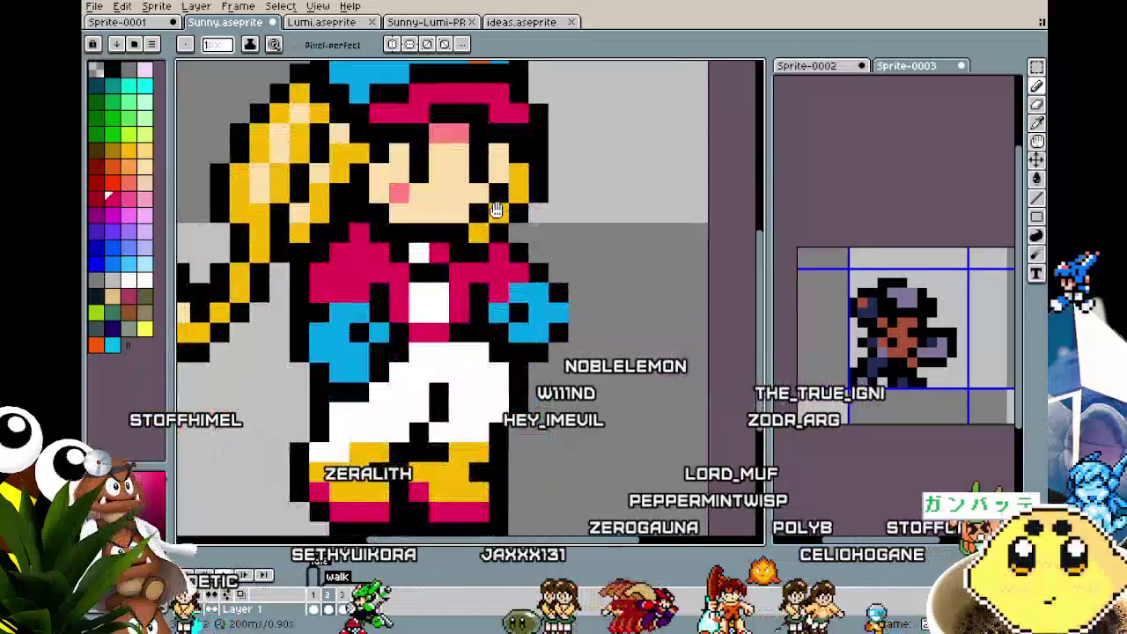
- Repaint the idle-frame ponytail pixels so the hair flares out to the left
scroll(497, 210, down, 1)
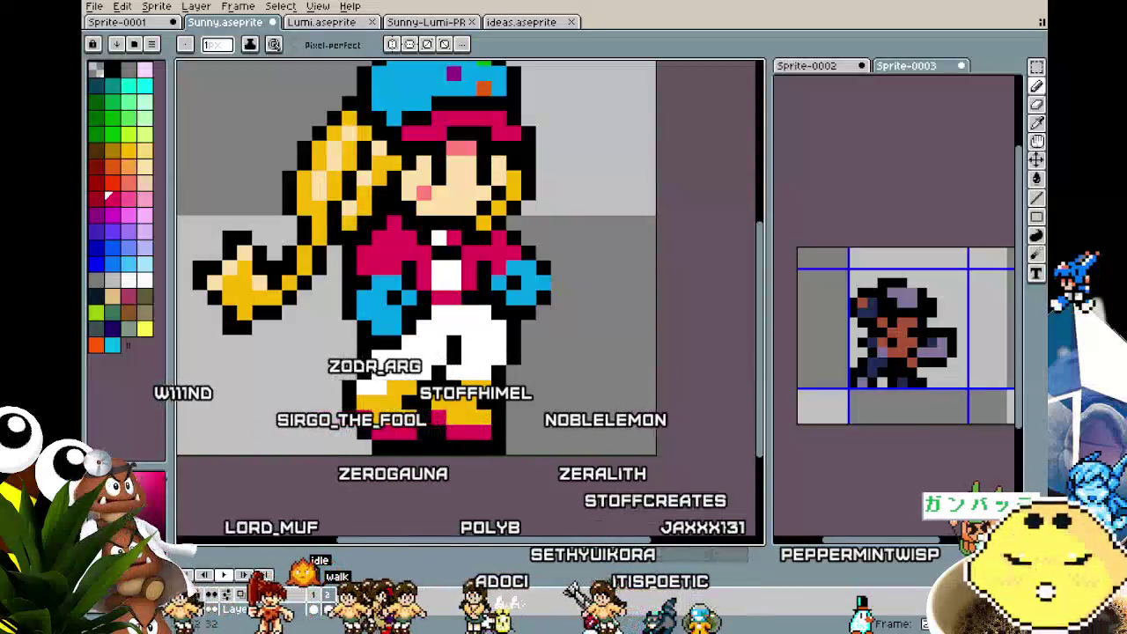
scroll(436, 468, down, 2)
- Fit Sunny in the view and play the walk animation
drag(436, 467, 429, 465)
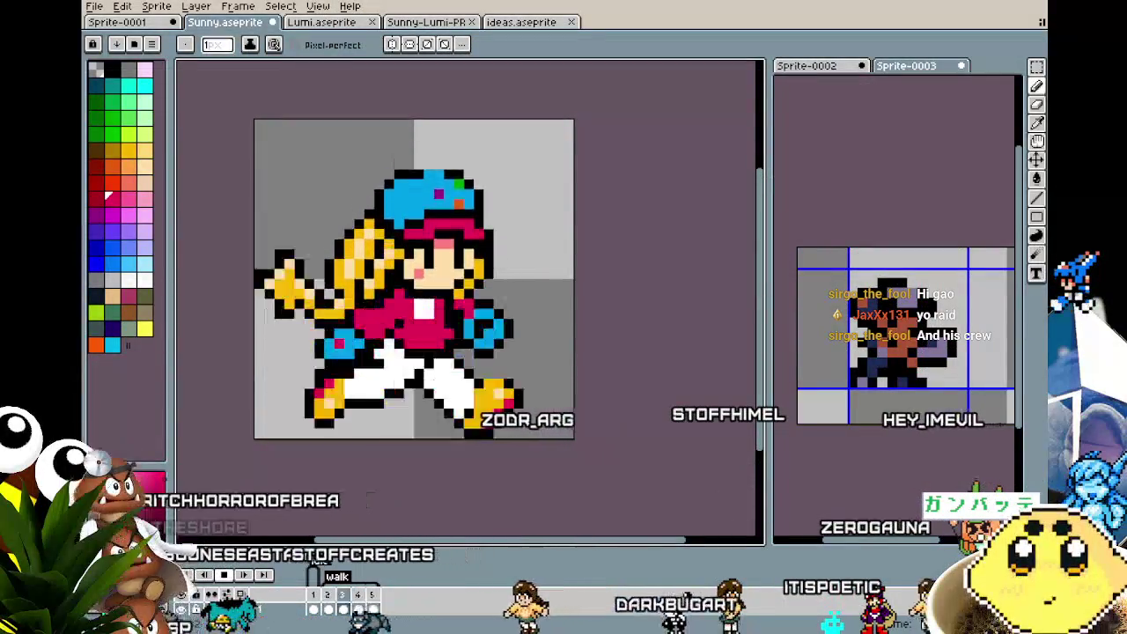
drag(408, 382, 470, 391)
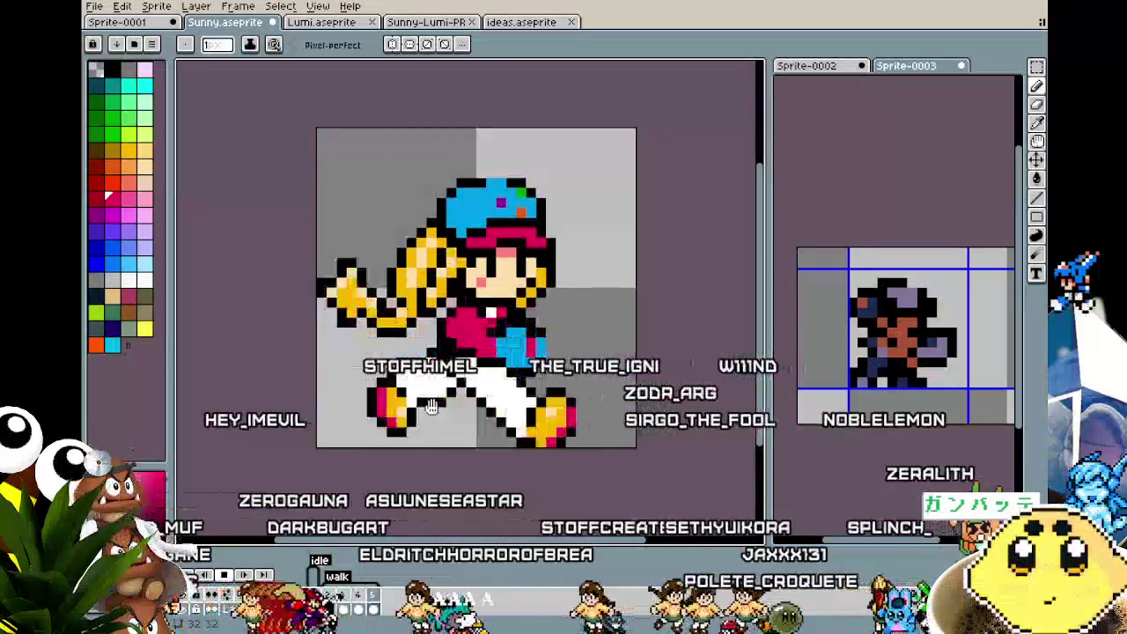
- Watch the walk cycle play while panning, then stop on the idle frame
drag(432, 407, 380, 388)
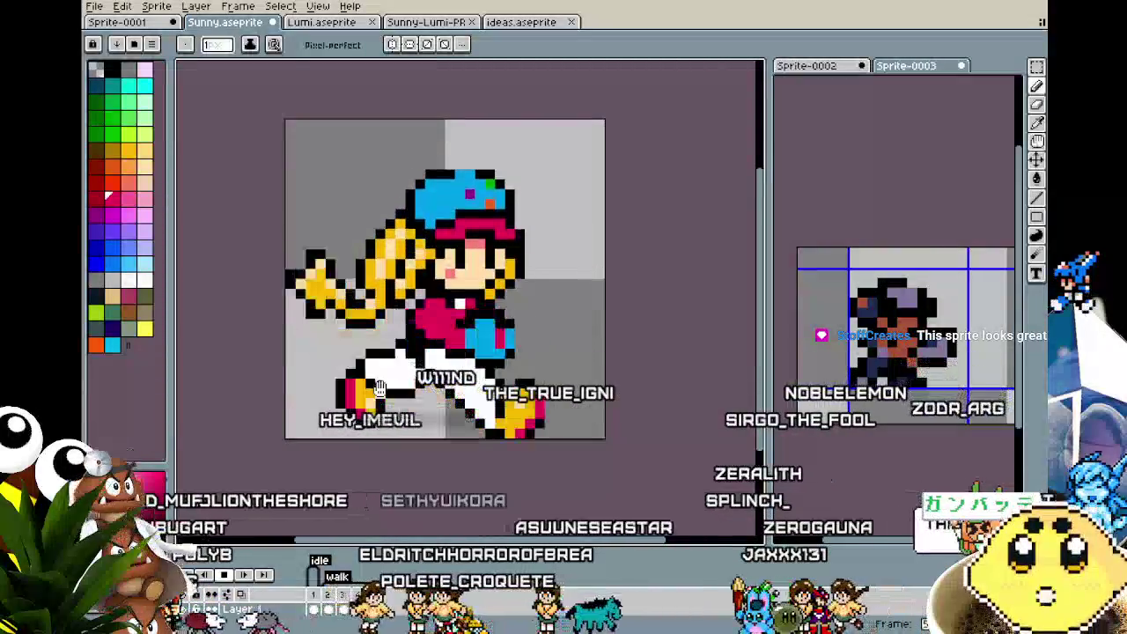
drag(379, 387, 426, 391)
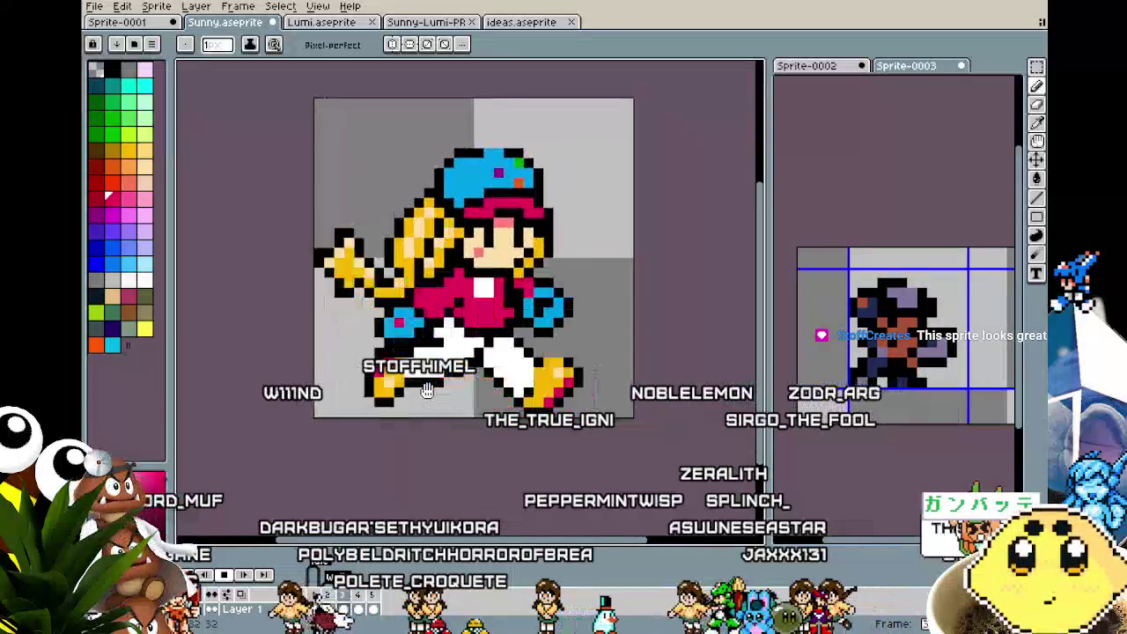
drag(395, 417, 366, 416)
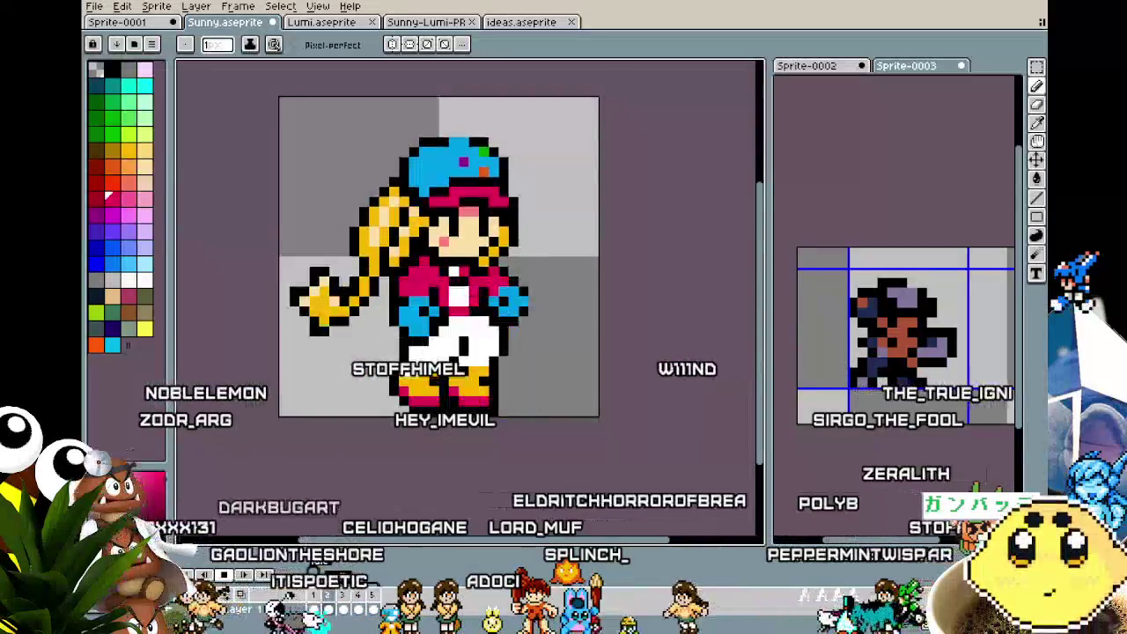
mouse_move(407, 462)
mouse_down()
mouse_move(306, 448)
mouse_move(516, 447)
mouse_move(294, 452)
mouse_move(574, 460)
mouse_move(279, 455)
mouse_move(414, 467)
mouse_move(539, 462)
mouse_move(291, 450)
mouse_move(543, 450)
mouse_up()
- Switch back and forth between Sunny's idle and stride frames to preview the pose change
mouse_move(444, 453)
mouse_down()
mouse_move(378, 453)
mouse_move(561, 455)
mouse_move(444, 469)
mouse_move(524, 466)
mouse_move(350, 454)
mouse_move(395, 458)
mouse_up()
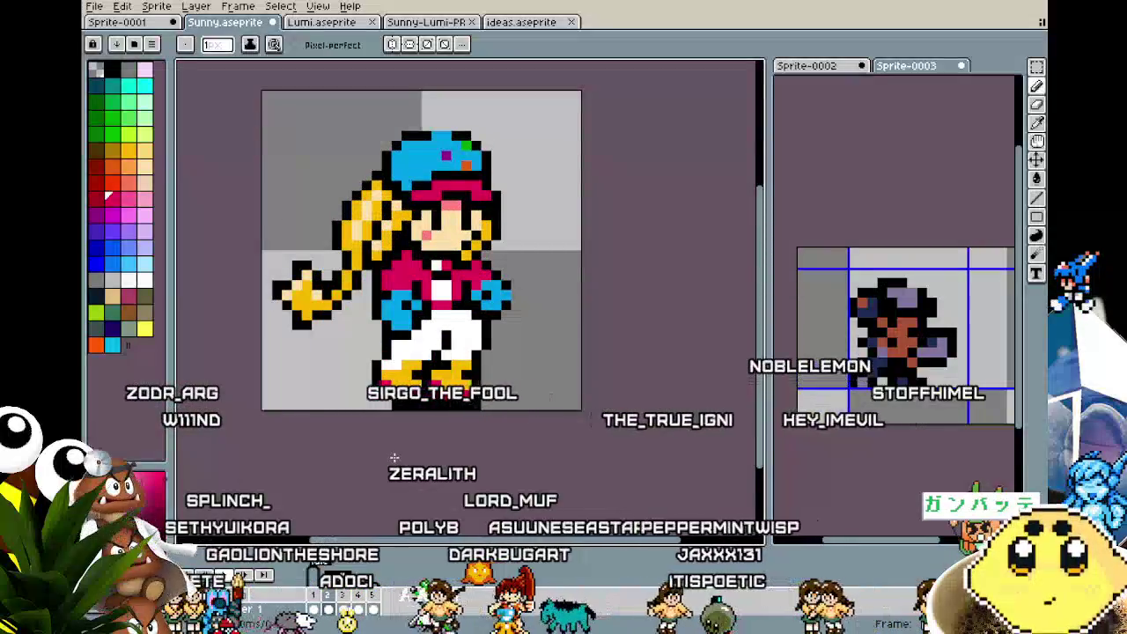
key(Right)
key(Left)
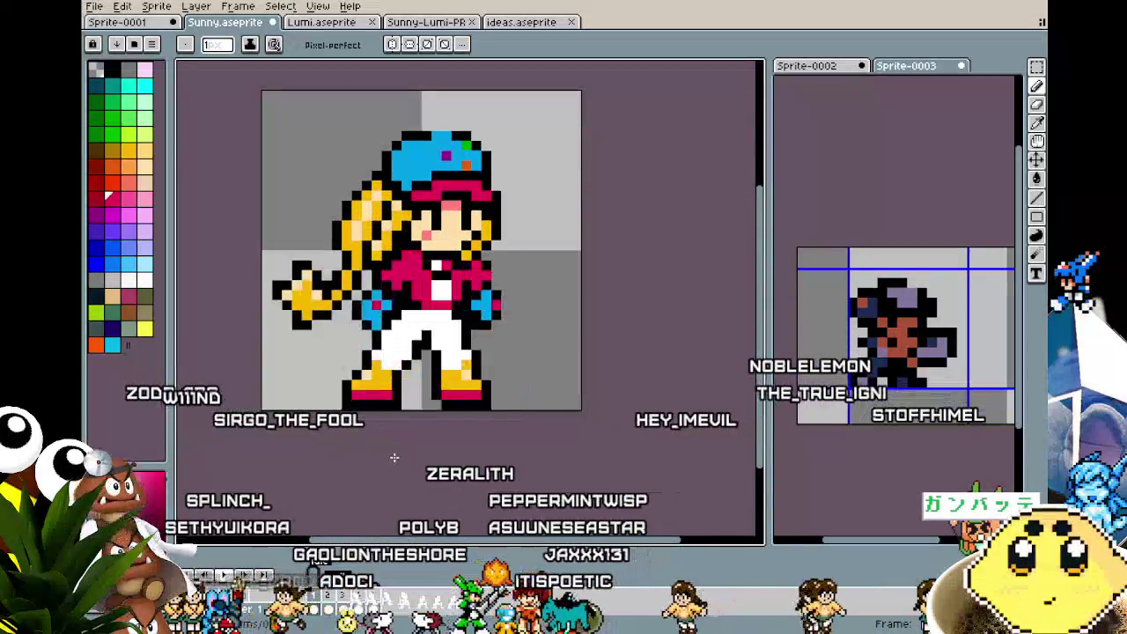
key(Right)
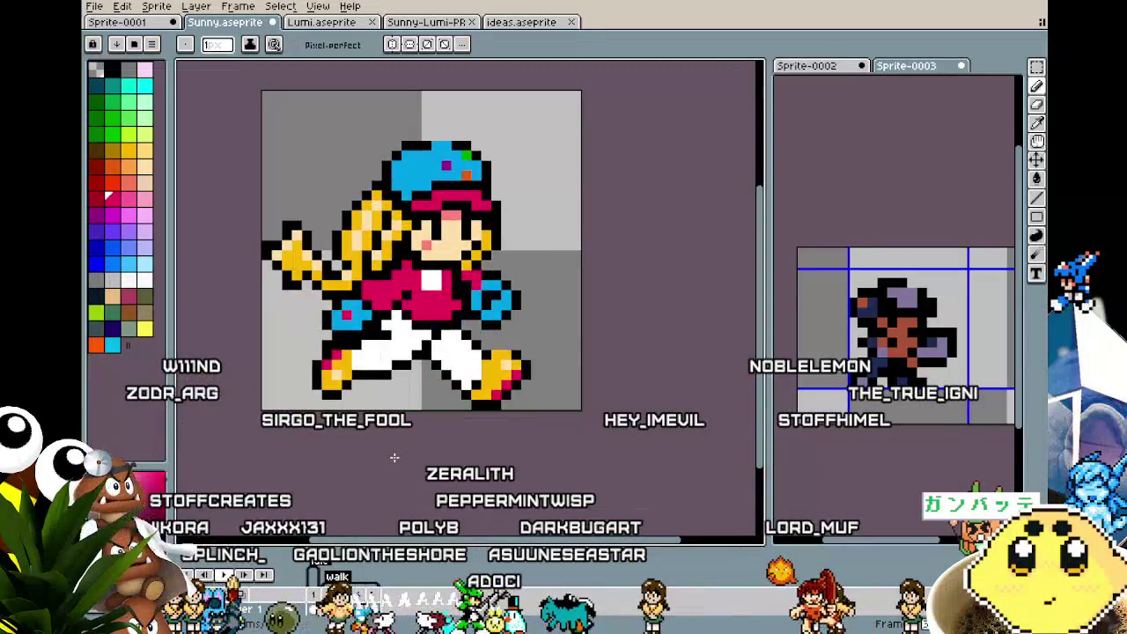
scroll(529, 410, up, 2)
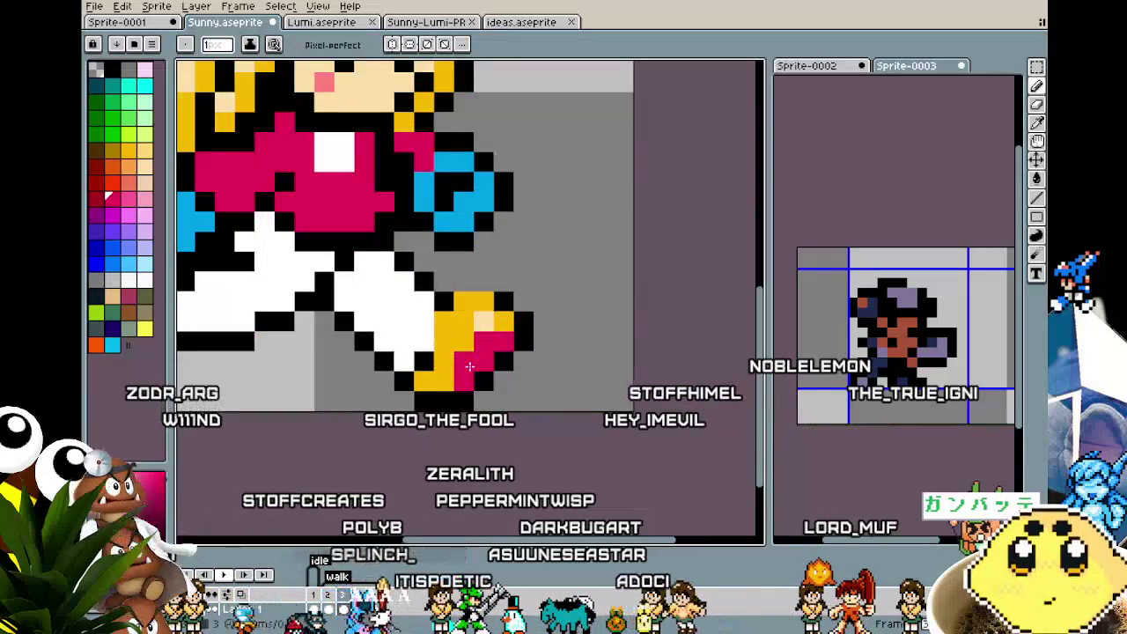
- Zoom in on the stride frame's white trousers and pink-edged yellow shoes
scroll(449, 382, down, 3)
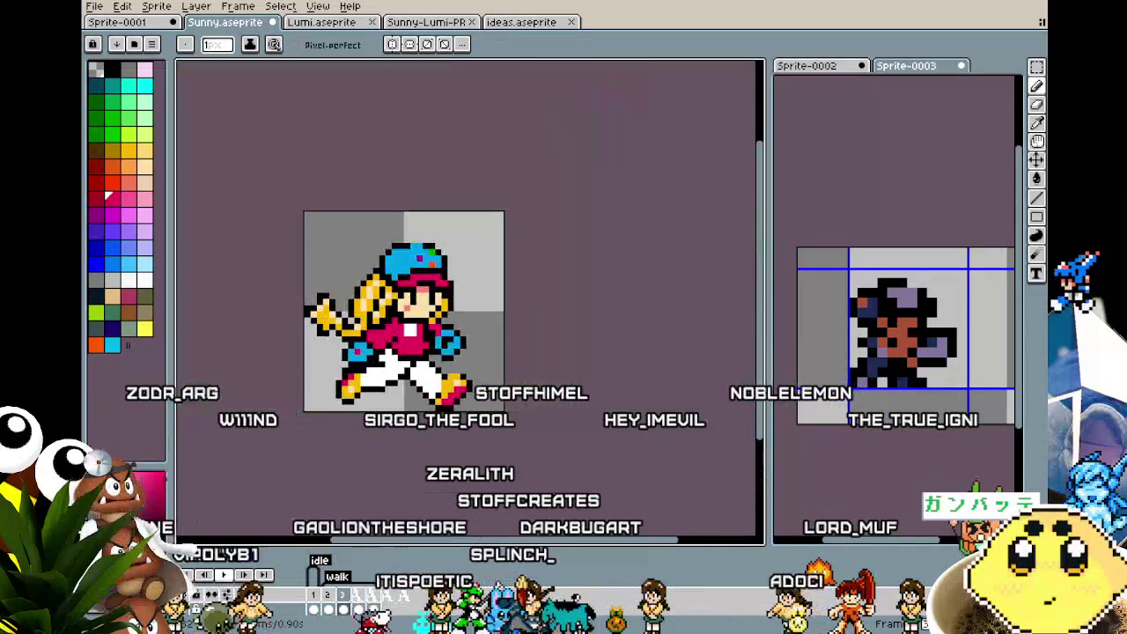
scroll(463, 446, down, 2)
scroll(457, 401, up, 3)
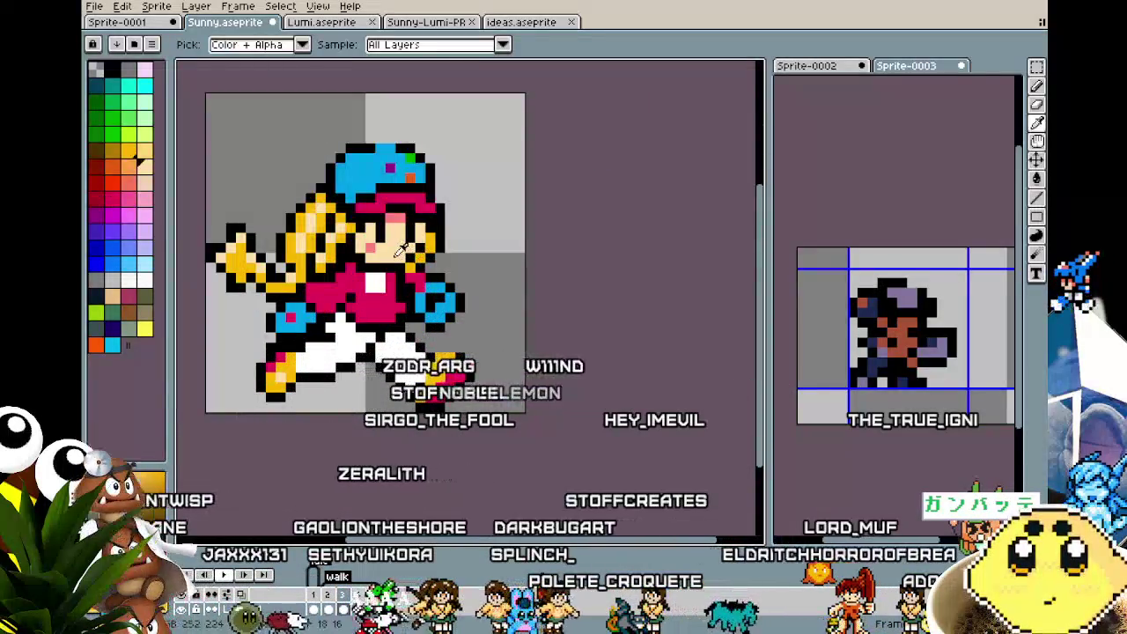
scroll(396, 370, down, 2)
scroll(406, 426, down, 2)
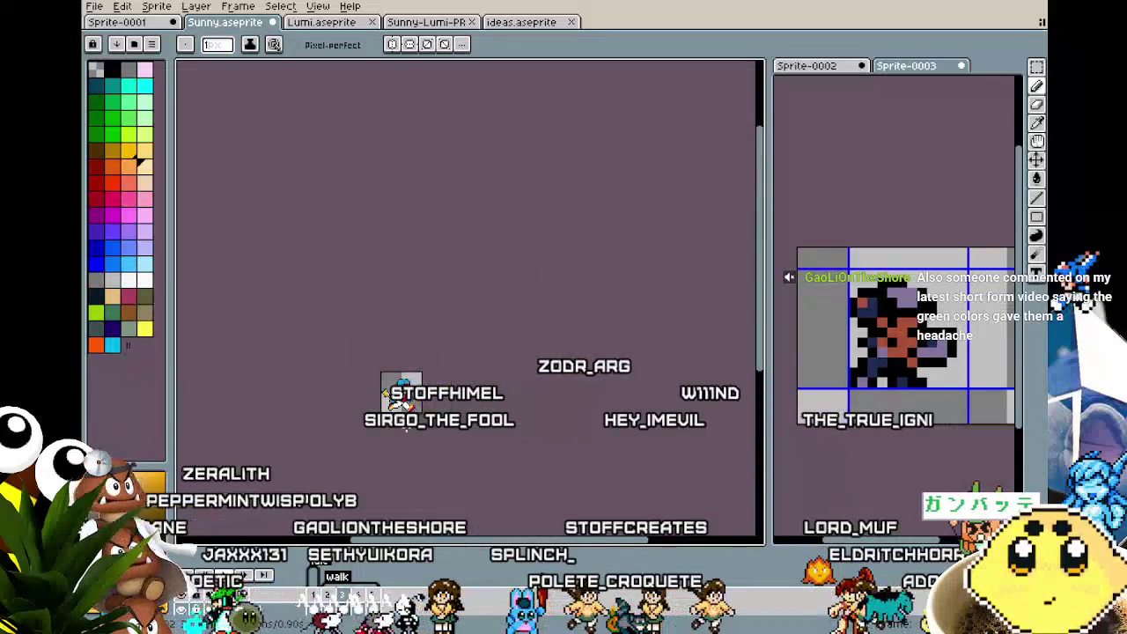
scroll(406, 429, up, 2)
scroll(406, 429, up, 1)
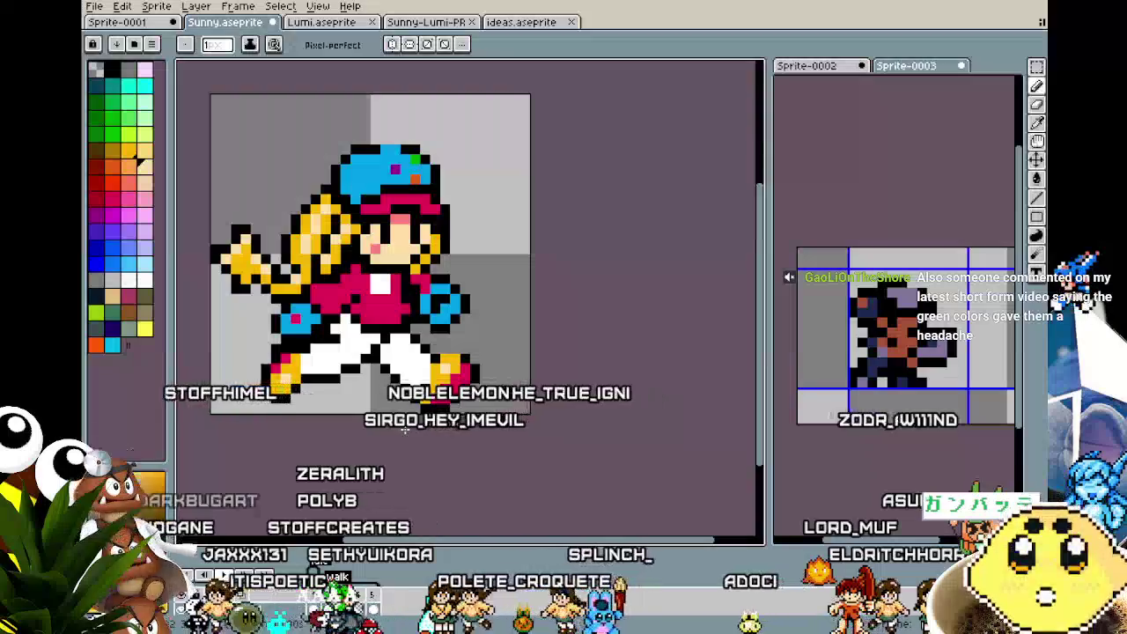
scroll(406, 430, down, 1)
scroll(406, 430, up, 1)
scroll(446, 339, up, 1)
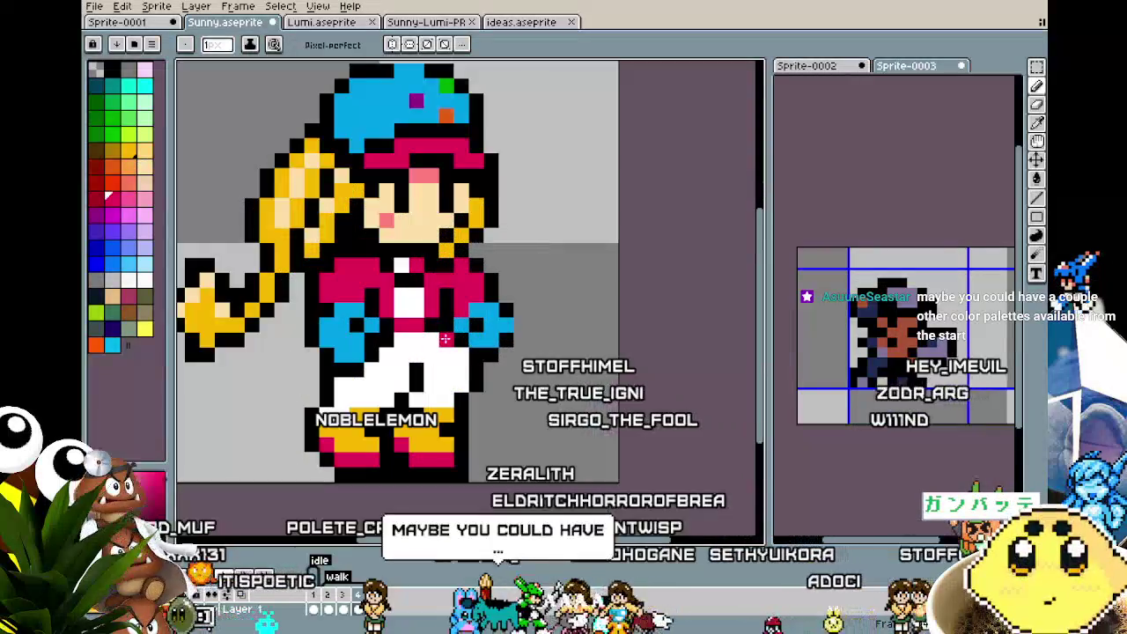
scroll(397, 338, down, 2)
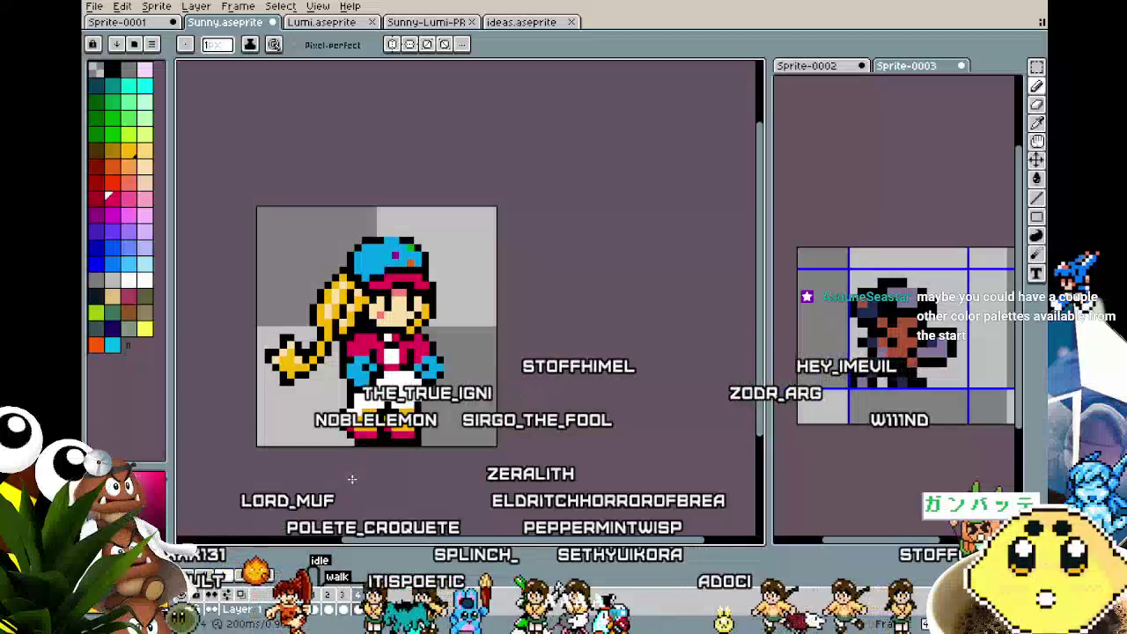
scroll(350, 460, up, 2)
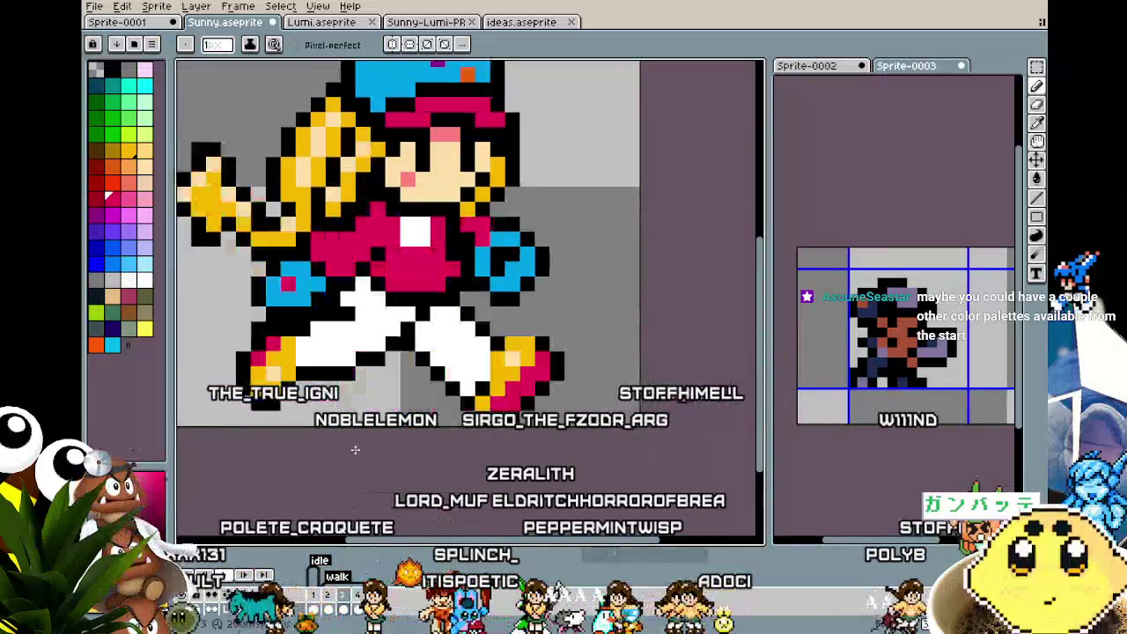
scroll(354, 449, down, 2)
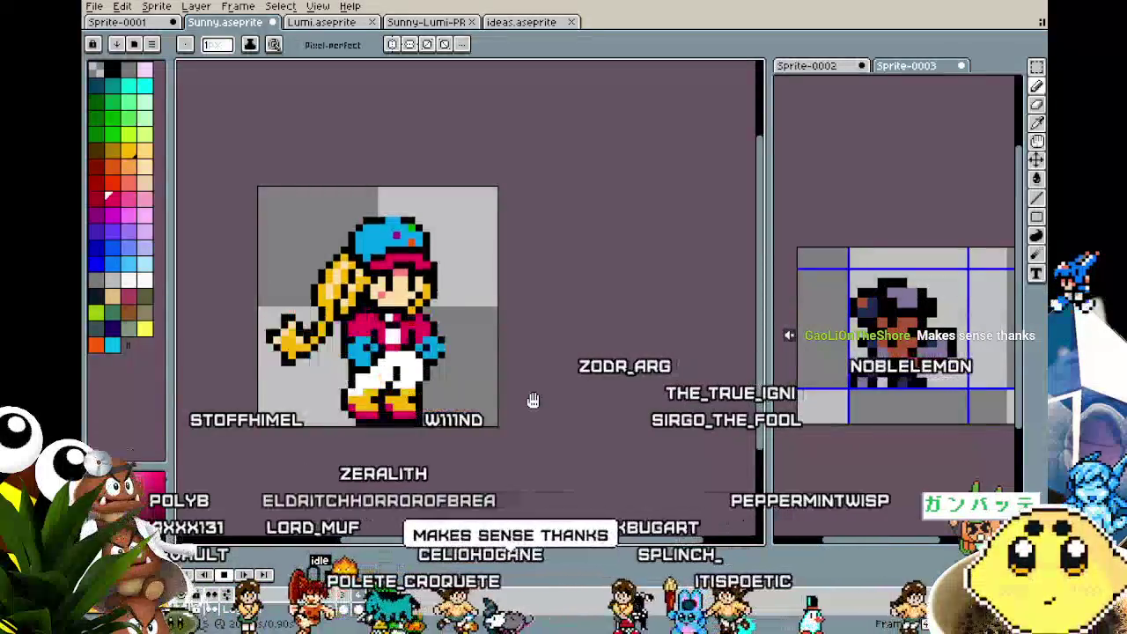
scroll(533, 413, up, 1)
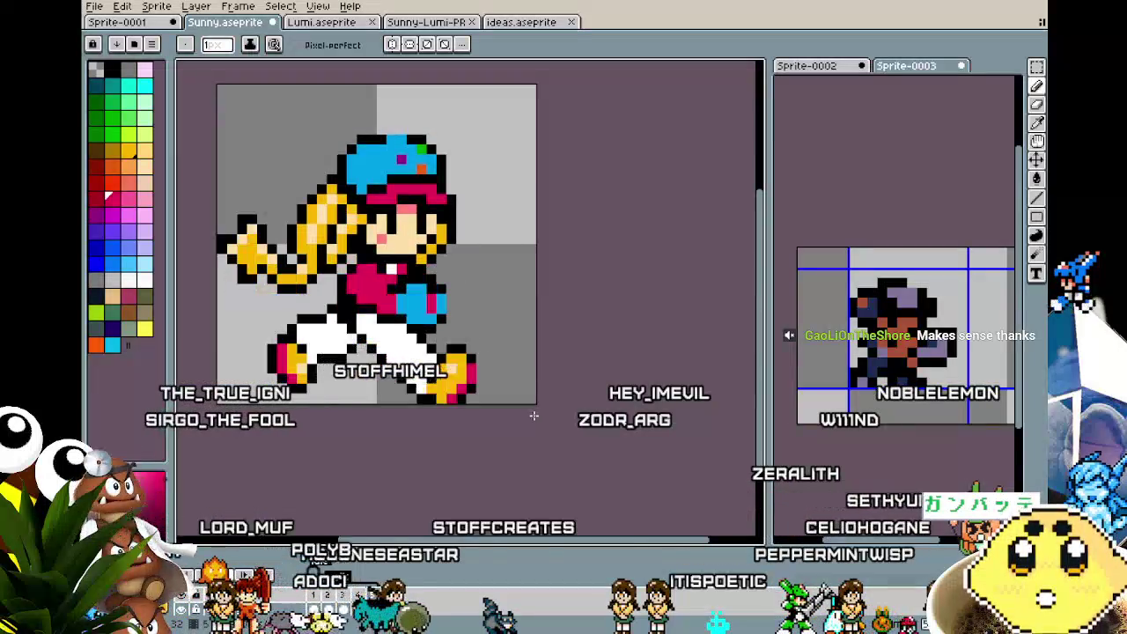
scroll(457, 406, up, 1)
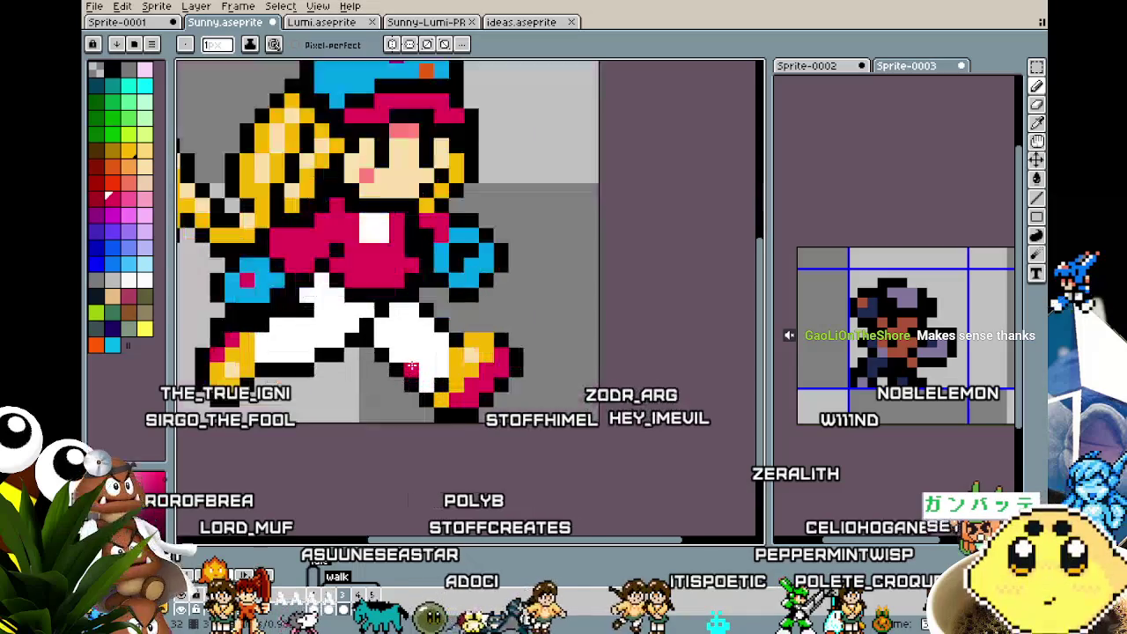
- Move the white chest patch down and left on Sunny's pink top
scroll(432, 361, up, 1)
key(m)
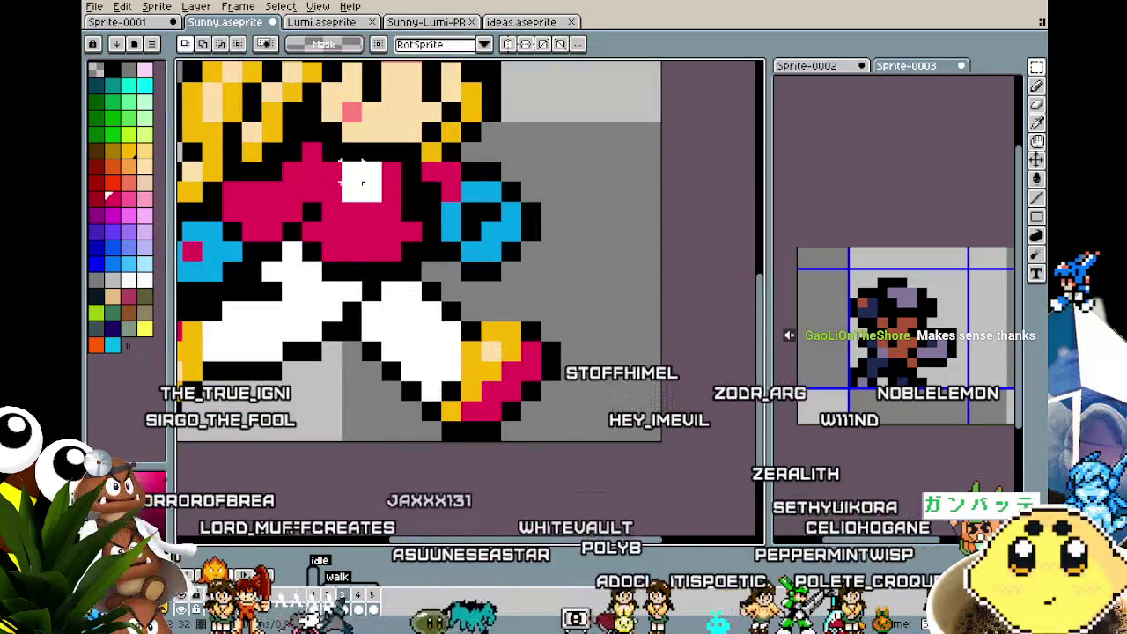
drag(370, 184, 366, 228)
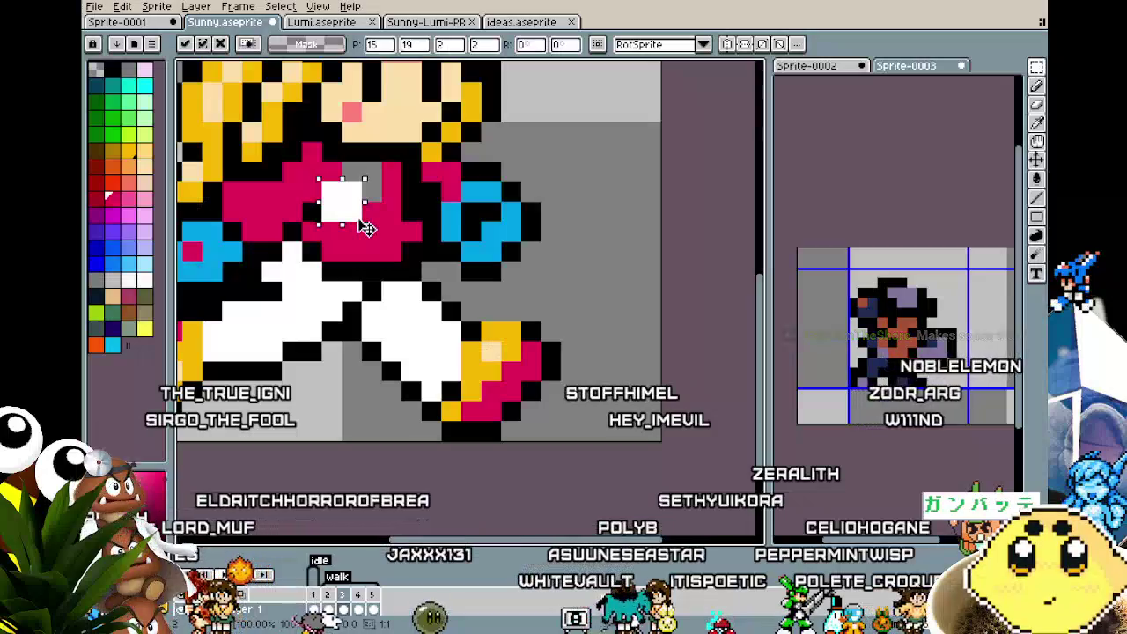
- Eyedrop a colour from the sprite to draw with
key(i)
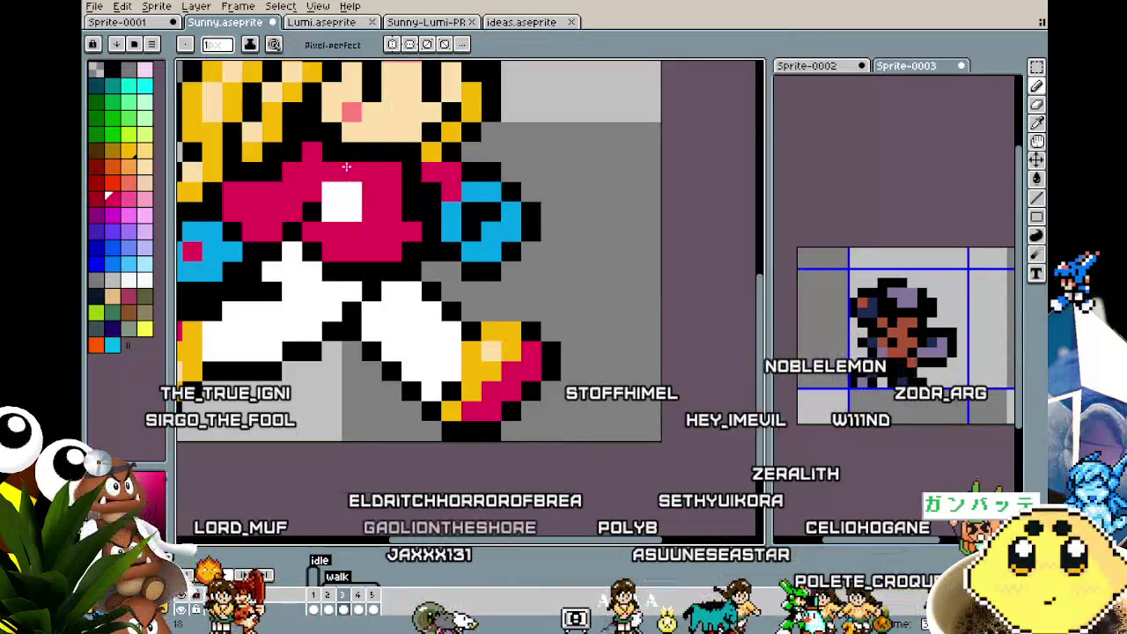
alt+click(361, 156)
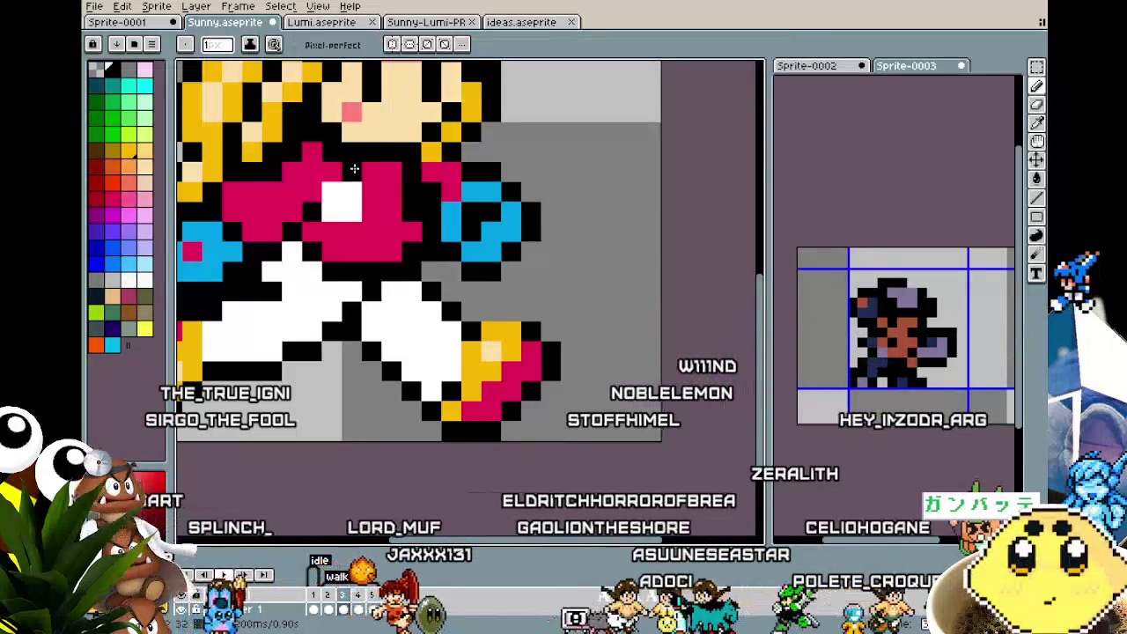
scroll(323, 287, down, 2)
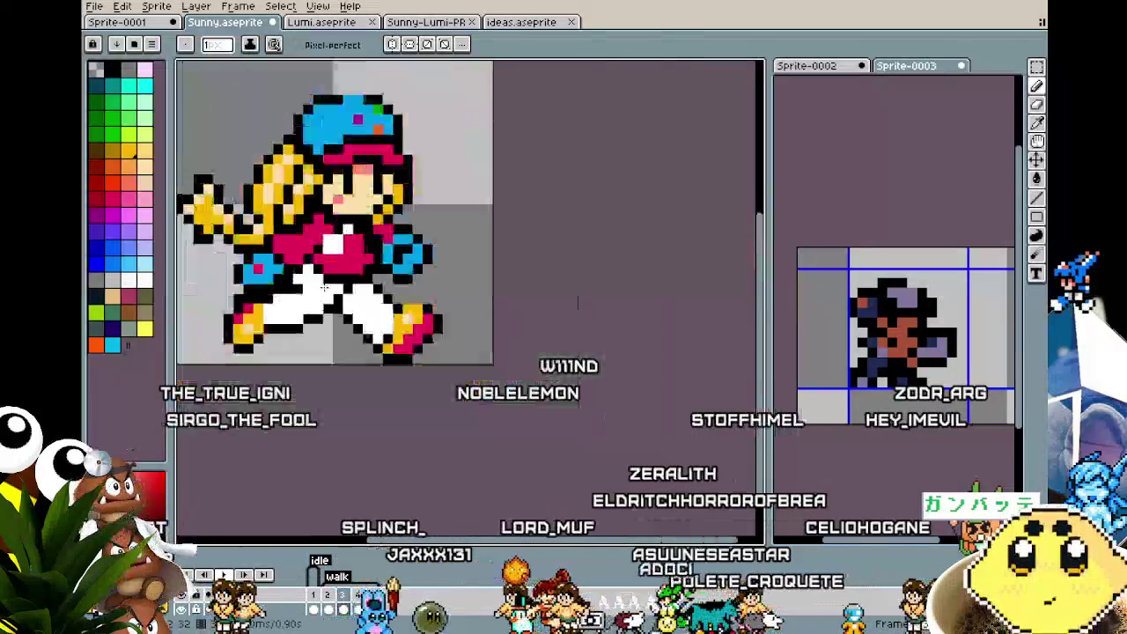
- Play Sunny's walk animation zoomed out, then zoom and pan to center the playing sprite
scroll(324, 287, down, 2)
key(Return)
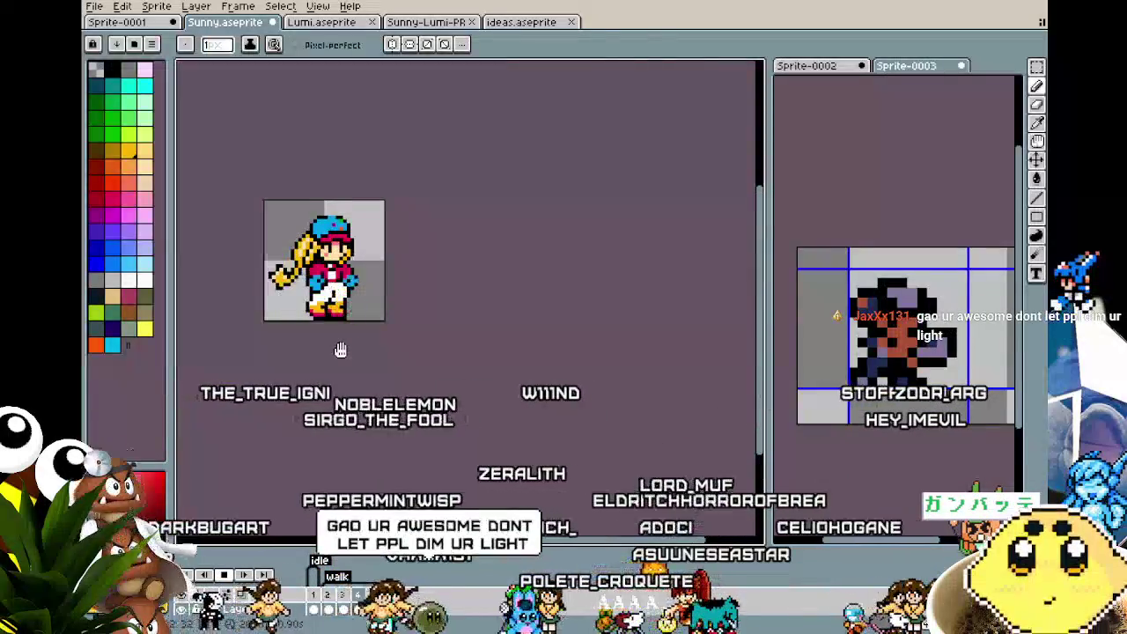
scroll(341, 351, up, 1)
drag(338, 420, 421, 463)
scroll(499, 441, up, 1)
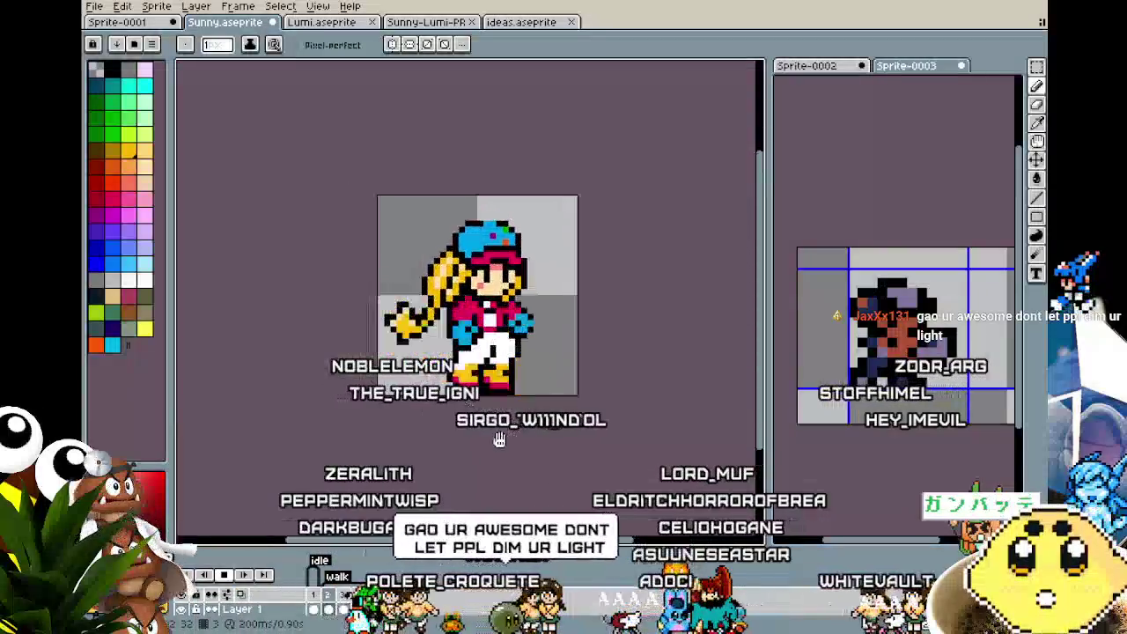
scroll(499, 440, up, 1)
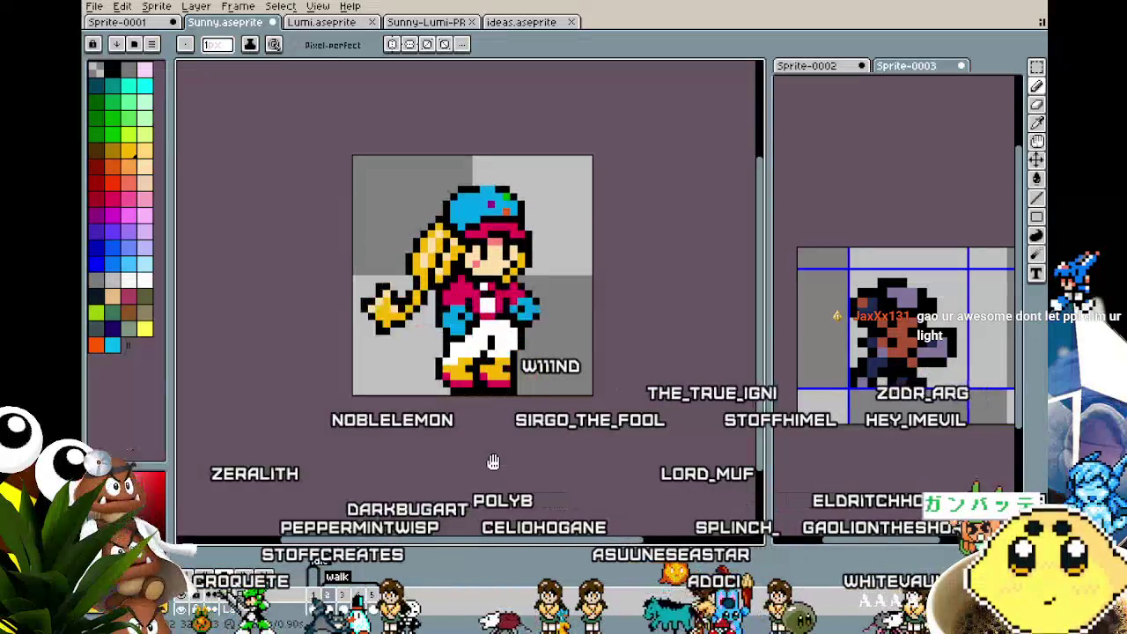
mouse_move(385, 152)
mouse_down()
mouse_move(234, 221)
mouse_move(282, 259)
mouse_move(487, 264)
mouse_move(411, 216)
mouse_move(392, 154)
mouse_up()
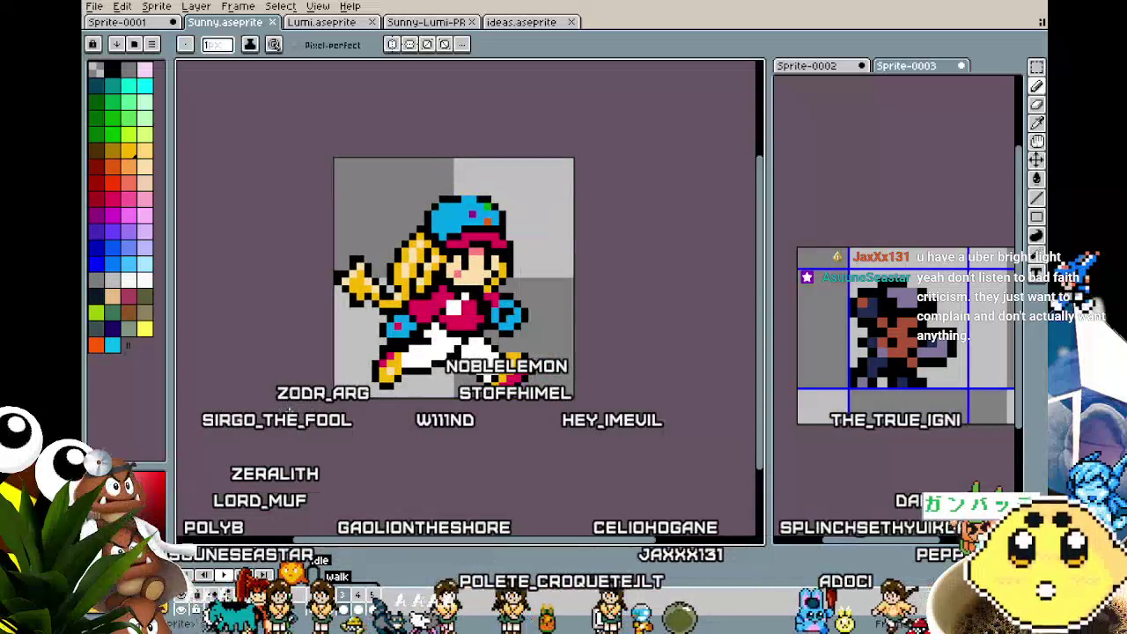
scroll(302, 420, up, 1)
drag(302, 420, 270, 427)
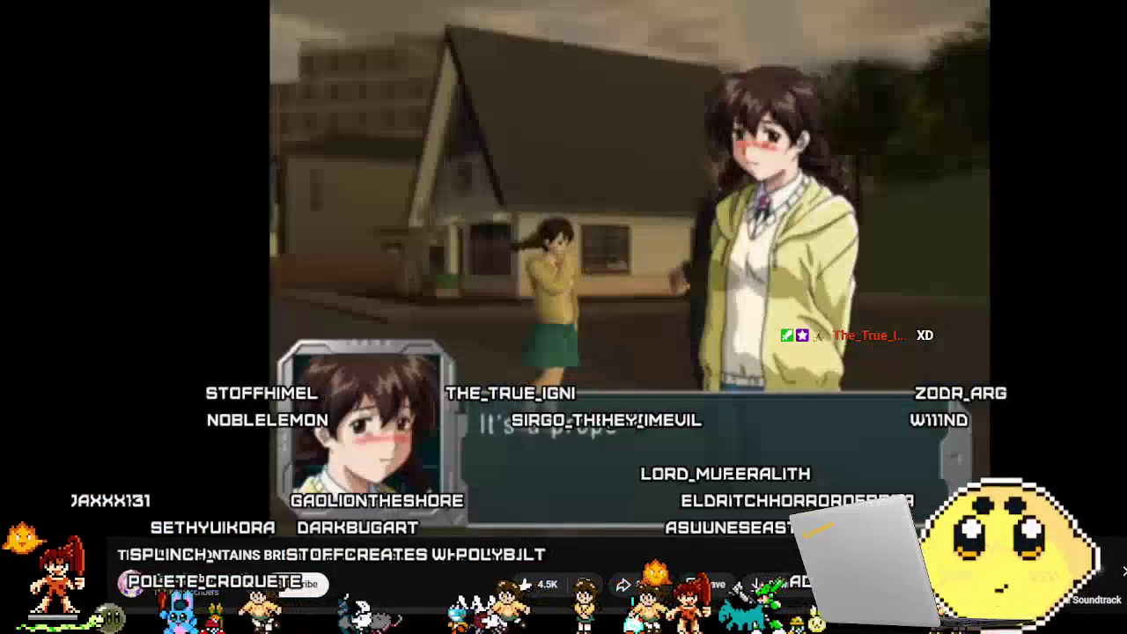
- Resume the paused game video on YouTube so its dialogue scene continues
click(567, 366)
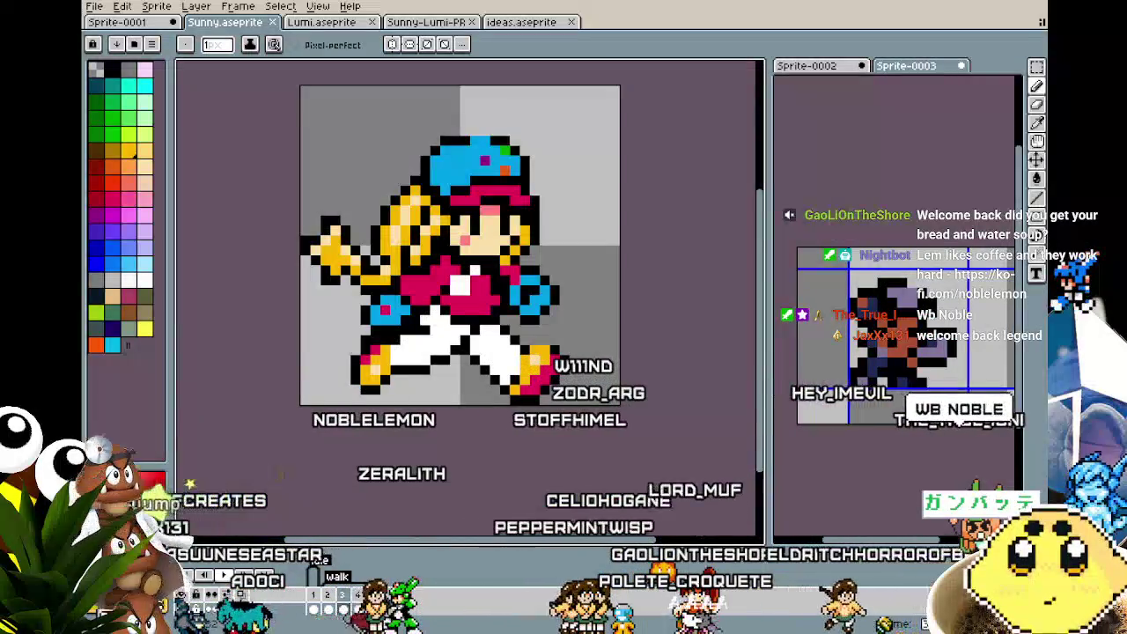
scroll(458, 247, up, 1)
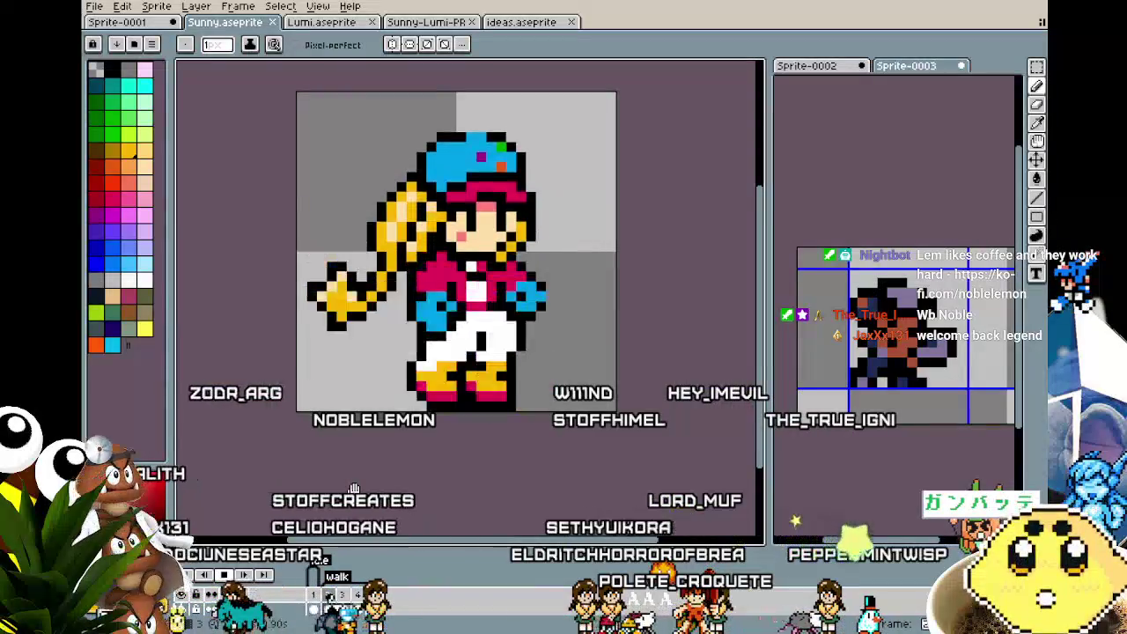
drag(352, 489, 376, 494)
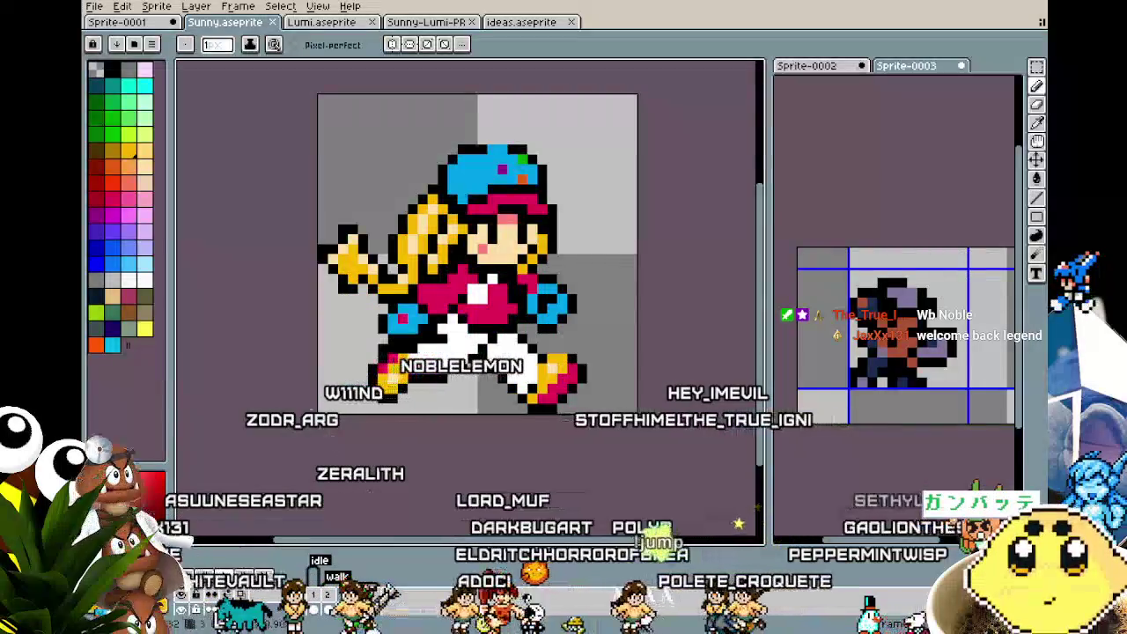
key(i)
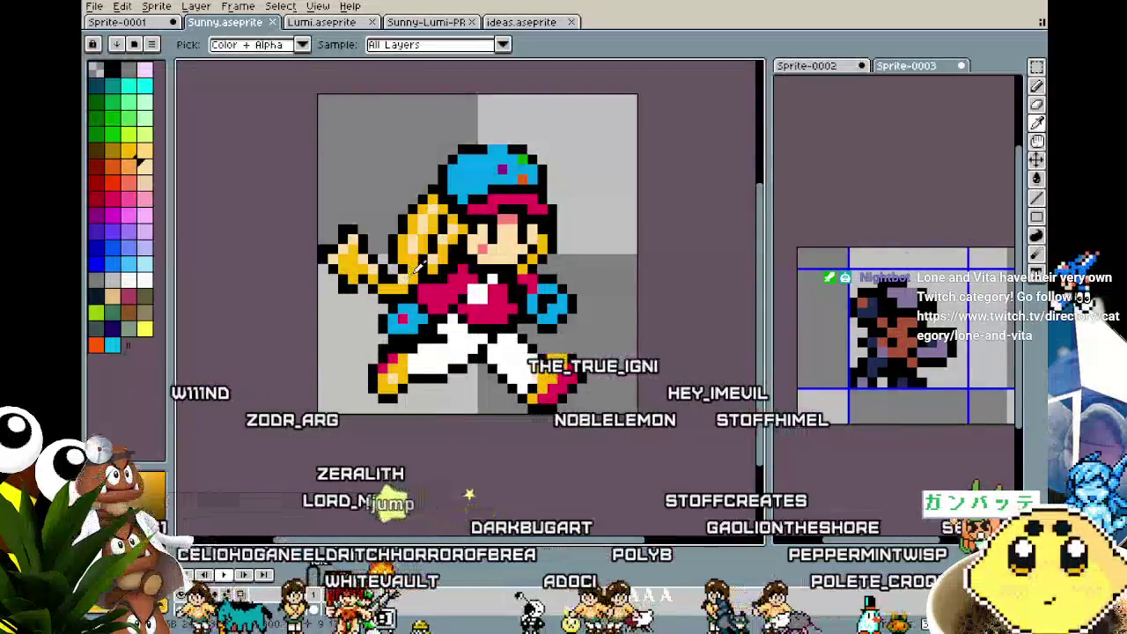
key(b)
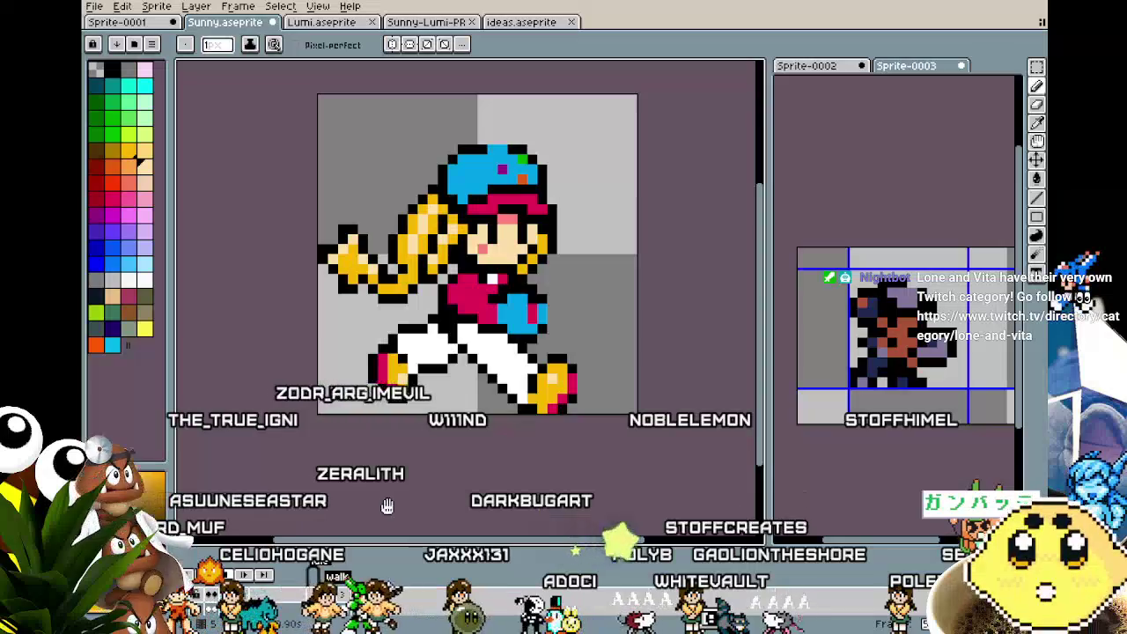
scroll(388, 506, down, 1)
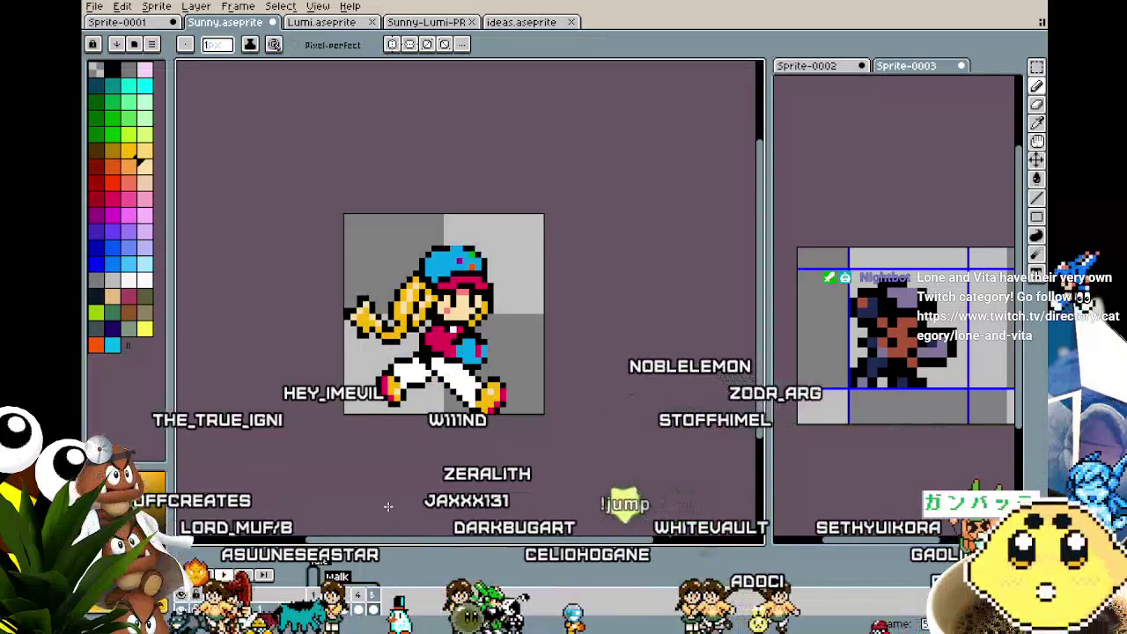
drag(427, 453, 408, 470)
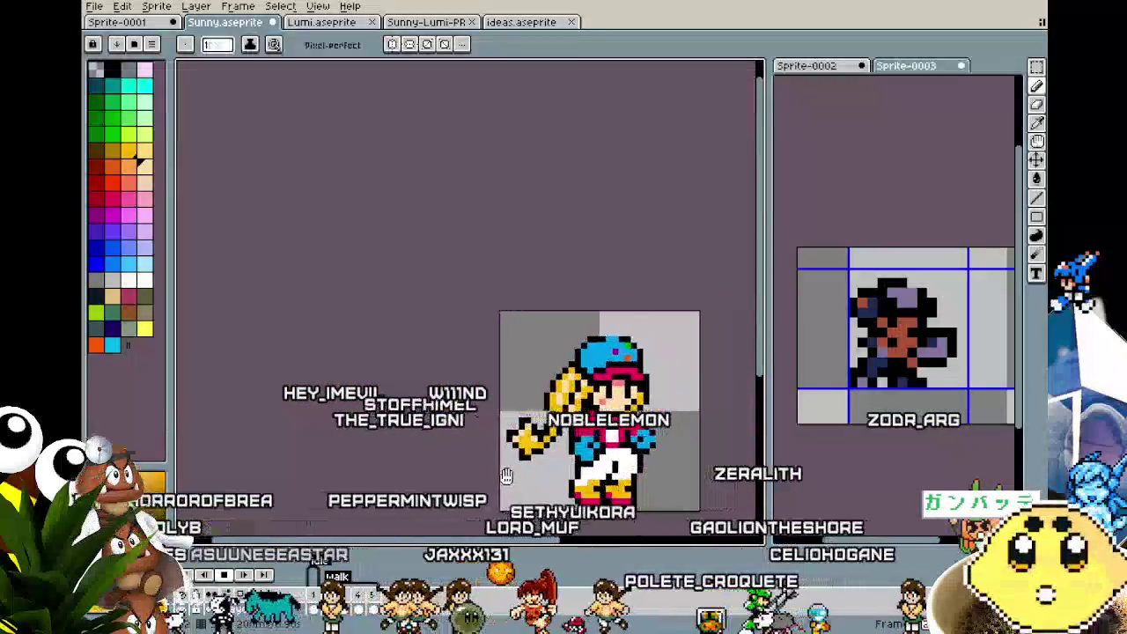
mouse_move(407, 470)
mouse_down()
mouse_move(200, 489)
mouse_move(509, 477)
mouse_move(195, 390)
mouse_move(245, 369)
mouse_move(540, 374)
mouse_move(192, 387)
mouse_move(254, 400)
mouse_move(493, 405)
mouse_move(298, 425)
mouse_move(379, 416)
mouse_up()
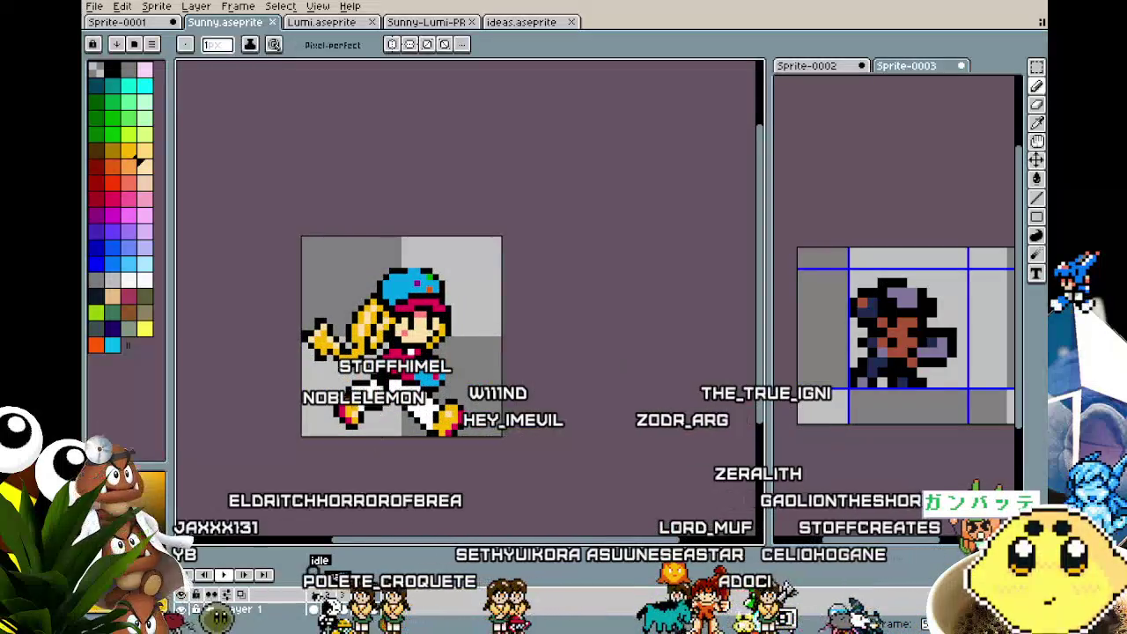
- Bring up the Super Mario reference sprite sheet and frame its heading in view
click(842, 67)
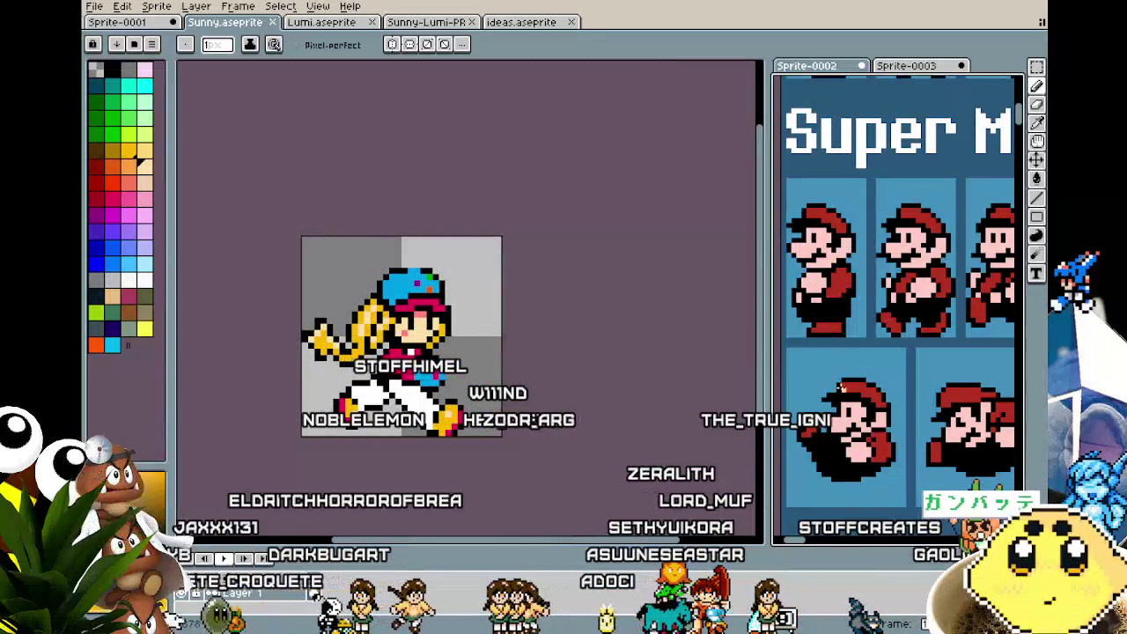
drag(840, 384, 771, 395)
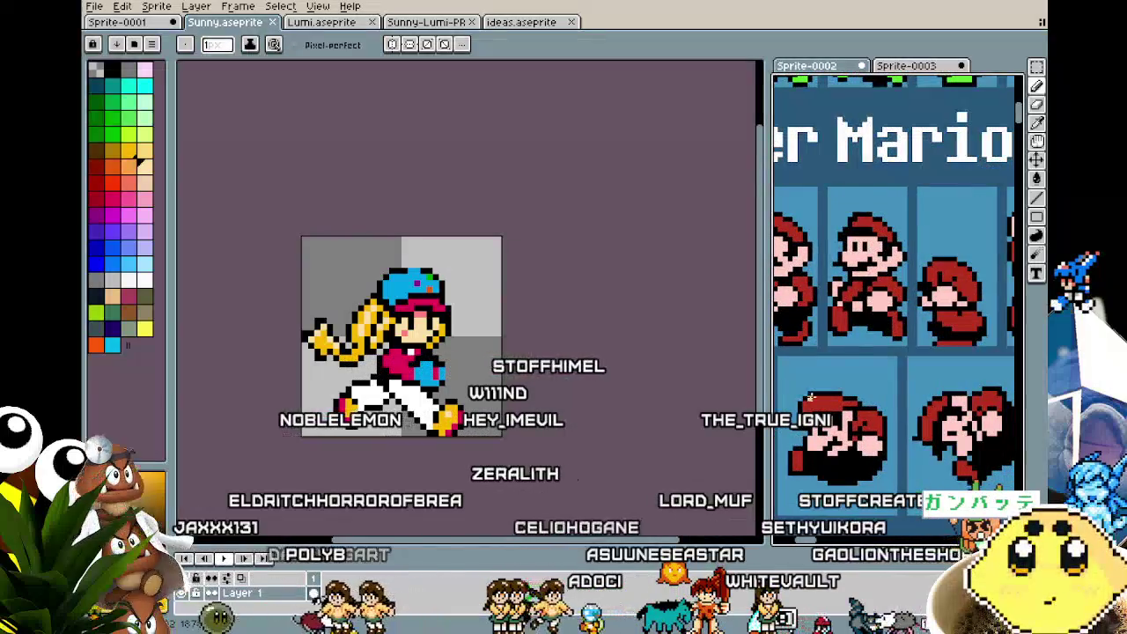
scroll(810, 397, down, 3)
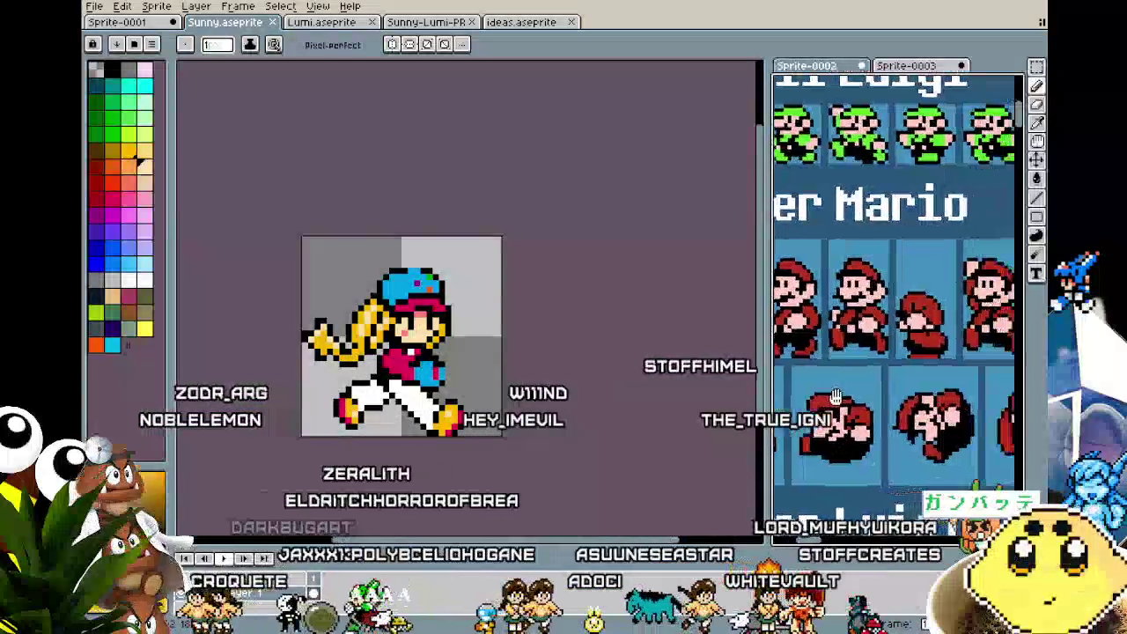
drag(836, 396, 914, 395)
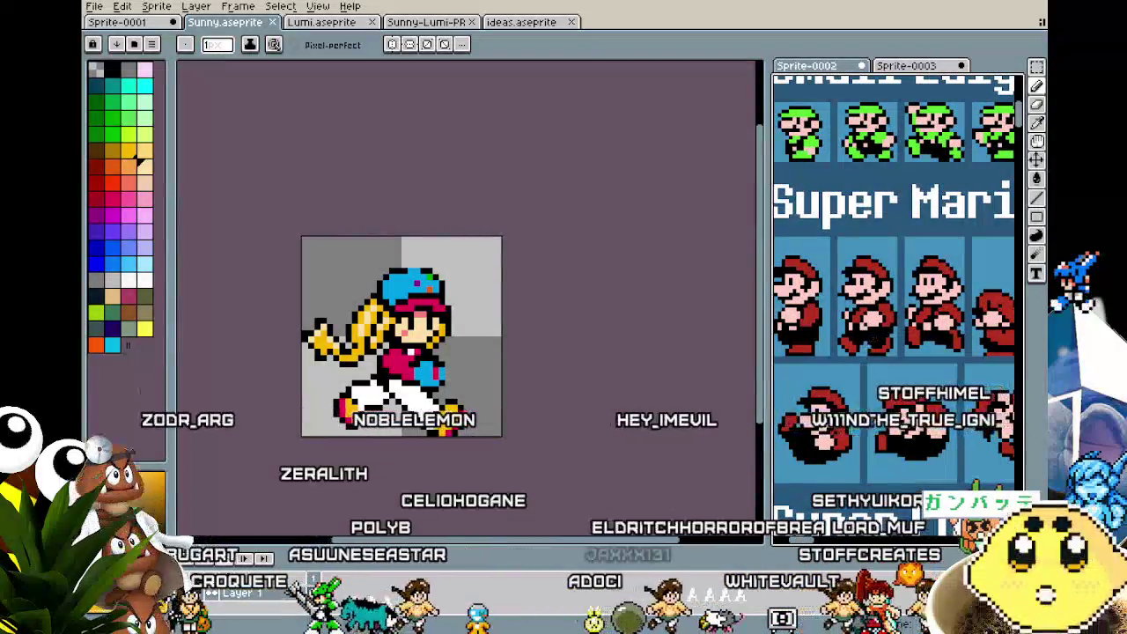
drag(810, 394, 839, 393)
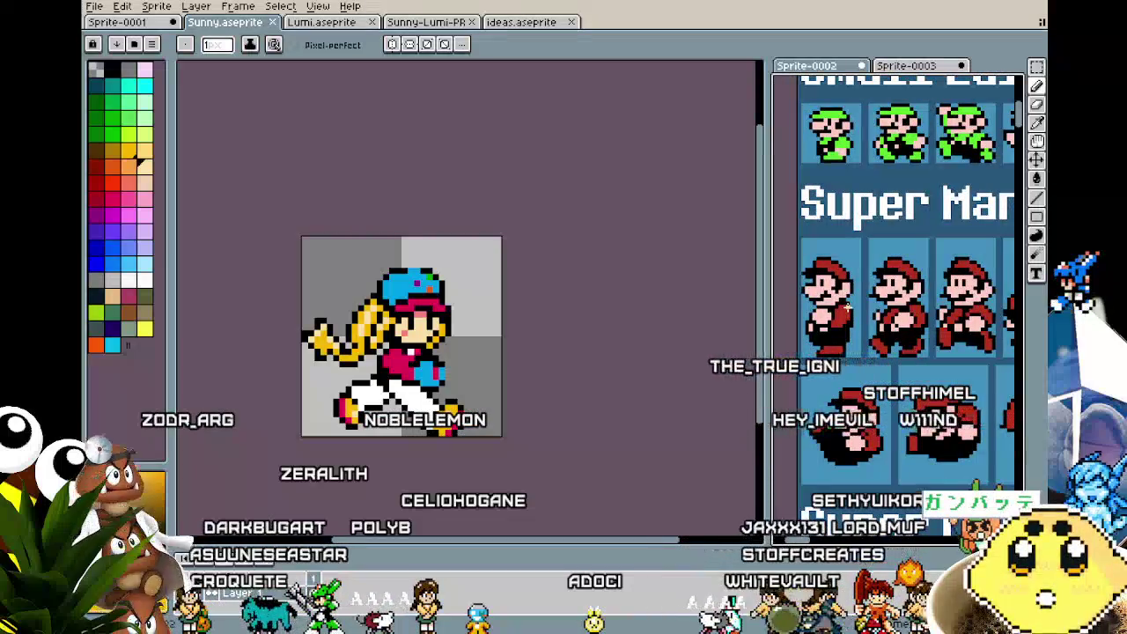
mouse_move(928, 490)
mouse_down()
mouse_move(898, 494)
mouse_move(910, 489)
mouse_up()
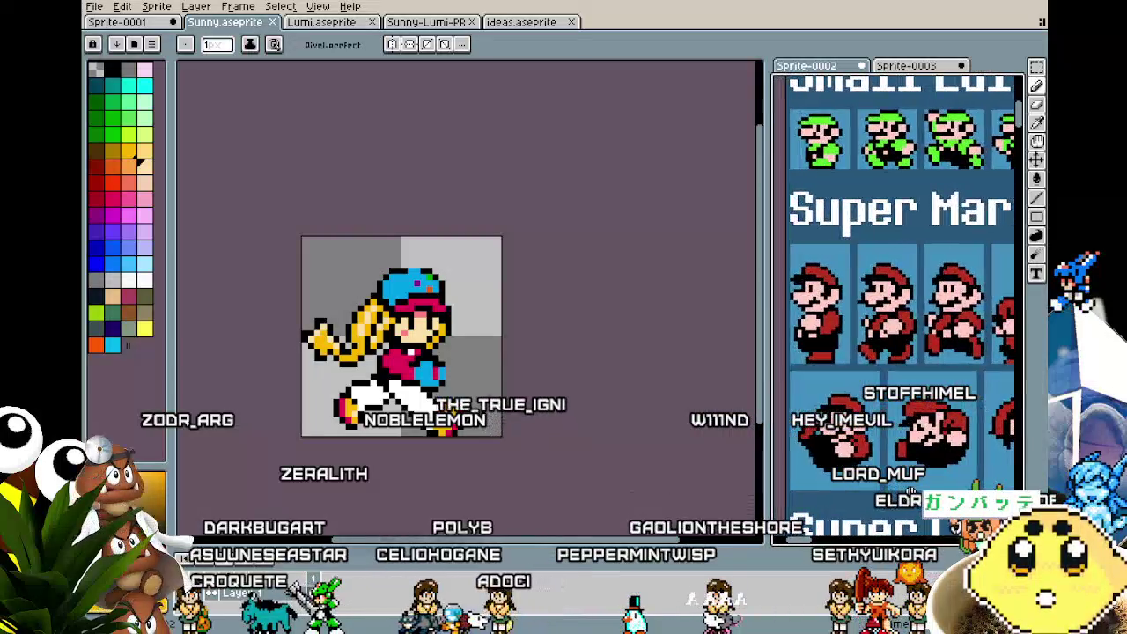
drag(873, 411, 858, 408)
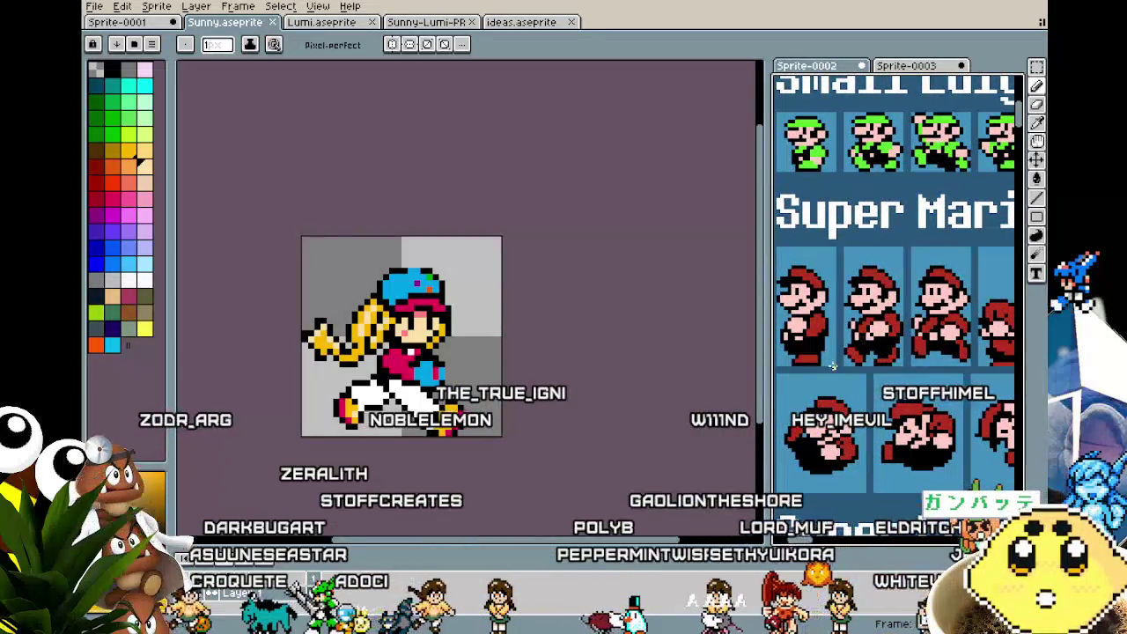
- Check more Mario walking frames, then open the context menu of Sunny's standing idle frame
drag(904, 331, 771, 329)
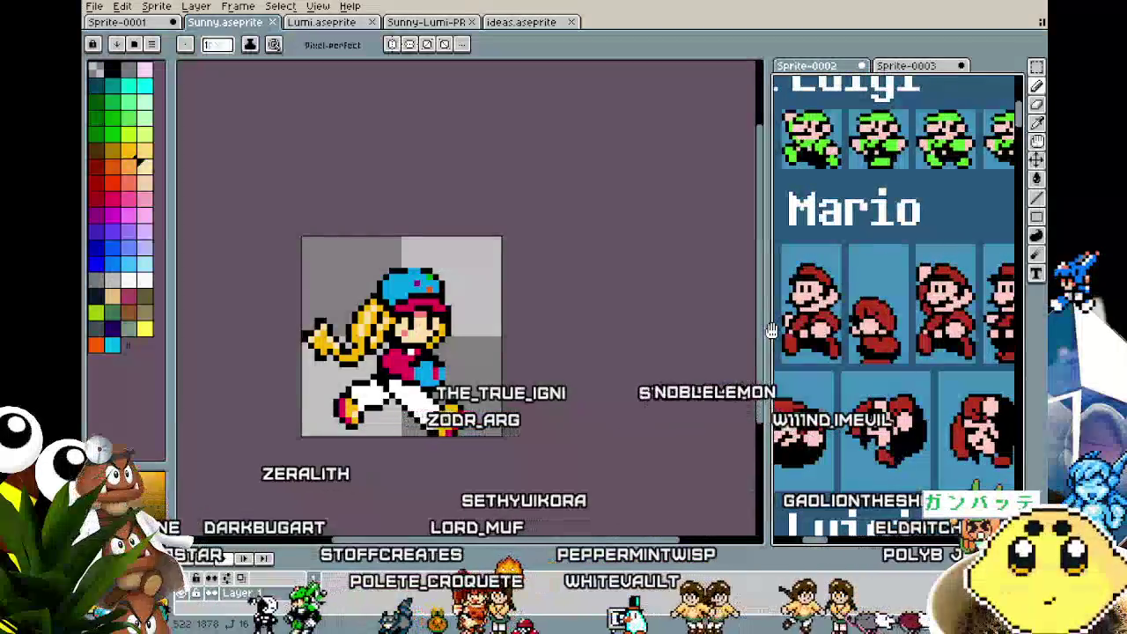
drag(809, 330, 773, 332)
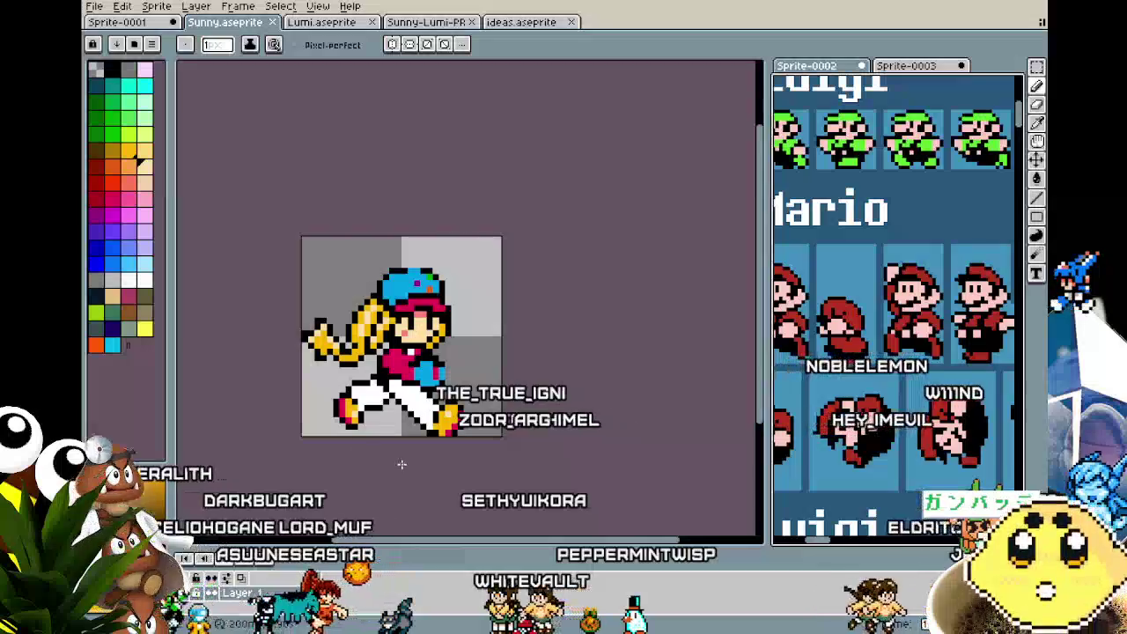
drag(400, 460, 373, 460)
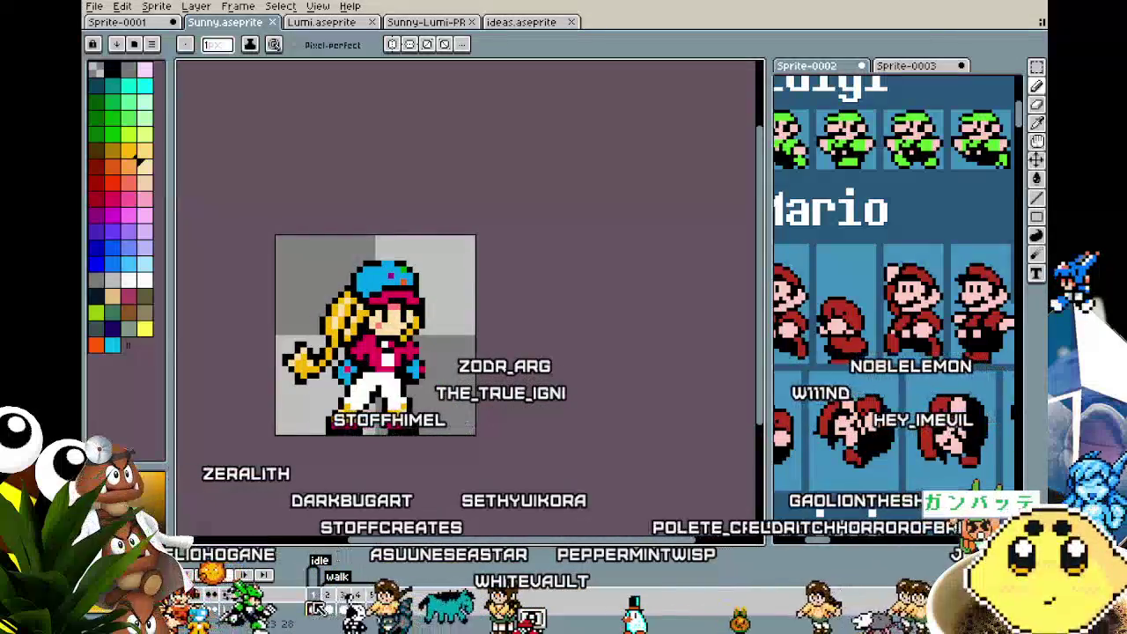
right_click(350, 607)
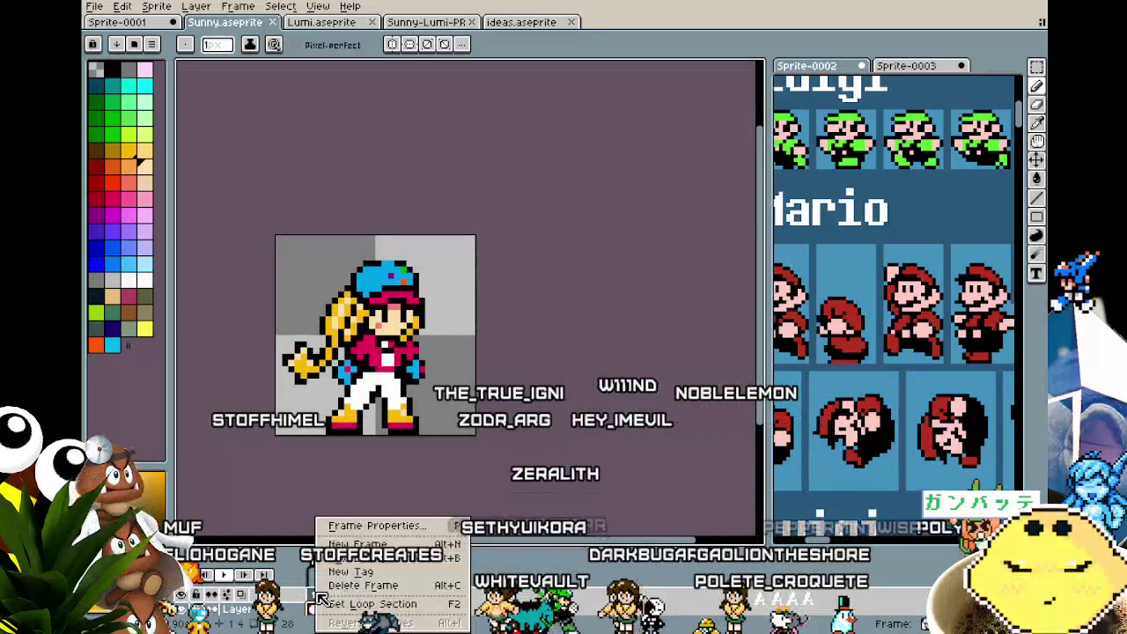
- Add a new frame based on Sunny's idle pose and zoom in
click(385, 559)
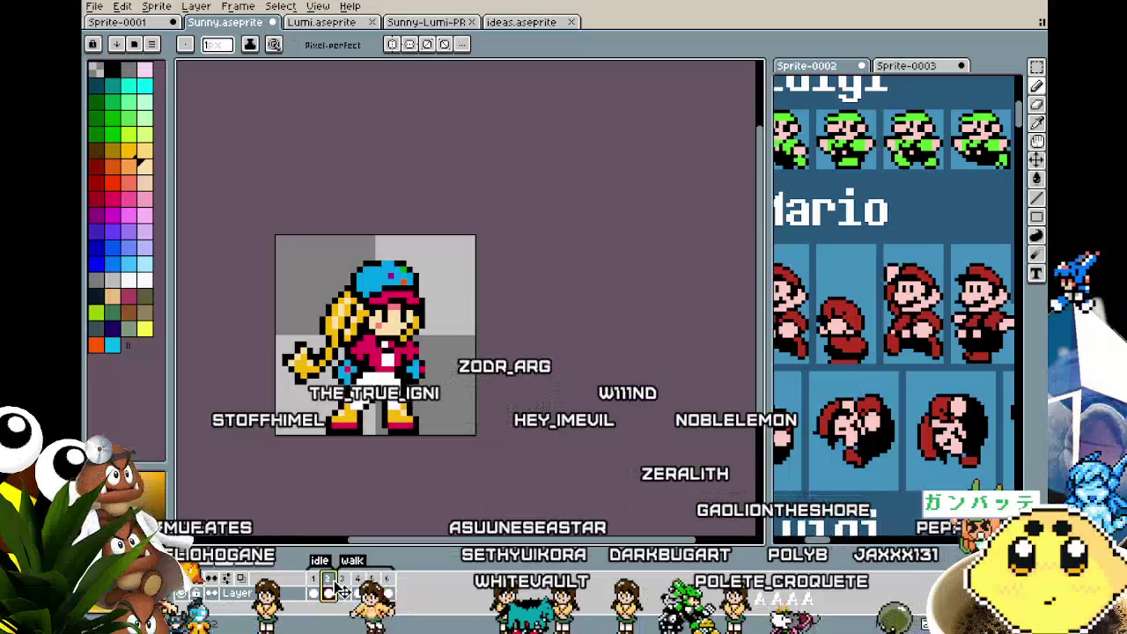
scroll(303, 404, up, 1)
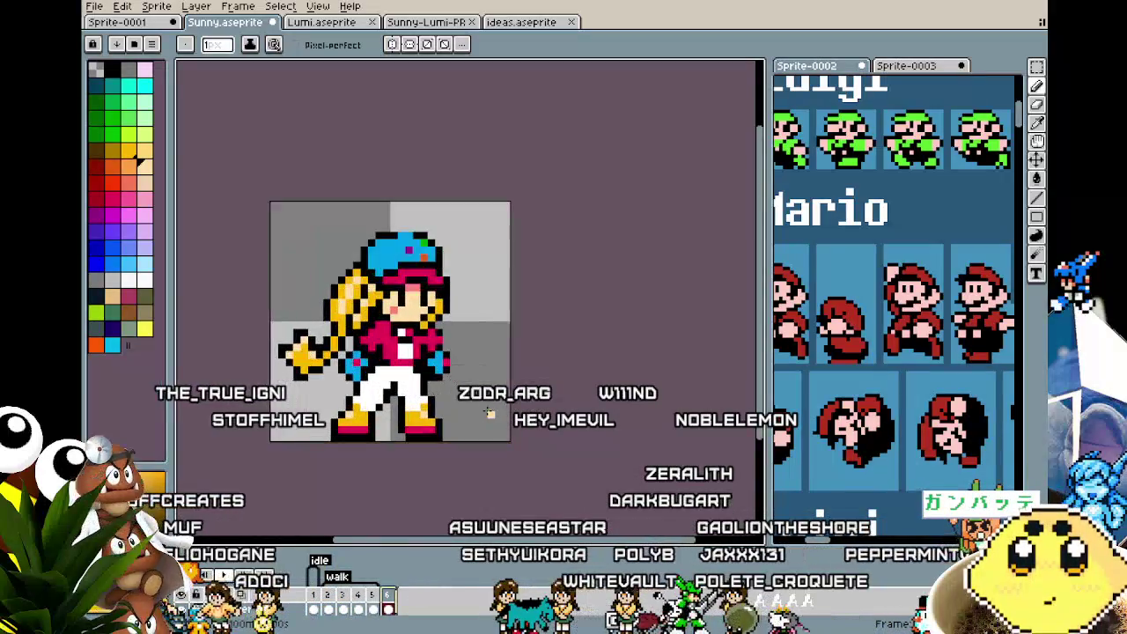
scroll(365, 370, up, 1)
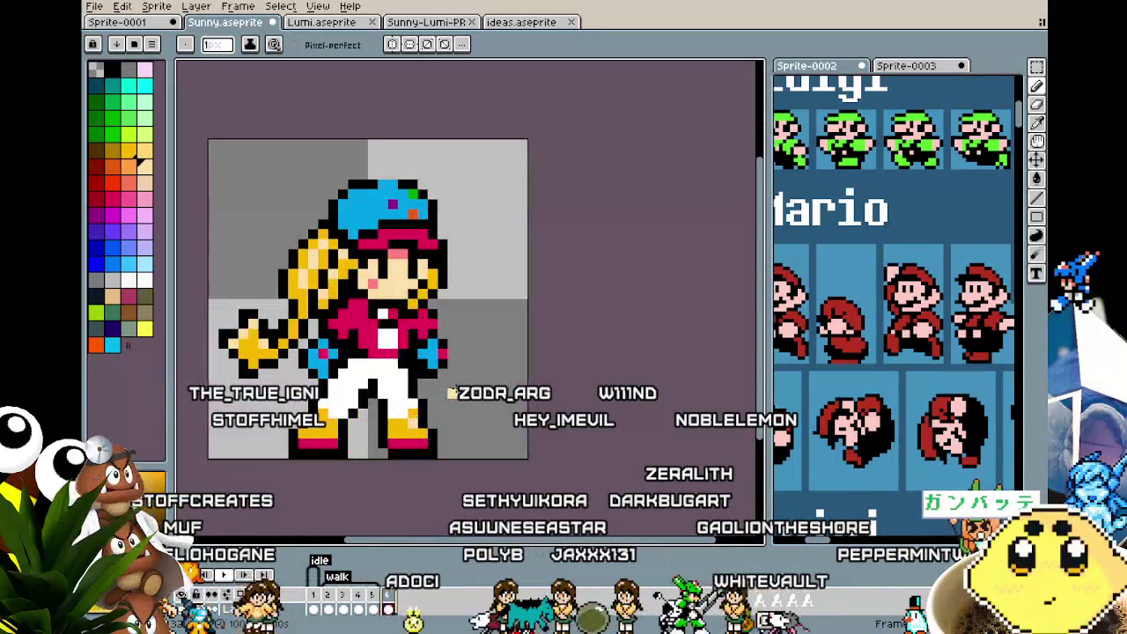
- Lasso Sunny's head, cap and ponytail and move them two pixels higher
key(m)
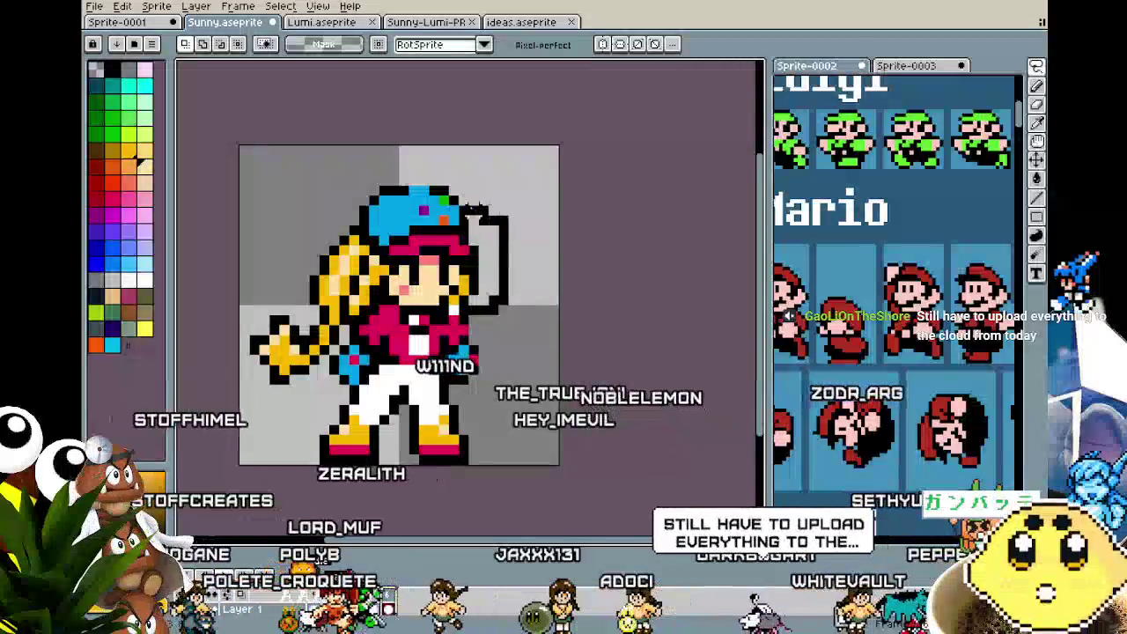
drag(503, 231, 445, 198)
key(ctrl+z)
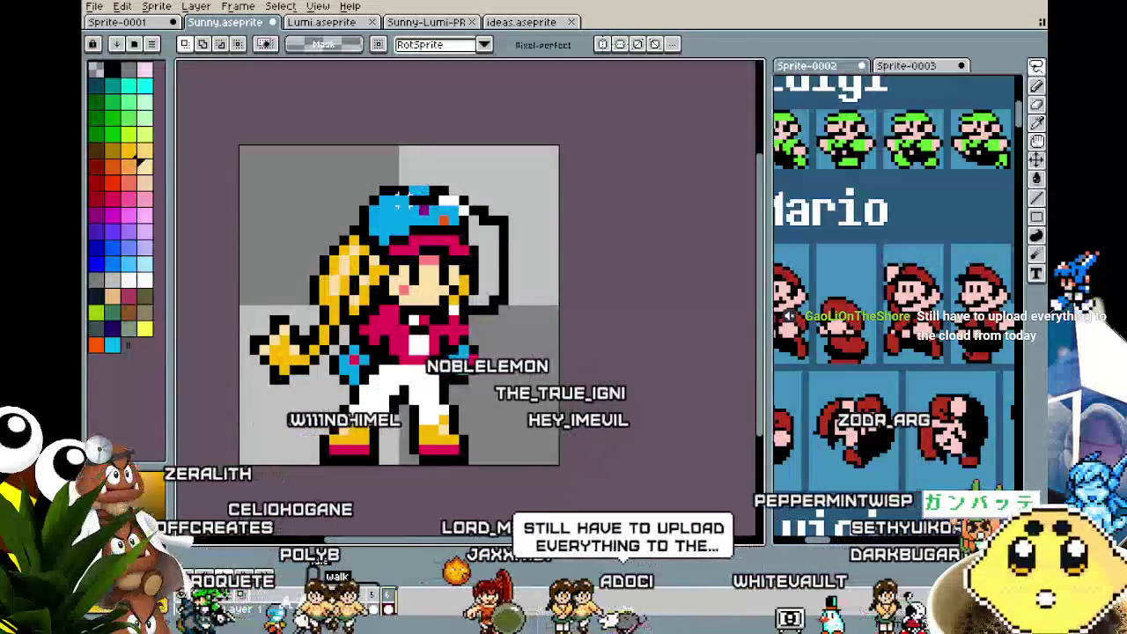
drag(384, 184, 242, 368)
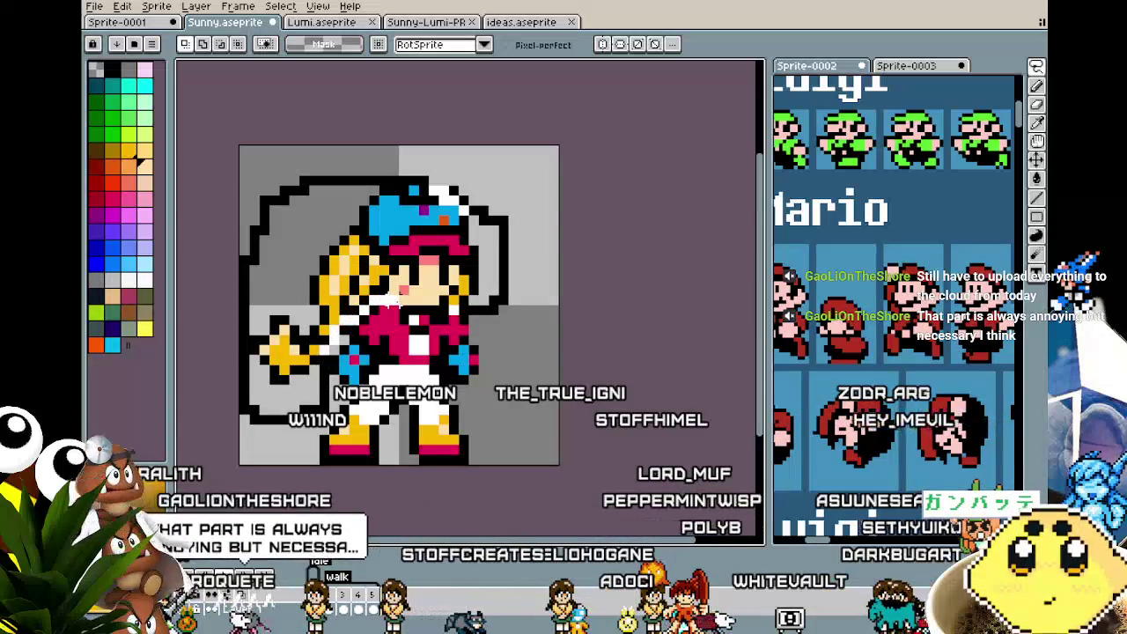
mouse_move(485, 264)
mouse_down()
mouse_move(491, 315)
mouse_move(480, 244)
mouse_up()
key(Return)
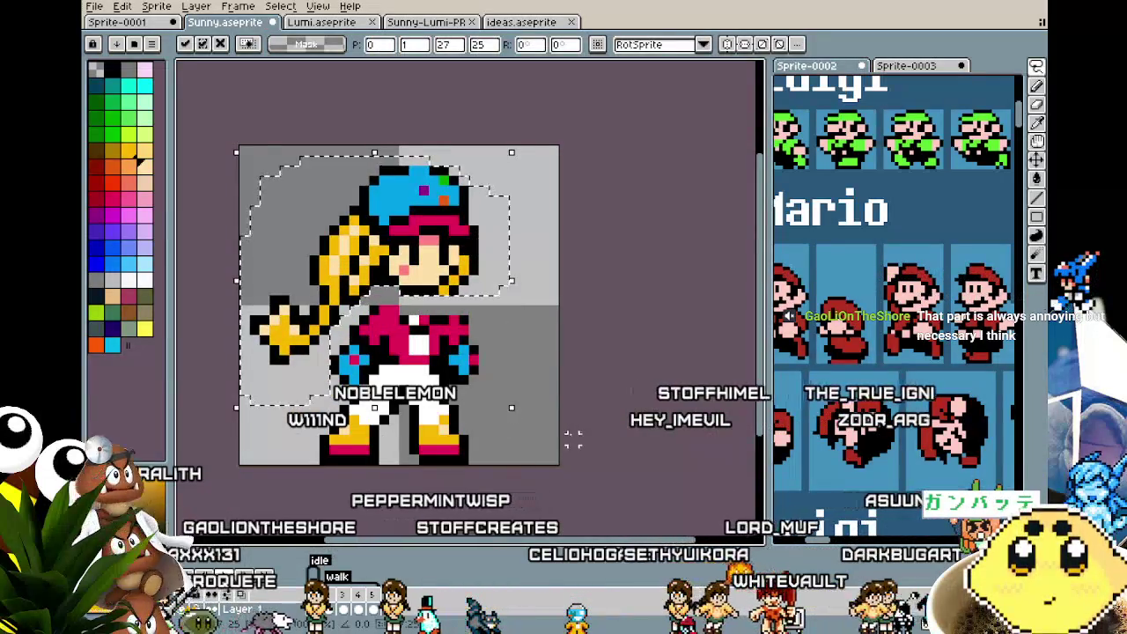
- Drop the raised head, then select the torso and lower body and shift them down
key(ctrl+d)
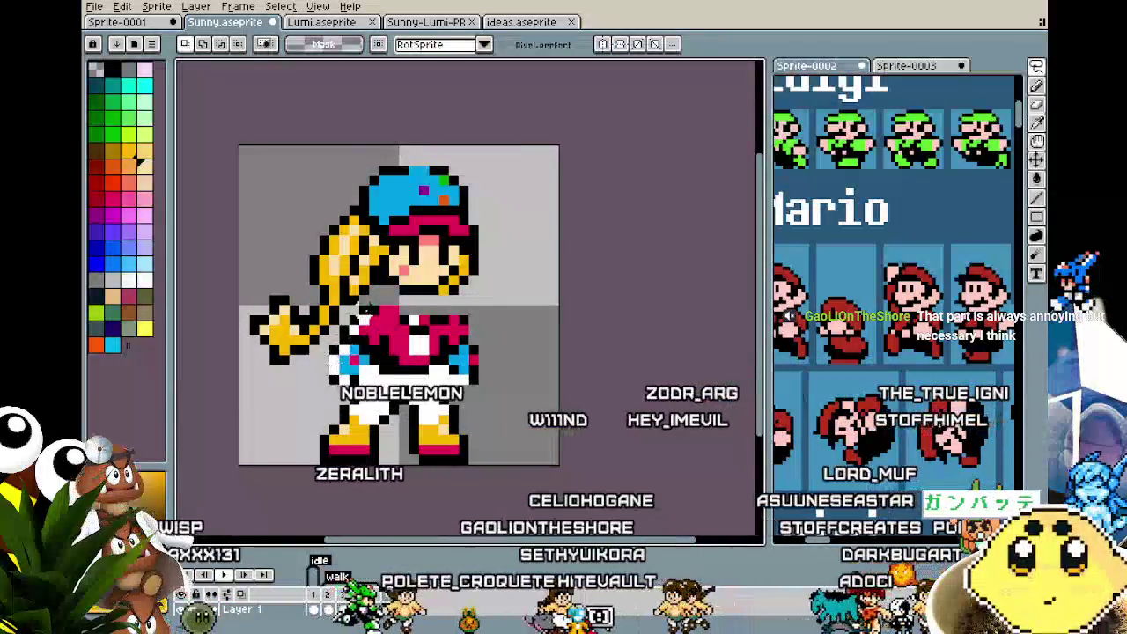
drag(480, 312, 493, 348)
drag(345, 290, 522, 389)
drag(484, 356, 483, 382)
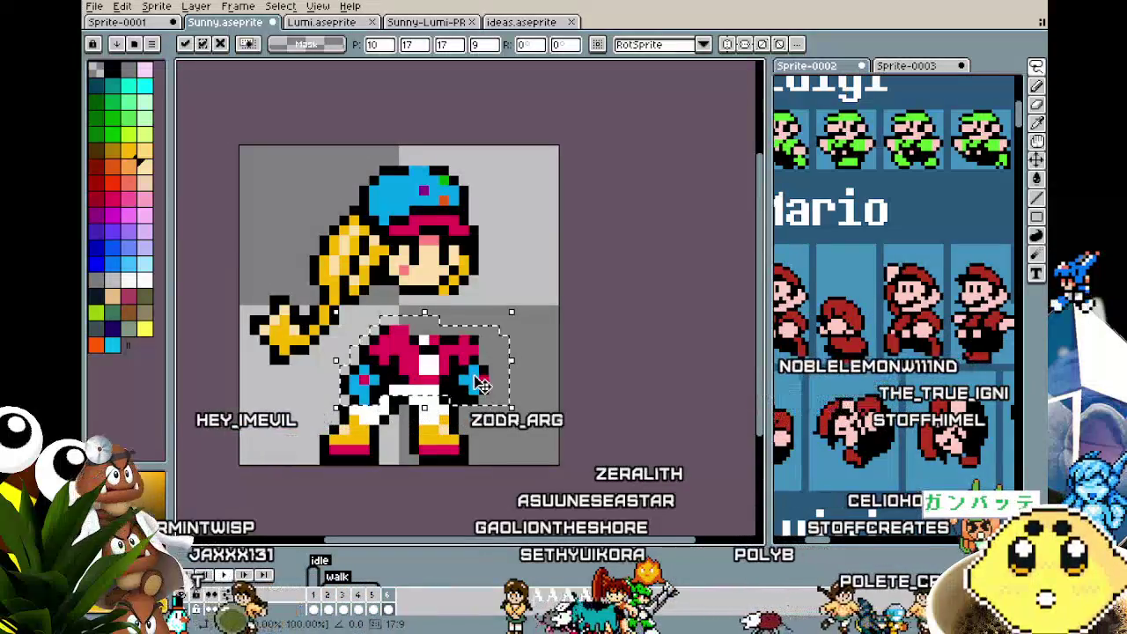
key(ctrl+d)
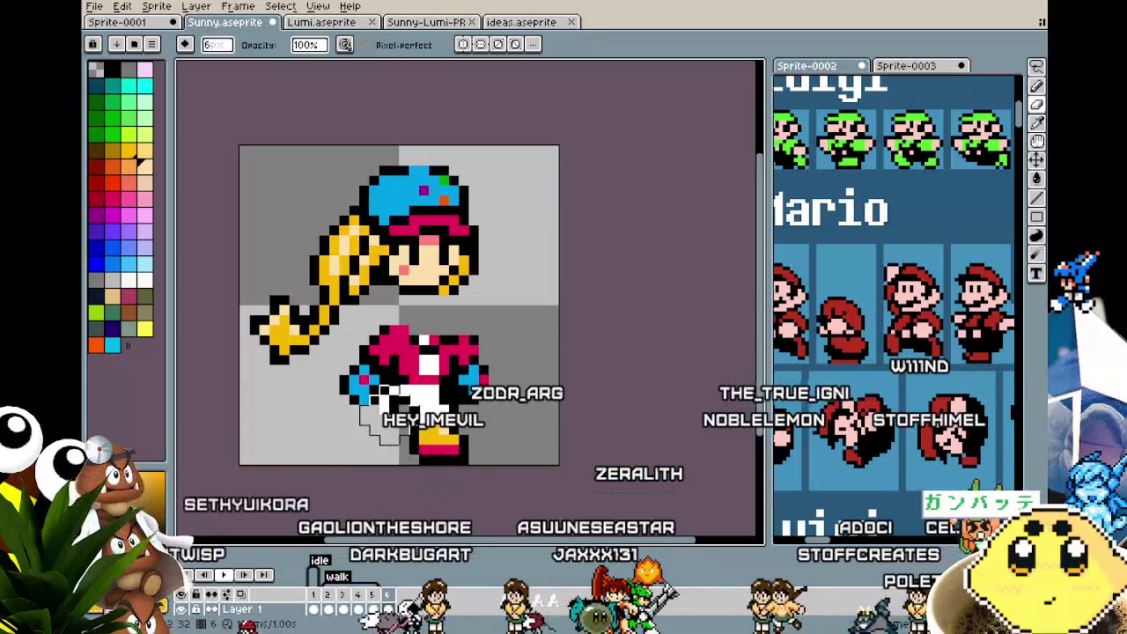
- Paste a copied piece near Sunny's feet and place it
key(ctrl+v)
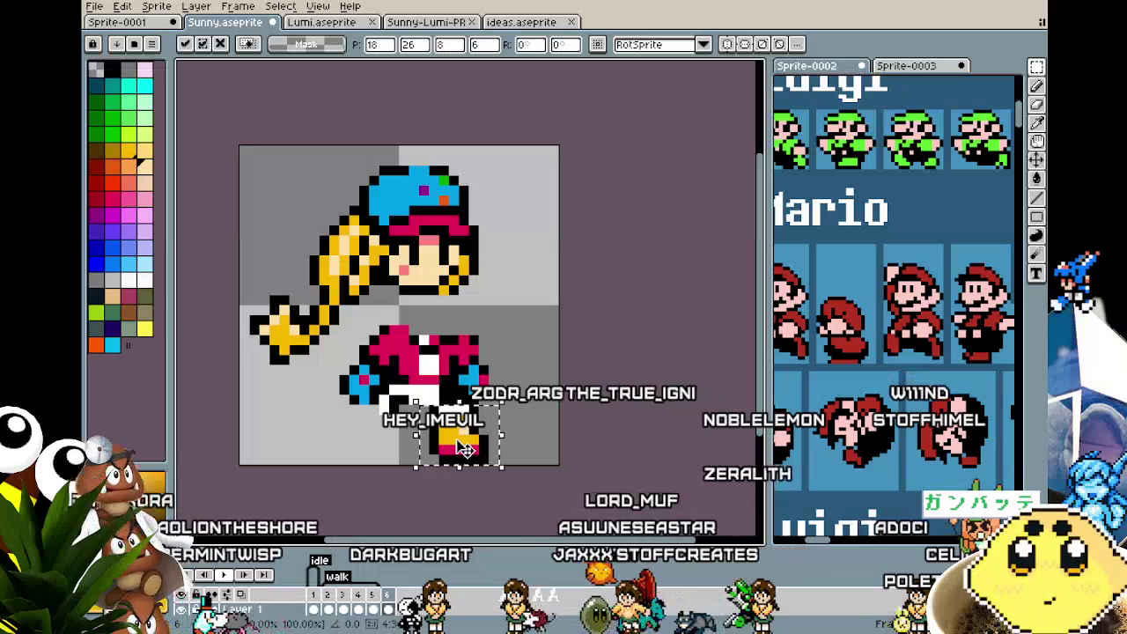
key(ctrl+d)
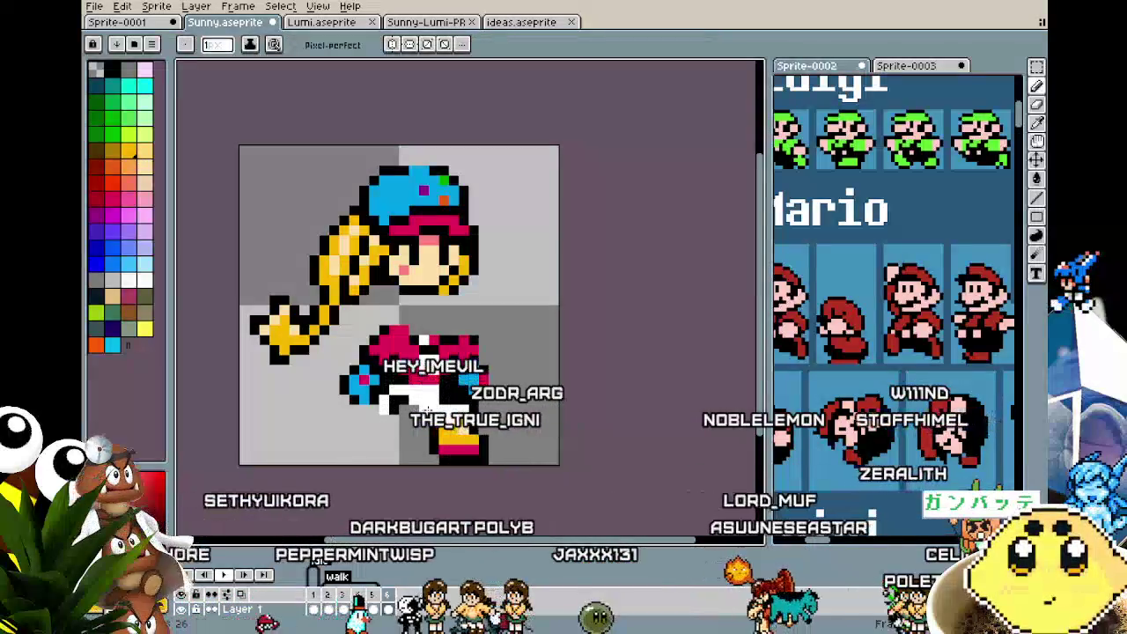
scroll(436, 409, up, 2)
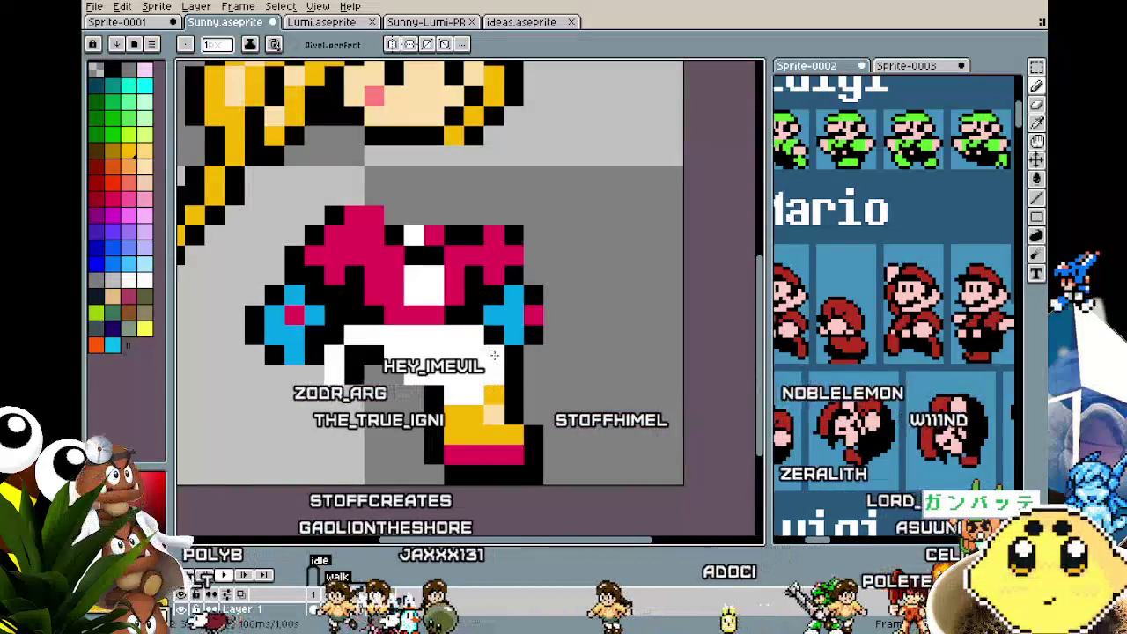
scroll(484, 379, down, 1)
scroll(475, 414, down, 1)
scroll(473, 431, up, 1)
scroll(473, 430, right, 1)
- Sample the white pants colour, touch up the pants pixels, and enlarge the brush to 6 px
key(i)
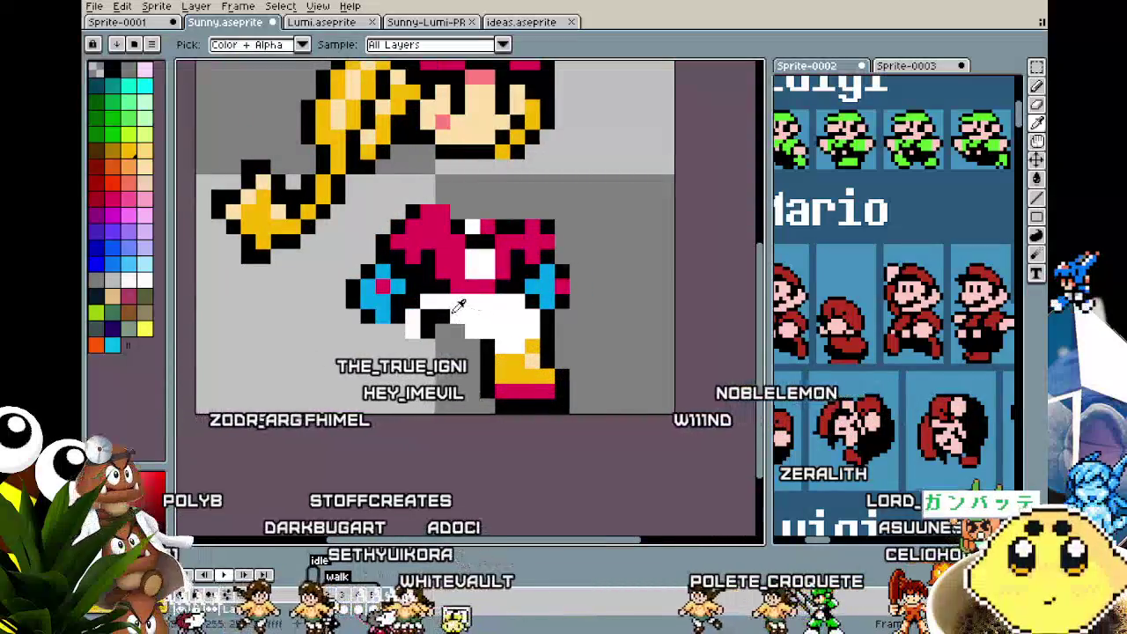
key(b)
drag(829, 393, 869, 392)
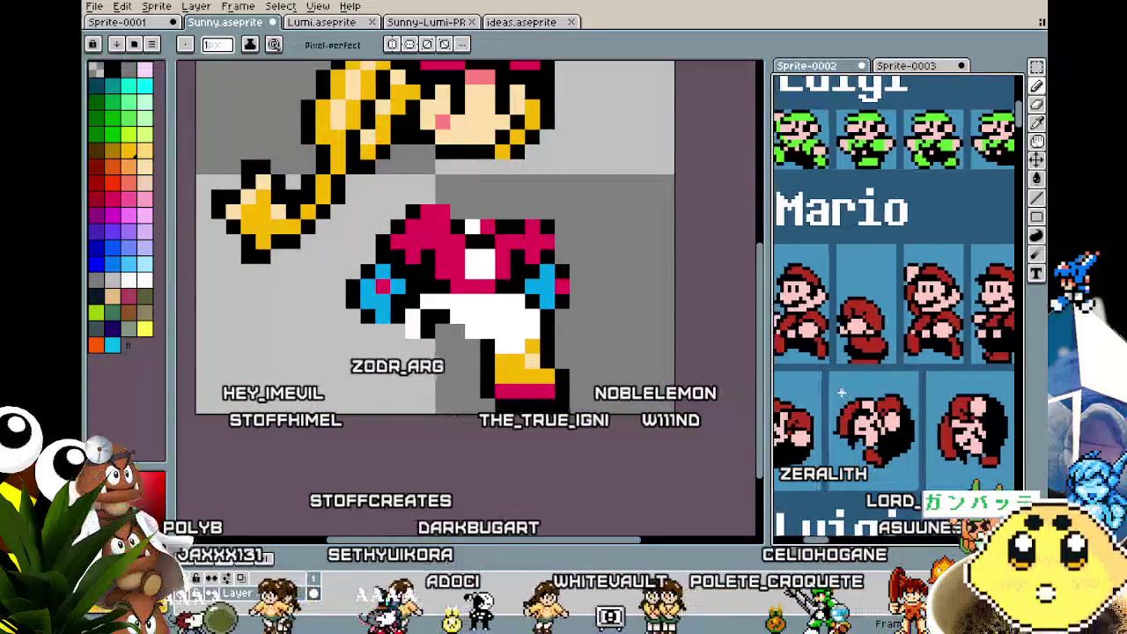
click(434, 311)
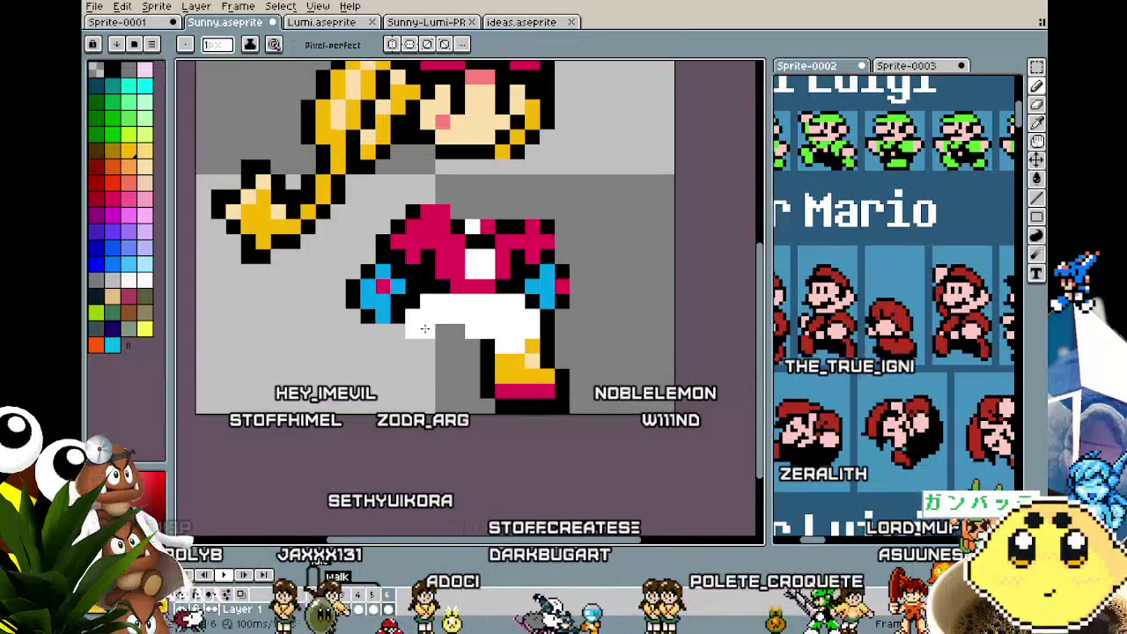
scroll(425, 328, up, 2)
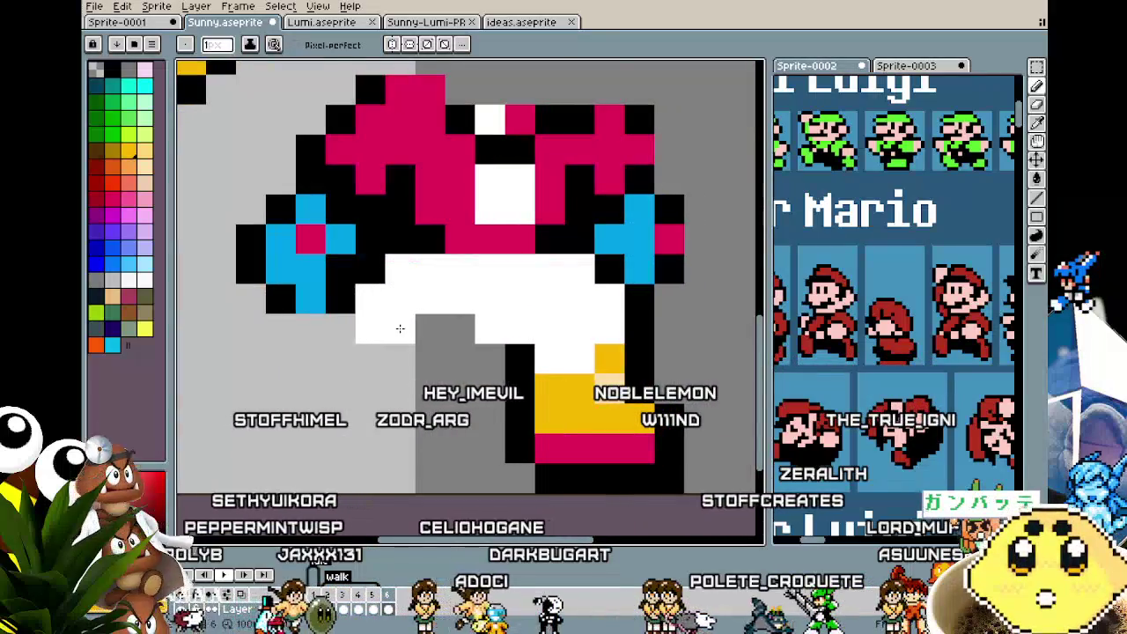
scroll(400, 328, down, 2)
key(plus)
key(plus)
key(plus)
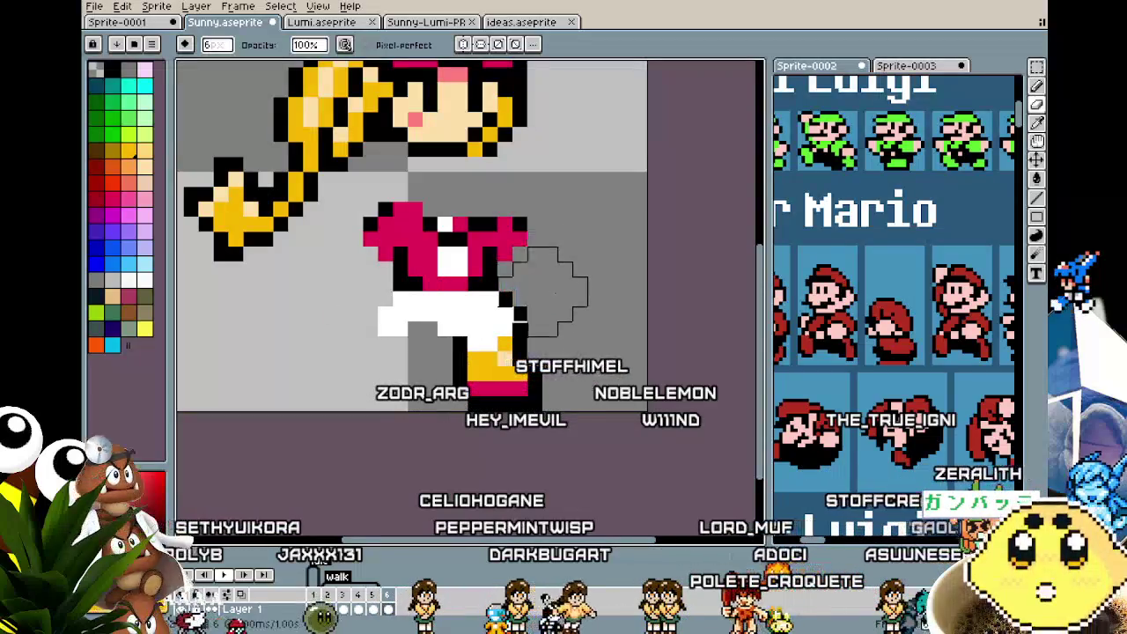
- Sample another sprite colour and reframe the view on Sunny's torso and legs
key(i)
key(b)
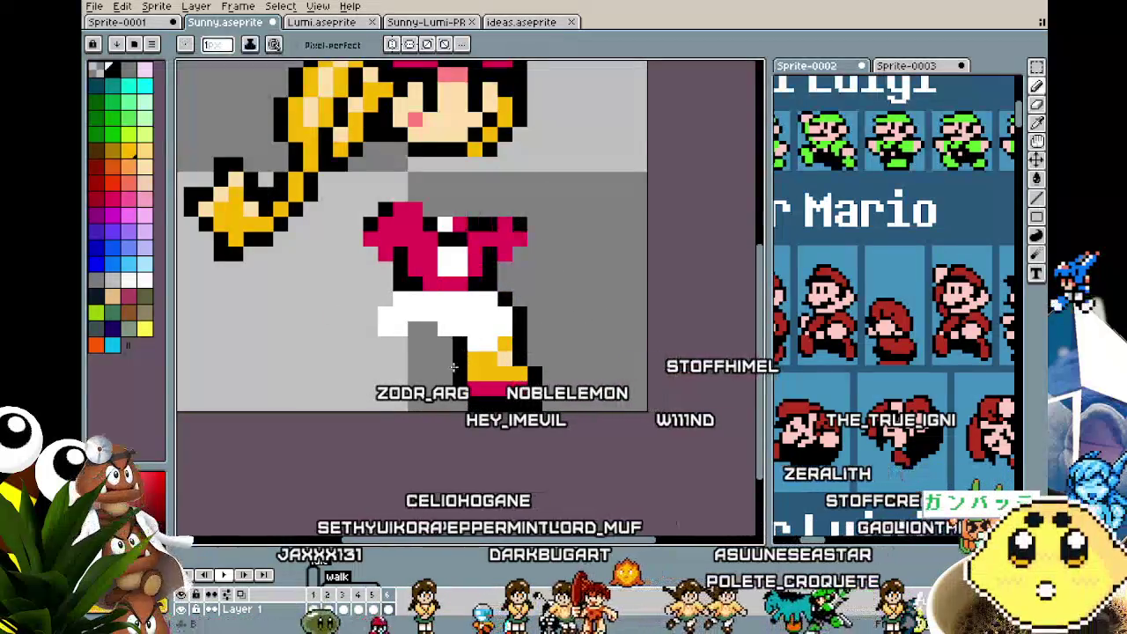
scroll(423, 400, down, 3)
scroll(423, 401, up, 2)
drag(418, 403, 389, 402)
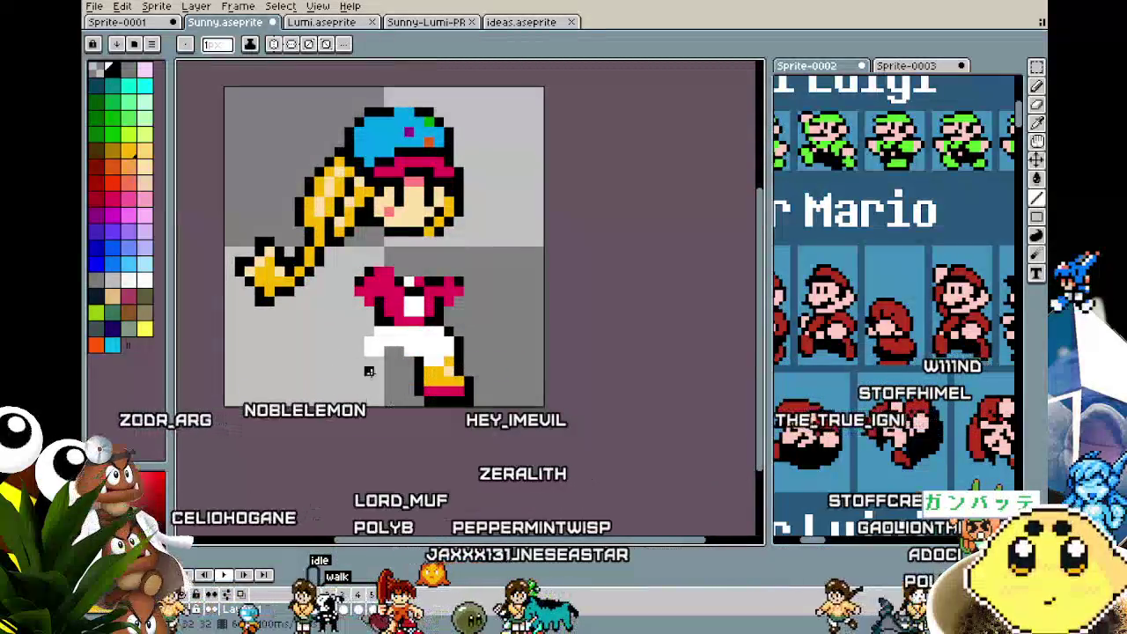
scroll(362, 370, up, 1)
drag(362, 370, 415, 318)
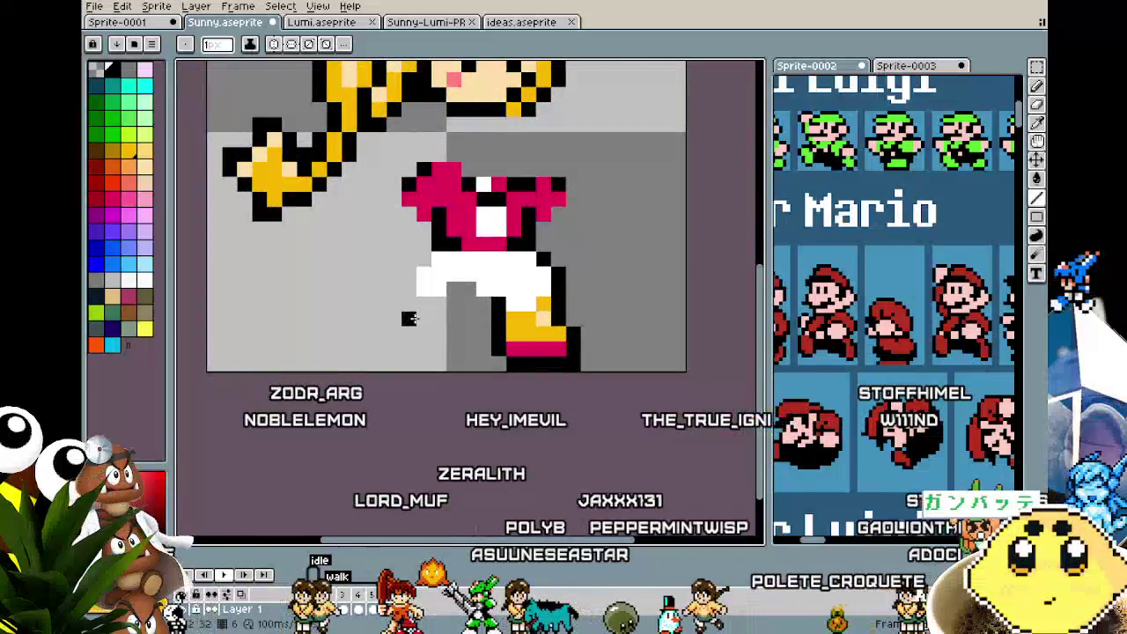
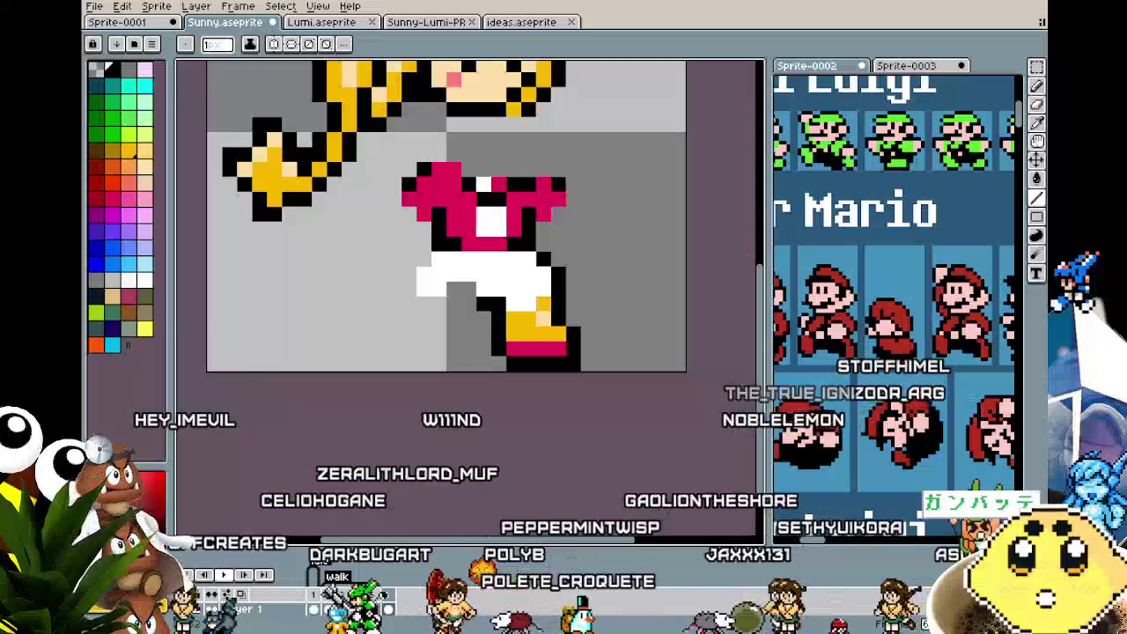
- Add a short column of white pixels along the left edge of the pants
mouse_move(437, 374)
mouse_down()
mouse_move(393, 416)
mouse_move(438, 459)
mouse_up()
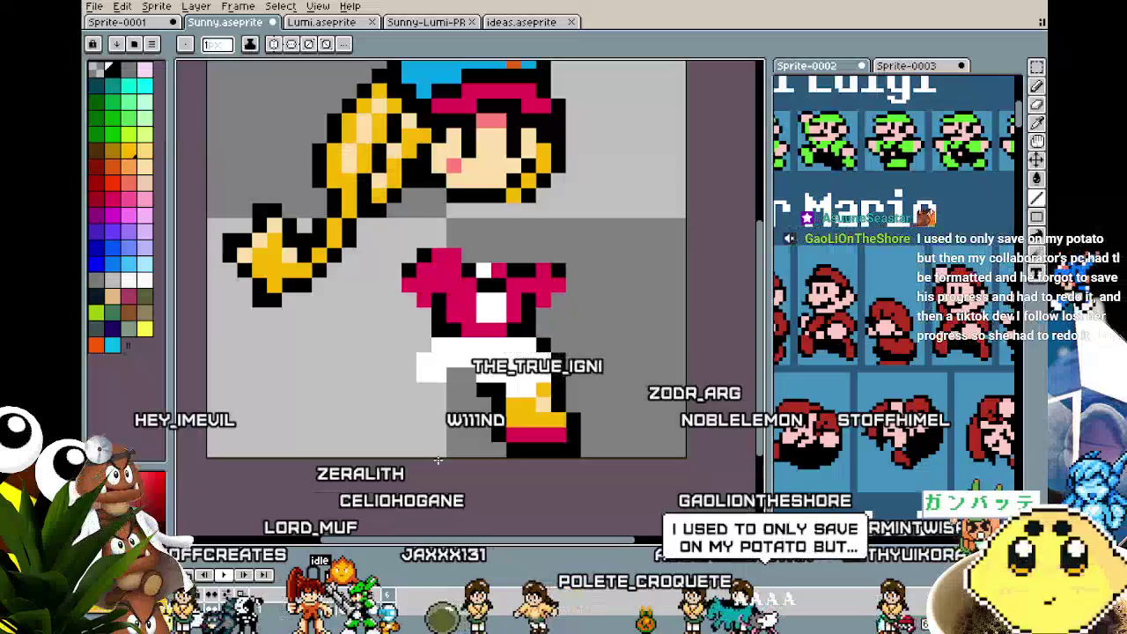
drag(423, 364, 424, 350)
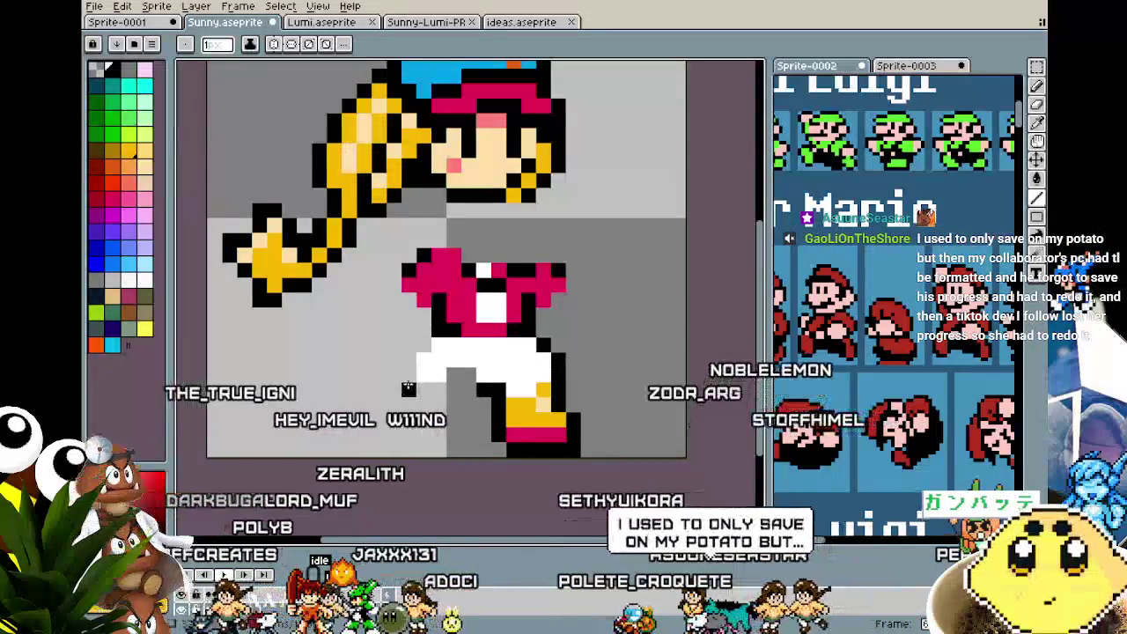
drag(410, 425, 392, 420)
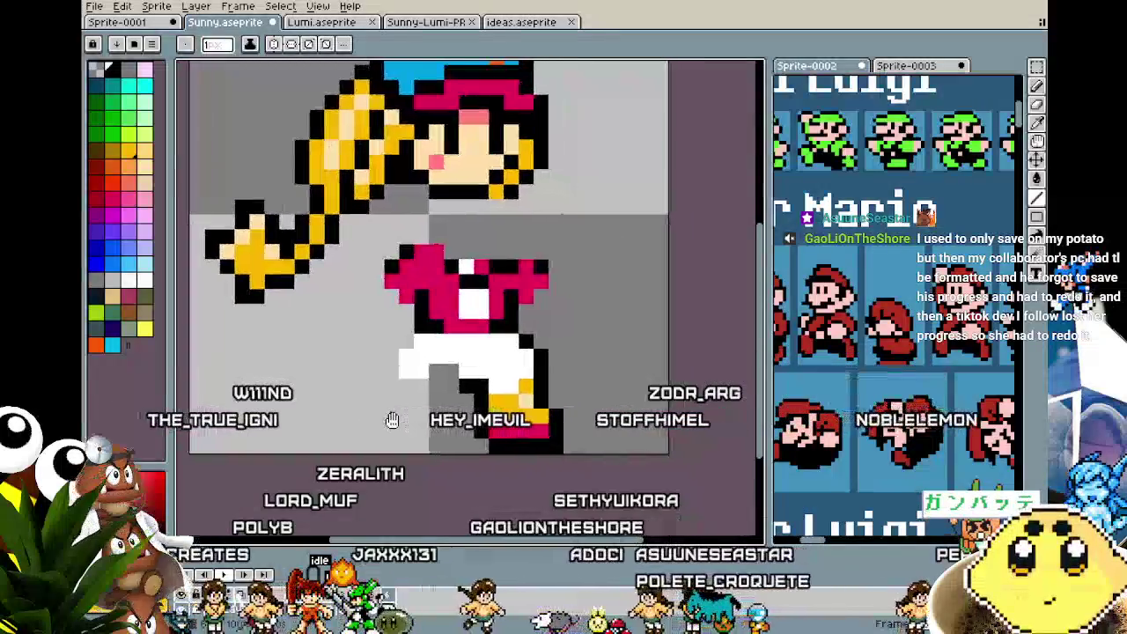
- Sample the boots' yellow as the drawing colour and enlarge the brush
key(i)
alt+click(525, 406)
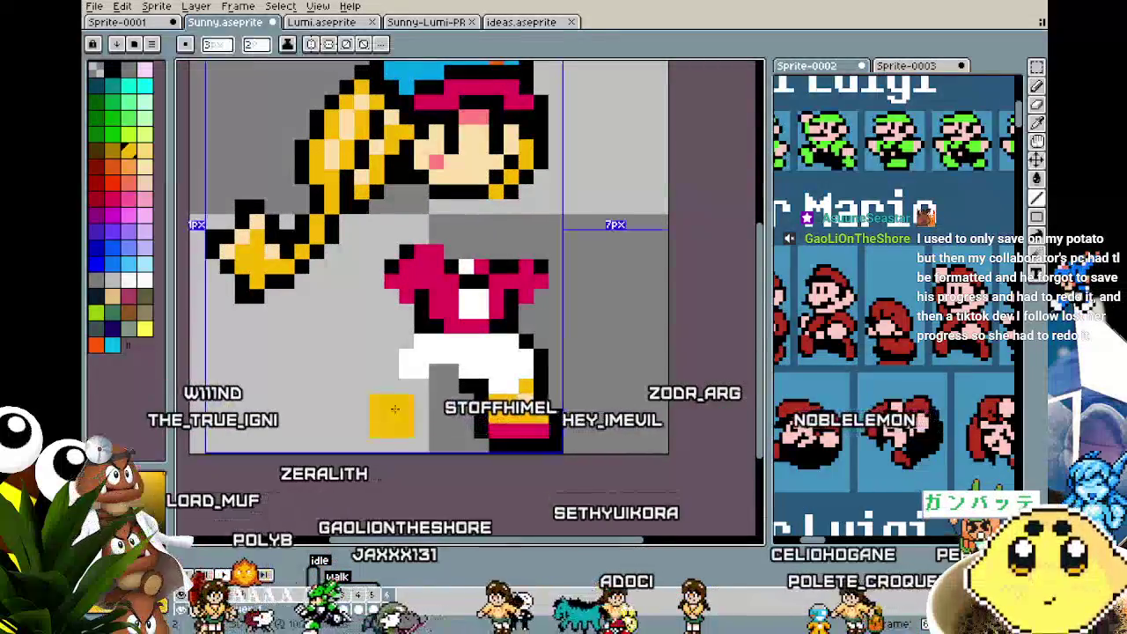
key(b)
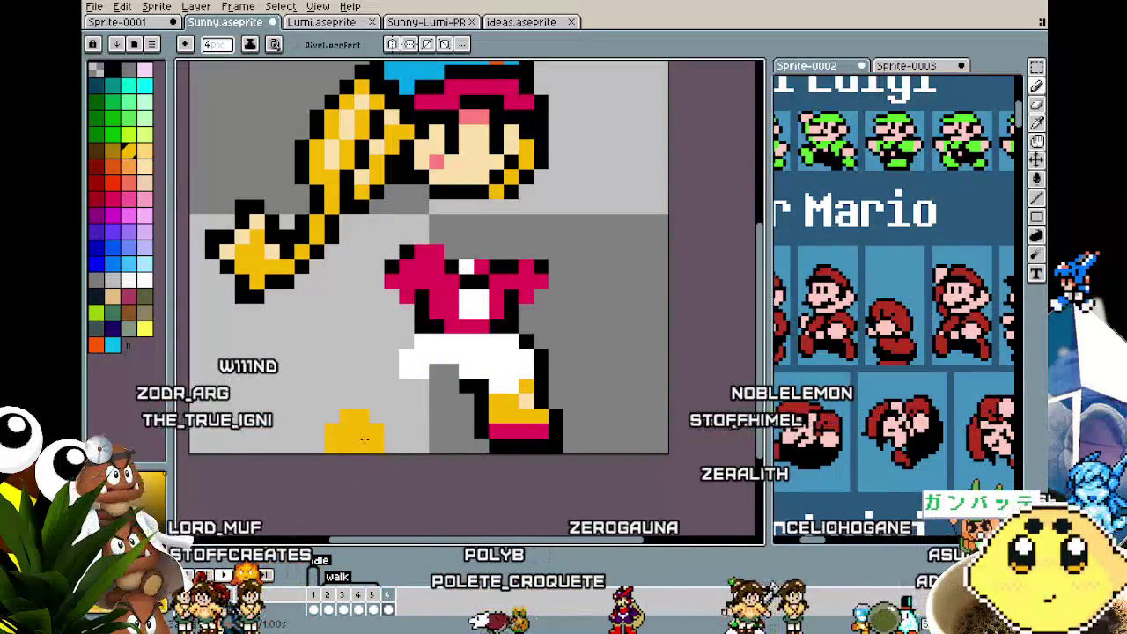
- Extend the yellow boot and outline the pants' bottom and left edge in black, undoing a stray torso stroke
drag(368, 429, 376, 447)
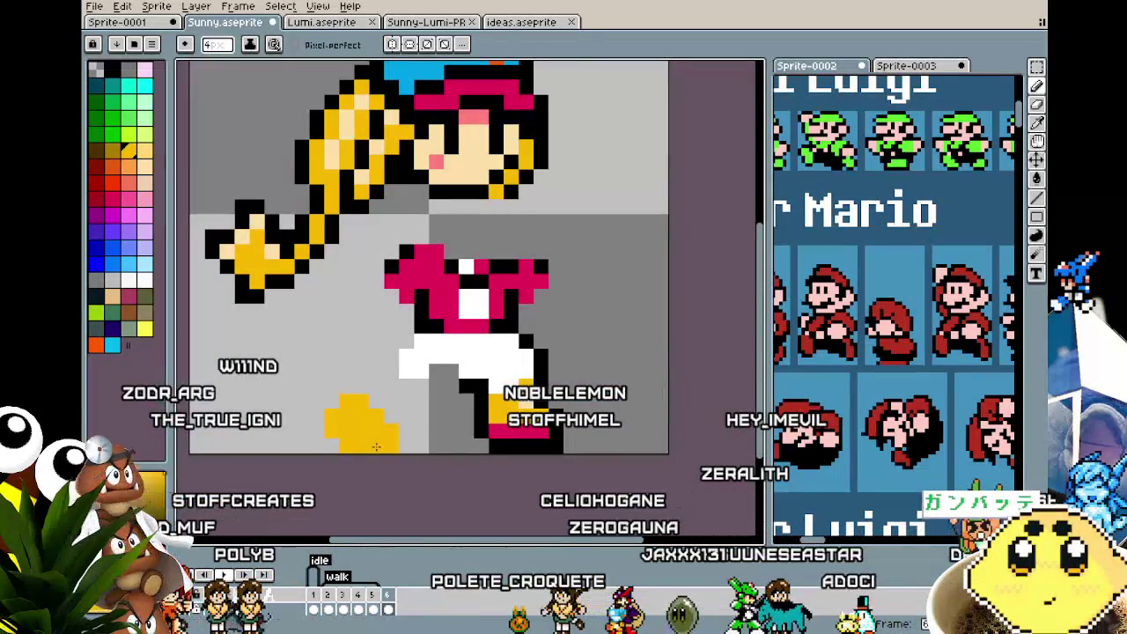
click(97, 68)
drag(392, 304, 423, 319)
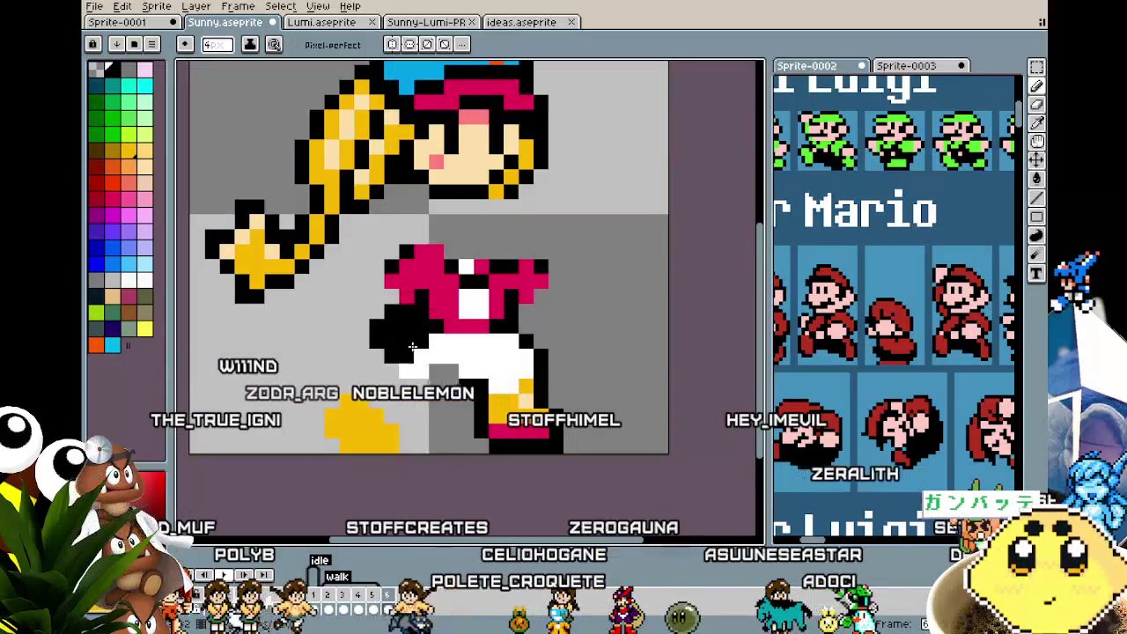
key(ctrl+z)
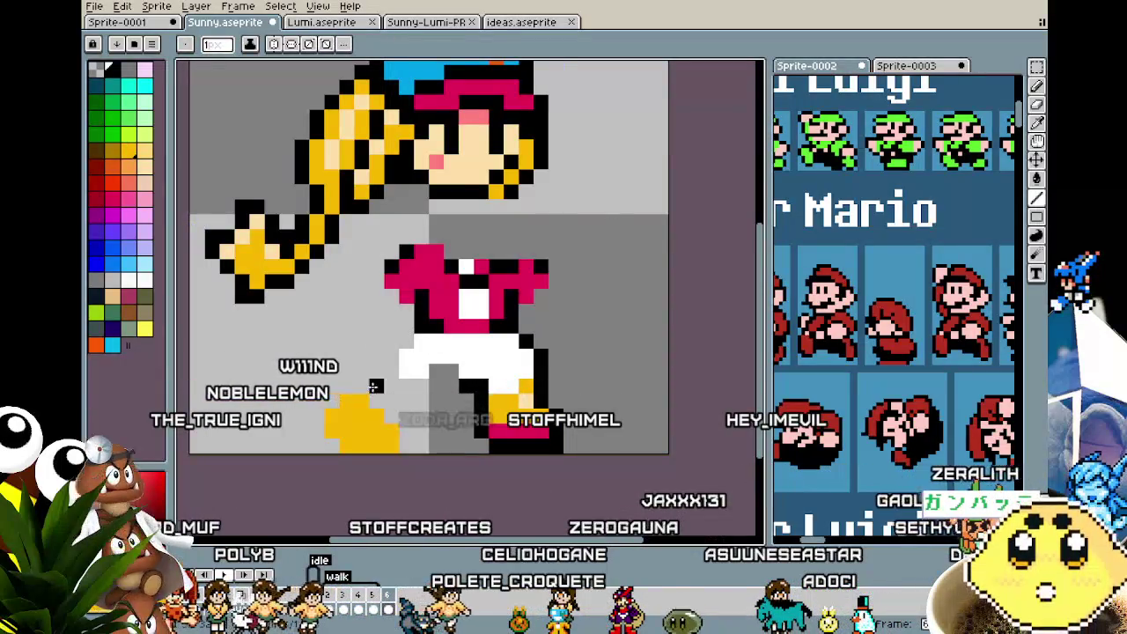
drag(362, 388, 426, 377)
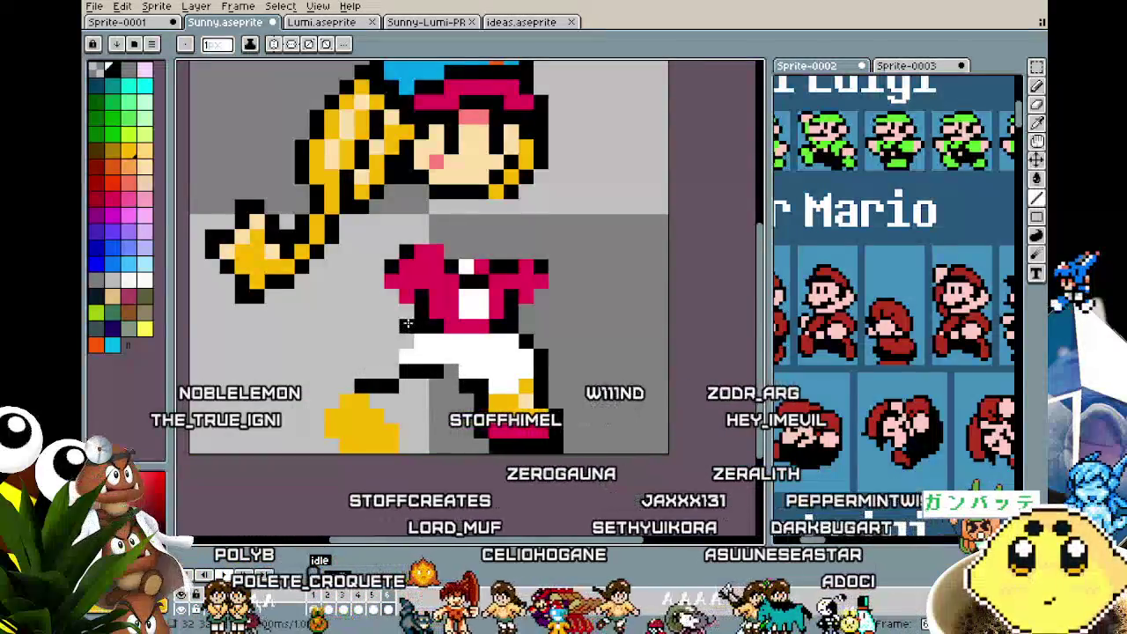
drag(375, 352, 388, 337)
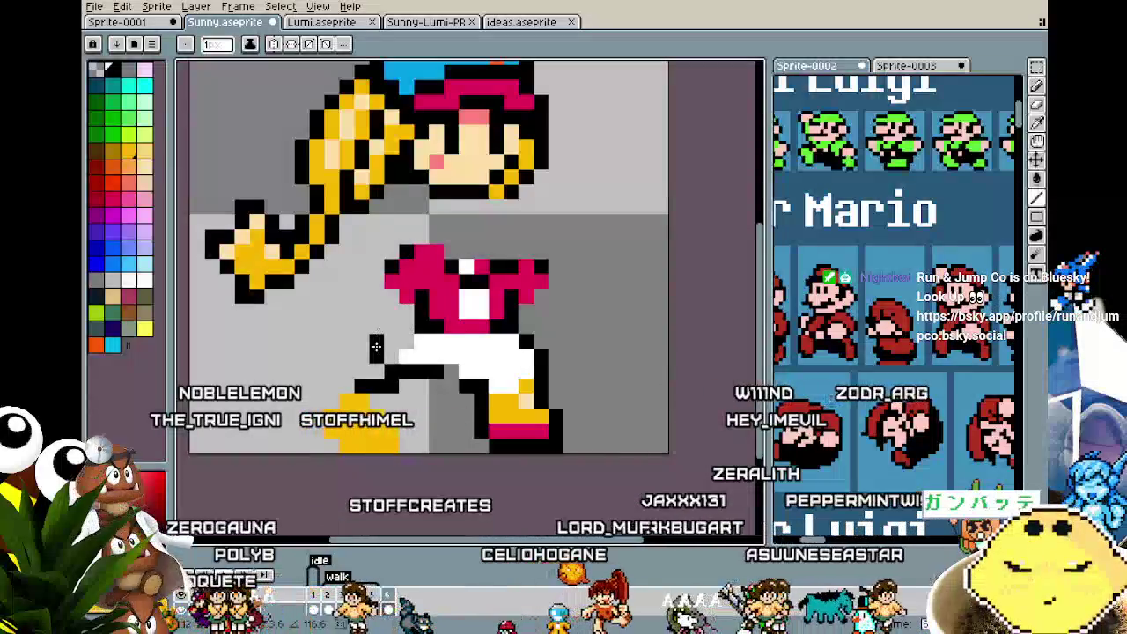
- Sample the pants' white and fill the grey gap left of the pants
key(i)
click(421, 343)
key(b)
drag(389, 341, 411, 346)
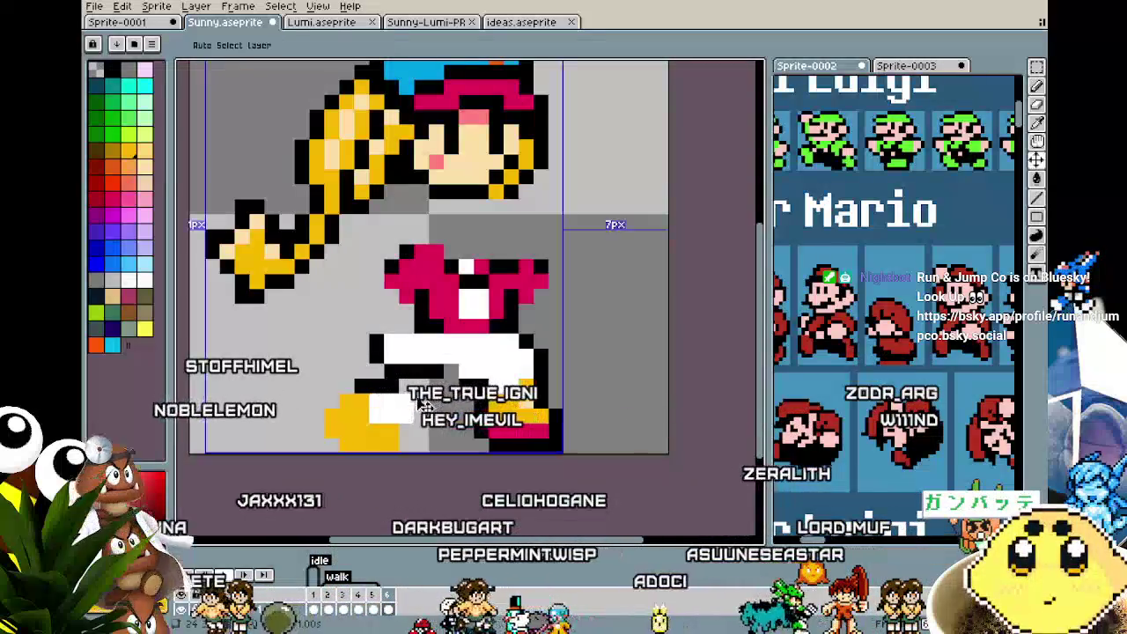
- Select the pants and boot area and move the leg into place
key(m)
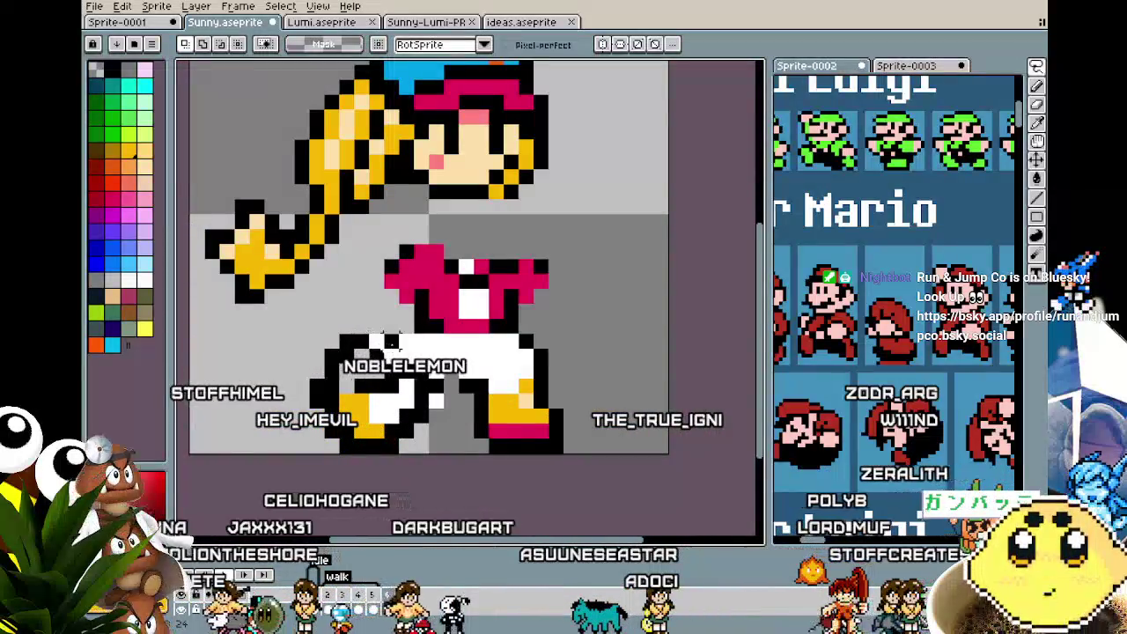
drag(336, 330, 477, 456)
drag(431, 402, 409, 408)
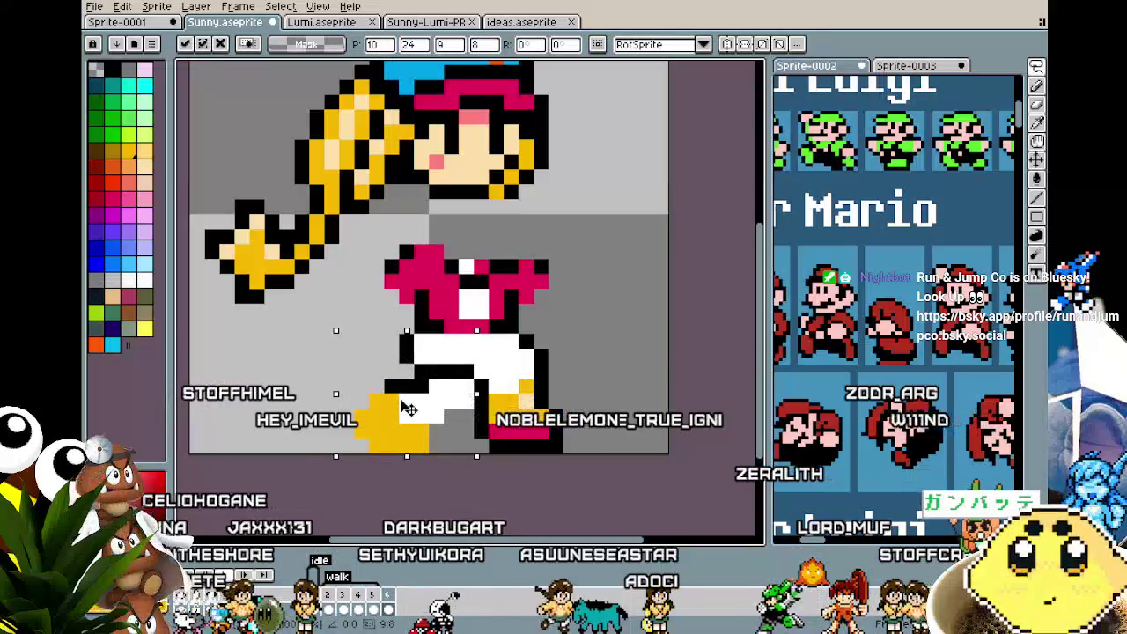
key(ctrl+d)
- Swap the drawing colour to black for the pencil
key(i)
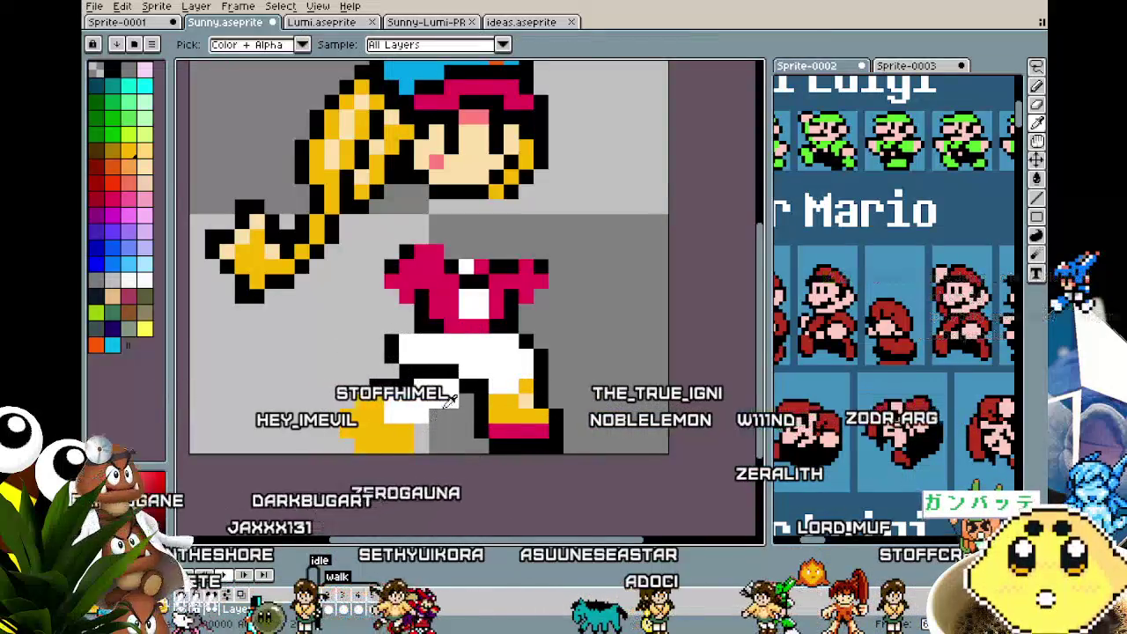
key(b)
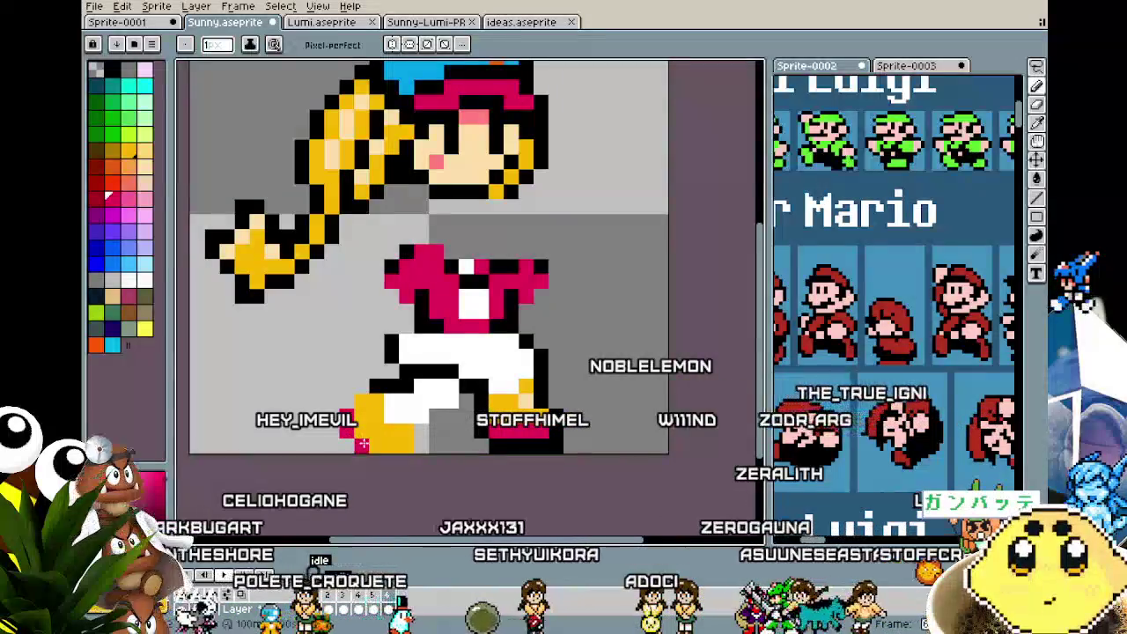
key(x)
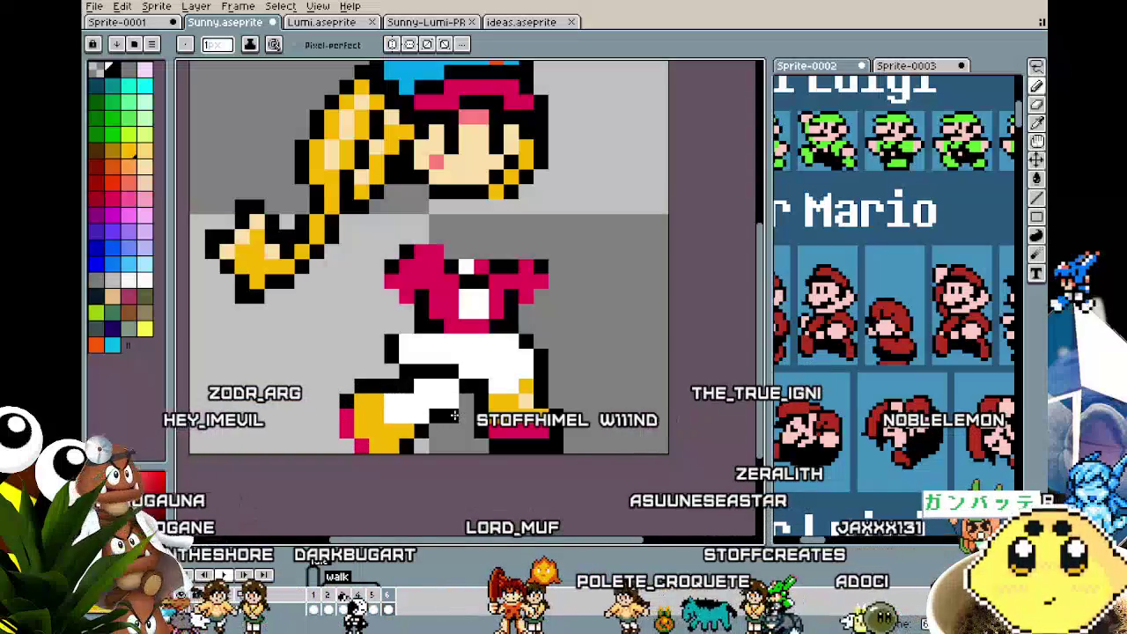
scroll(464, 403, down, 1)
scroll(440, 423, down, 2)
scroll(405, 463, down, 1)
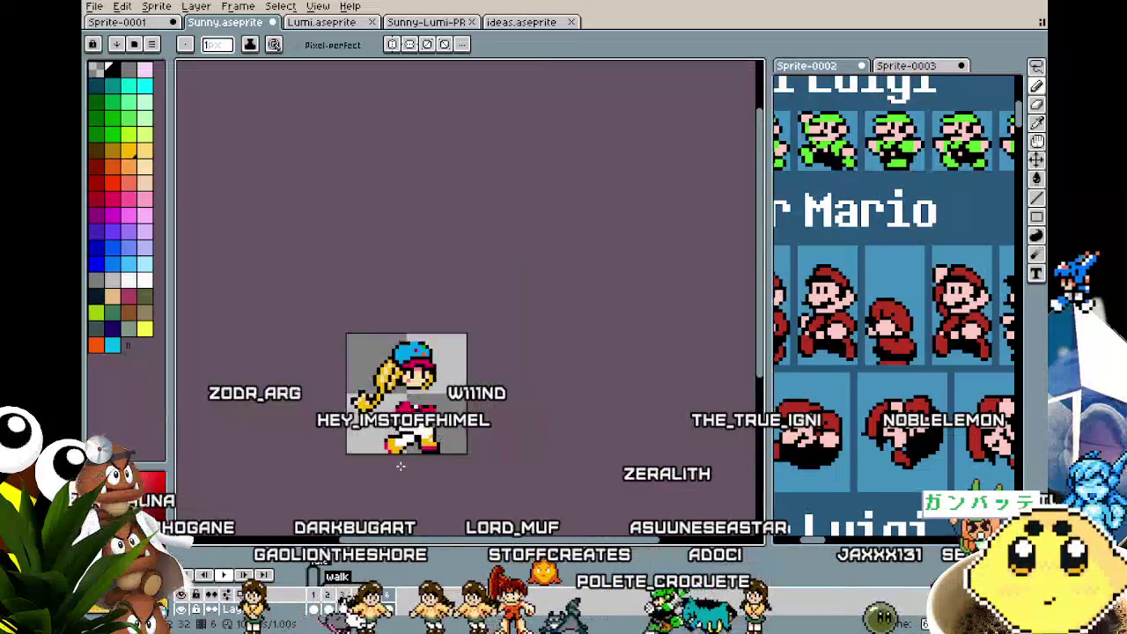
scroll(414, 435, up, 1)
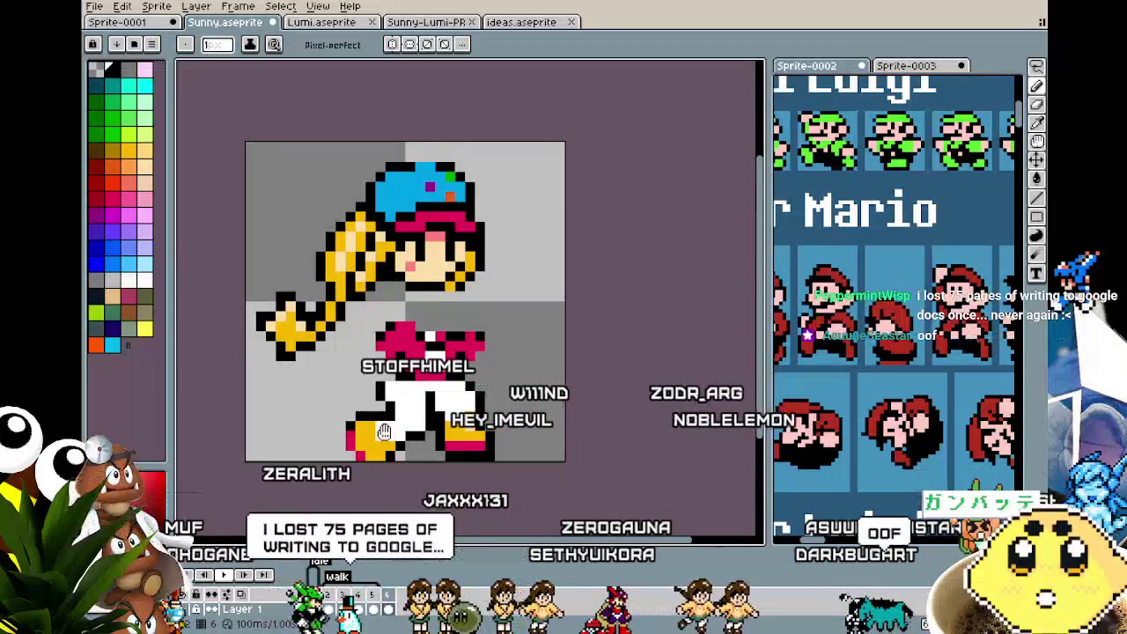
scroll(389, 426, up, 2)
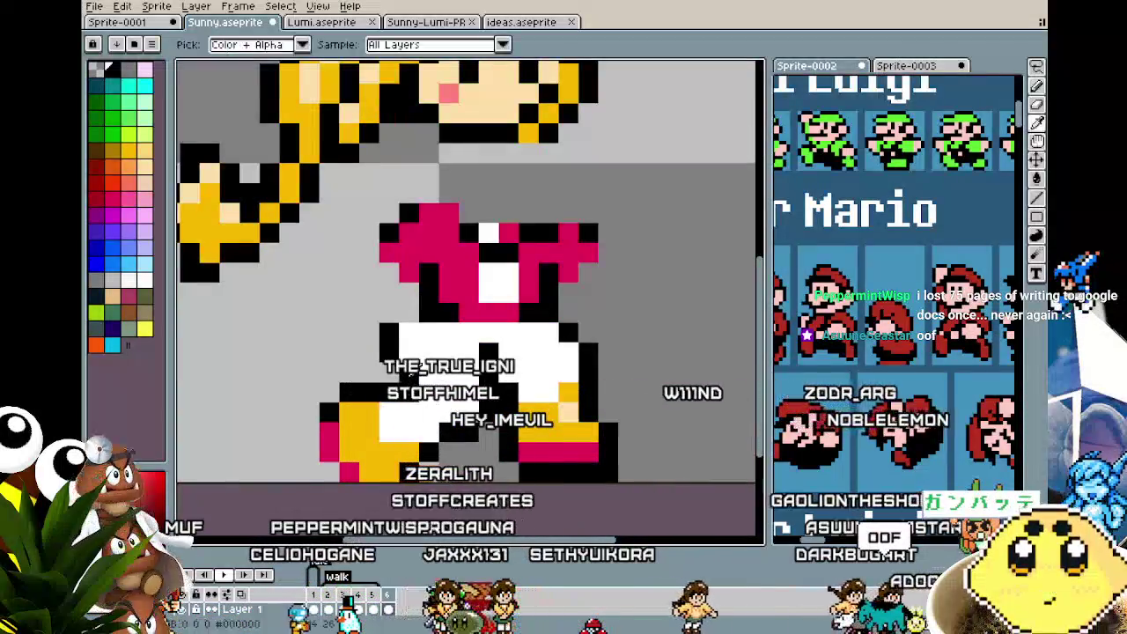
scroll(417, 392, down, 3)
scroll(417, 393, down, 2)
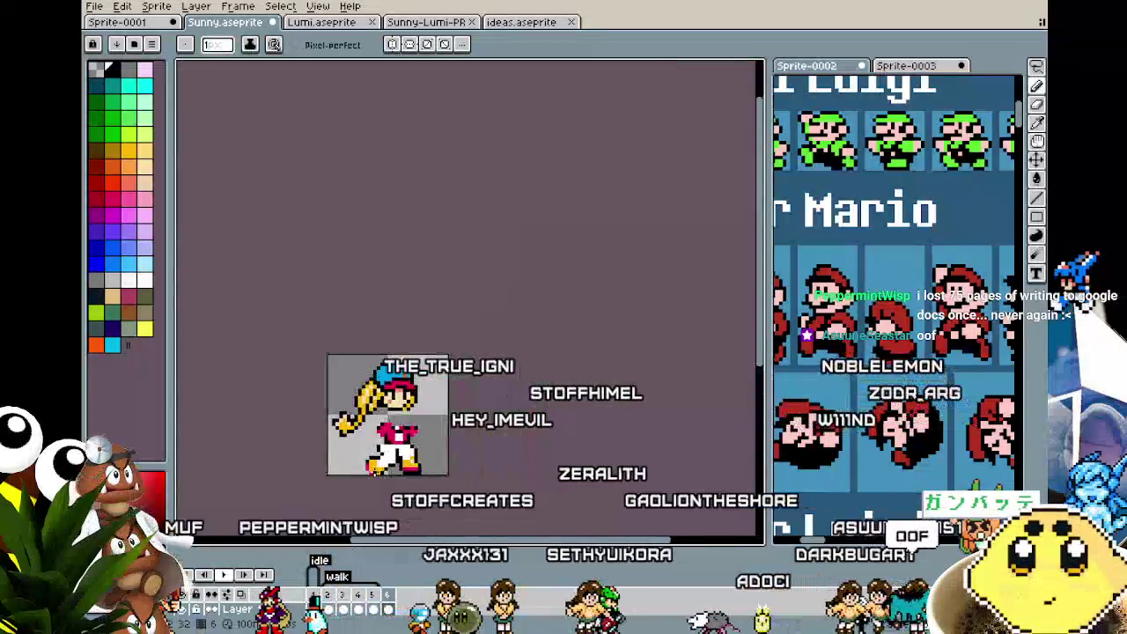
scroll(428, 435, up, 3)
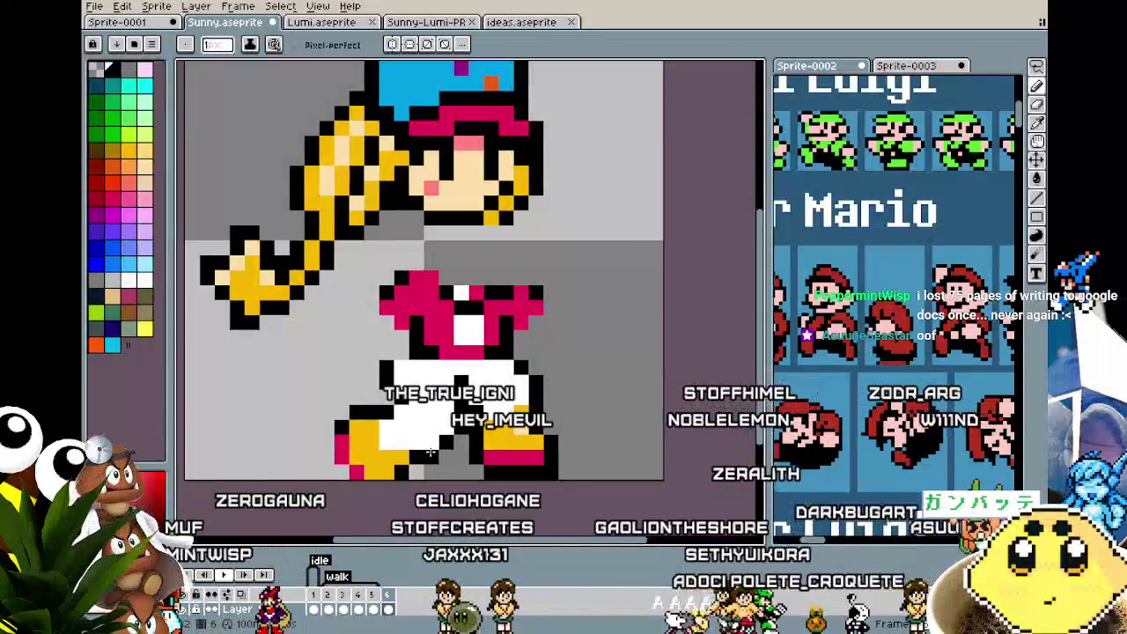
scroll(383, 513, down, 5)
scroll(383, 513, up, 3)
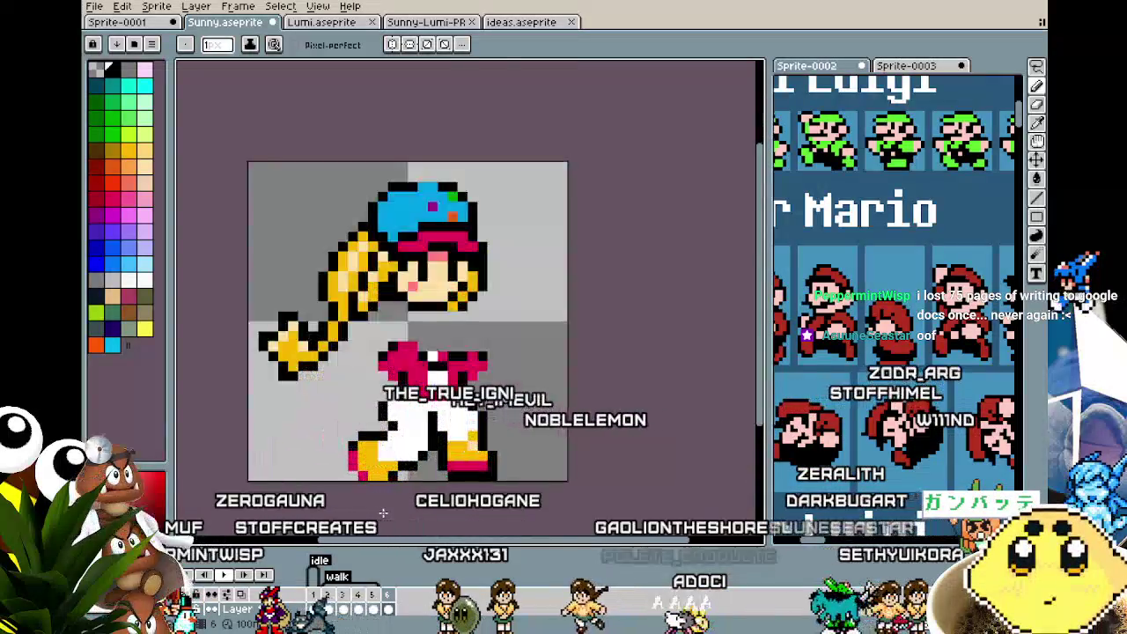
scroll(341, 375, up, 2)
key(Tab)
key(m)
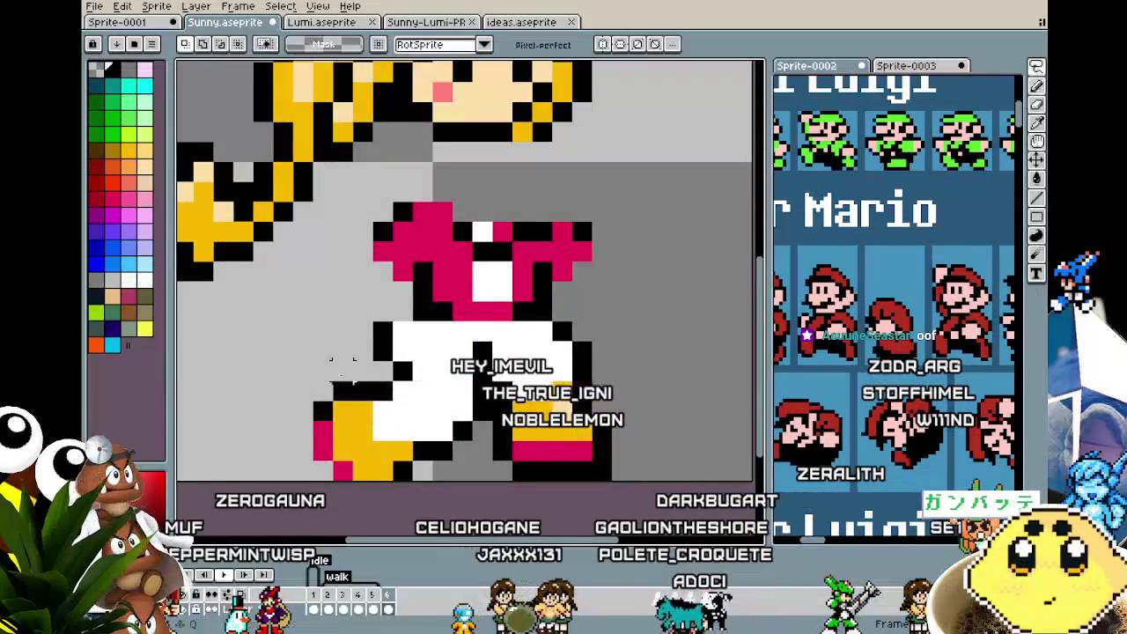
- Select the back leg and boot and move them up one pixel
drag(290, 338, 475, 464)
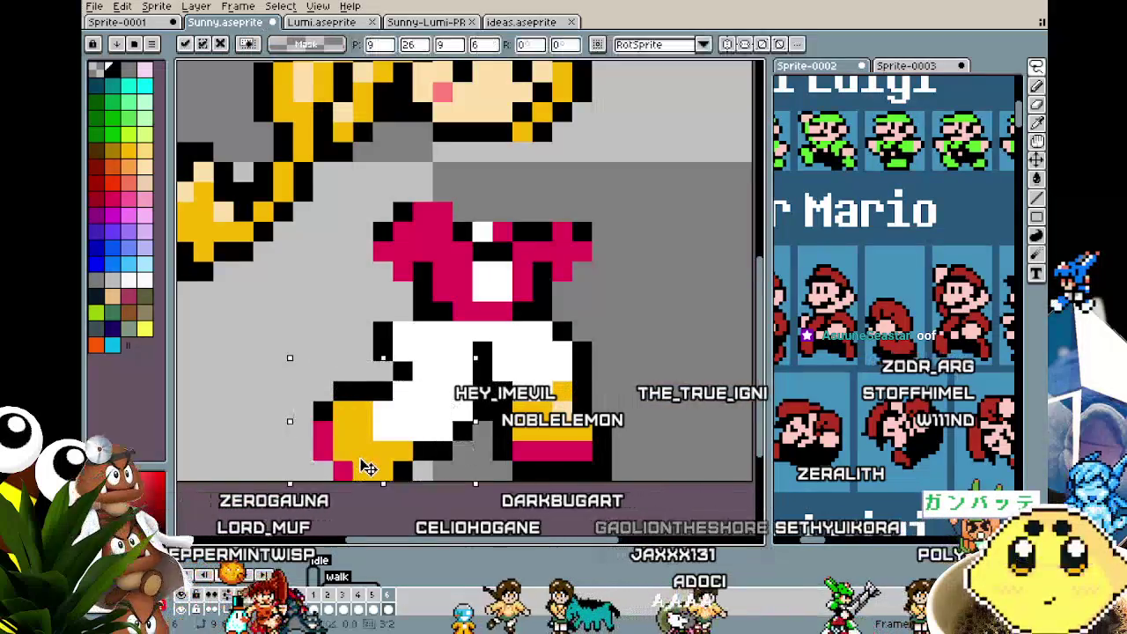
drag(368, 462, 369, 442)
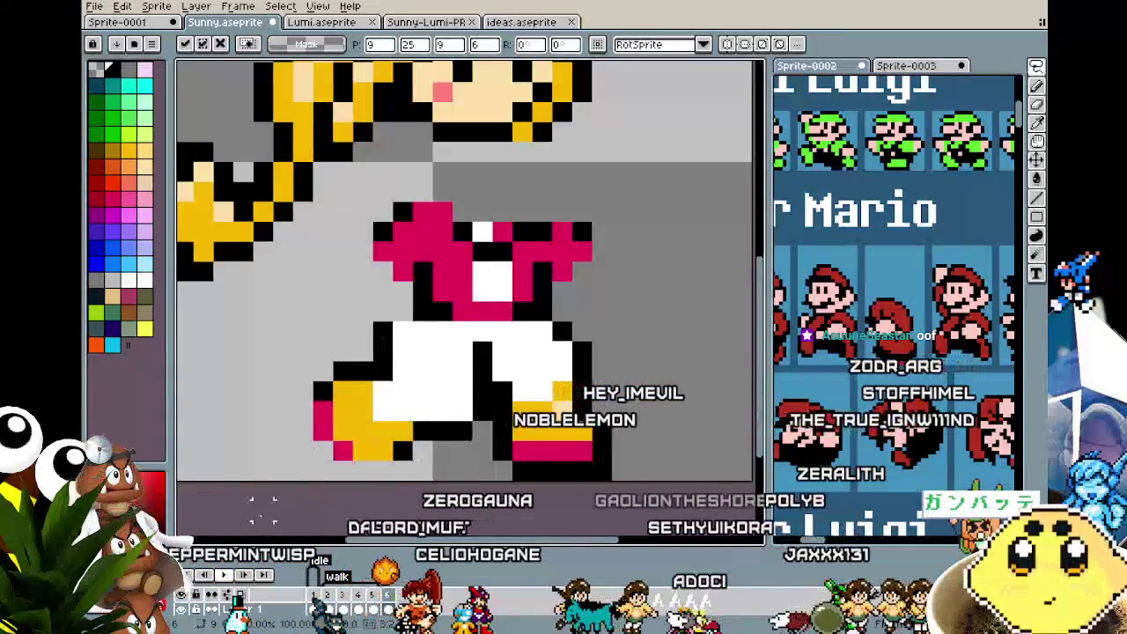
key(b)
scroll(318, 480, down, 4)
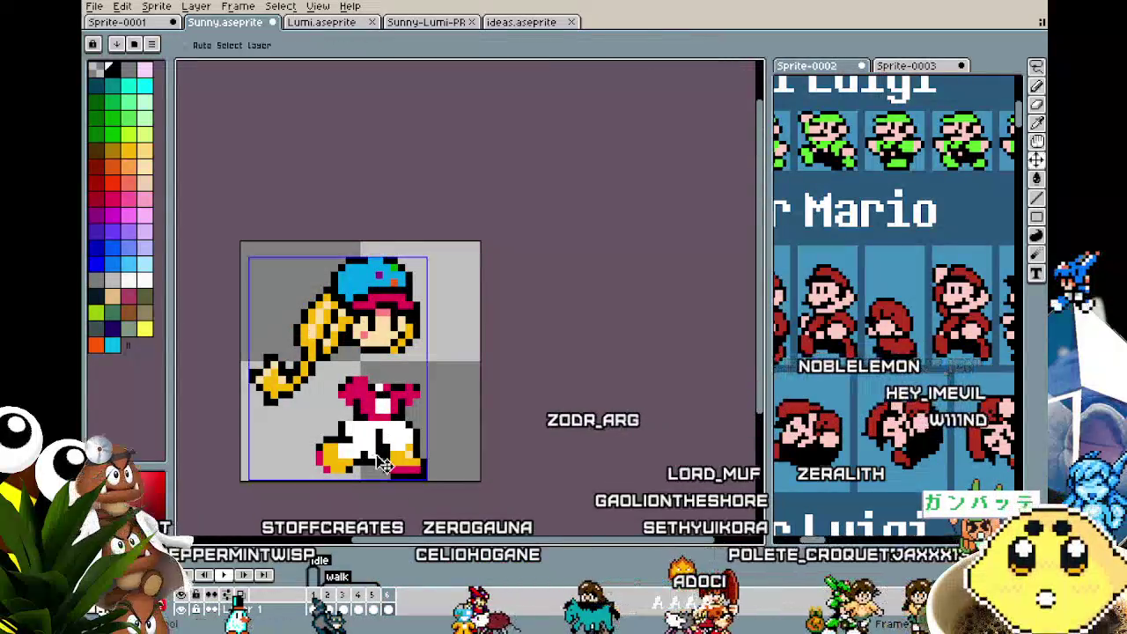
- Sample the boot colour, then choose red from the palette as the drawing colour
alt+click(341, 452)
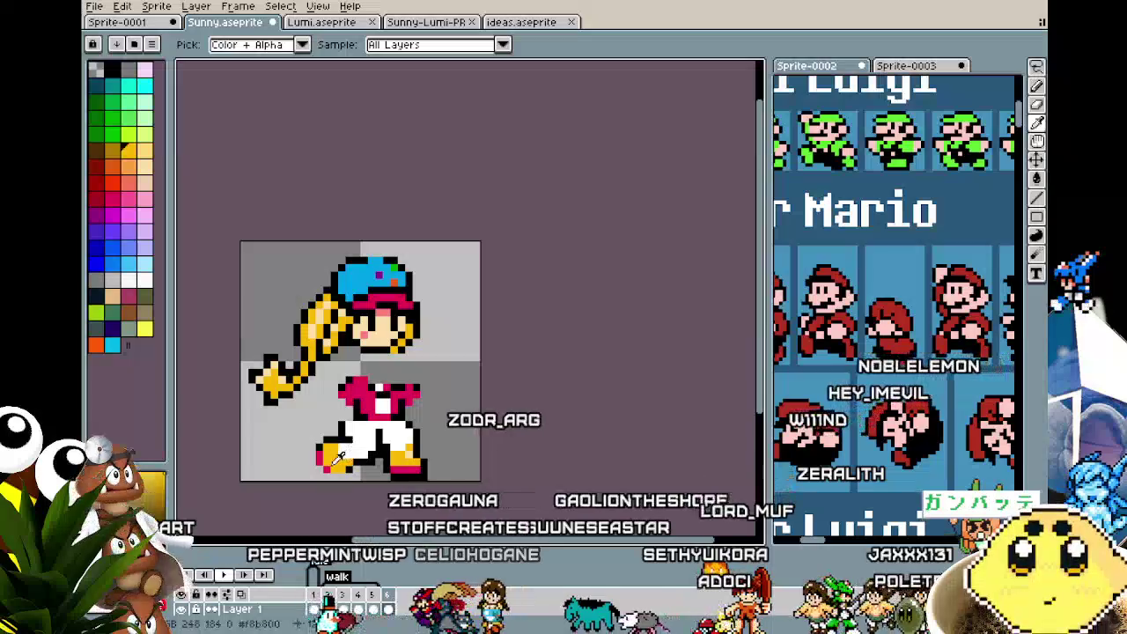
alt+click(340, 475)
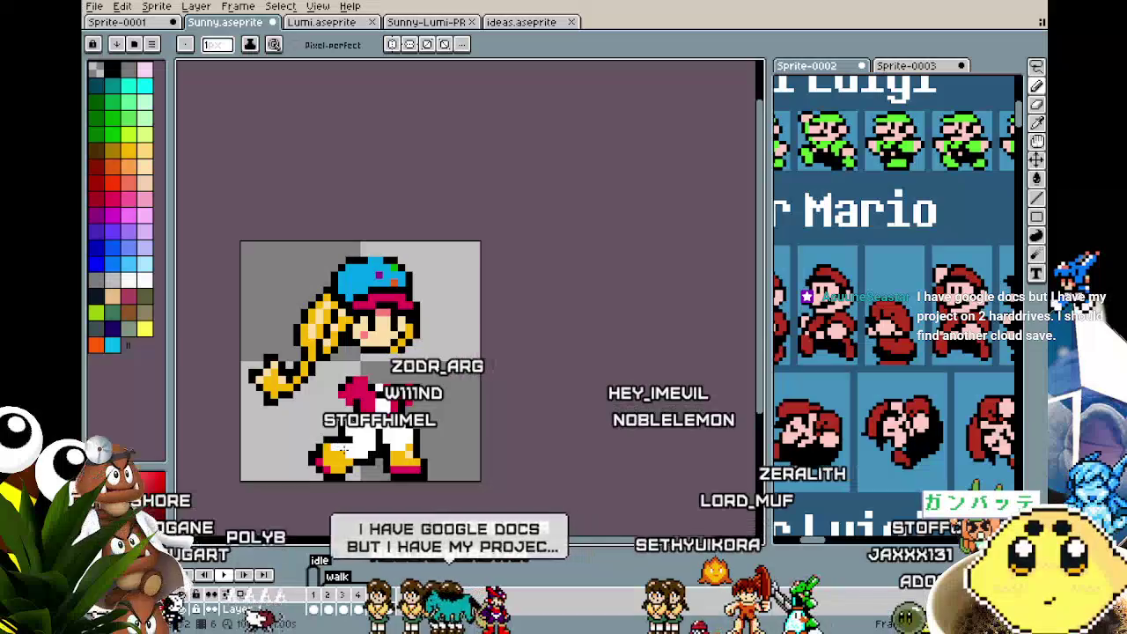
scroll(333, 491, down, 3)
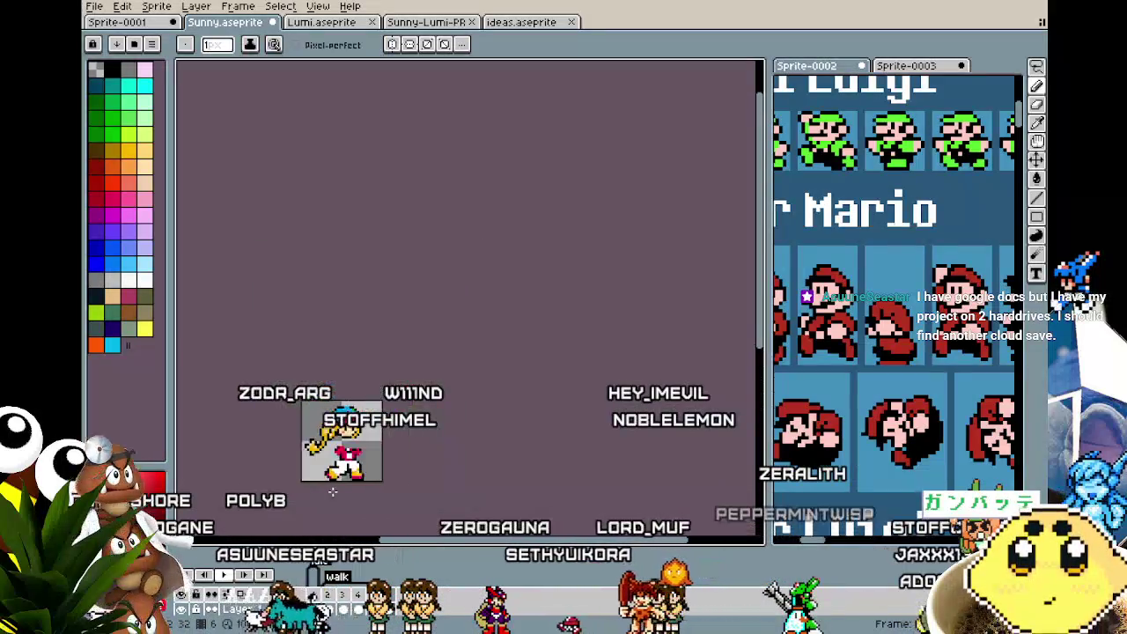
scroll(333, 491, up, 1)
scroll(333, 491, up, 1)
scroll(333, 492, up, 3)
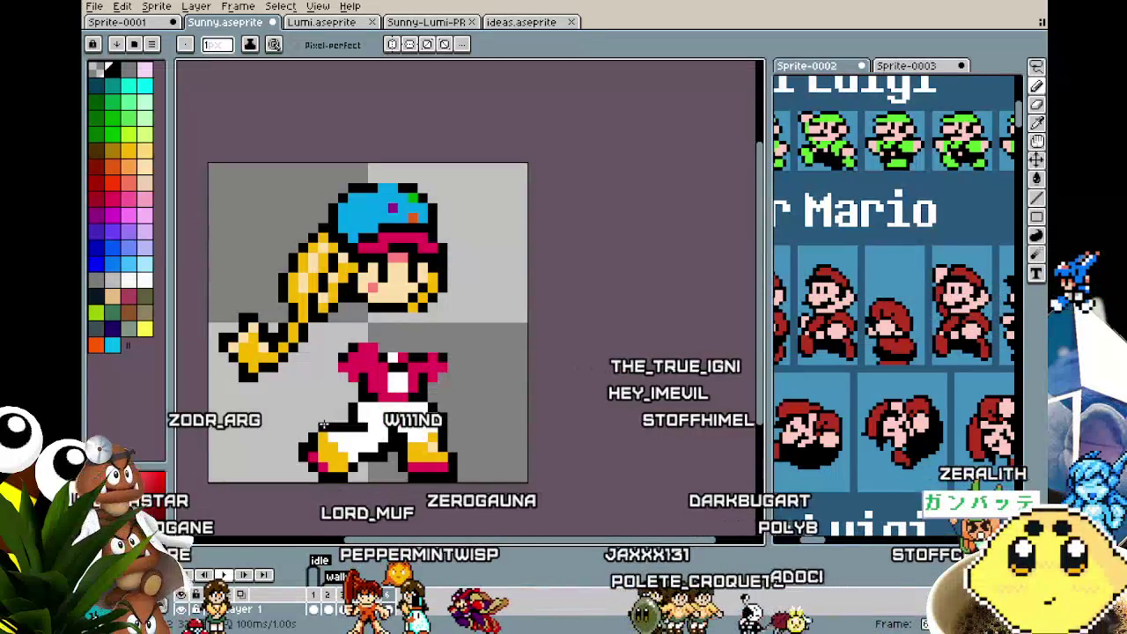
- Marquee-select the area around the sprite's legs, then drop the selection
key(m)
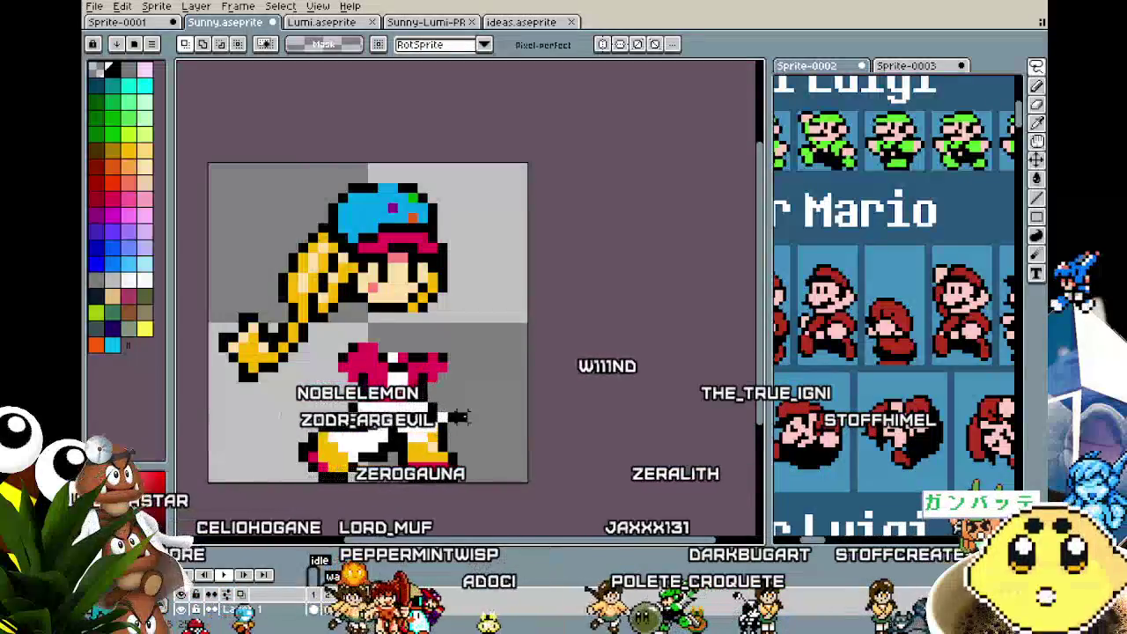
drag(498, 409, 266, 483)
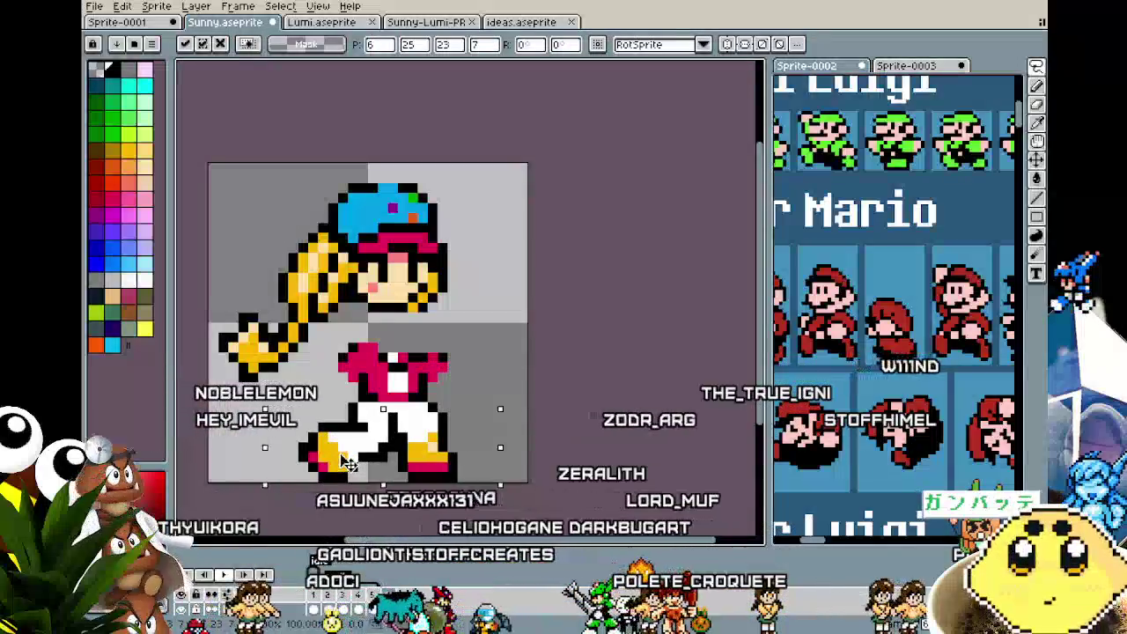
key(ctrl+d)
scroll(368, 444, up, 2)
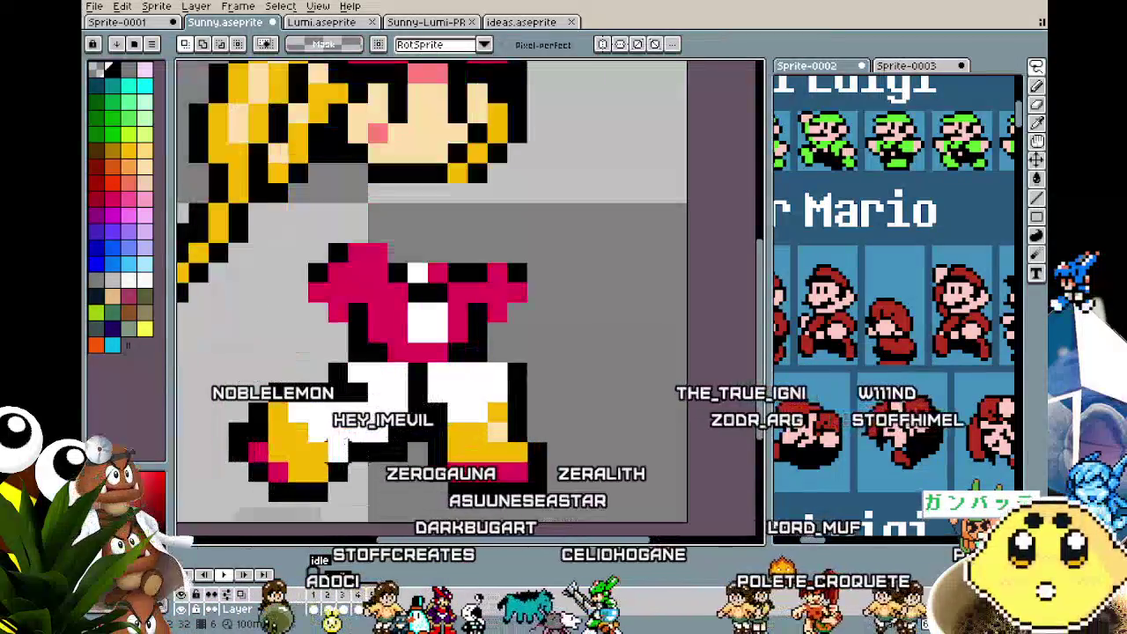
- Sample the light pants colour and paint a light pixel onto the legs
key(i)
click(497, 429)
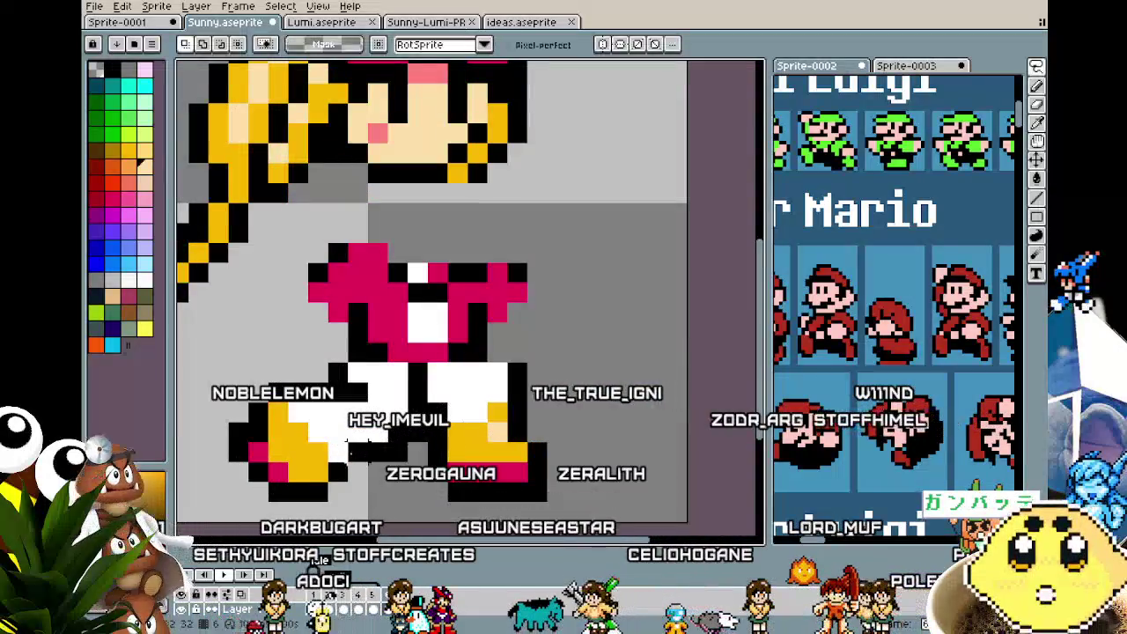
key(b)
click(296, 469)
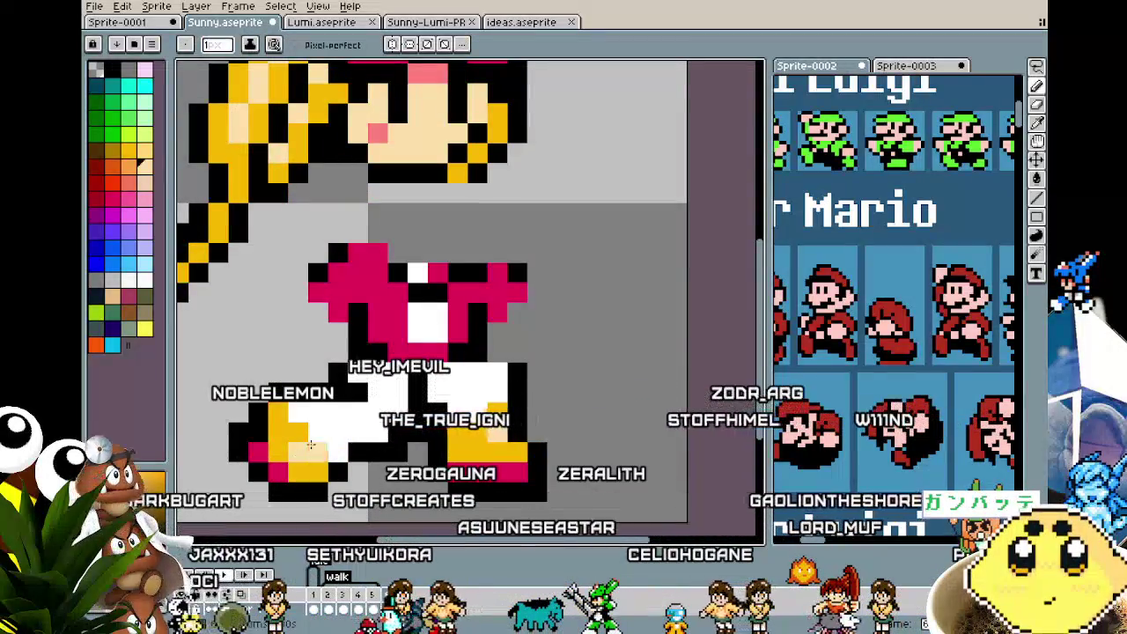
scroll(381, 394, down, 3)
key(b)
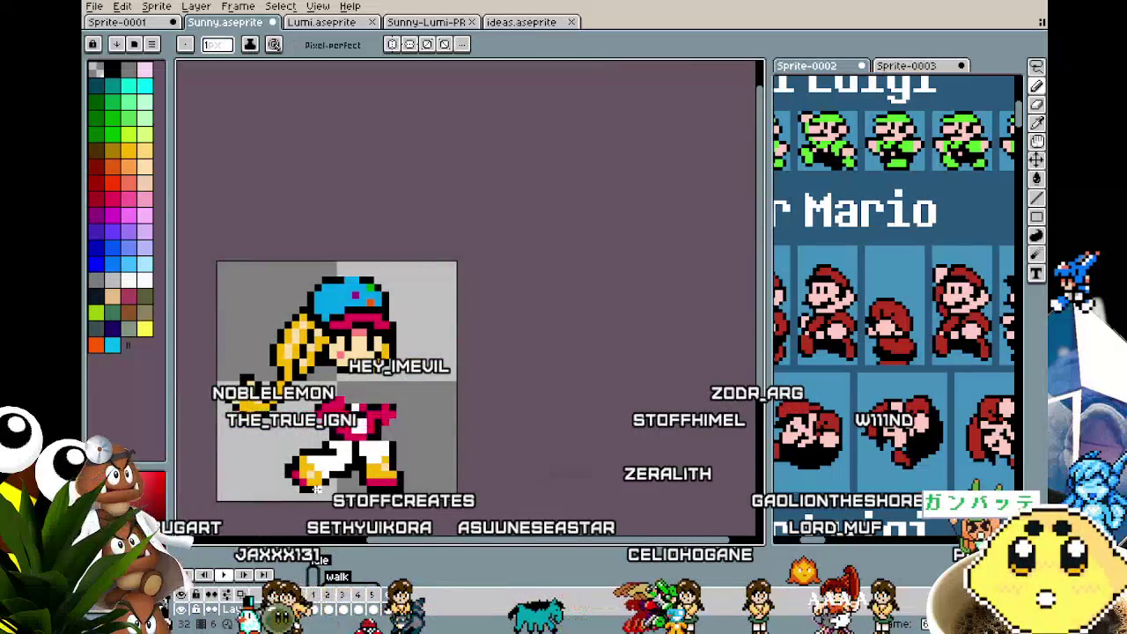
scroll(317, 489, up, 1)
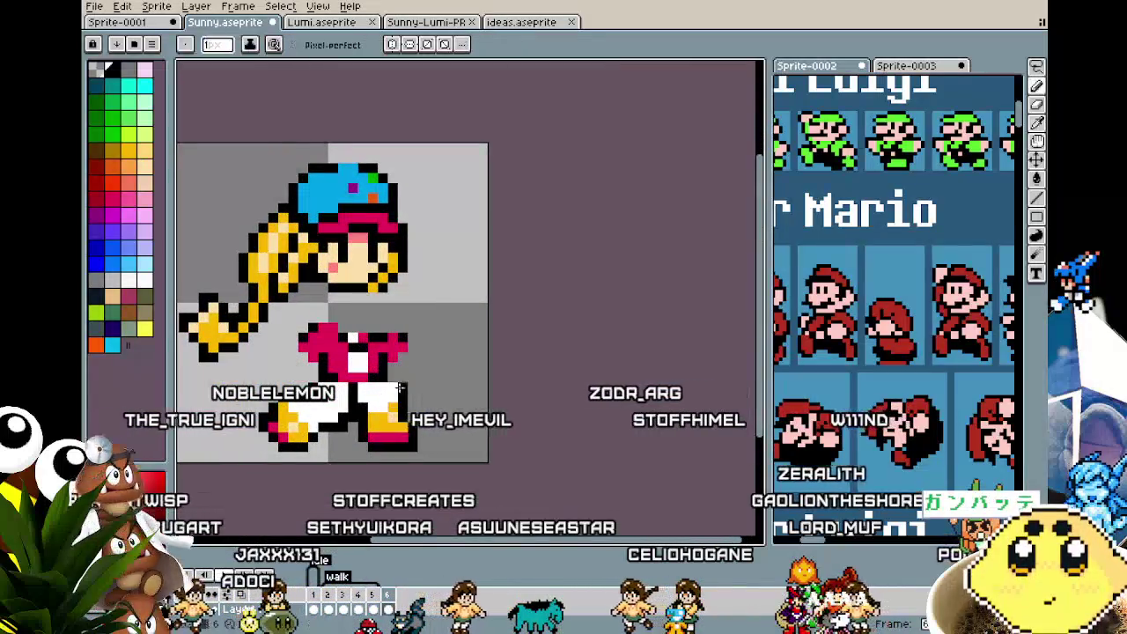
scroll(399, 387, up, 1)
- Paint white pixels over the right leg of the pants
drag(386, 379, 361, 375)
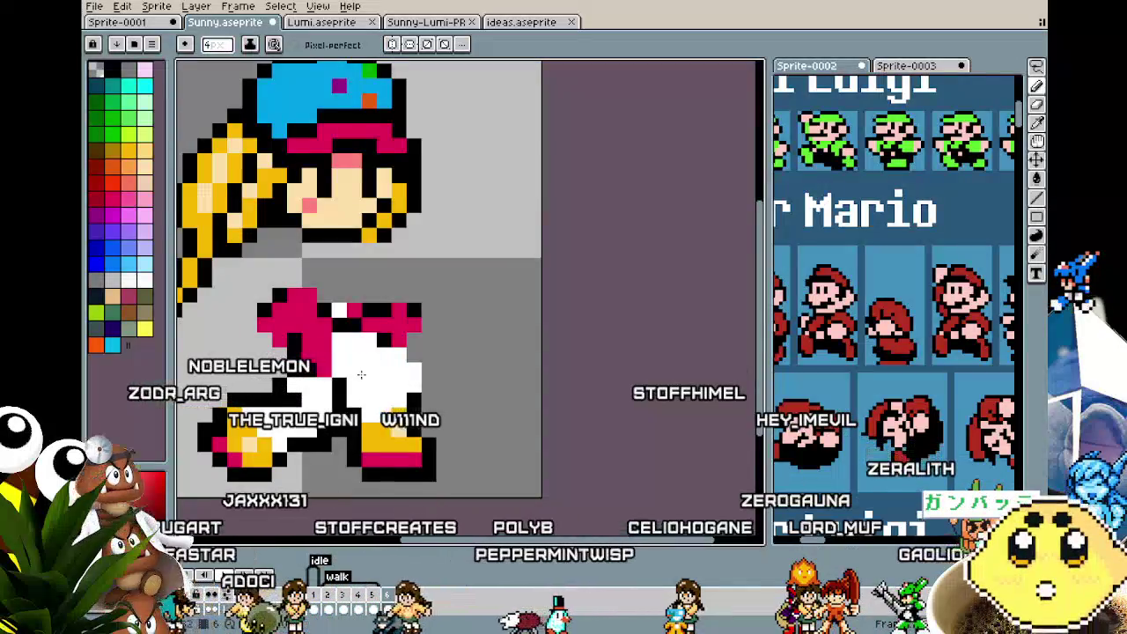
key(i)
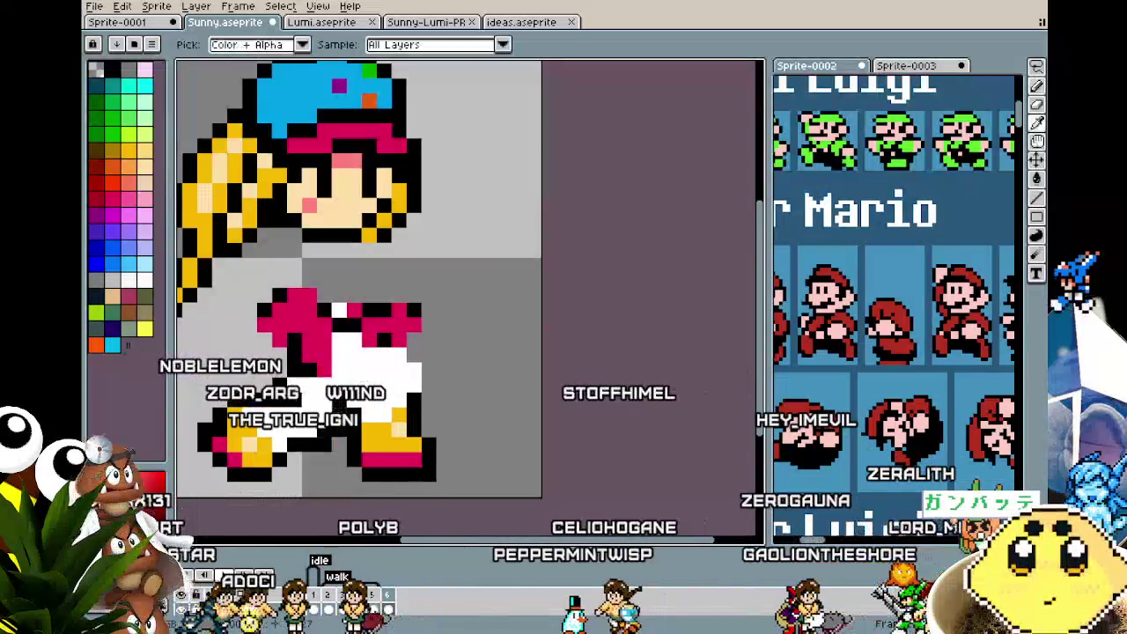
key(b)
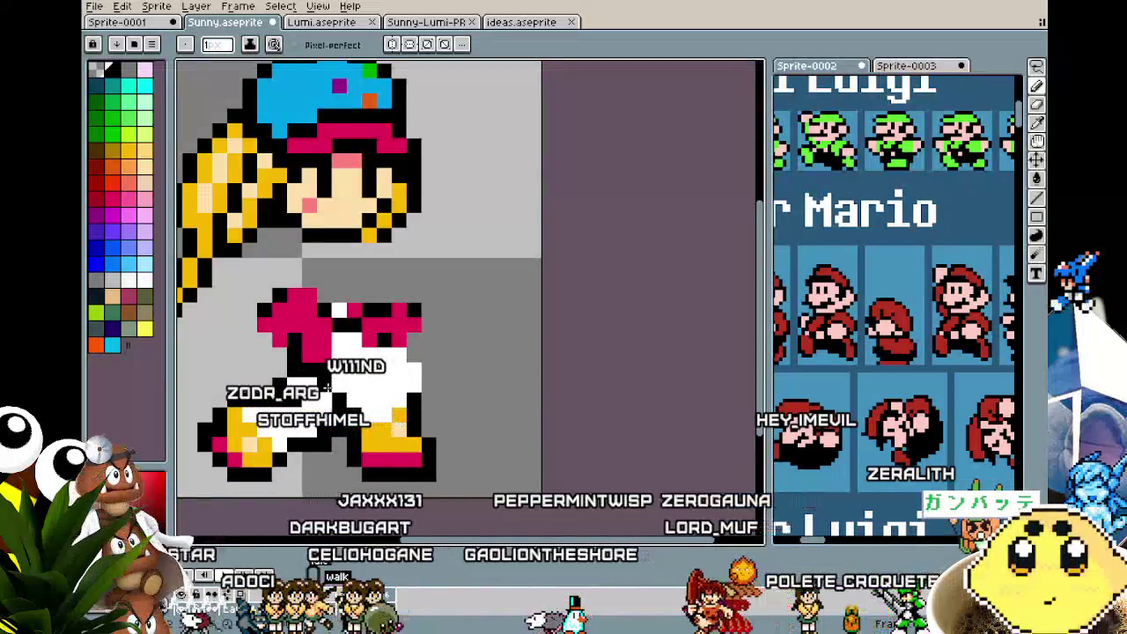
key(v)
scroll(325, 428, down, 2)
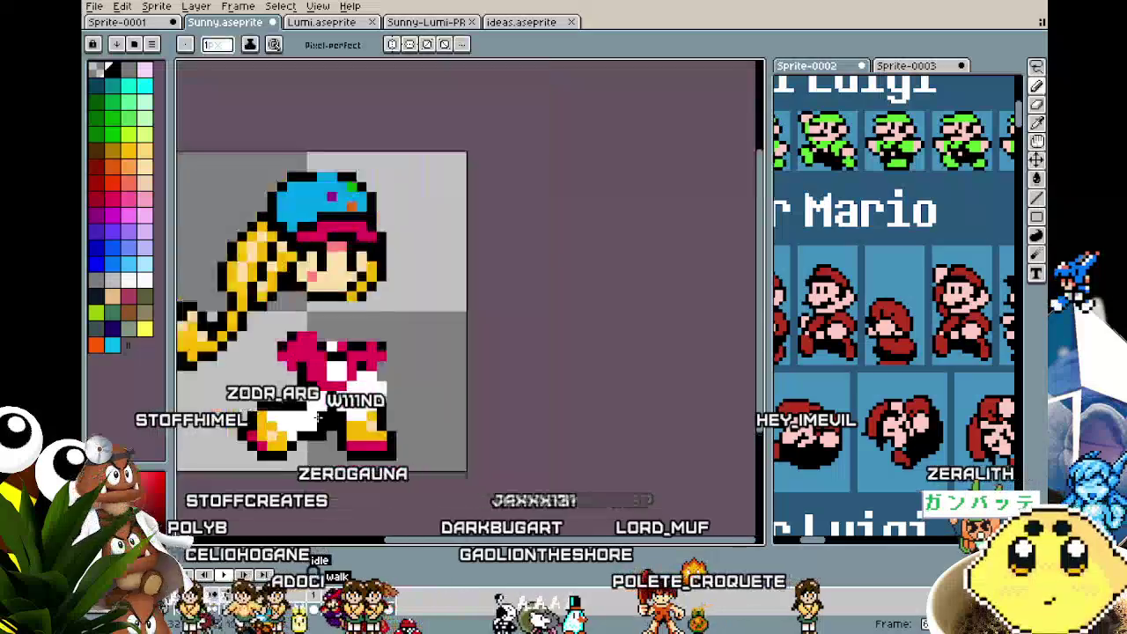
- Paint the new white pant legs, redoing the right leg's white after an undo
scroll(317, 430, down, 1)
key(b)
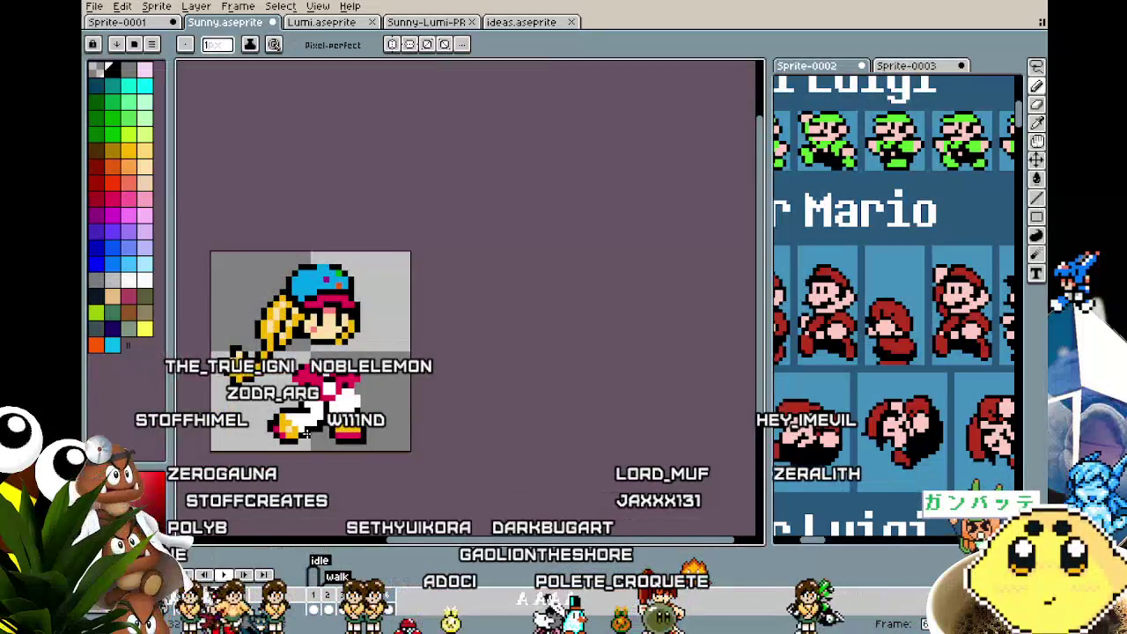
drag(305, 433, 332, 422)
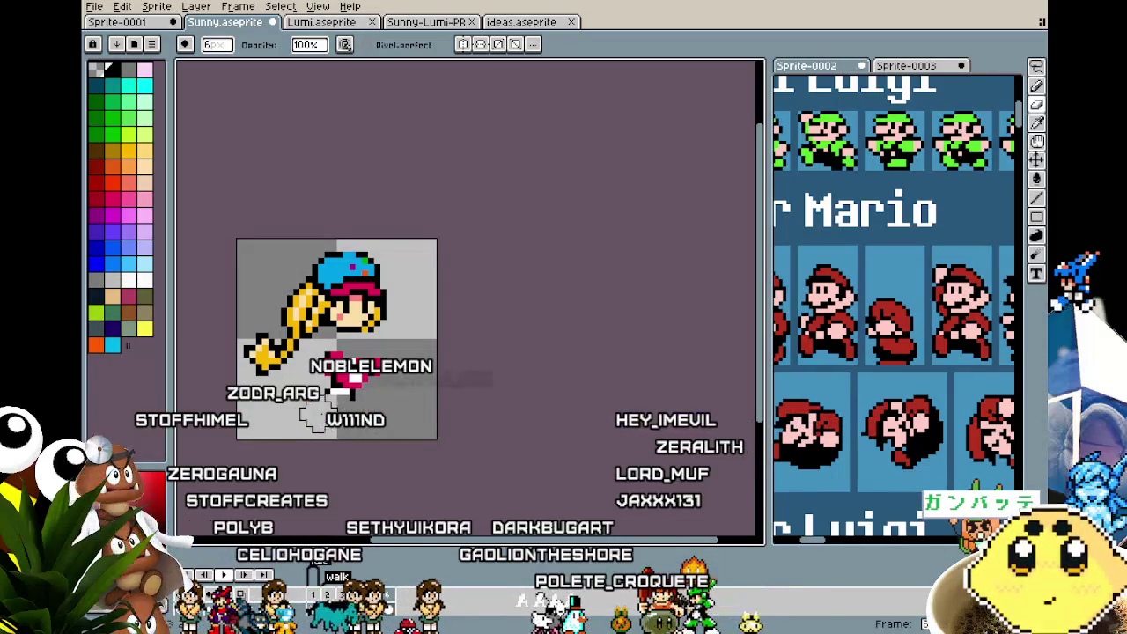
scroll(348, 392, up, 1)
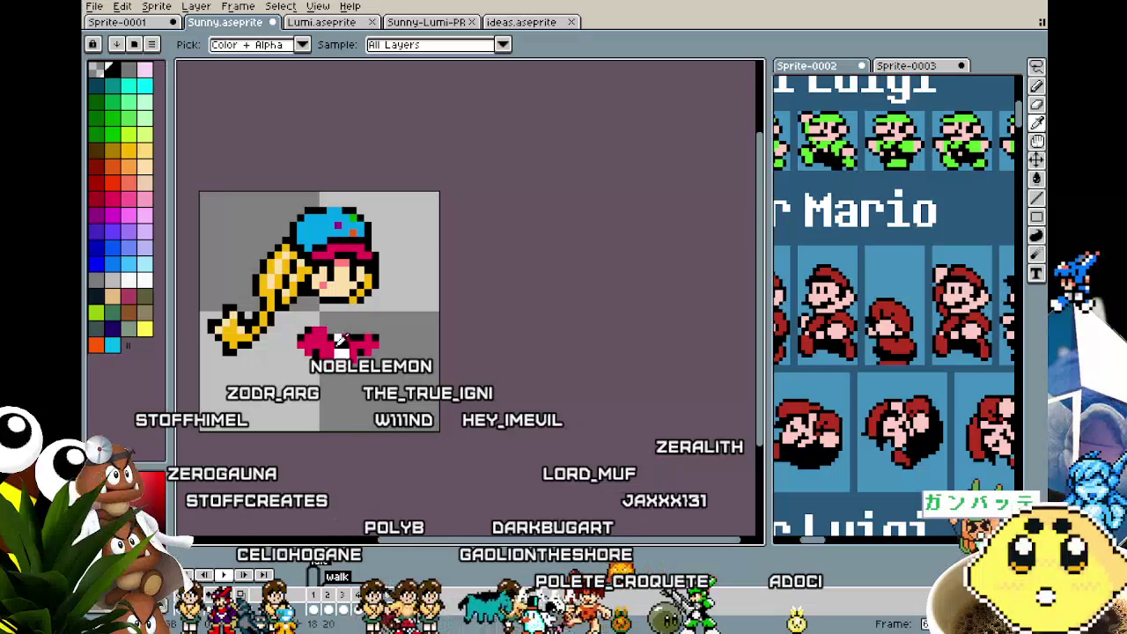
key(ctrl)
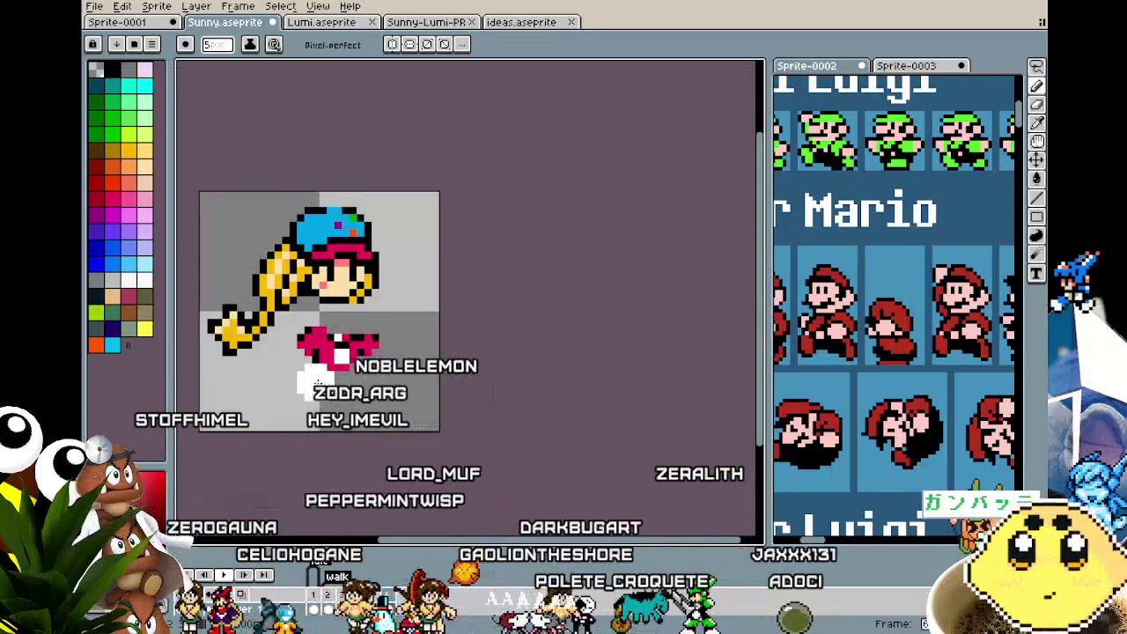
drag(319, 380, 361, 381)
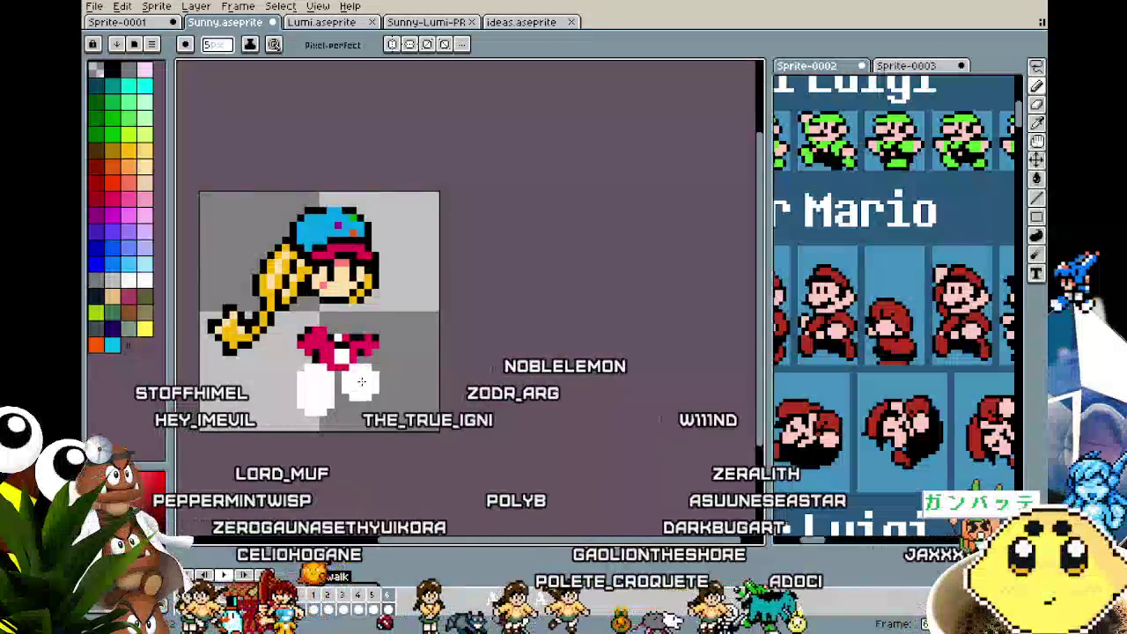
key(ctrl+z)
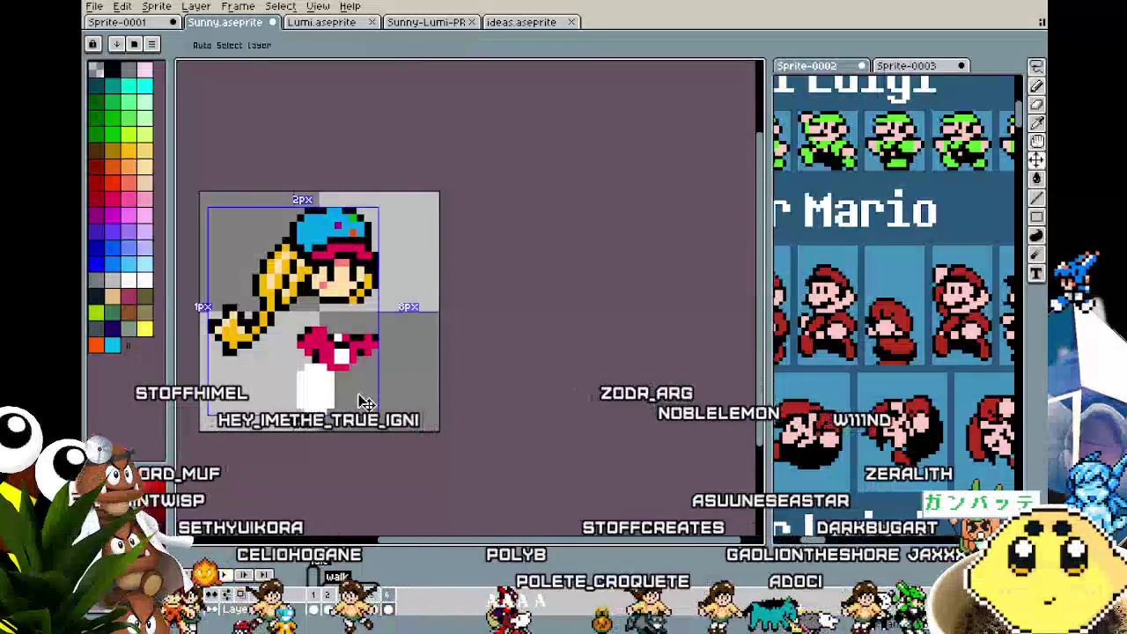
drag(369, 378, 360, 395)
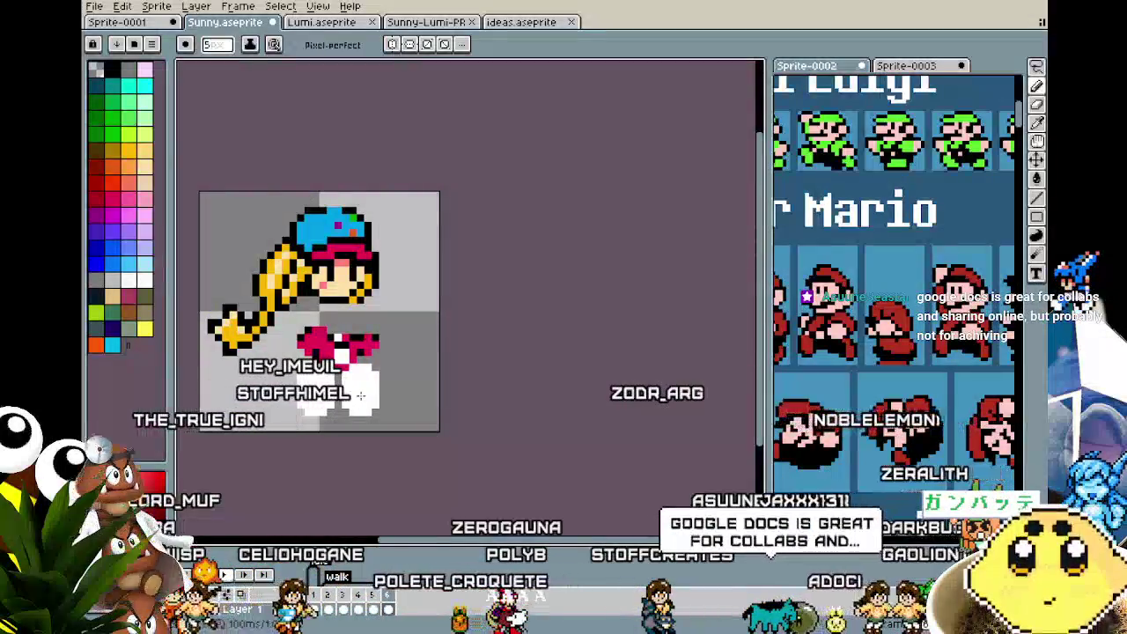
- Sample yellow from the hair as the boot colour
scroll(328, 431, left, 1)
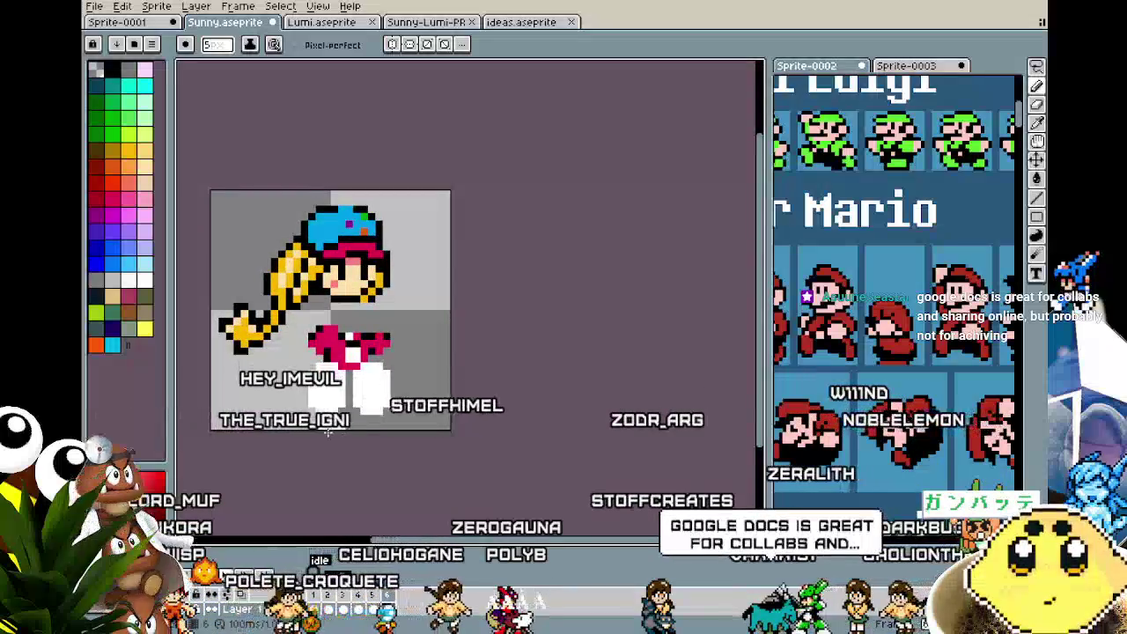
scroll(327, 431, left, 1)
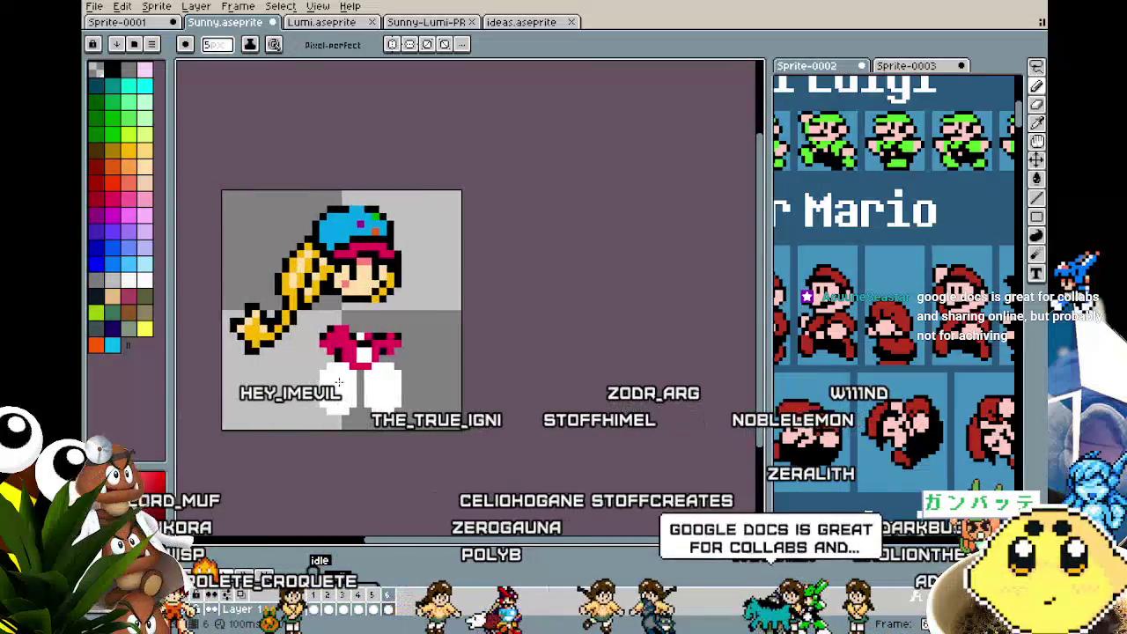
key(alt)
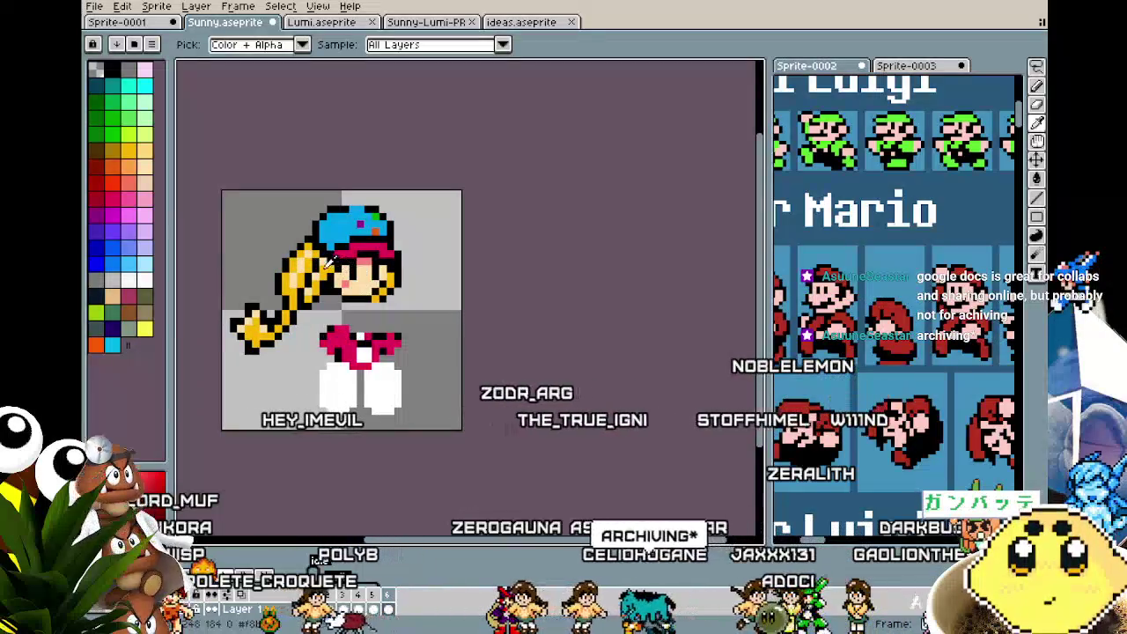
alt+click(330, 258)
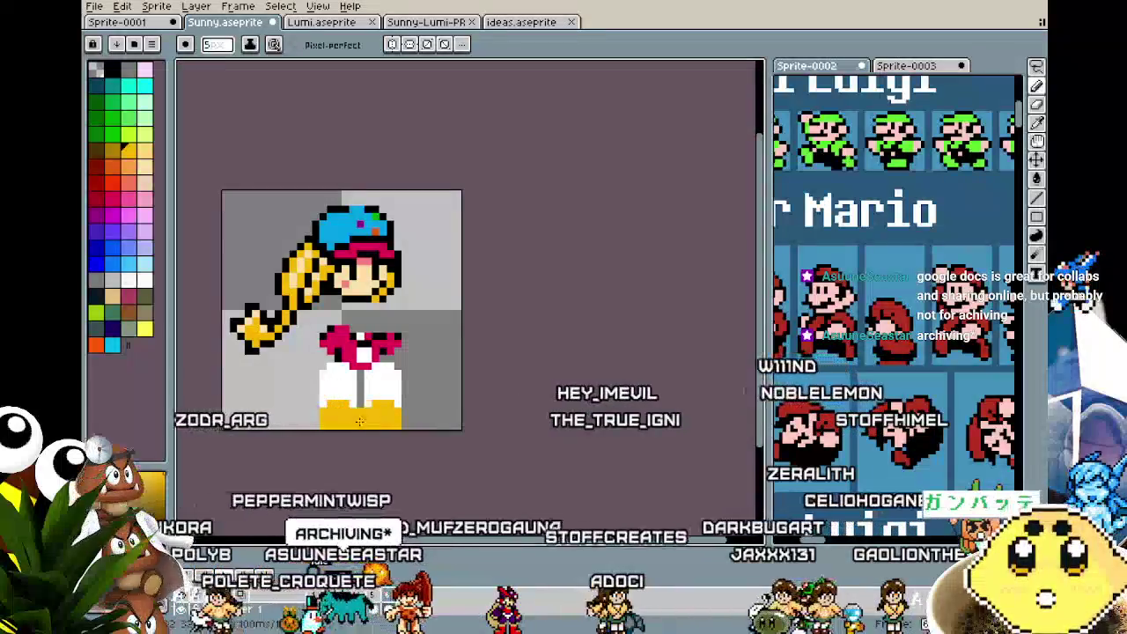
- Marquee the boots area, then paint black pixels along the pink torso's left side
key(m)
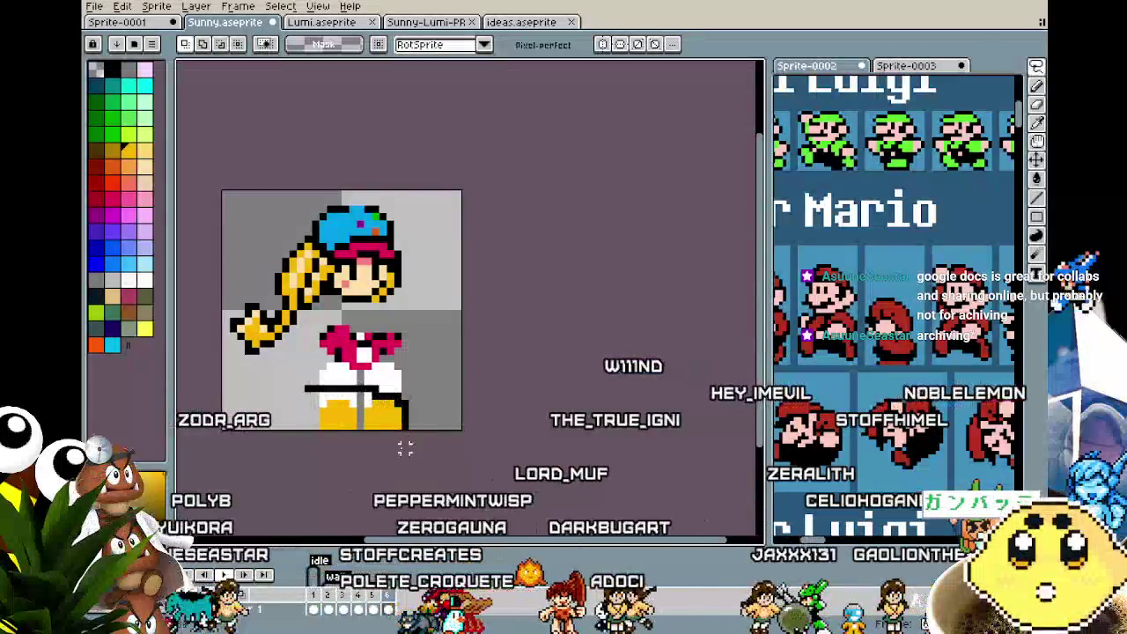
drag(412, 424, 271, 366)
key(ctrl+d)
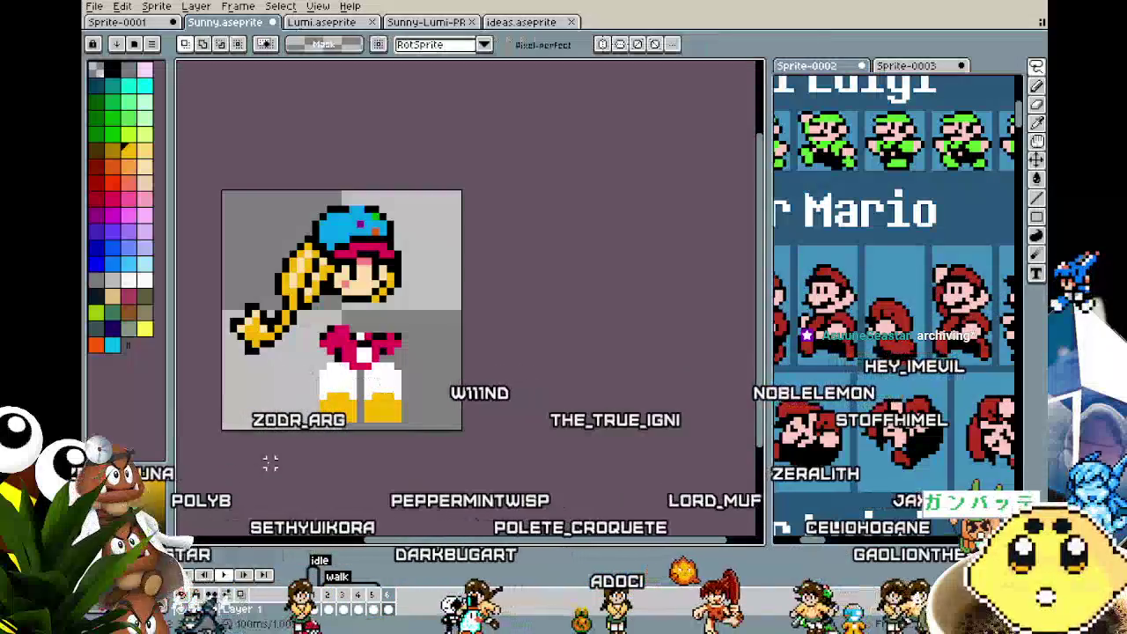
scroll(270, 464, up, 1)
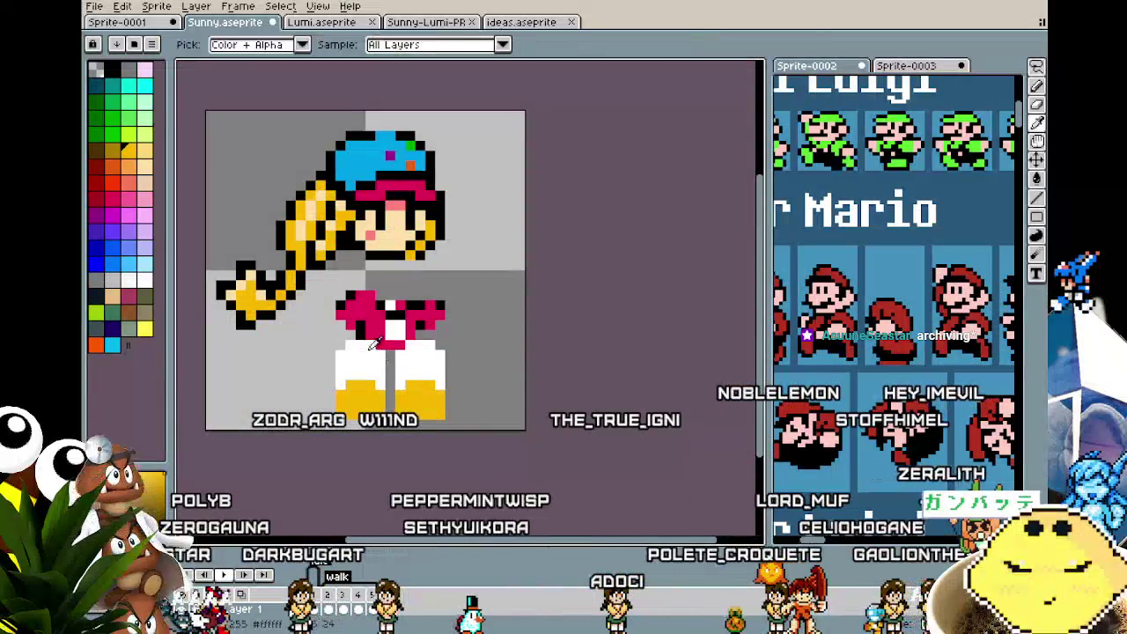
drag(361, 327, 352, 333)
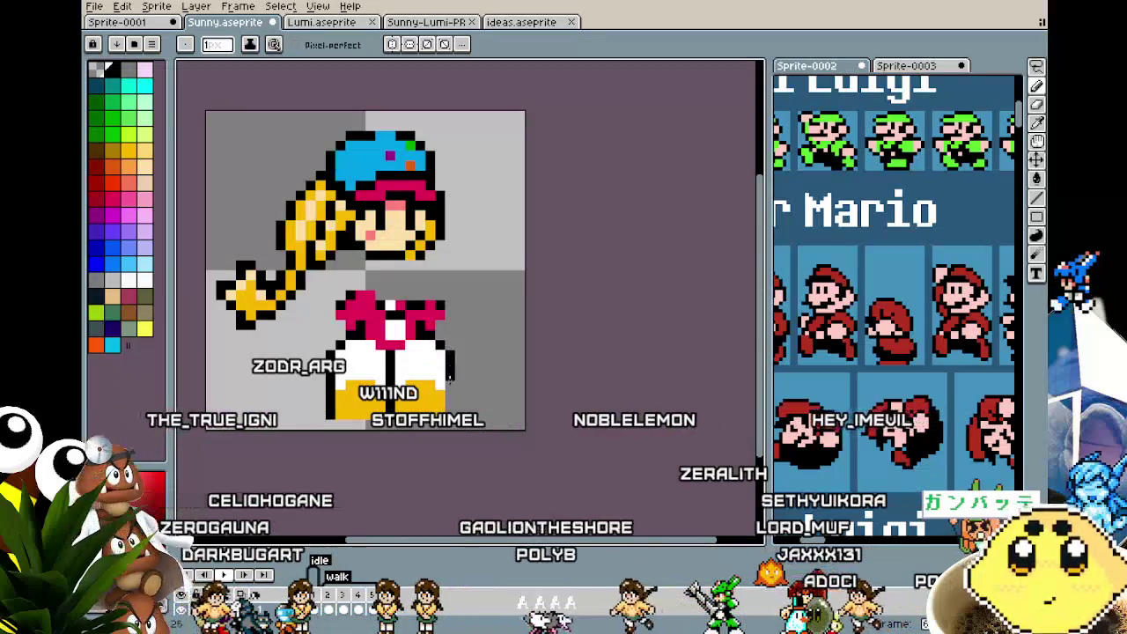
- Sample the pink colour from the sprite for drawing
key(i)
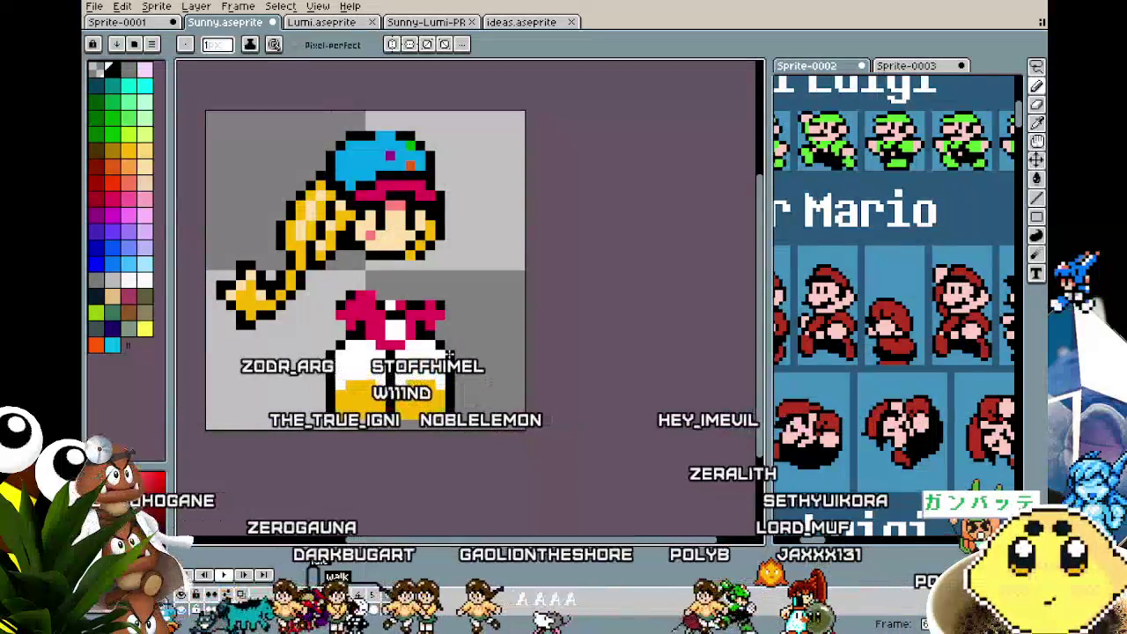
click(431, 313)
key(b)
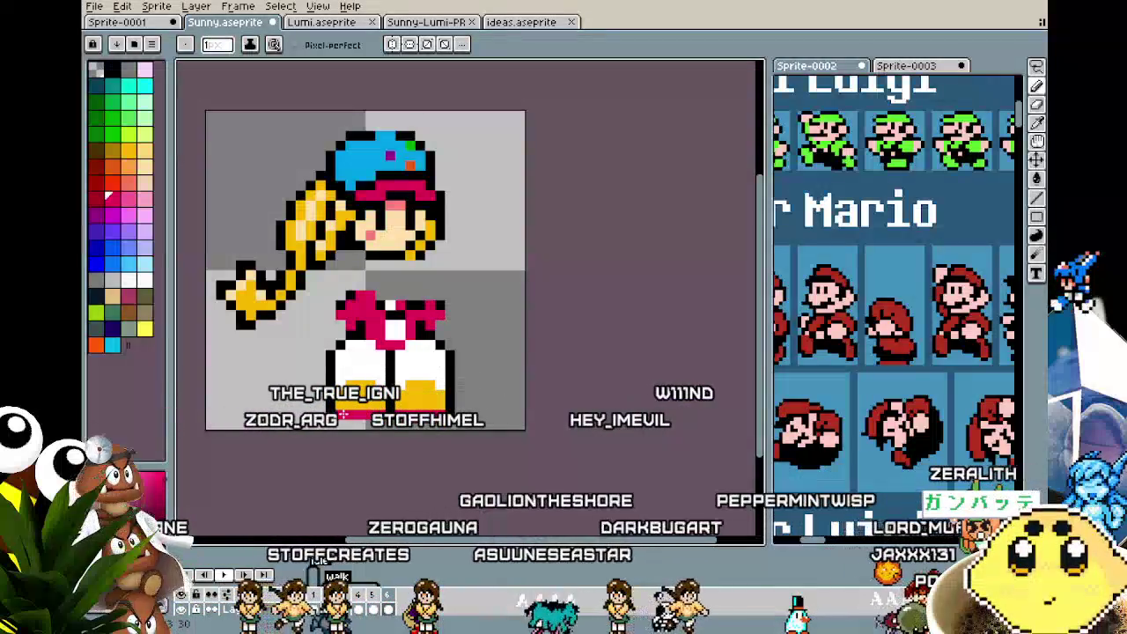
scroll(323, 466, down, 4)
scroll(323, 466, down, 1)
scroll(323, 430, up, 5)
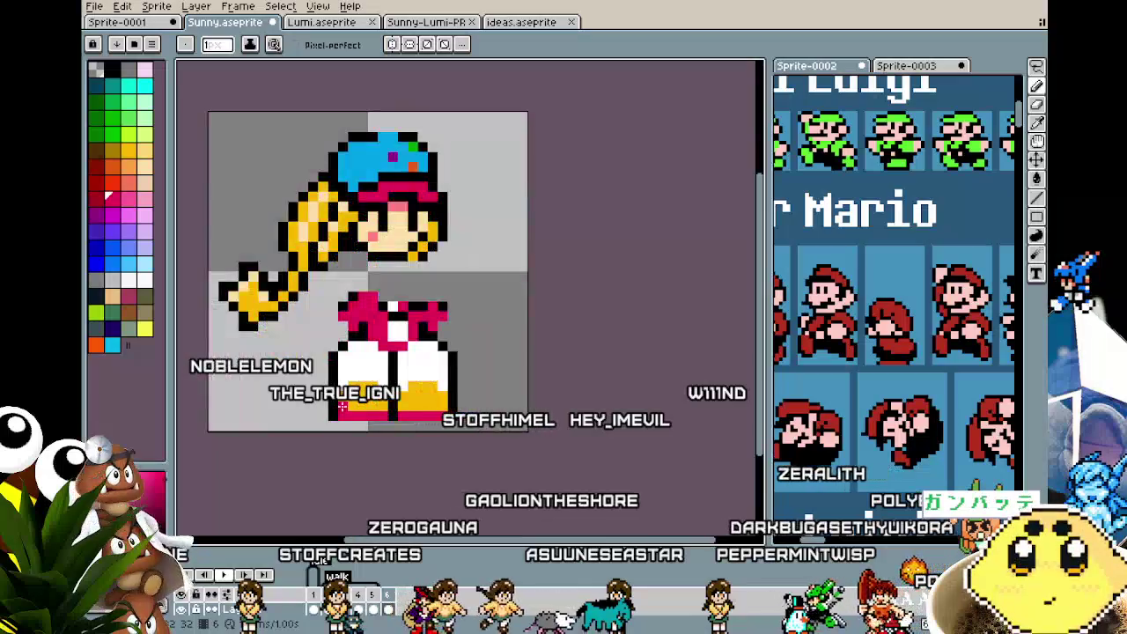
- Begin tracing a selection loop around the capped head and hair
key(m)
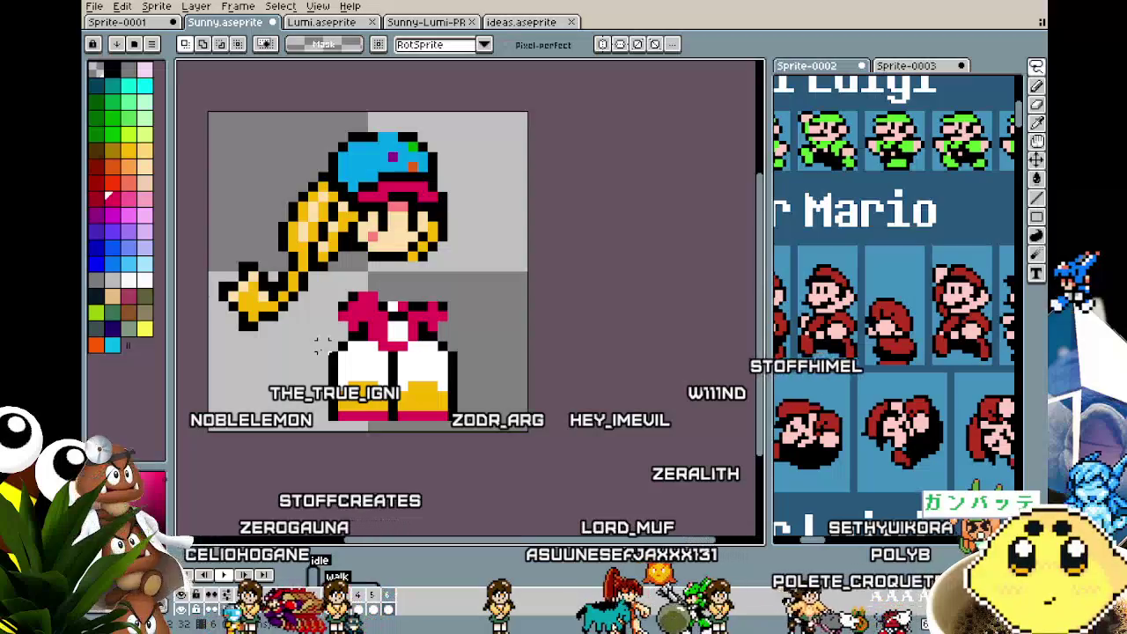
key(b)
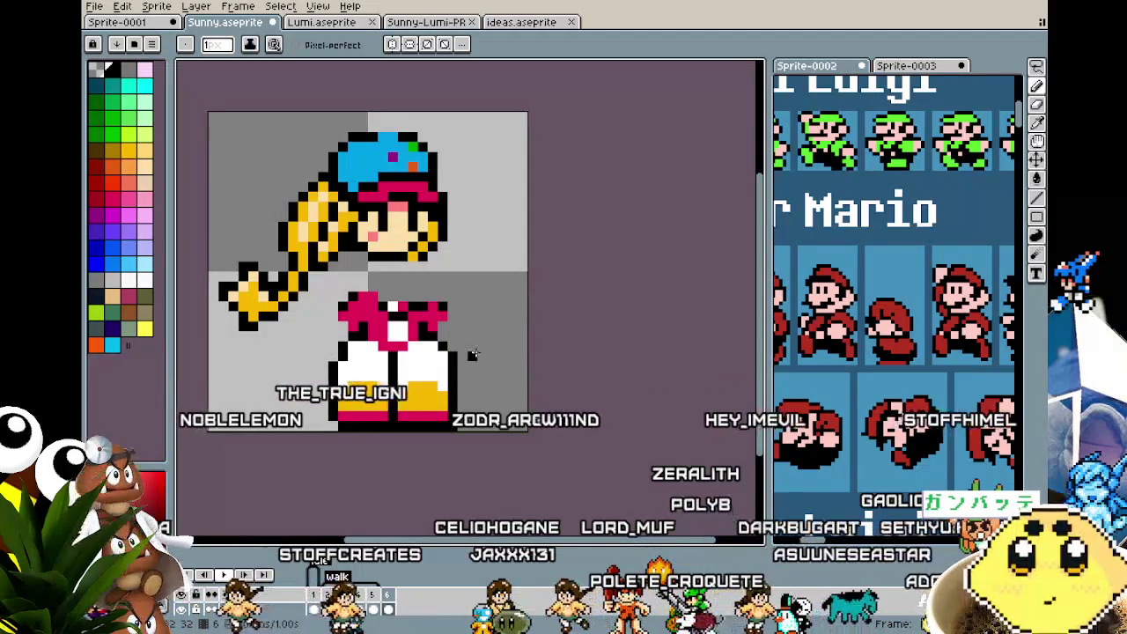
key(m)
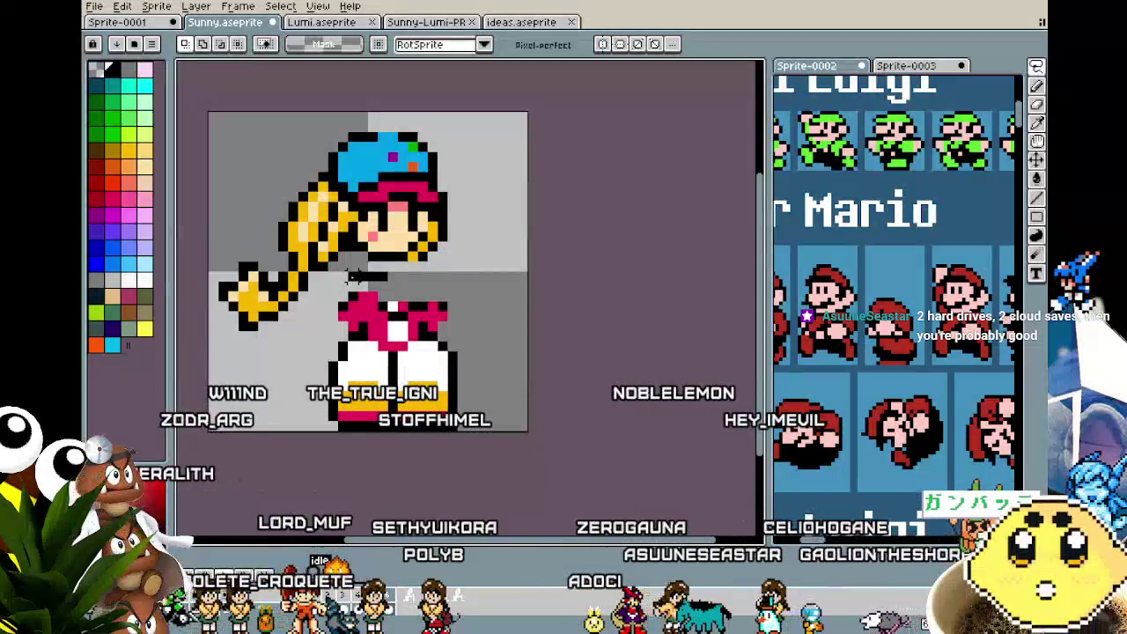
drag(225, 355, 299, 104)
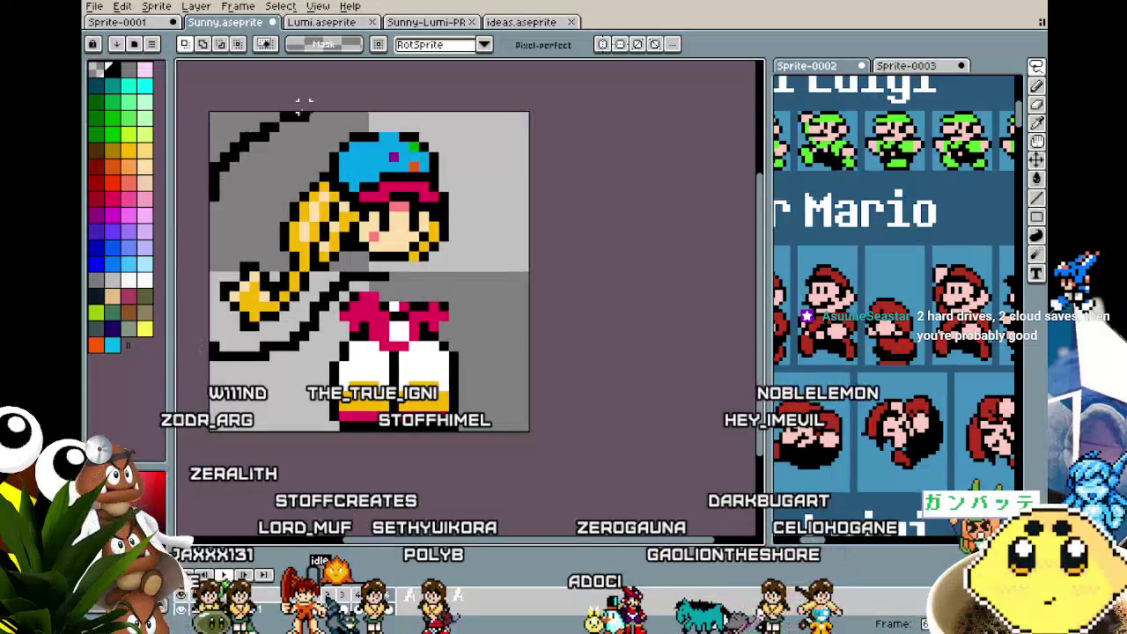
- Move the head down onto the legs, then nudge the lower legs one pixel up and left
drag(394, 224, 414, 283)
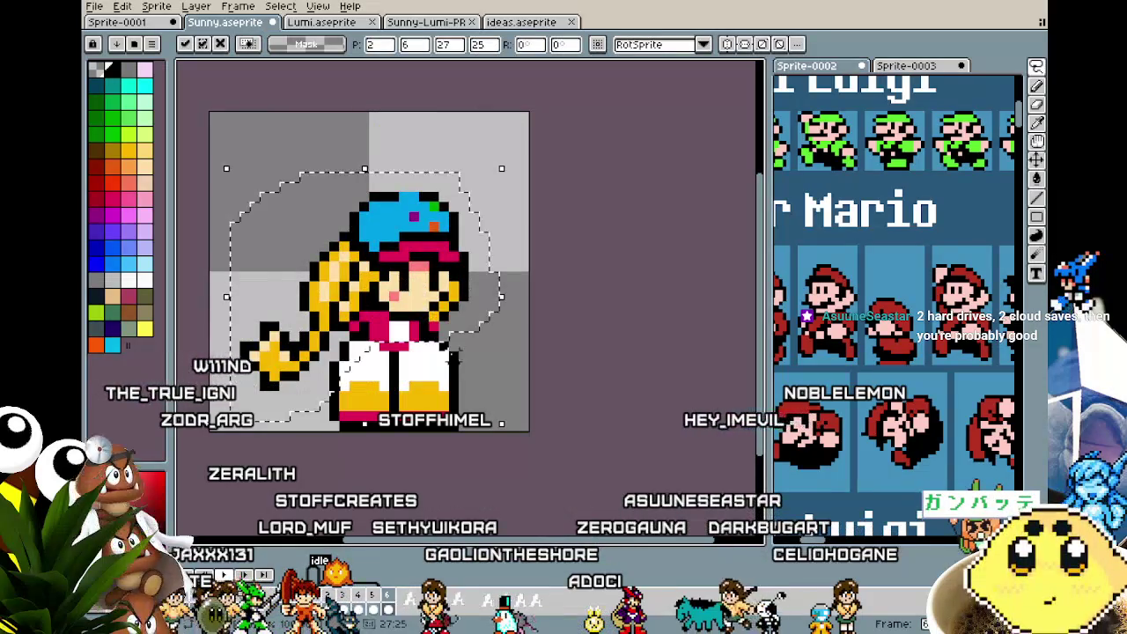
key(ctrl+d)
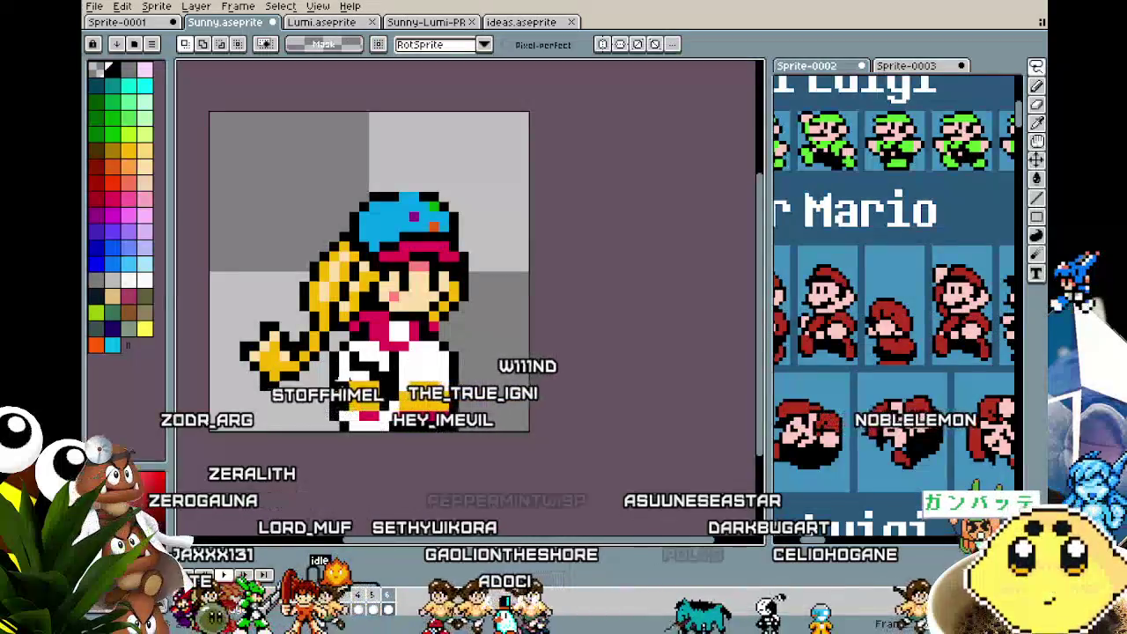
drag(317, 362, 357, 423)
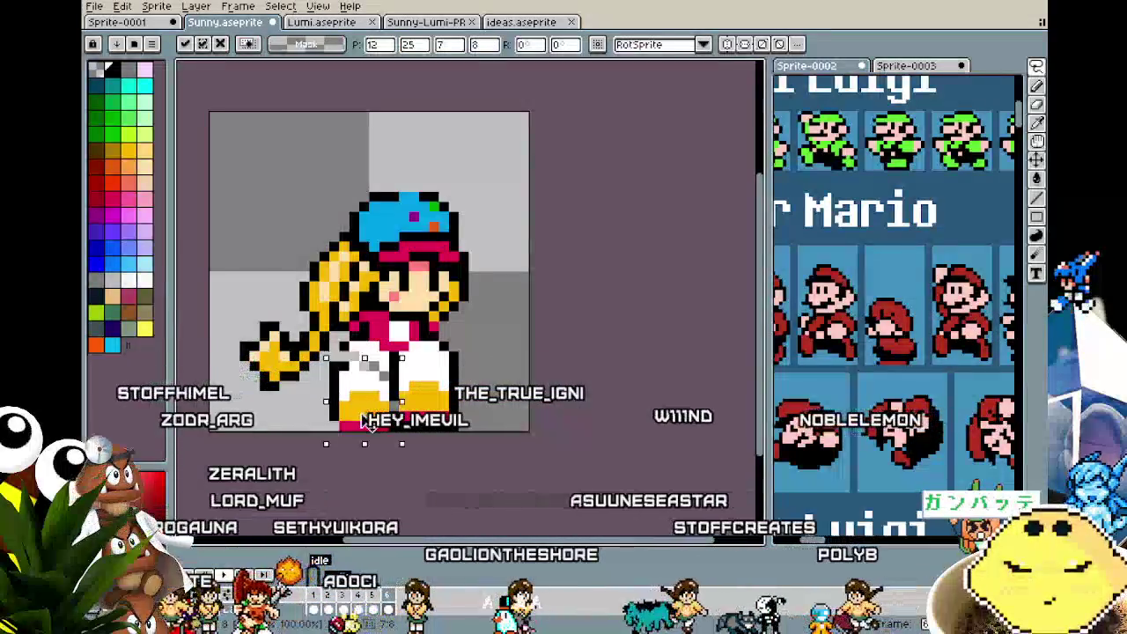
key(Left)
key(Up)
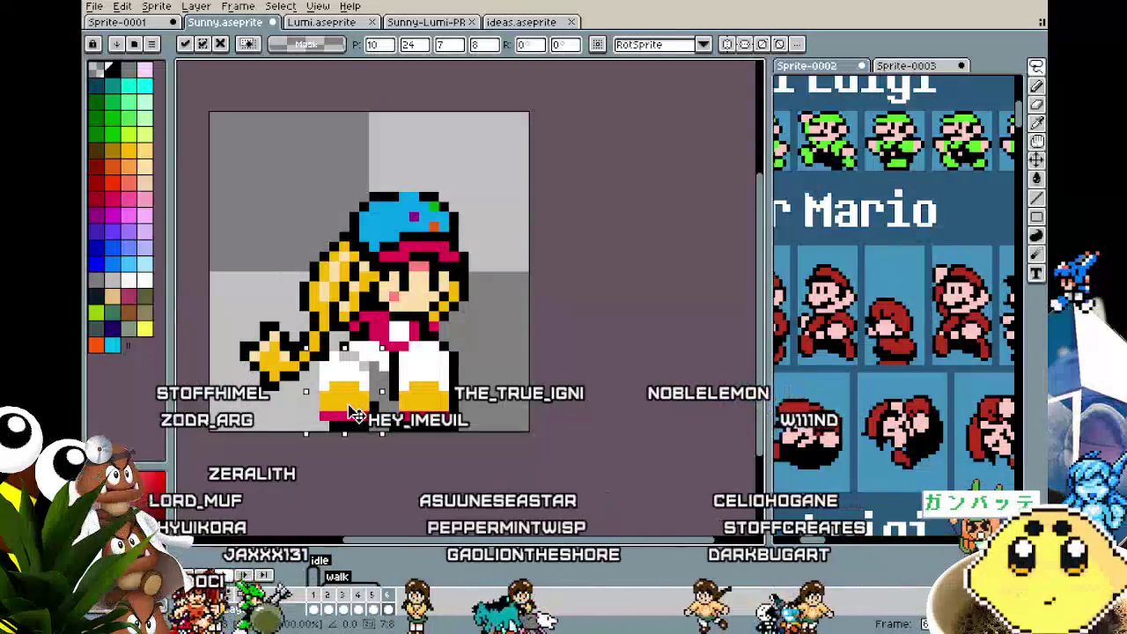
key(b)
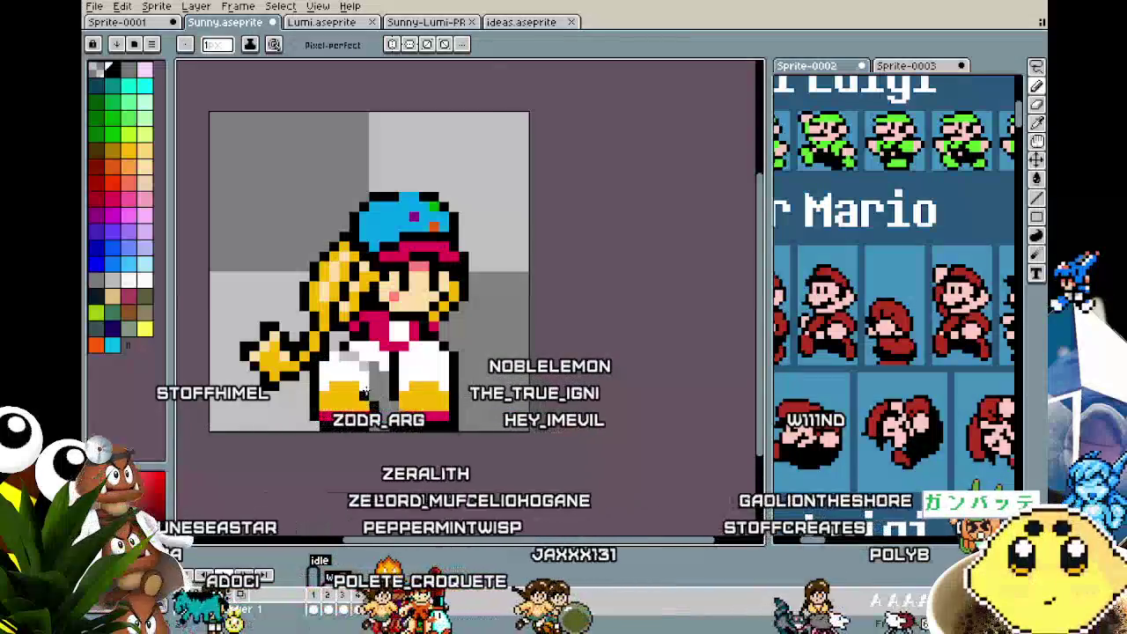
- Return to the pencil and eyedropper to touch up the pants
key(v)
key(b)
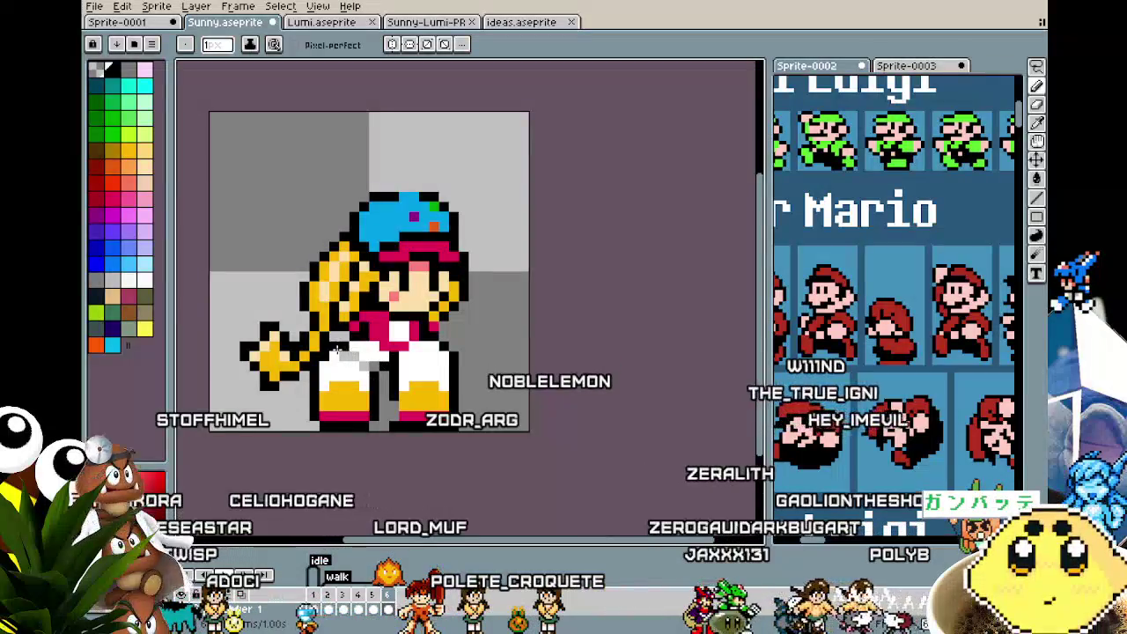
key(i)
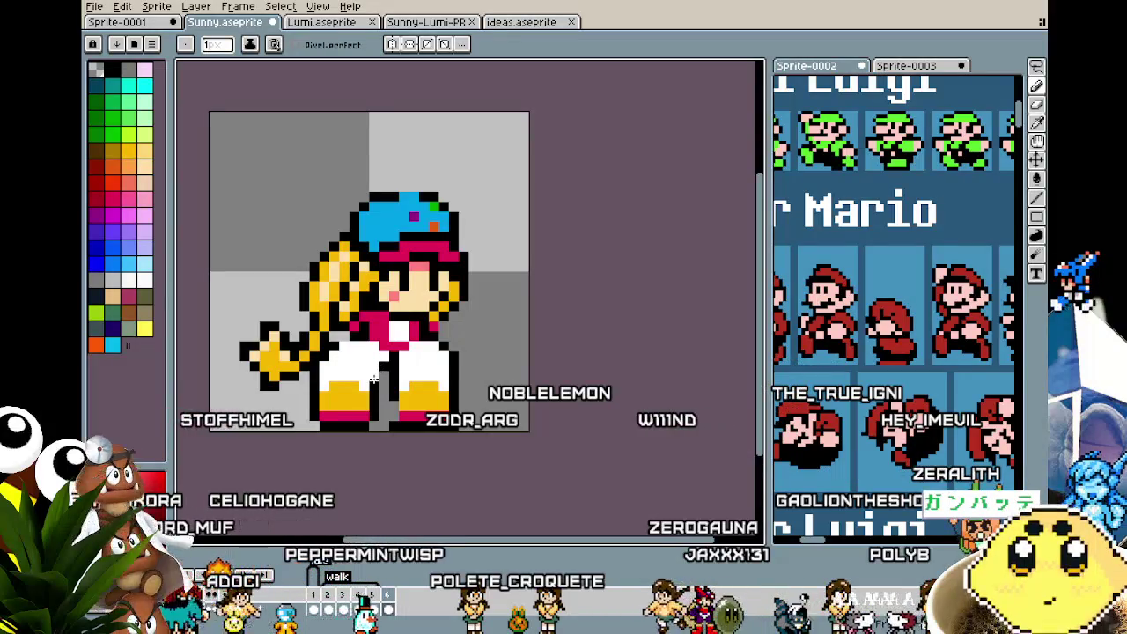
scroll(330, 430, down, 1)
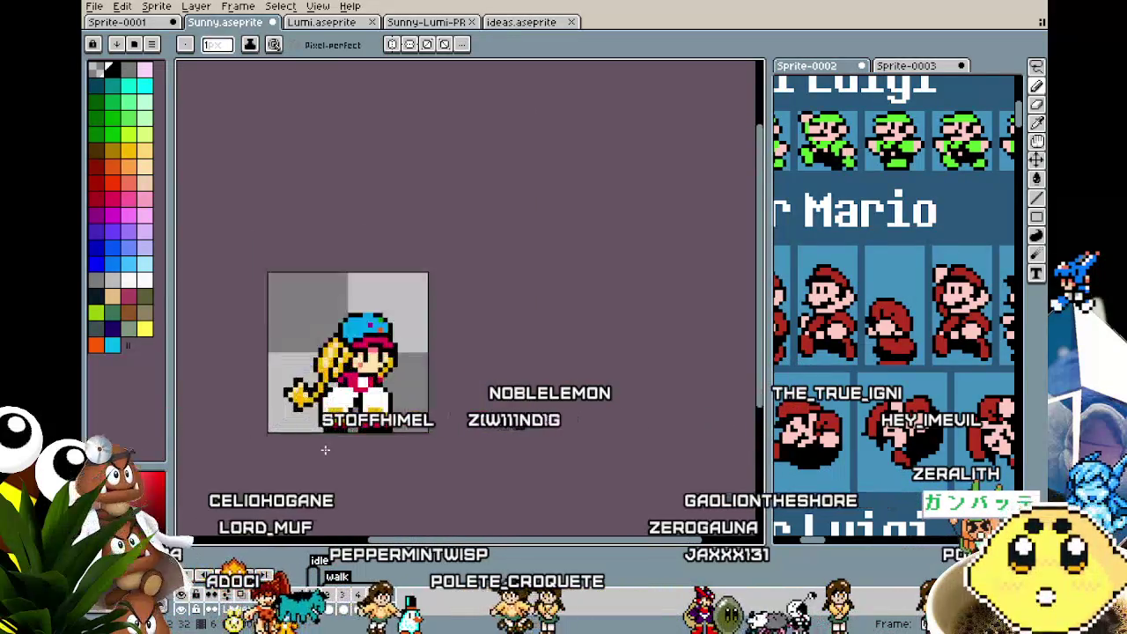
- Sample the peach skin tone from Sunny's face as the drawing colour
scroll(325, 445, up, 1)
scroll(325, 450, up, 1)
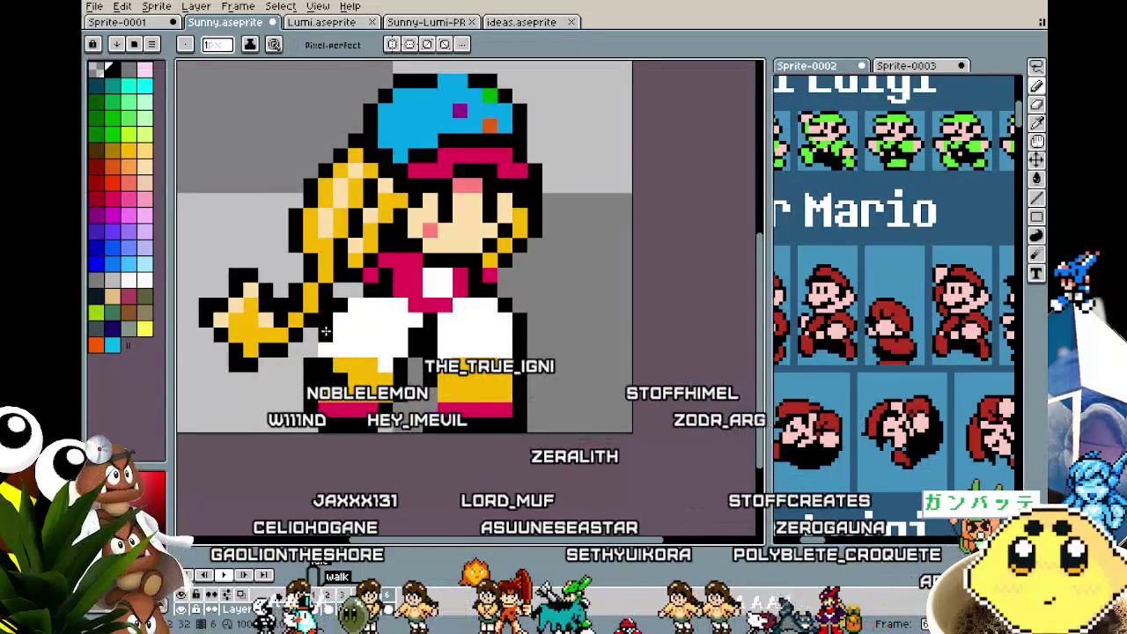
scroll(325, 331, down, 2)
scroll(325, 331, down, 1)
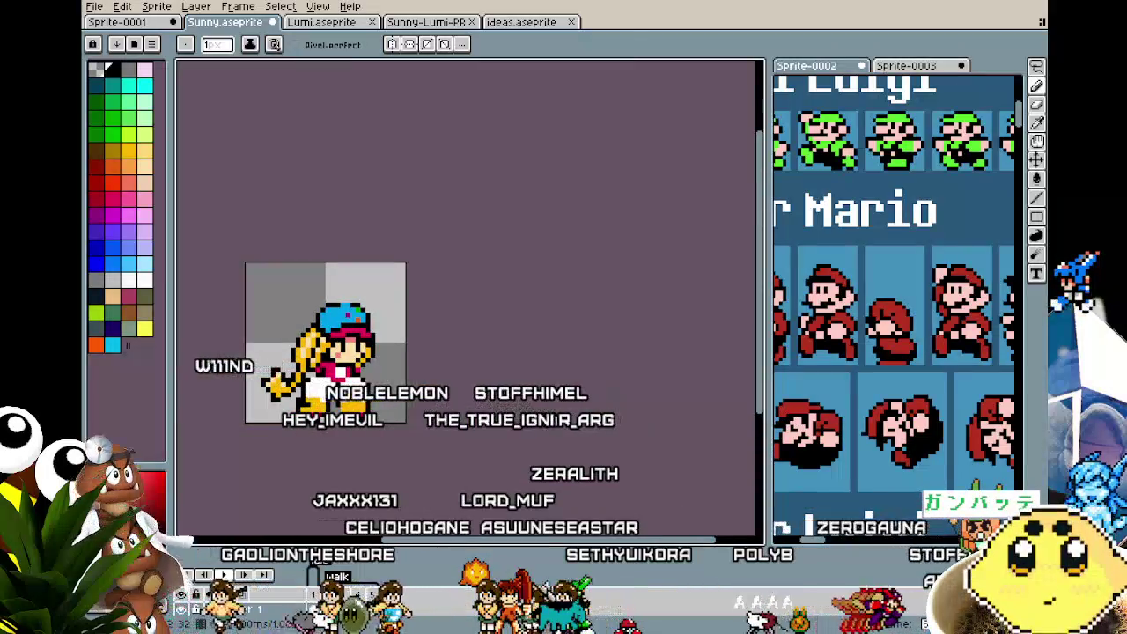
scroll(318, 411, up, 1)
scroll(318, 412, up, 1)
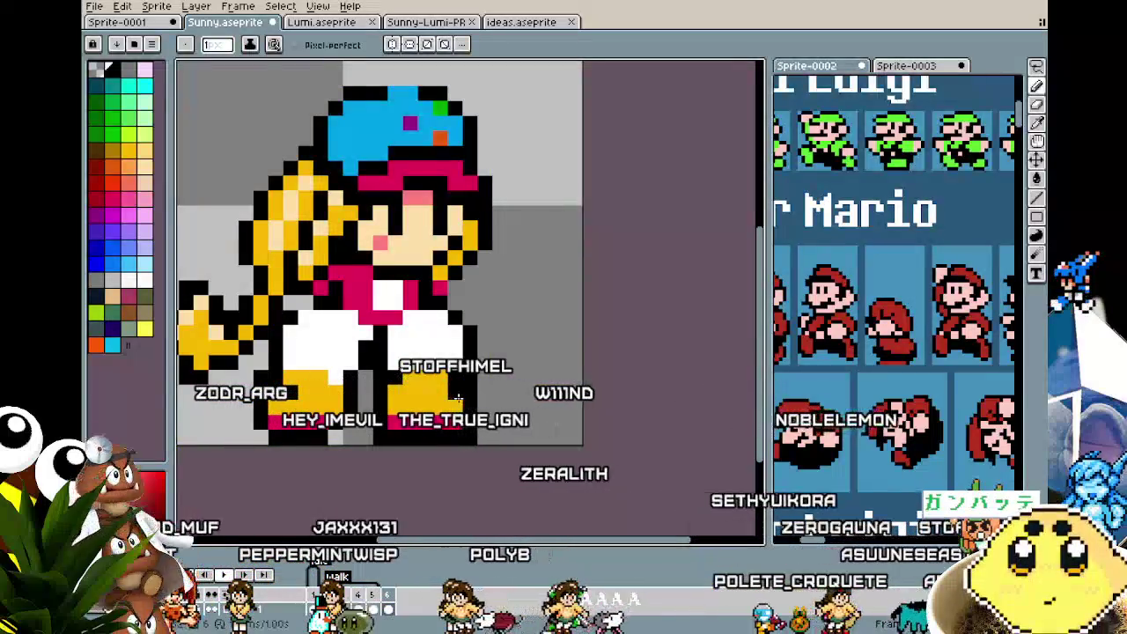
key(alt)
alt+click(417, 214)
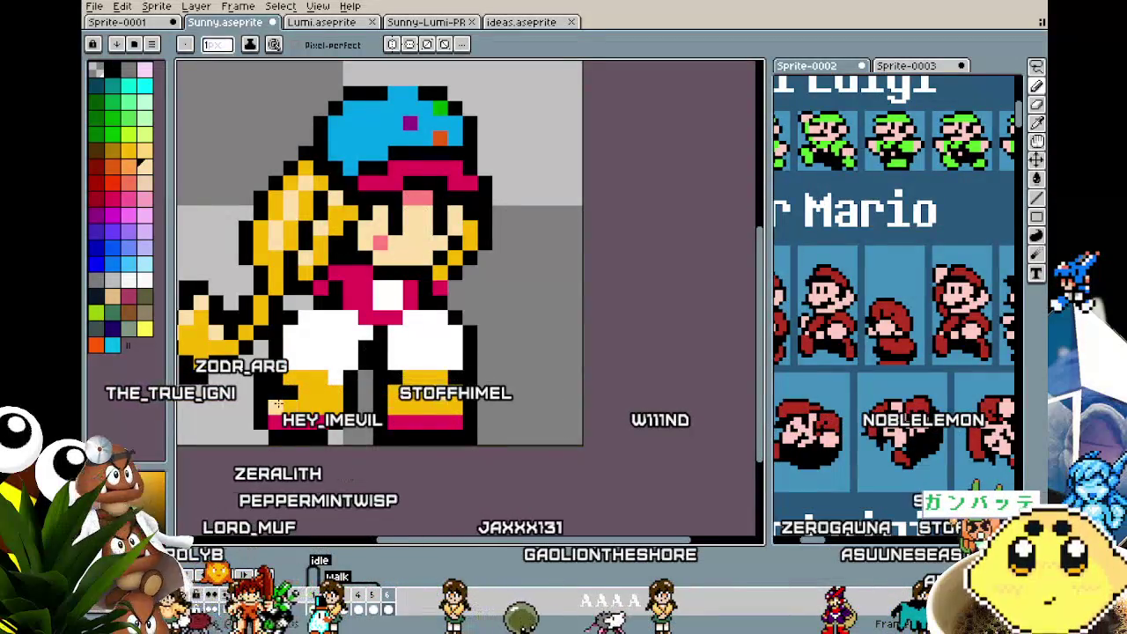
scroll(294, 379, down, 3)
scroll(272, 480, down, 2)
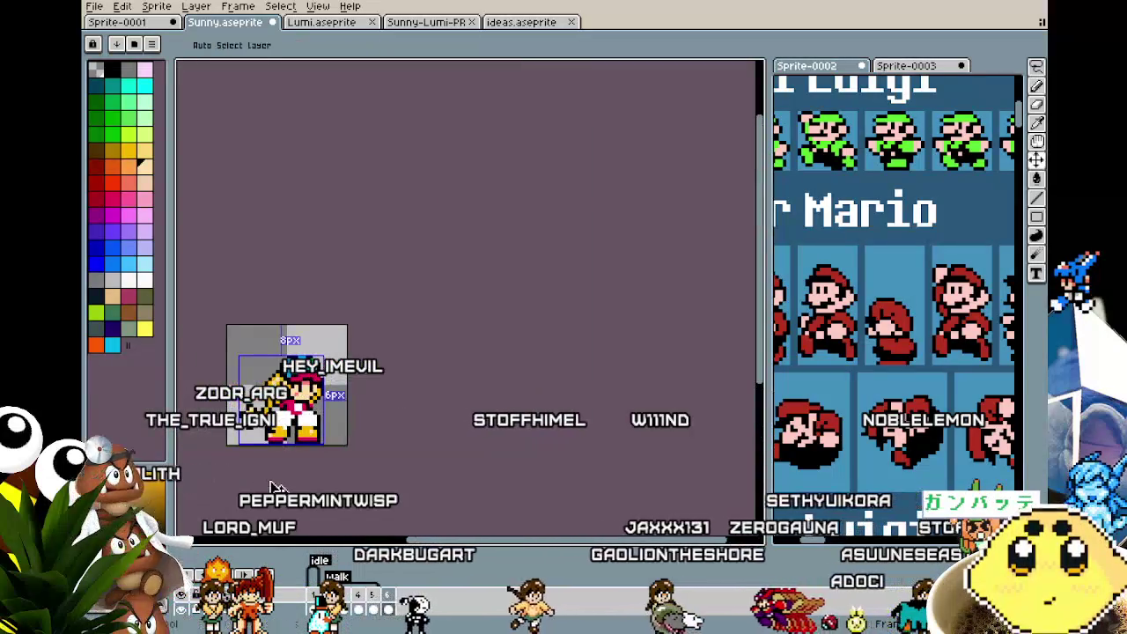
scroll(307, 486, up, 2)
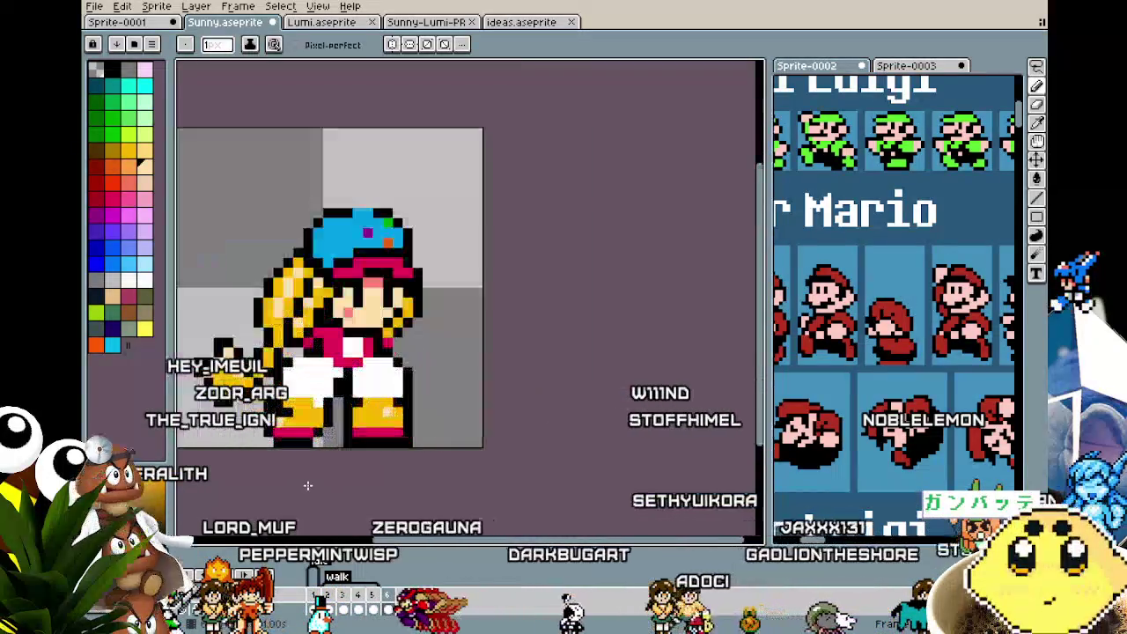
scroll(308, 485, up, 1)
scroll(330, 495, up, 1)
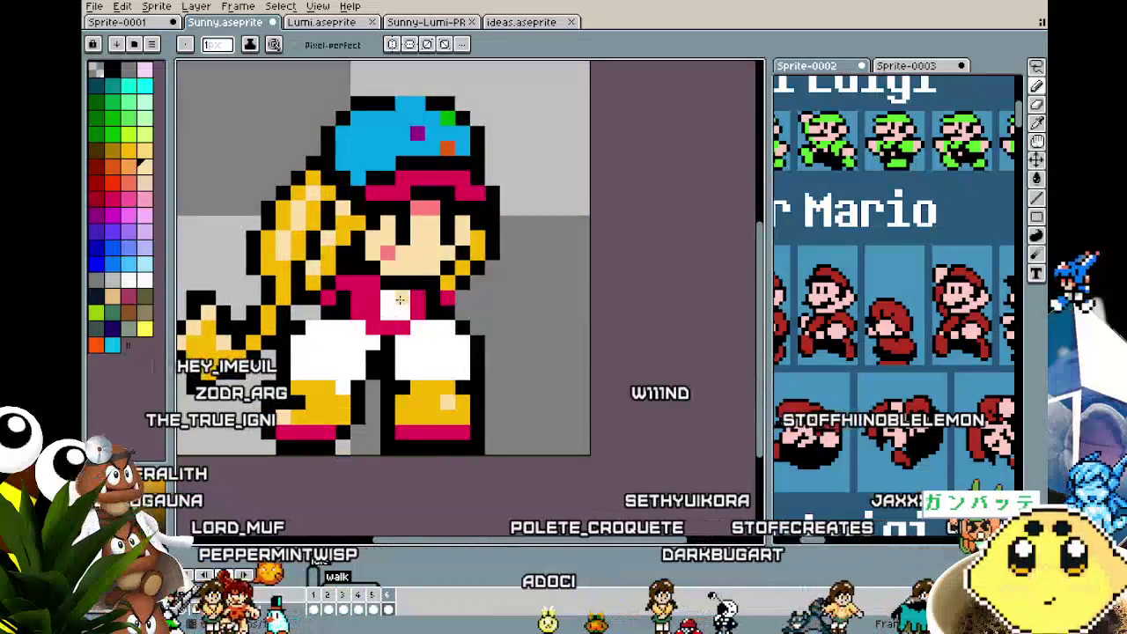
- Paint blue pixels right of the cap and along its brim to widen it
click(500, 201)
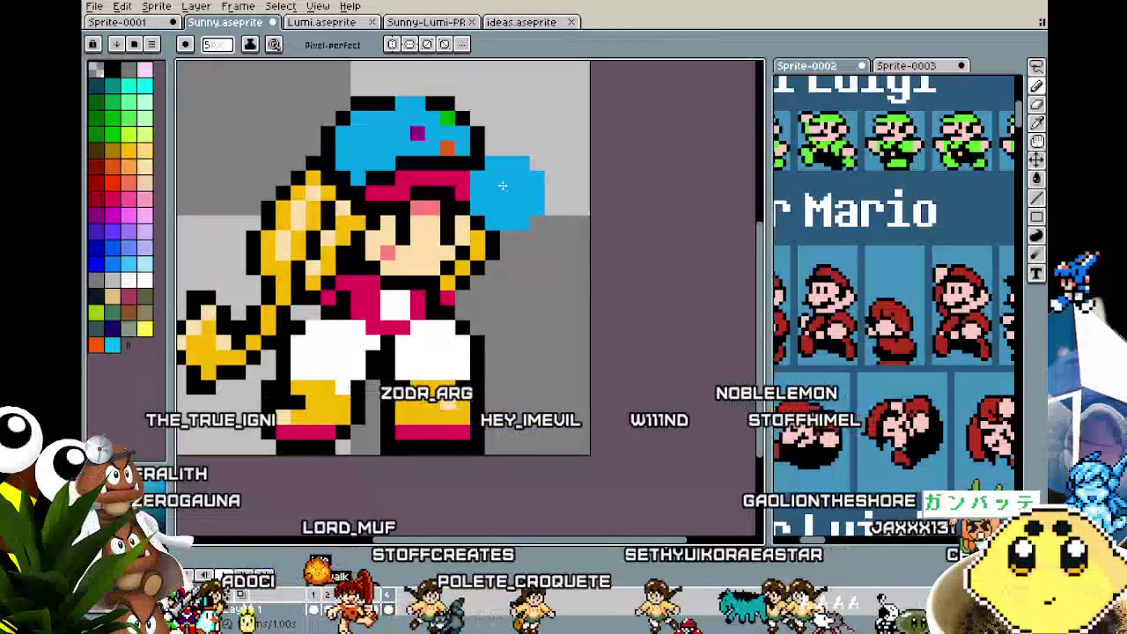
key(ctrl)
click(356, 181)
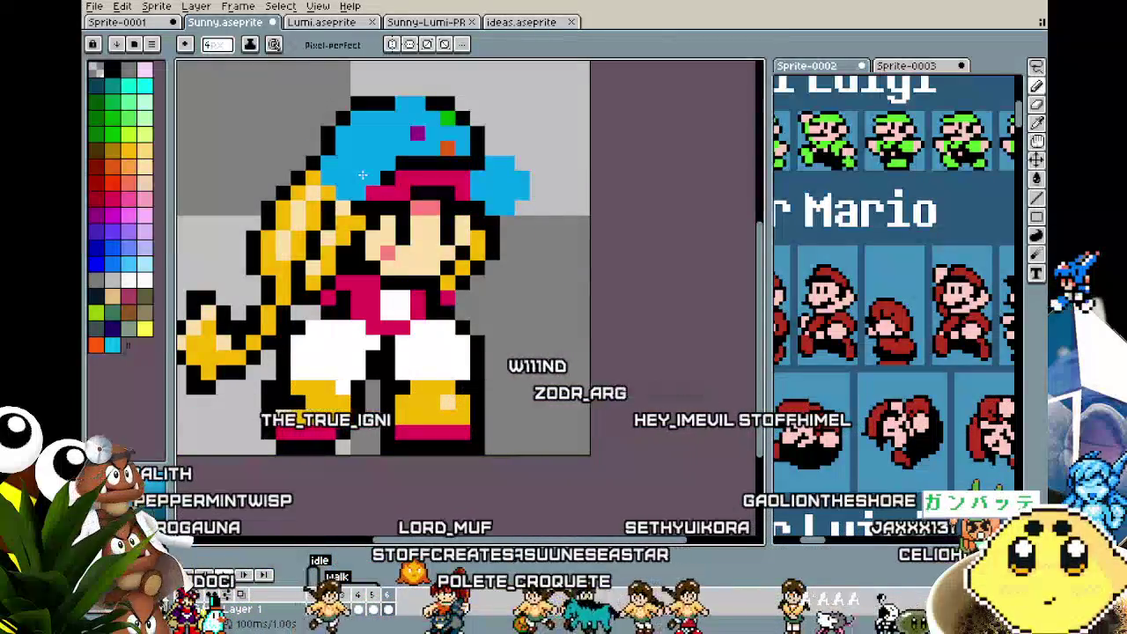
key(alt)
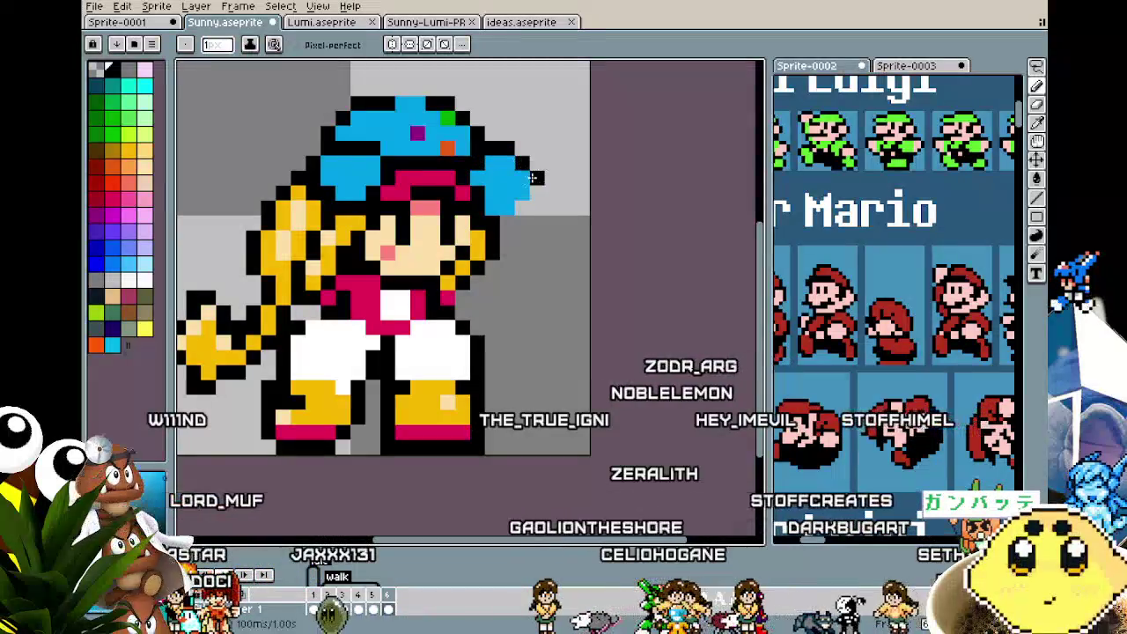
scroll(465, 324, right, 1)
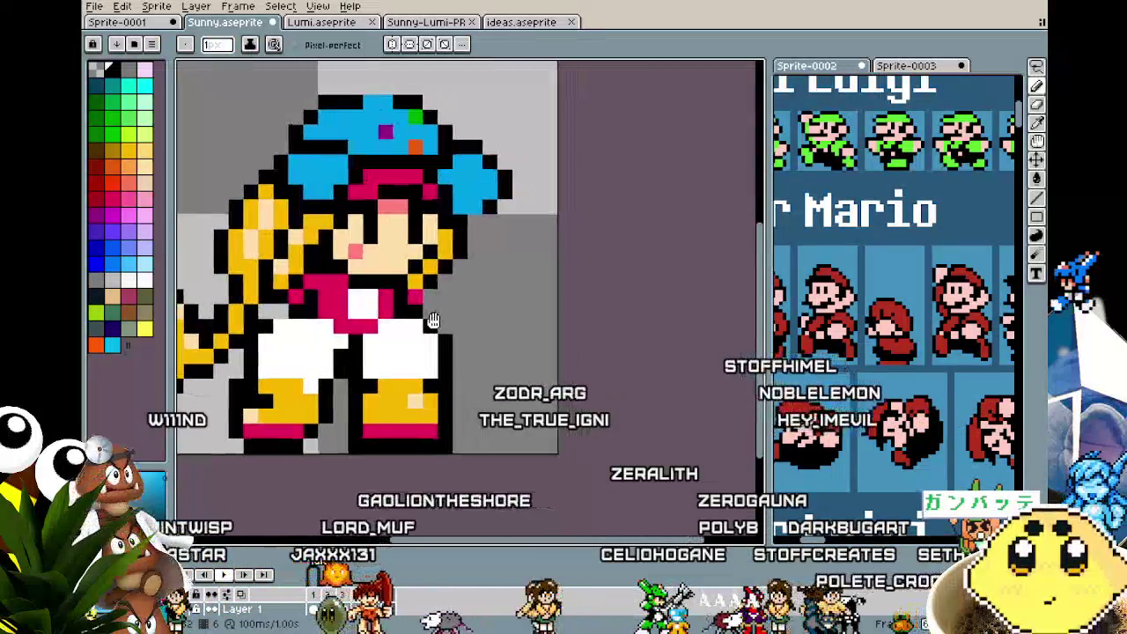
- Sample the pink hair colour and paint hair around the face, undoing a stray left-side stroke
key(i)
click(421, 169)
key(b)
mouse_move(493, 230)
mouse_down()
mouse_move(489, 256)
mouse_move(460, 261)
mouse_move(447, 292)
mouse_move(405, 292)
mouse_up()
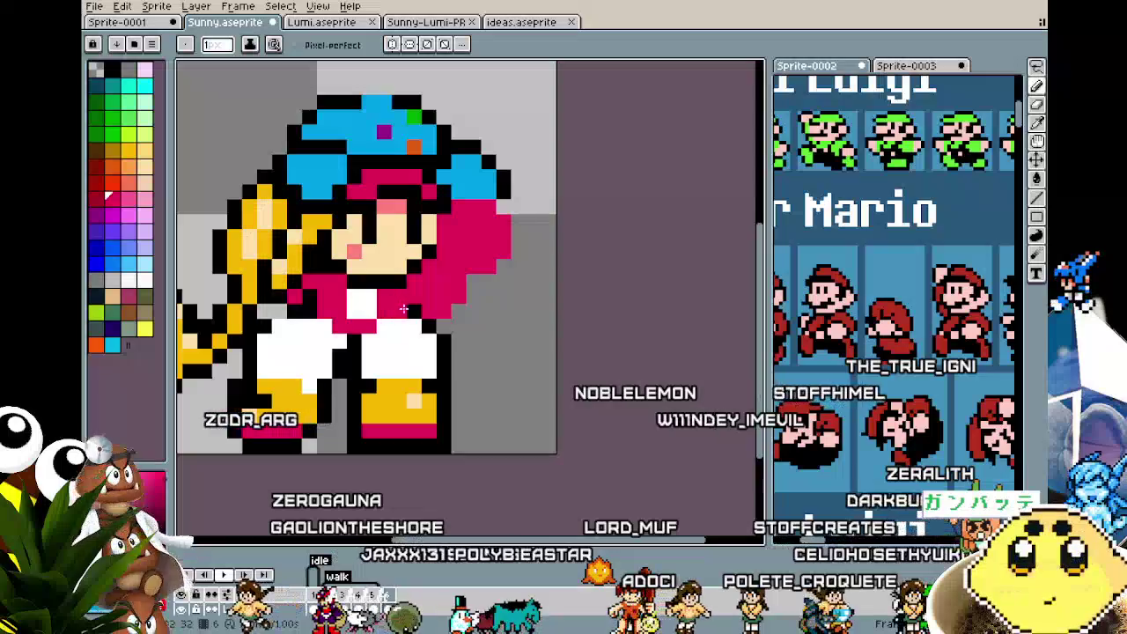
scroll(414, 311, down, 2)
scroll(414, 311, down, 1)
scroll(422, 317, up, 1)
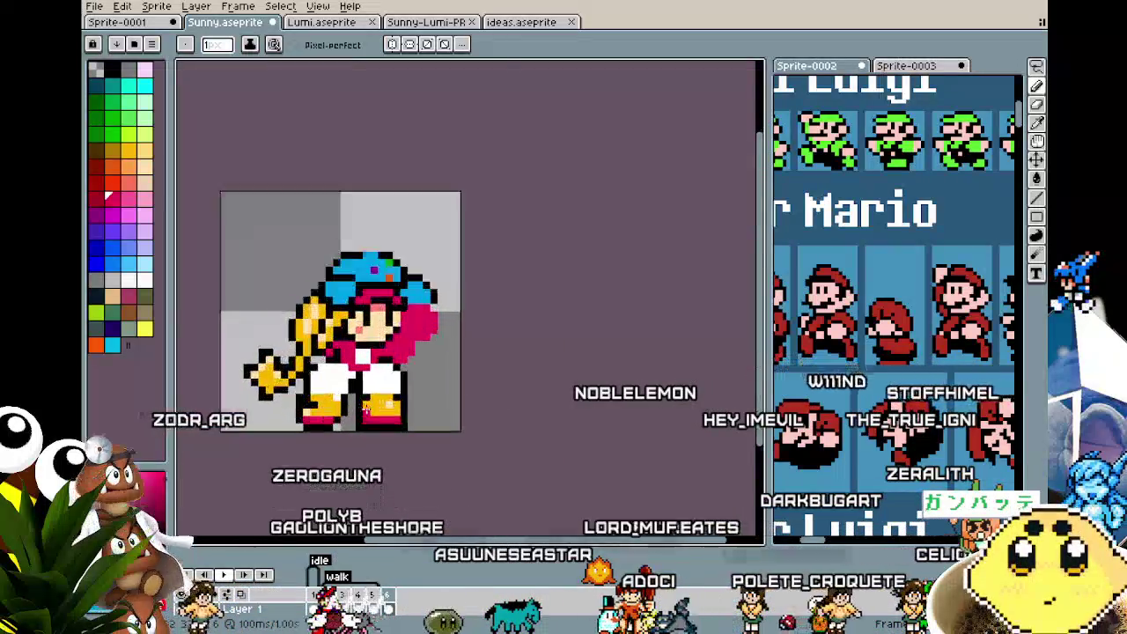
scroll(433, 325, up, 2)
drag(431, 326, 498, 307)
drag(295, 238, 316, 297)
key(ctrl+z)
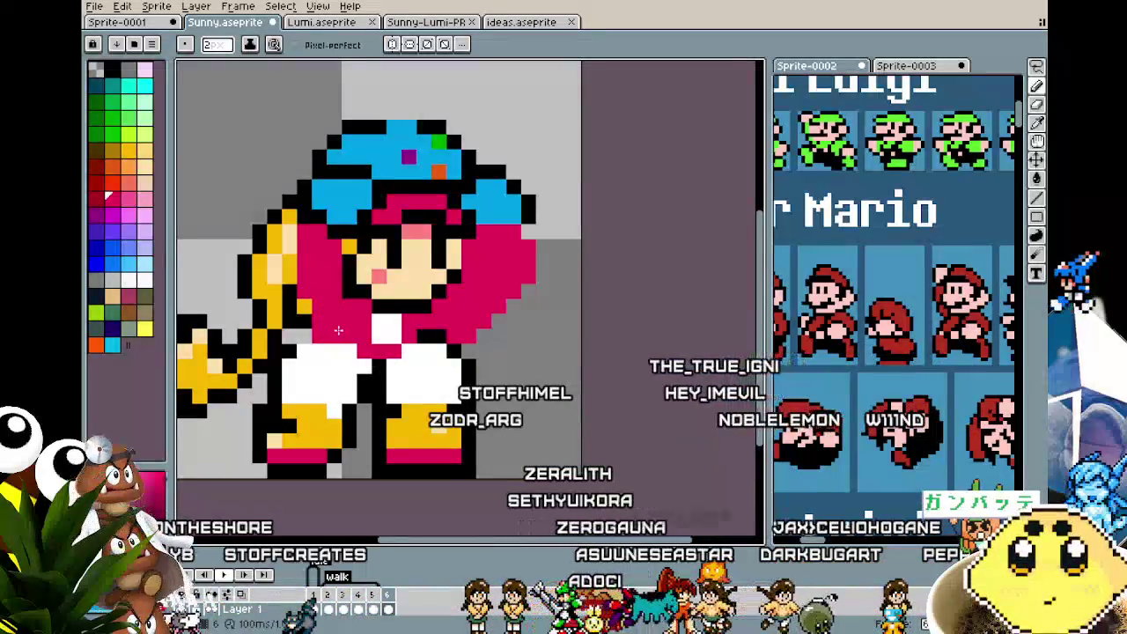
- Shrink the brush to 1 px and choose red from the palette
key(minus)
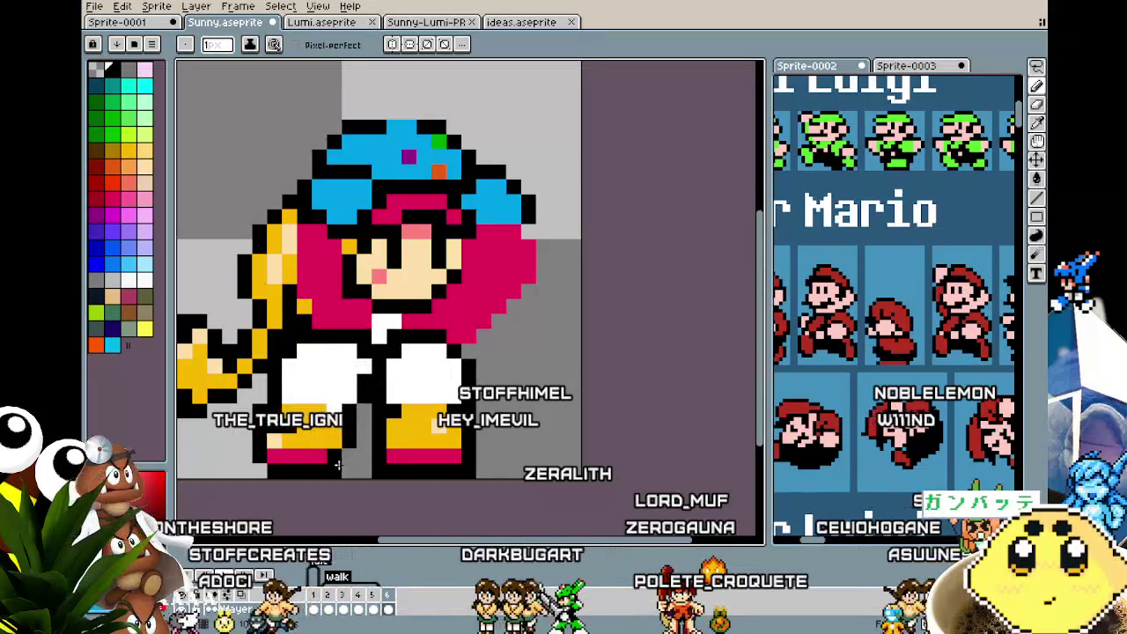
alt+click(335, 456)
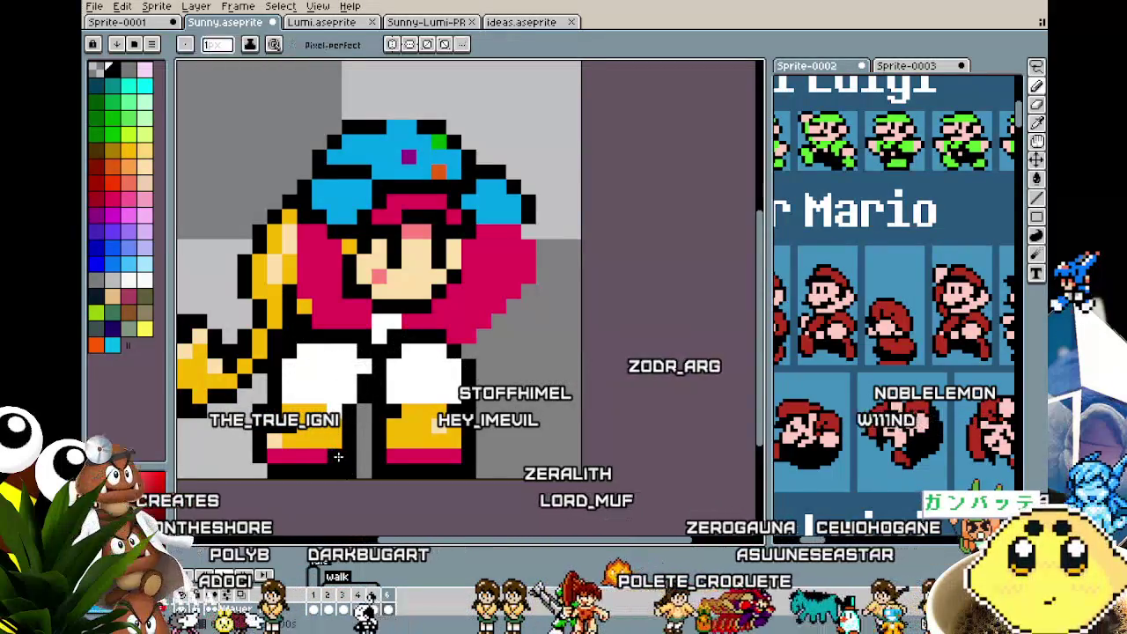
scroll(335, 456, down, 6)
scroll(331, 467, down, 2)
scroll(325, 476, up, 3)
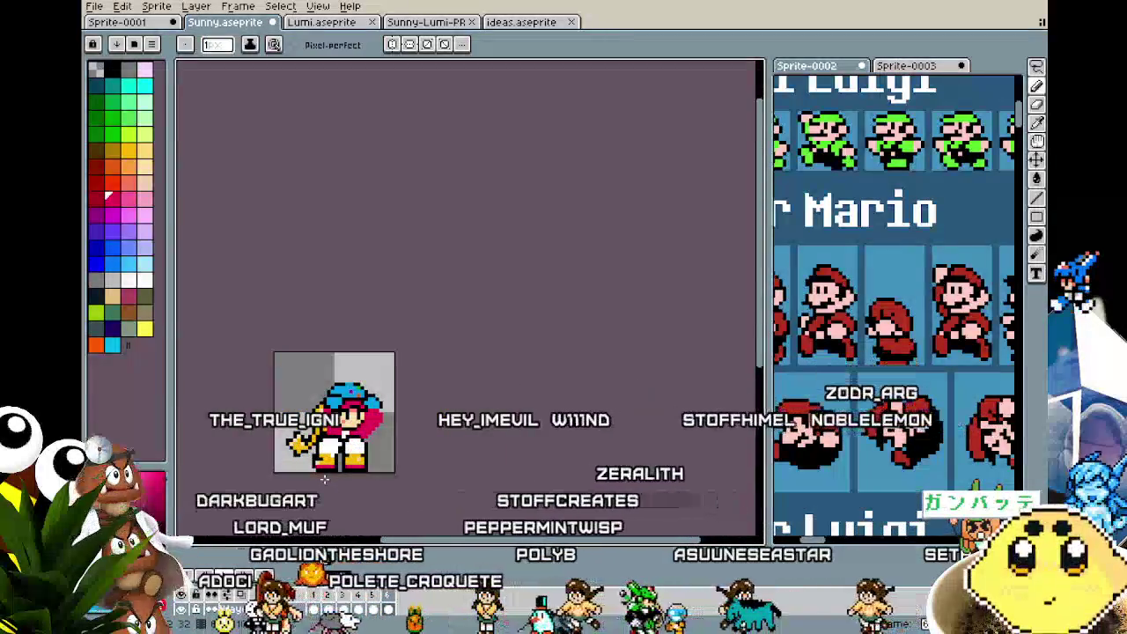
scroll(324, 479, up, 2)
scroll(324, 479, up, 2)
key(alt)
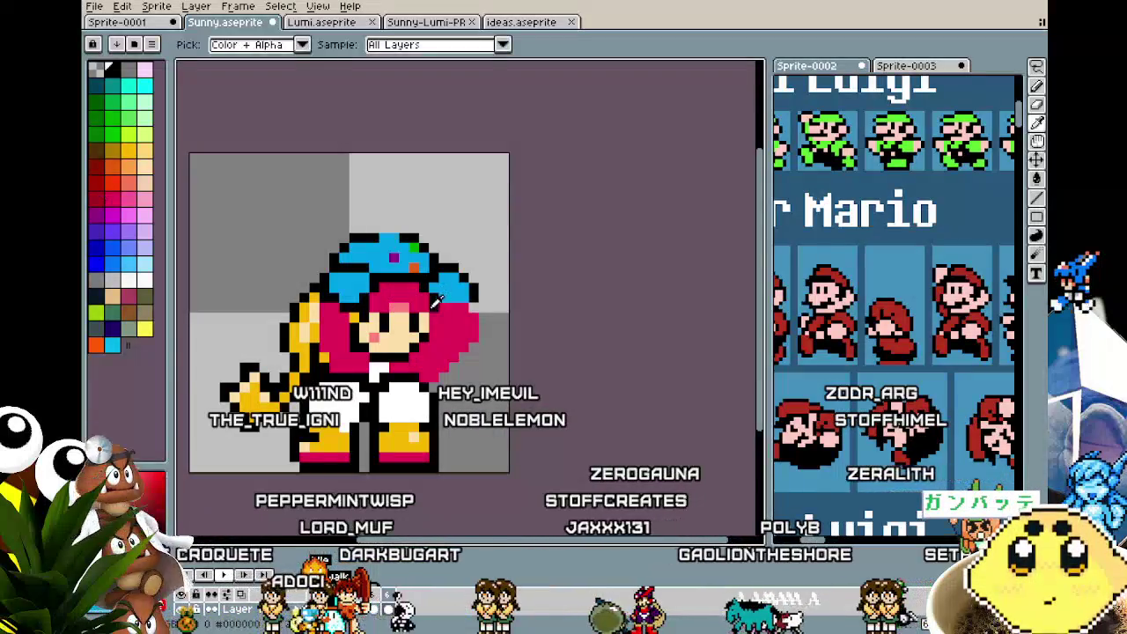
- Sample black from the eye pixel and draw a vertical black outline along the hair's right edge
alt+click(415, 318)
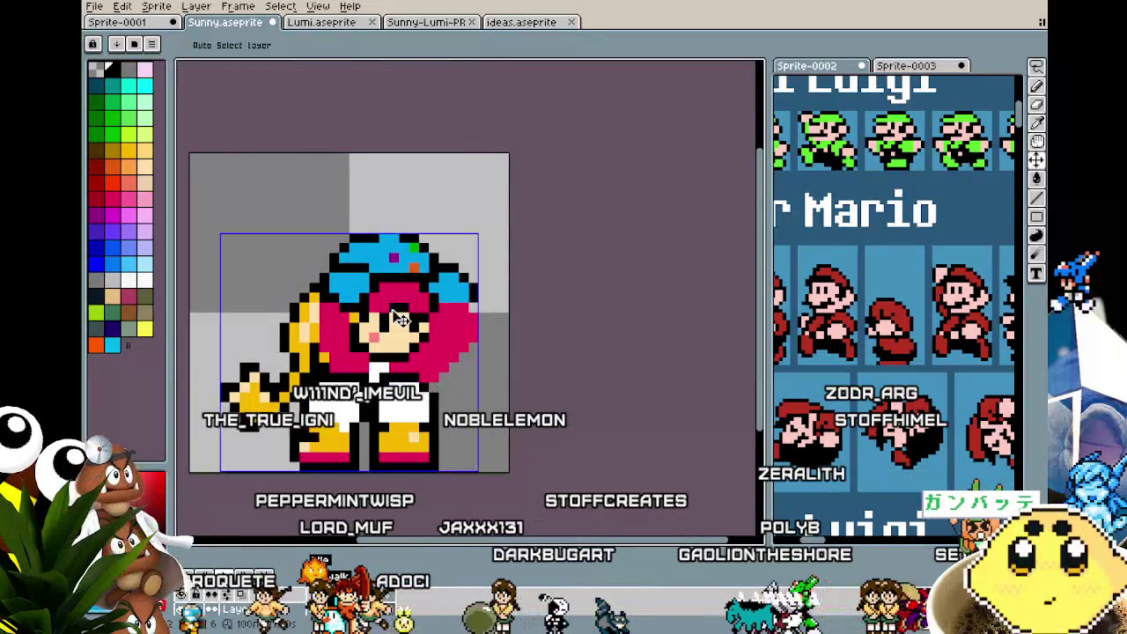
key(alt)
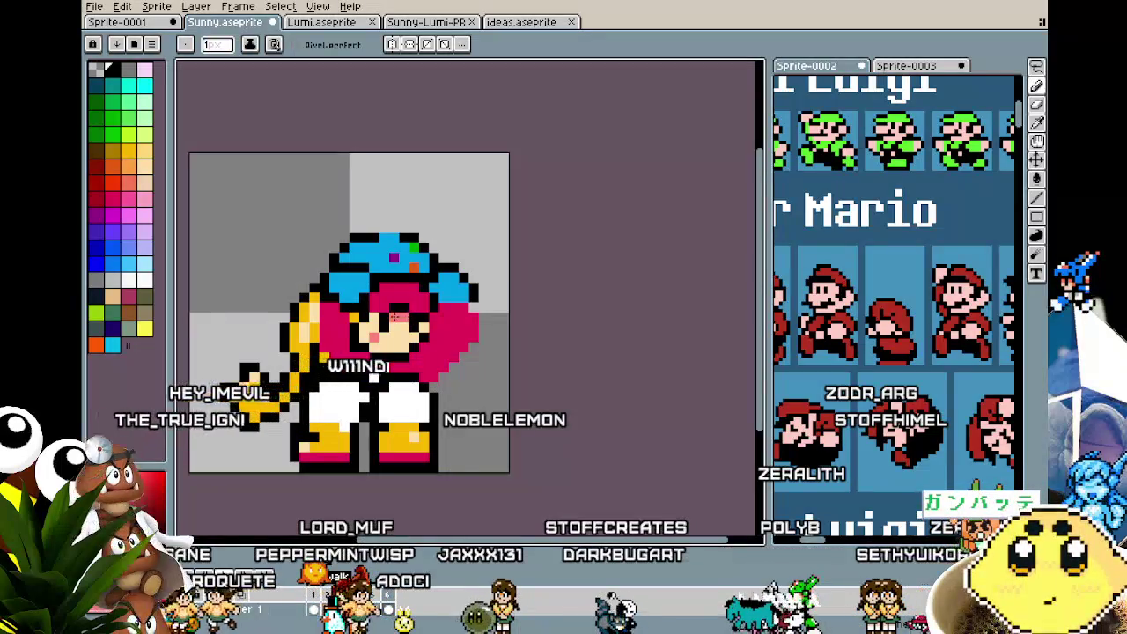
scroll(359, 366, down, 1)
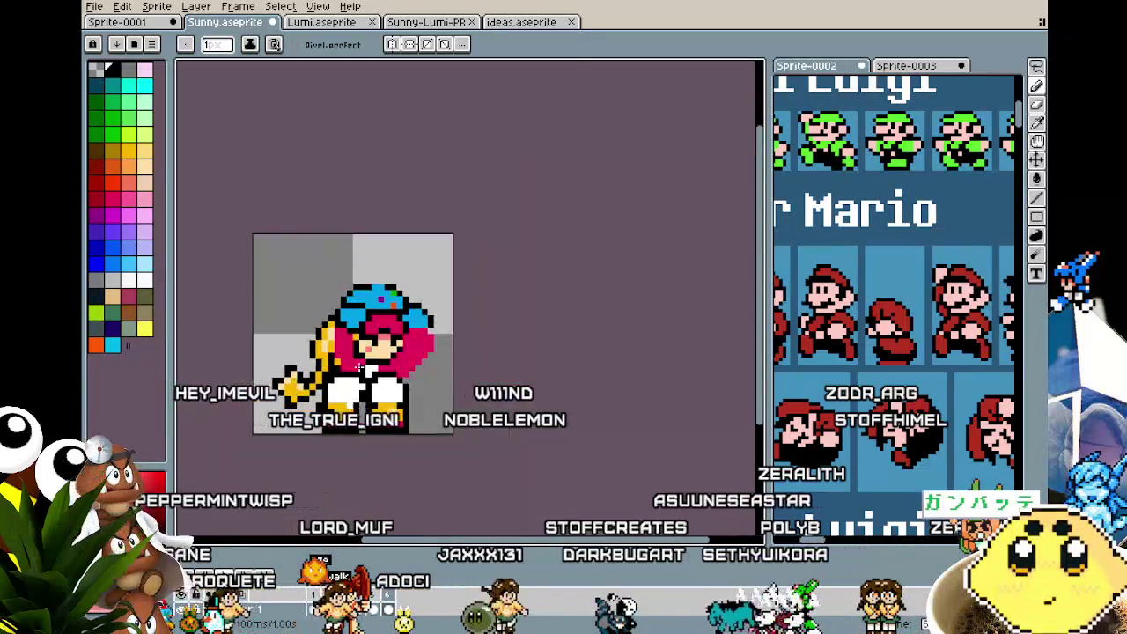
scroll(359, 367, up, 4)
scroll(363, 366, down, 3)
scroll(363, 367, down, 2)
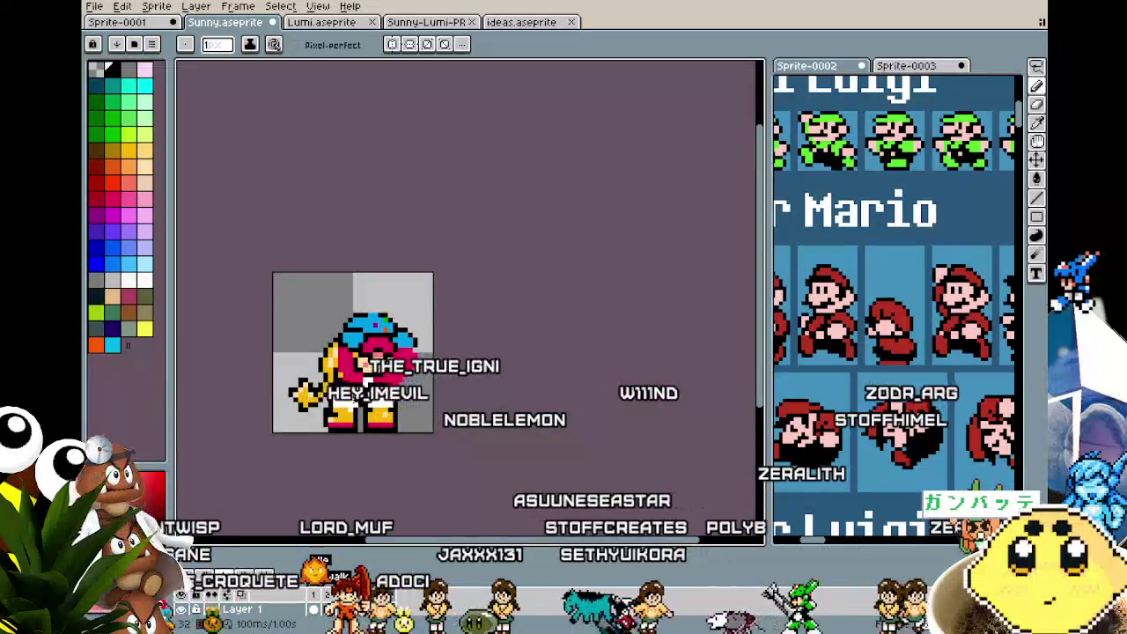
scroll(361, 357, up, 1)
scroll(353, 336, up, 2)
key(alt)
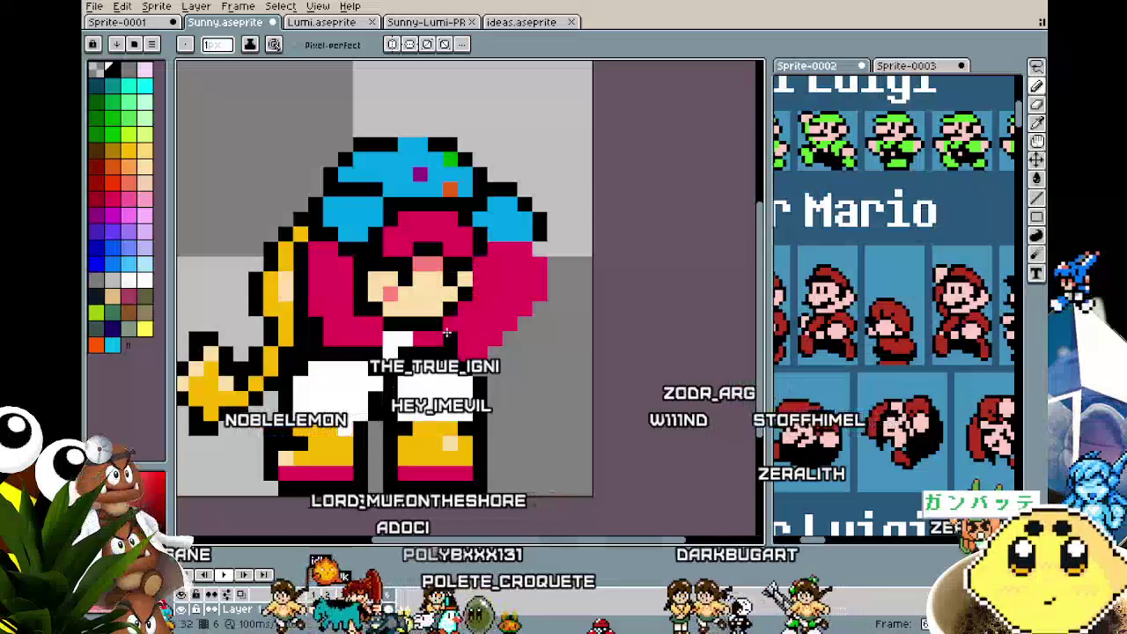
drag(540, 253, 539, 306)
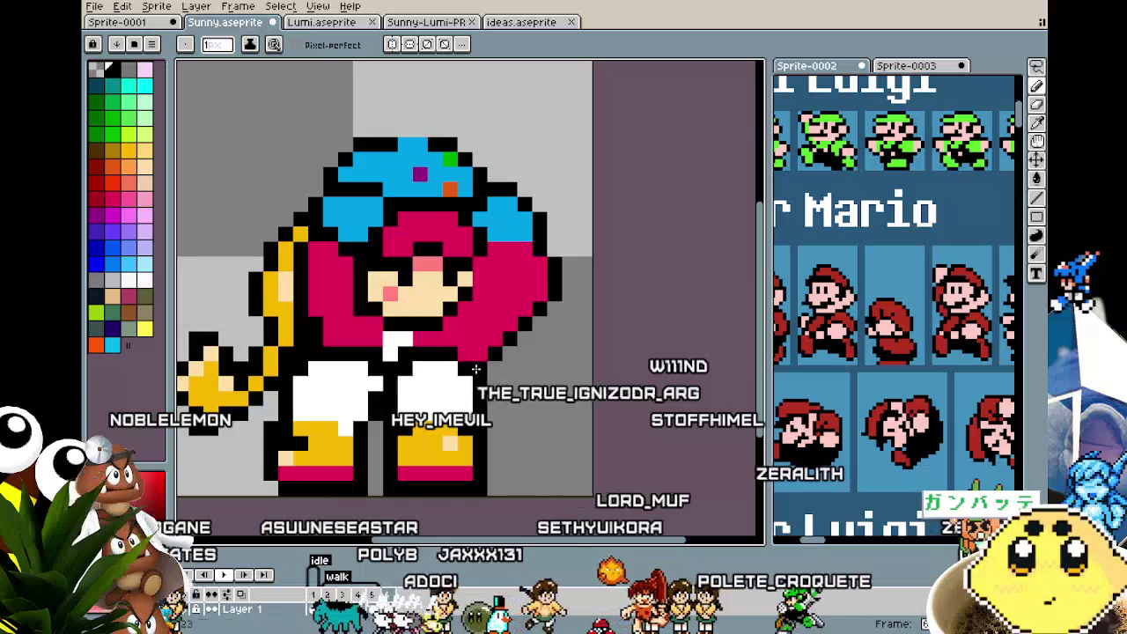
- Compare the new outline with the previous animation frame, keeping single-pixel drawing
scroll(475, 368, down, 3)
scroll(475, 368, down, 2)
key(Return)
scroll(476, 379, up, 1)
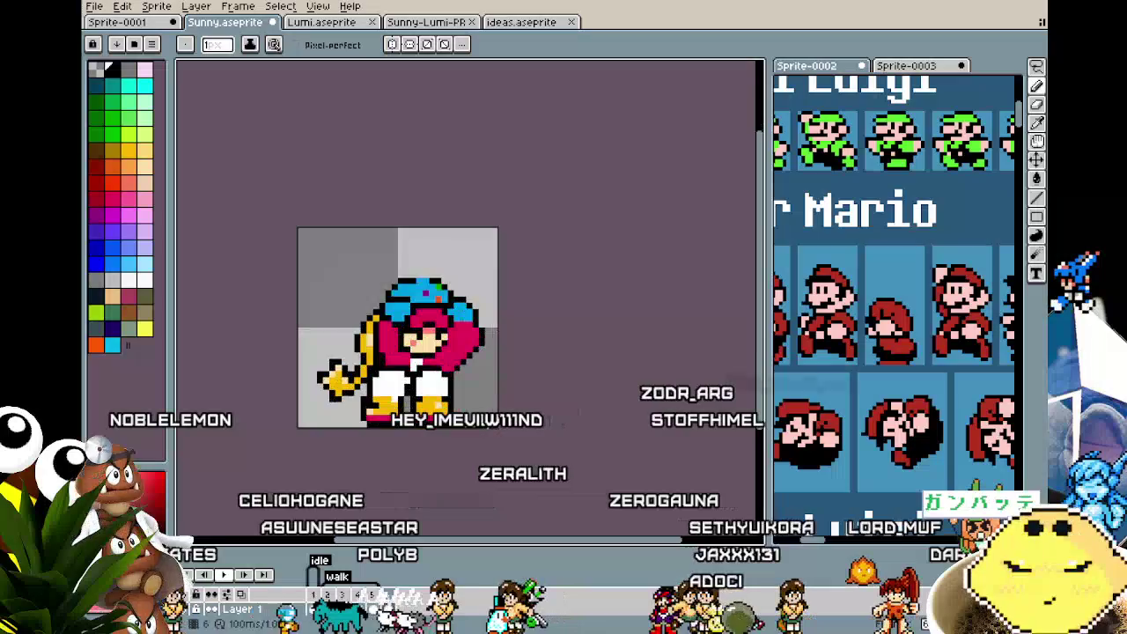
scroll(468, 365, up, 1)
key(e)
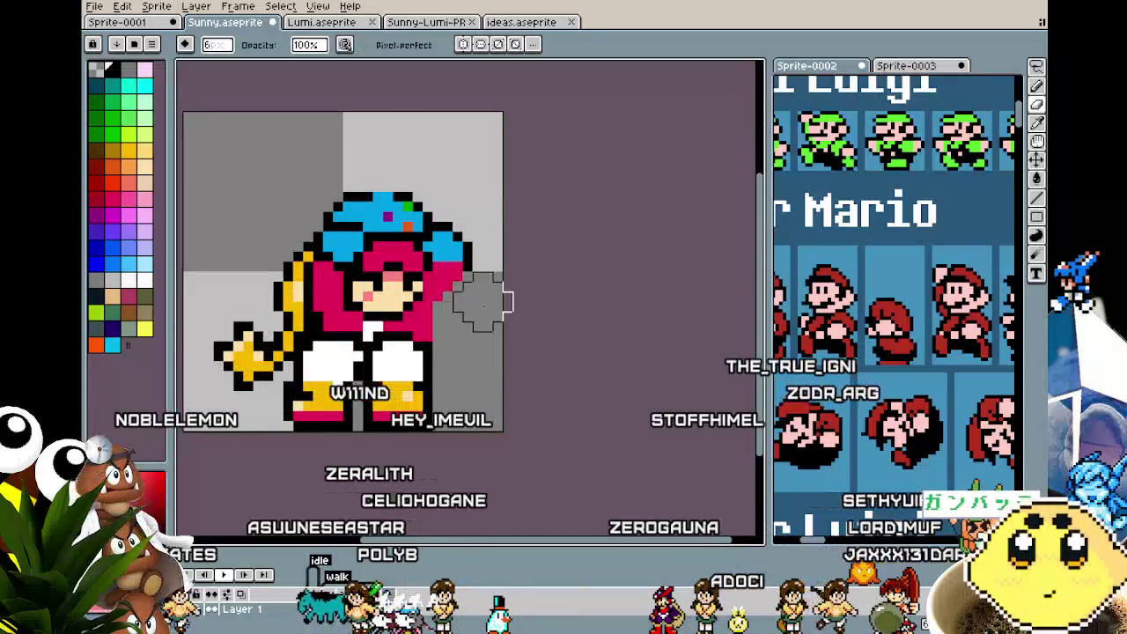
key(e)
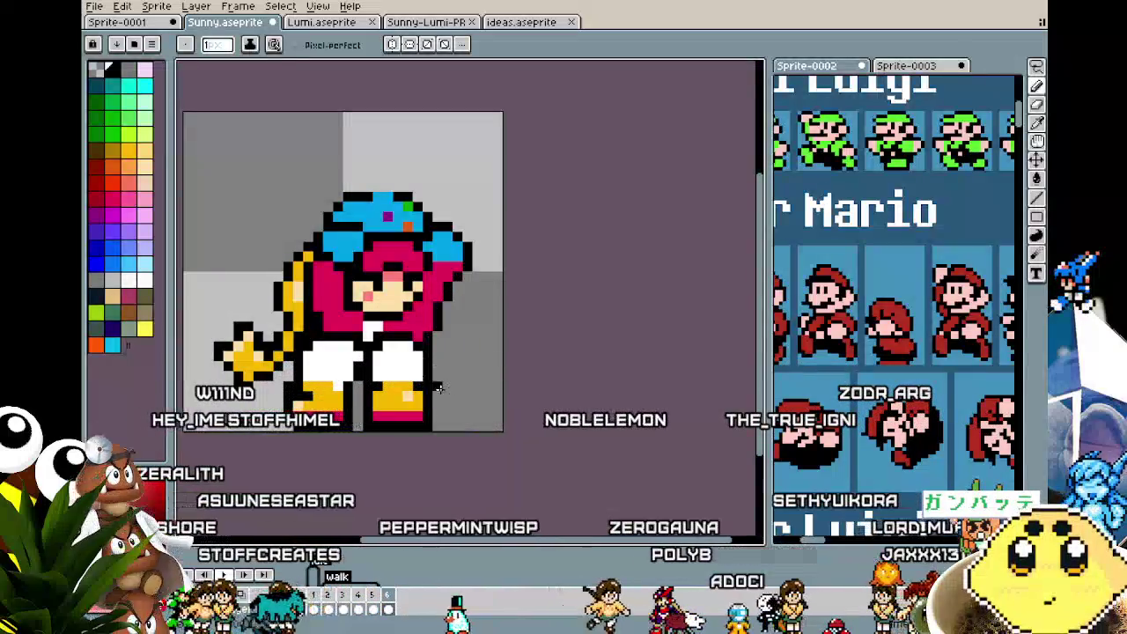
scroll(439, 388, down, 3)
scroll(439, 389, up, 3)
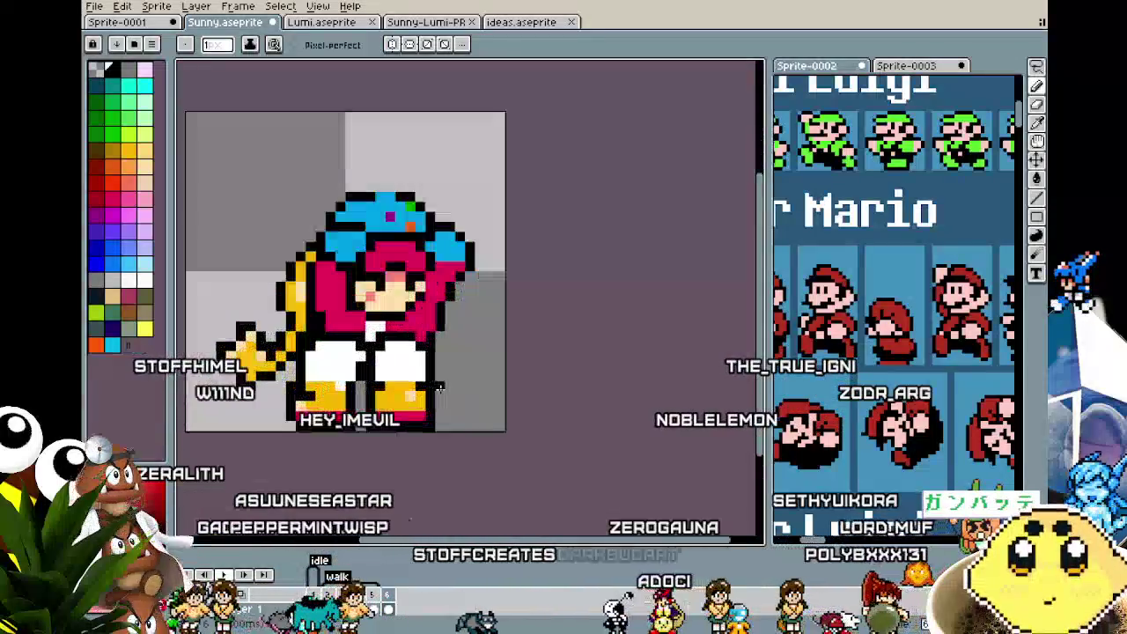
key(m)
scroll(186, 254, left, 2)
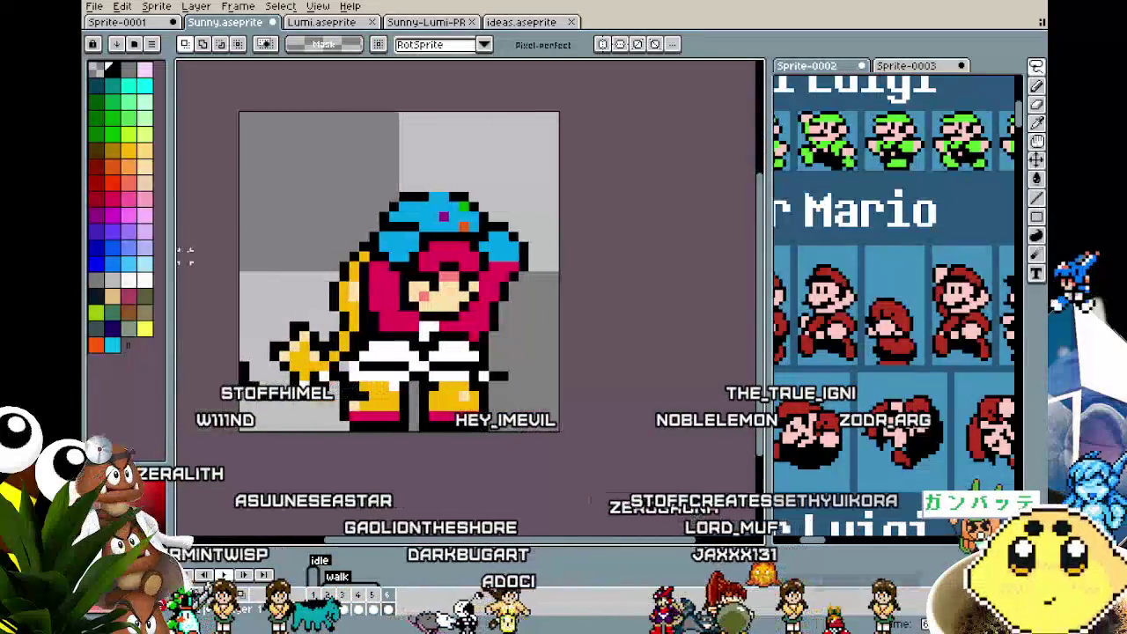
- Move the whole sprite down 2 pixels and commit it
key(ctrl+a)
mouse_move(498, 310)
mouse_down()
mouse_move(498, 331)
mouse_move(491, 324)
mouse_up()
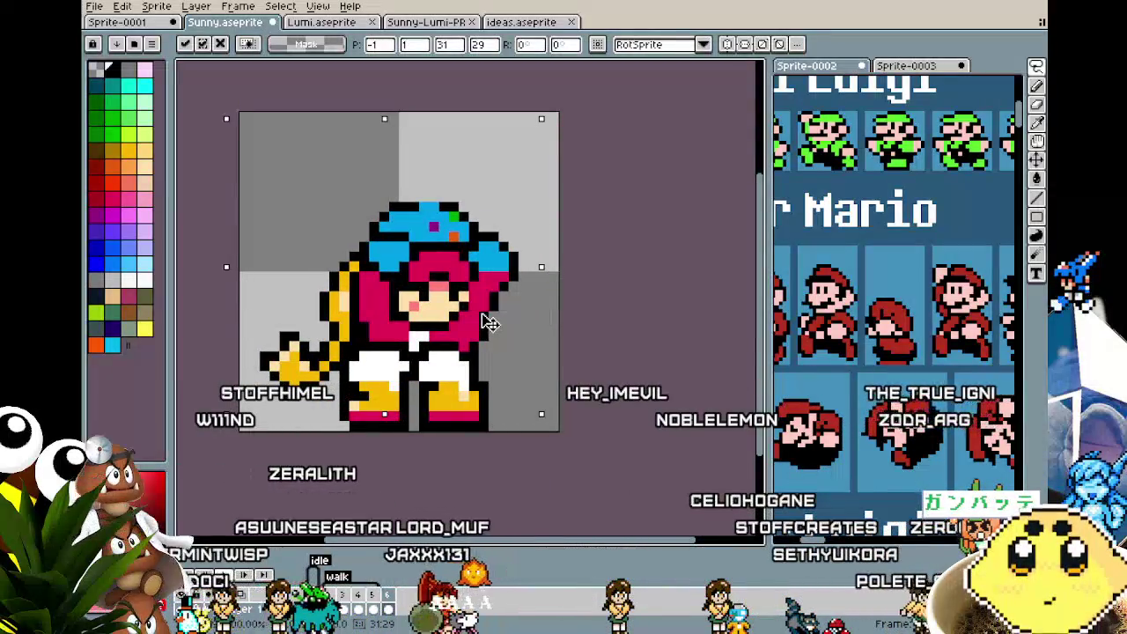
key(ctrl+d)
key(b)
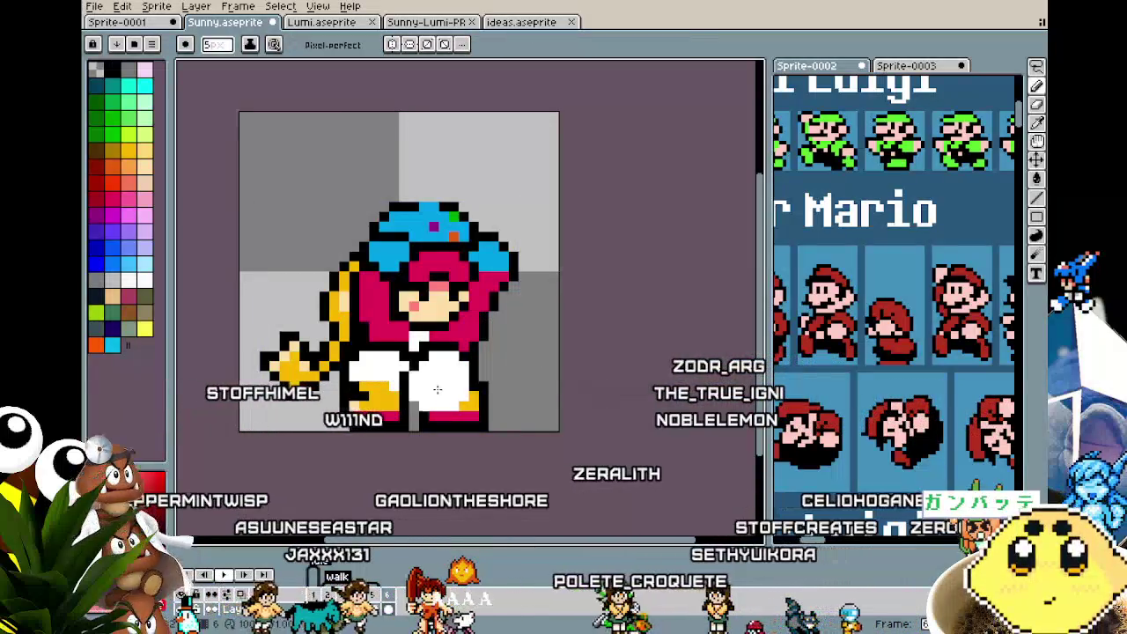
- Select the legs and drag them into a crouching position
key(ctrl+shift+d)
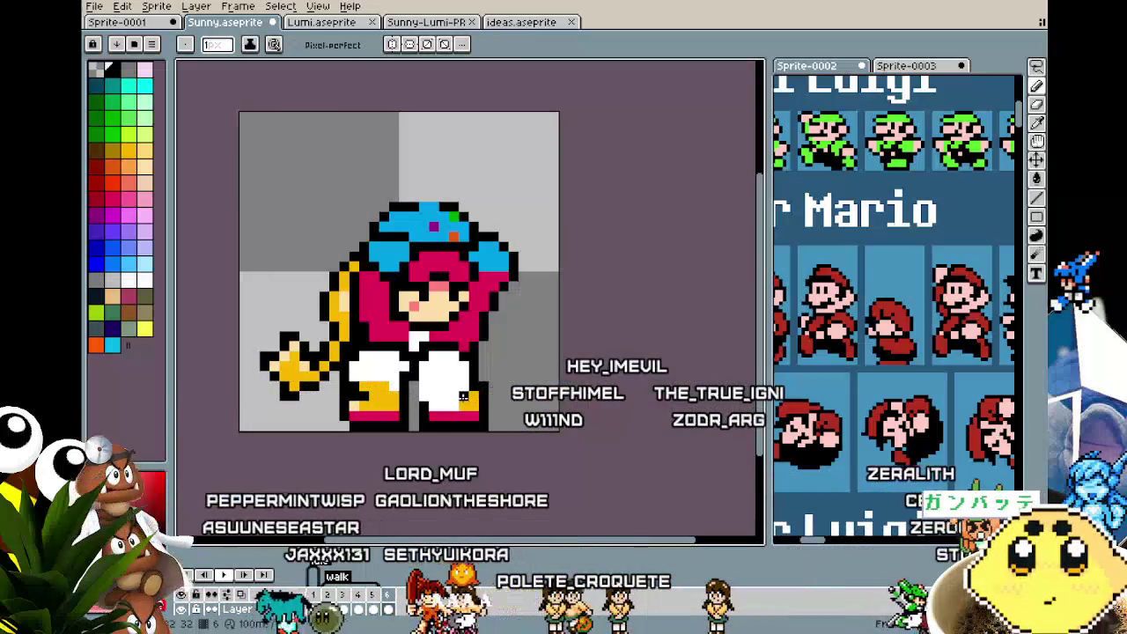
click(414, 380)
drag(443, 377, 486, 416)
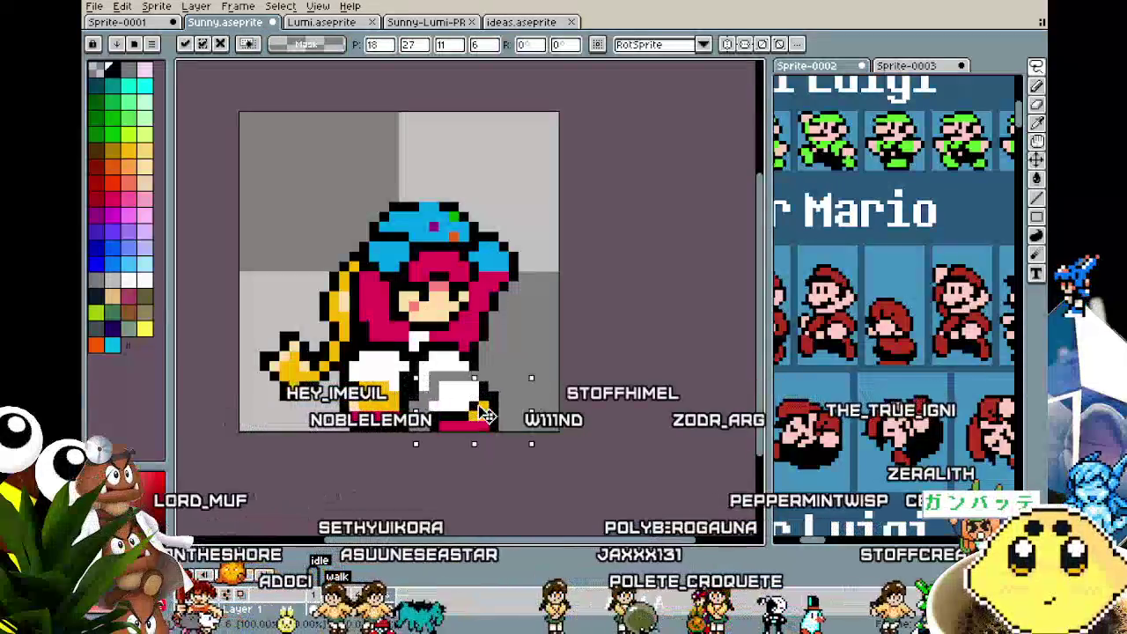
click(404, 476)
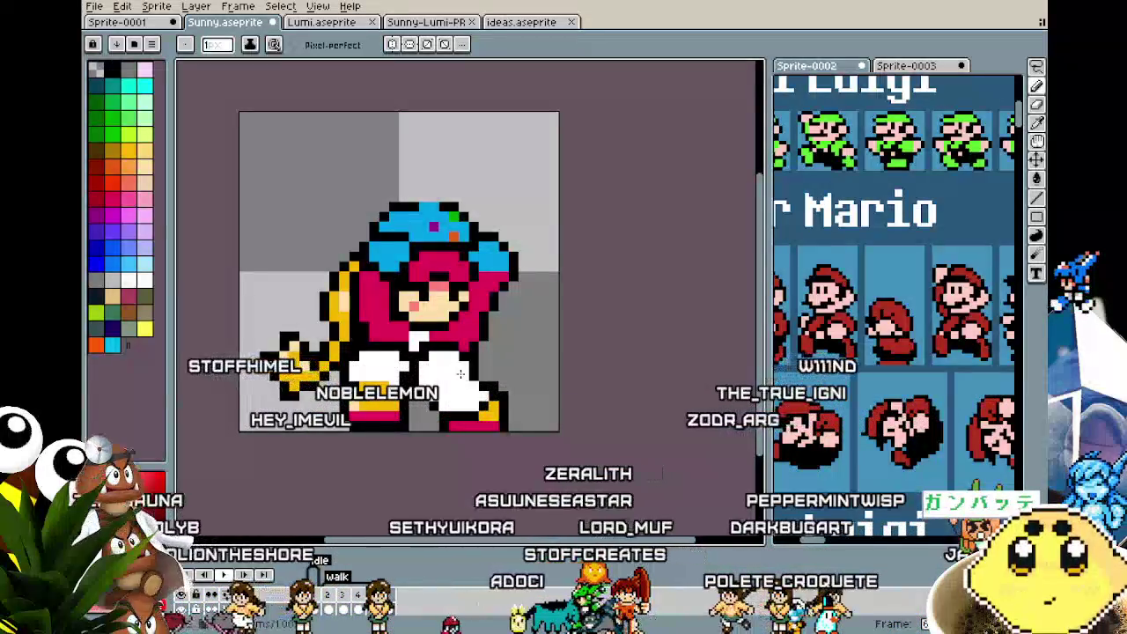
scroll(414, 423, down, 2)
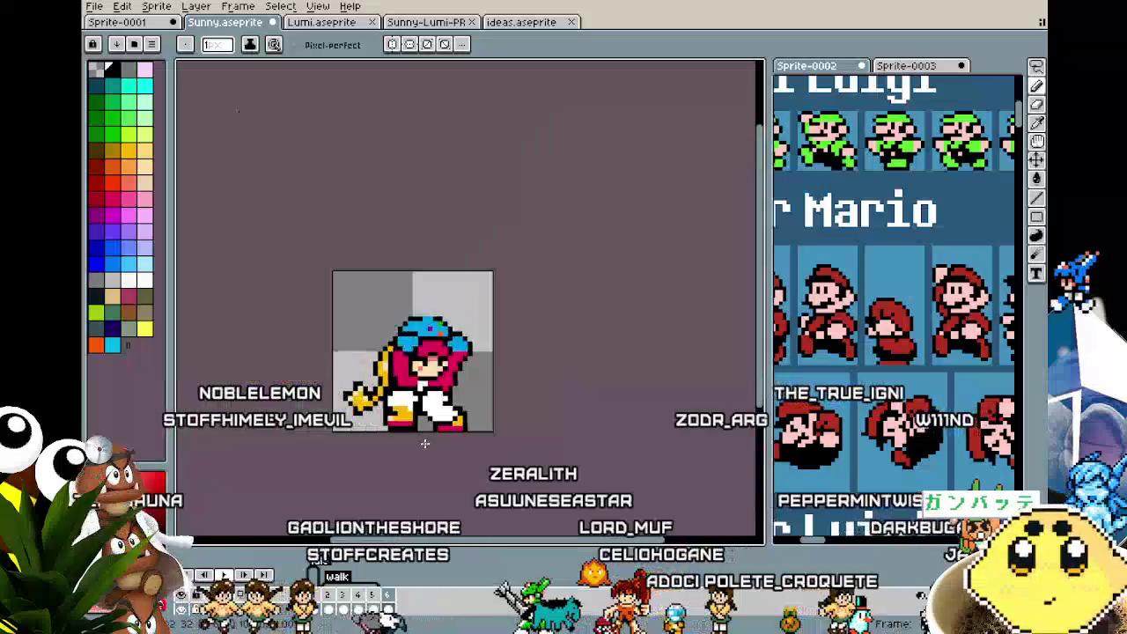
scroll(405, 423, down, 2)
scroll(414, 432, up, 3)
- Select the lower-right foot and nudge it up one pixel
key(m)
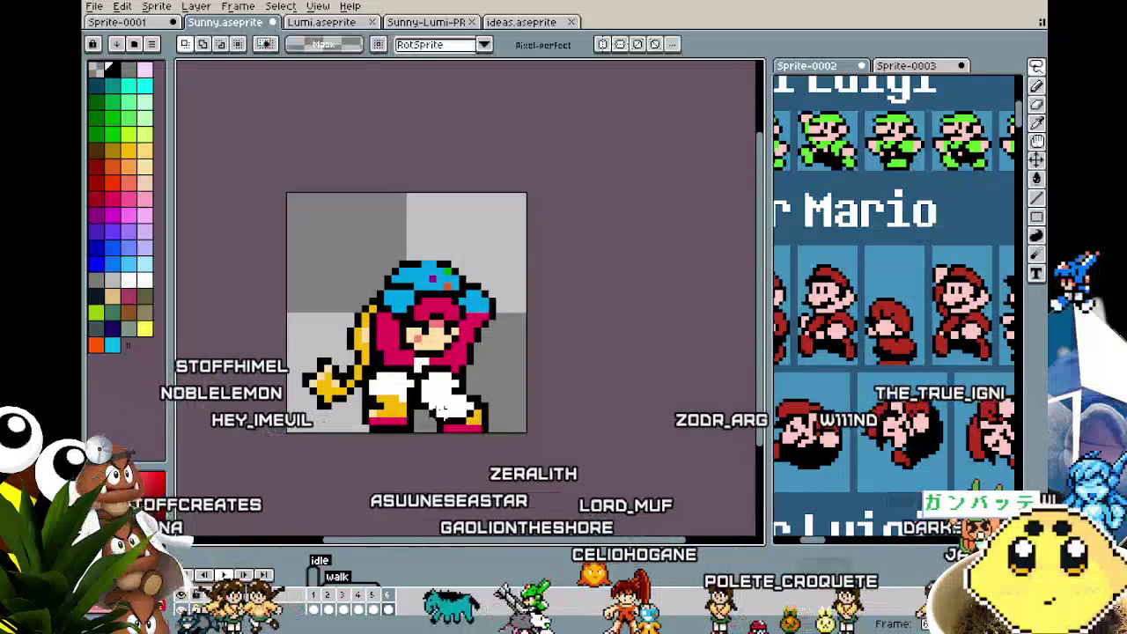
drag(425, 391, 507, 434)
key(Up)
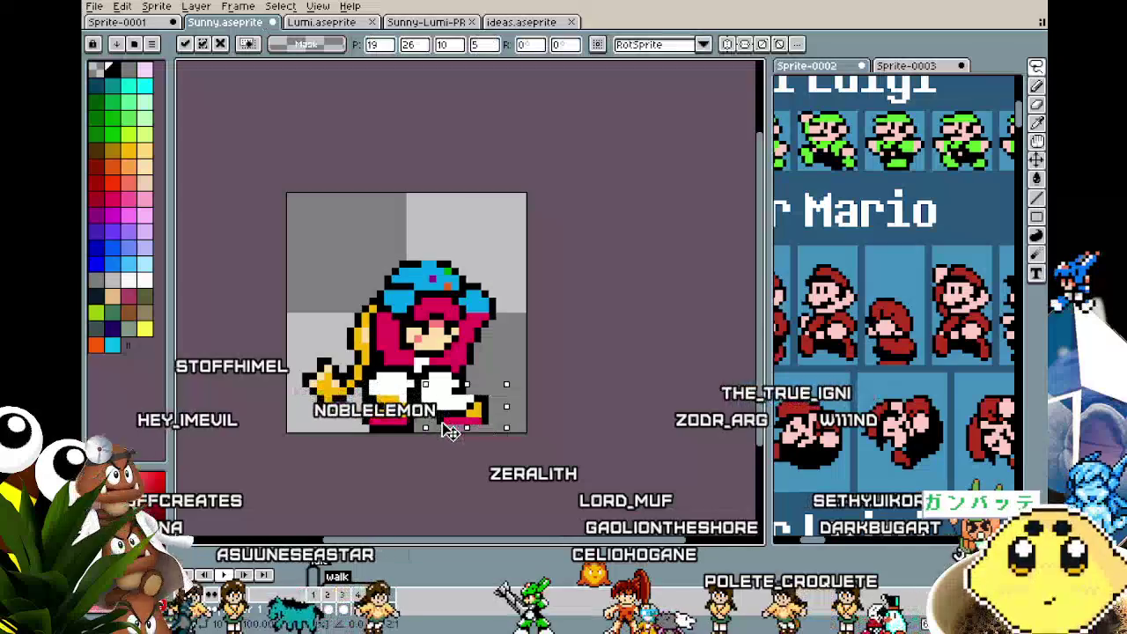
key(Down)
key(Return)
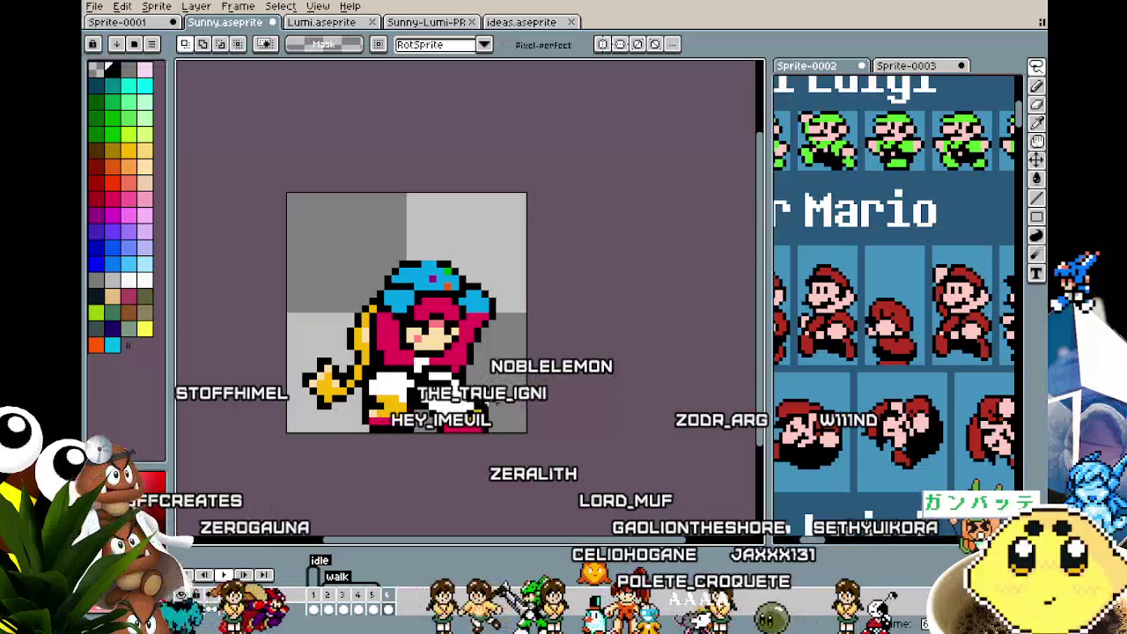
key(Up)
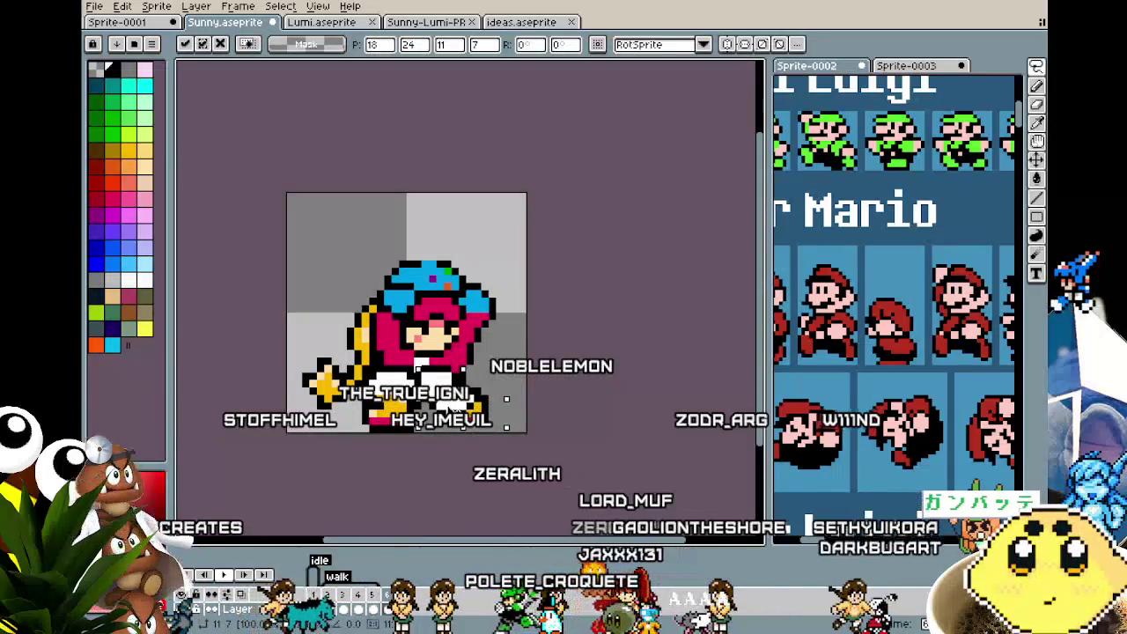
key(Return)
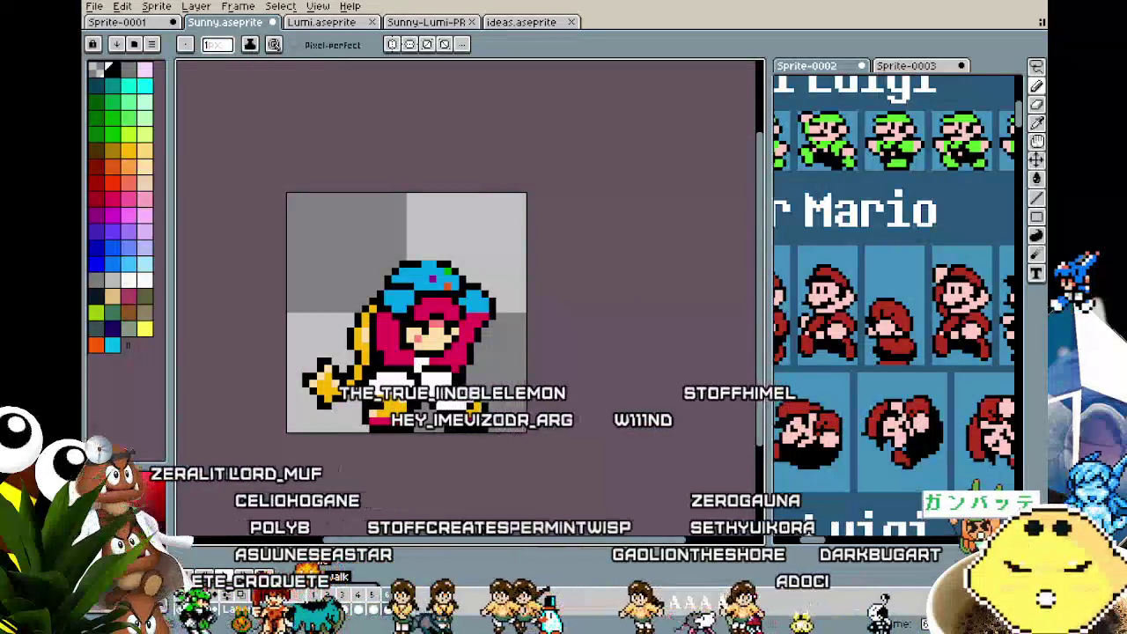
scroll(461, 473, down, 2)
scroll(462, 432, up, 2)
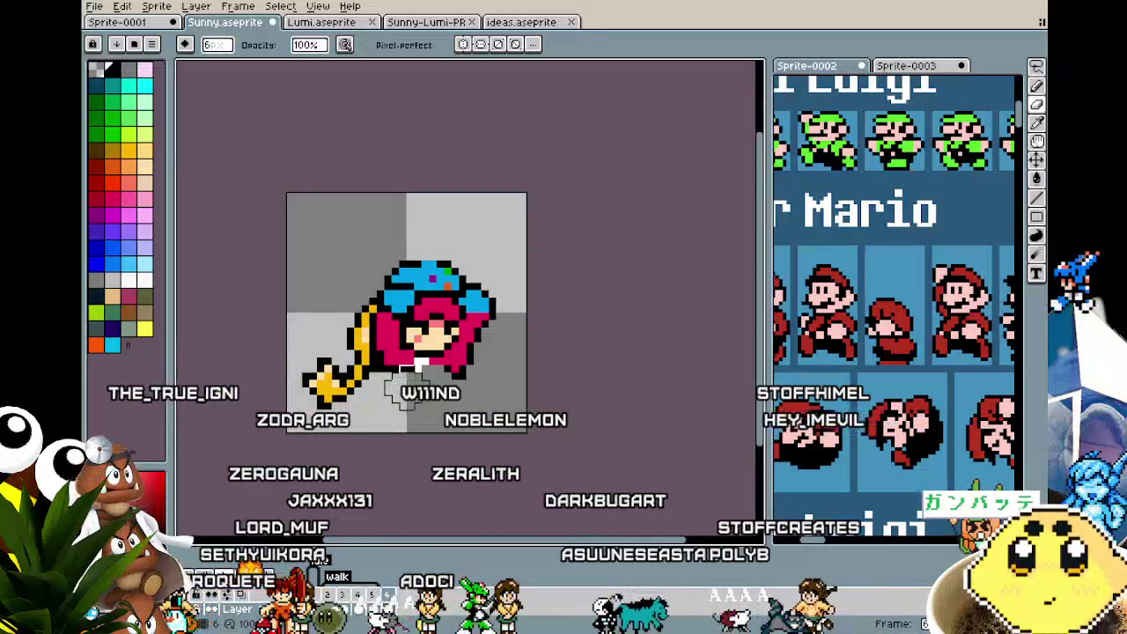
- Sample the hair red, draw a black line under the face, and add a red pixel at the hair's lower edge
key(i)
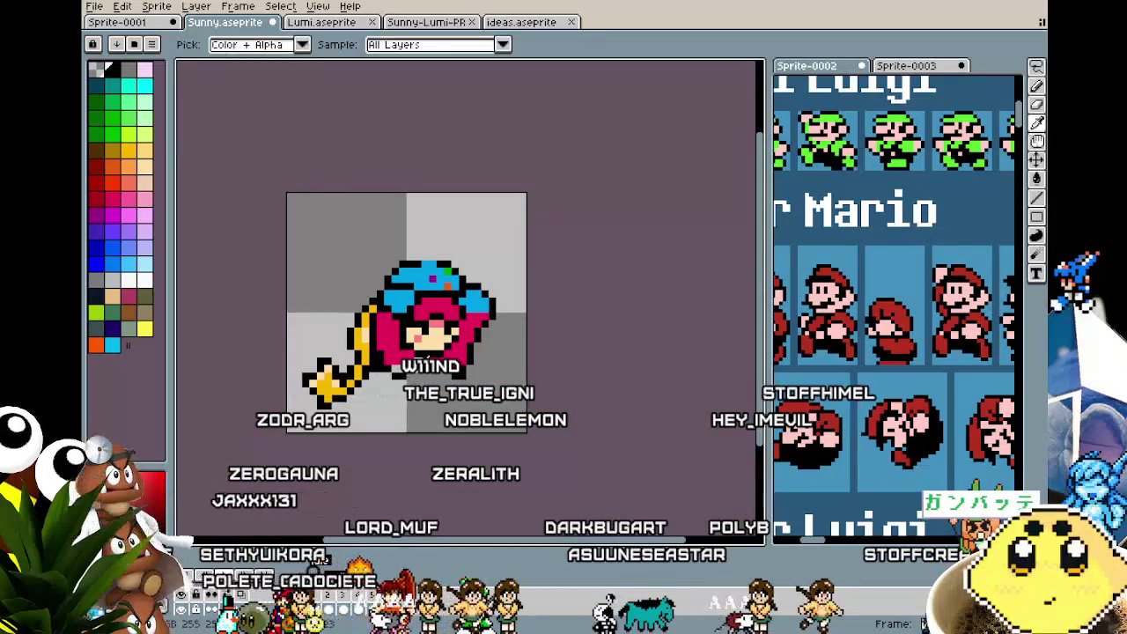
click(464, 354)
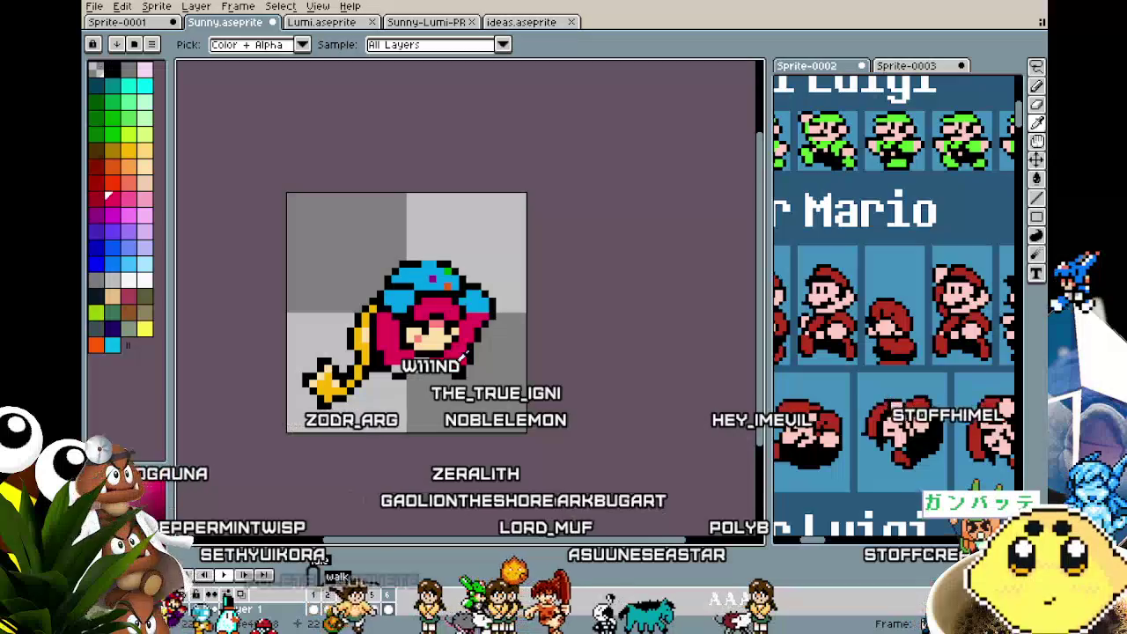
key(b)
scroll(447, 379, up, 3)
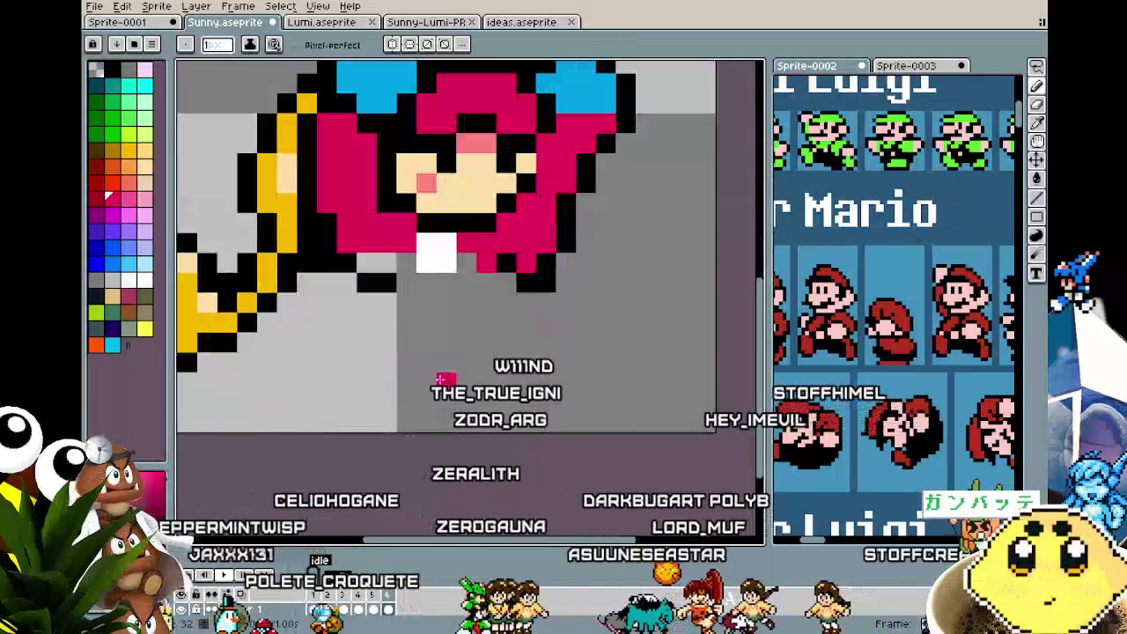
key(x)
drag(486, 303, 407, 302)
key(x)
click(407, 278)
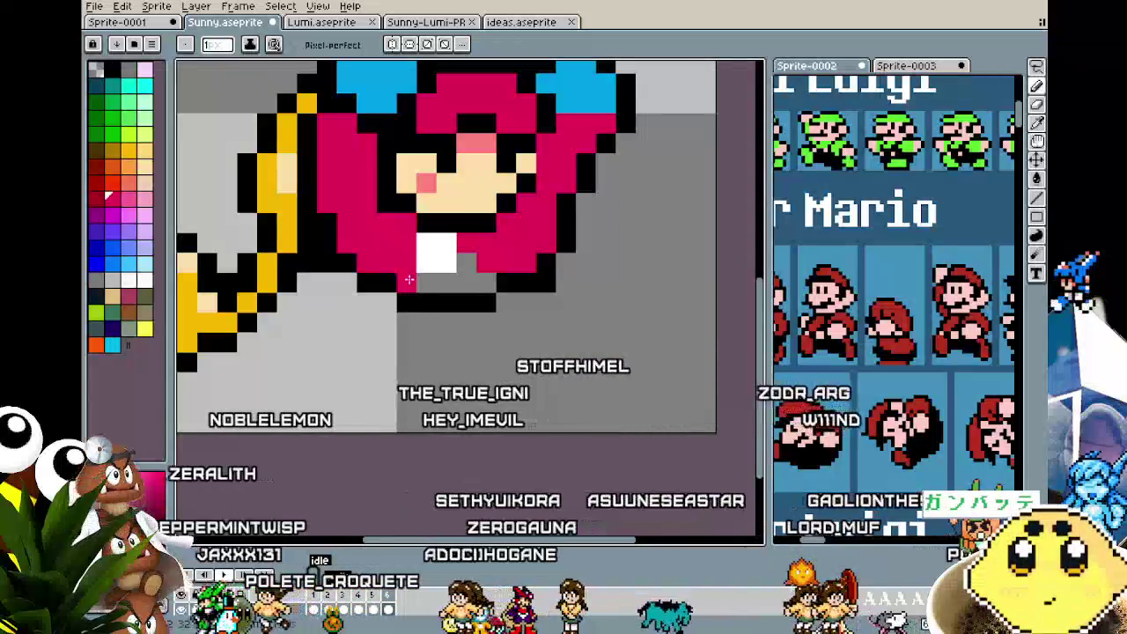
scroll(421, 432, down, 3)
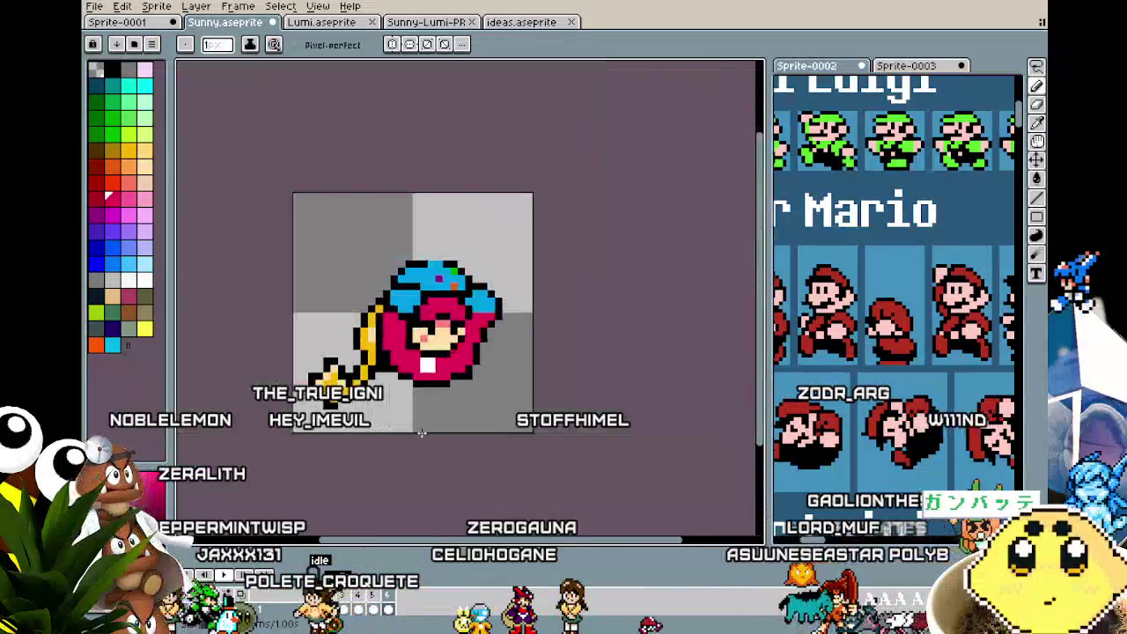
scroll(444, 378, up, 2)
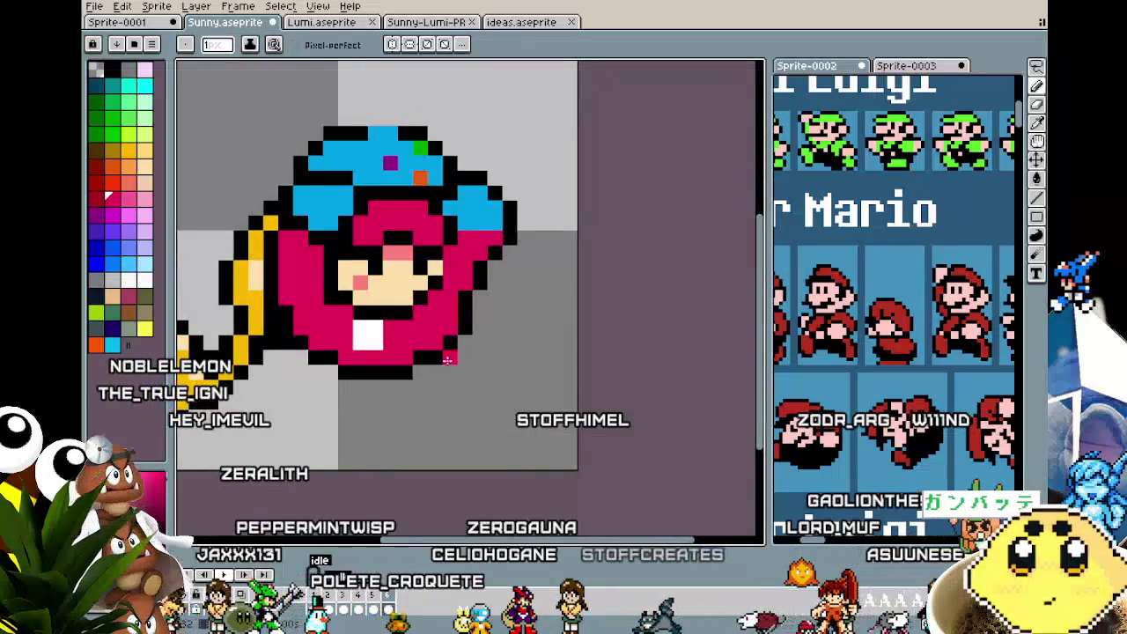
key(x)
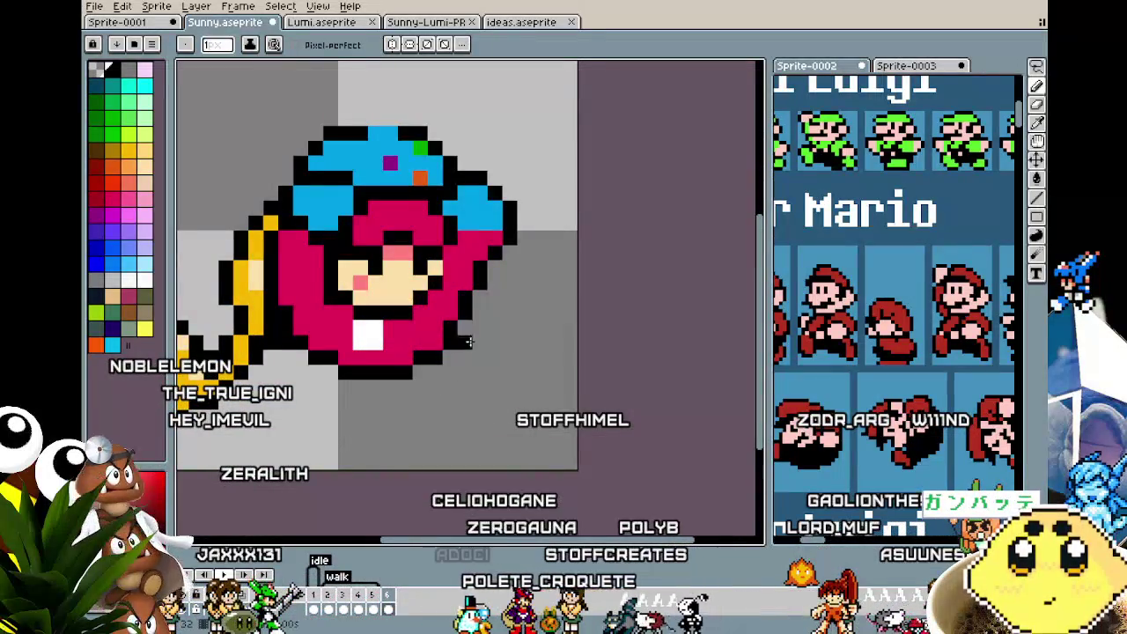
- Paste a copy of the white pant leg to the left and paint its yellow boot
drag(469, 328, 474, 292)
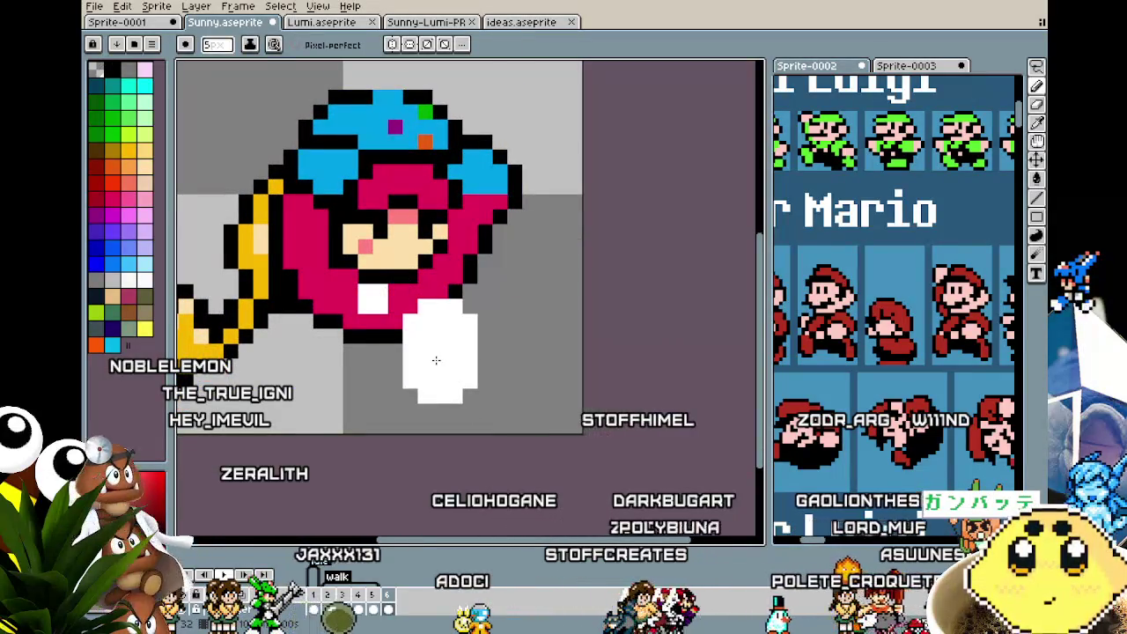
key(ctrl+v)
drag(436, 361, 306, 360)
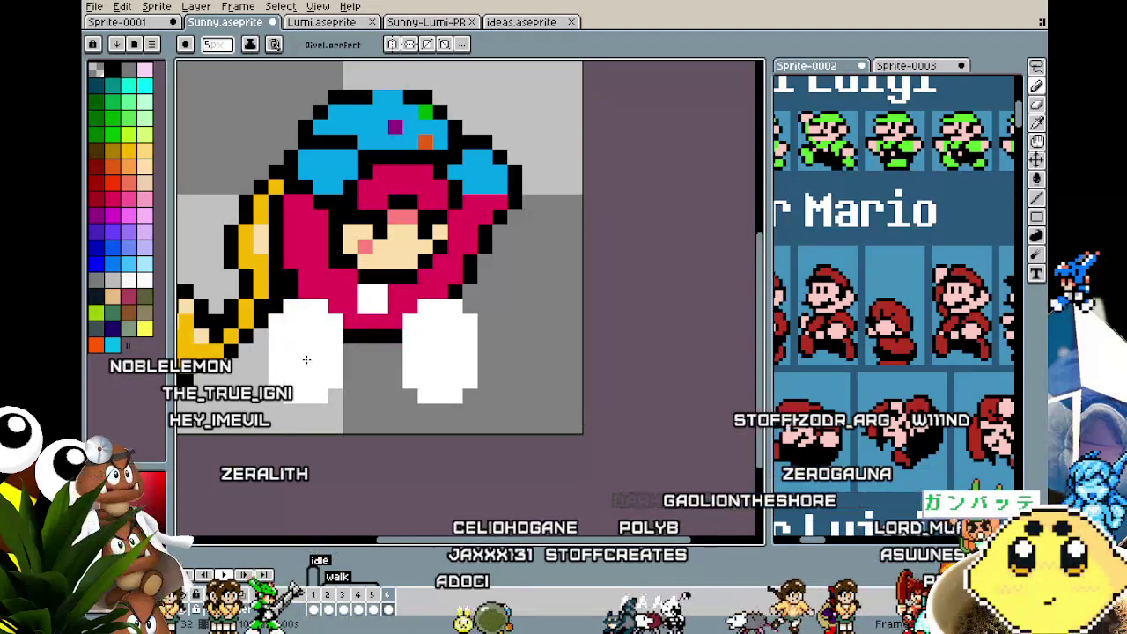
key(alt)
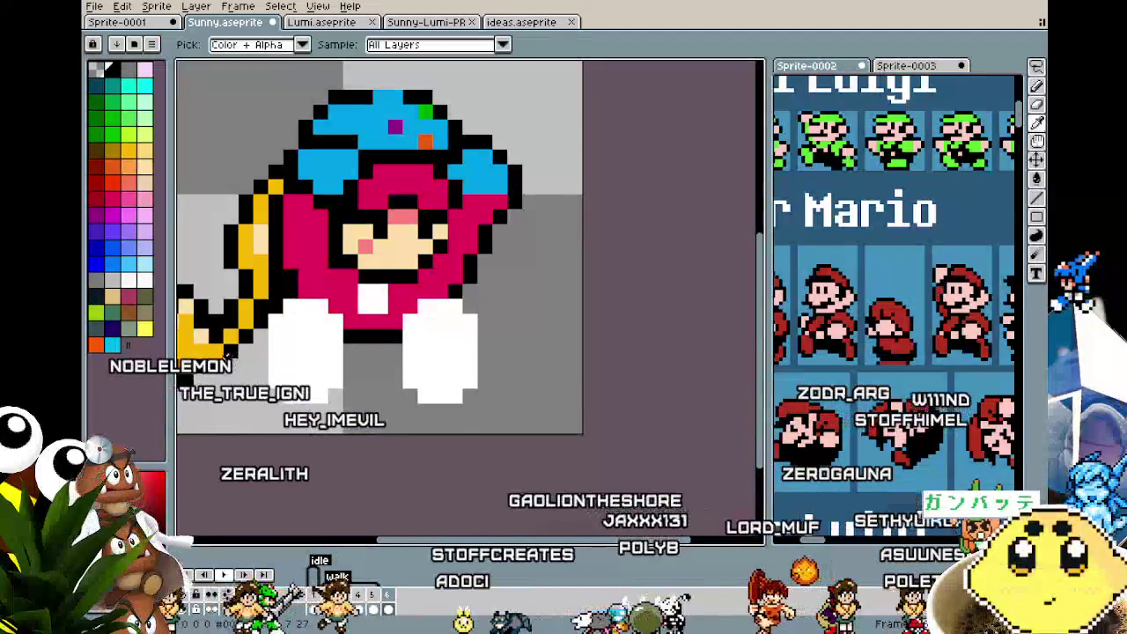
mouse_move(273, 374)
mouse_down()
mouse_move(287, 403)
mouse_move(318, 407)
mouse_up()
key(ctrl+z)
drag(297, 398, 308, 398)
- Paint and touch up a yellow boot on the right leg, then add a black pixel inside the pants
drag(407, 396, 446, 397)
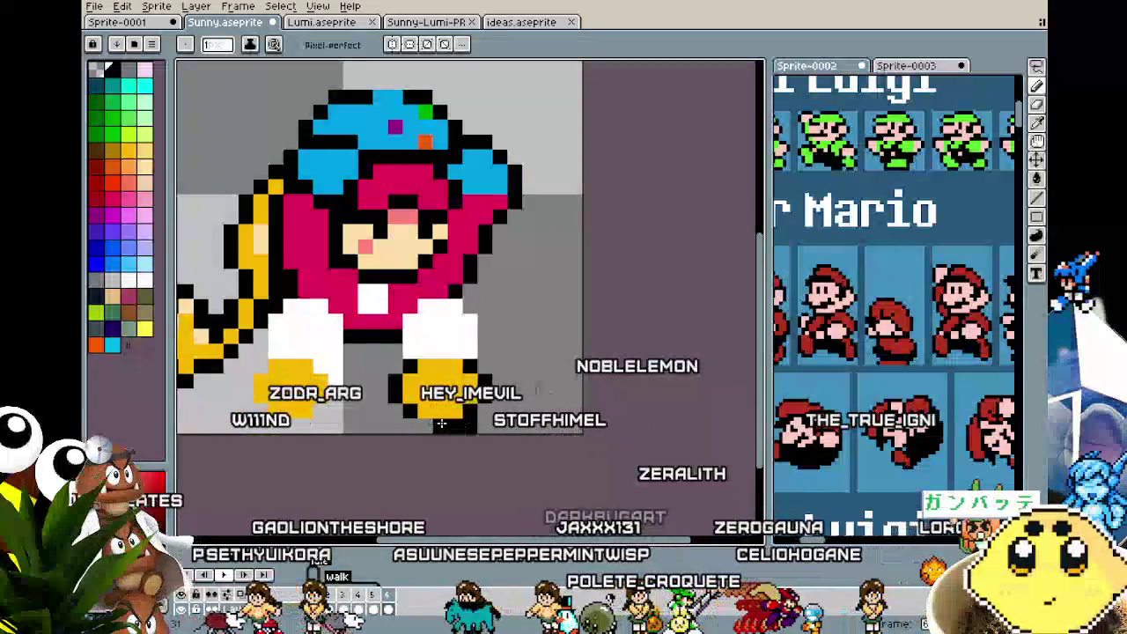
alt+click(415, 407)
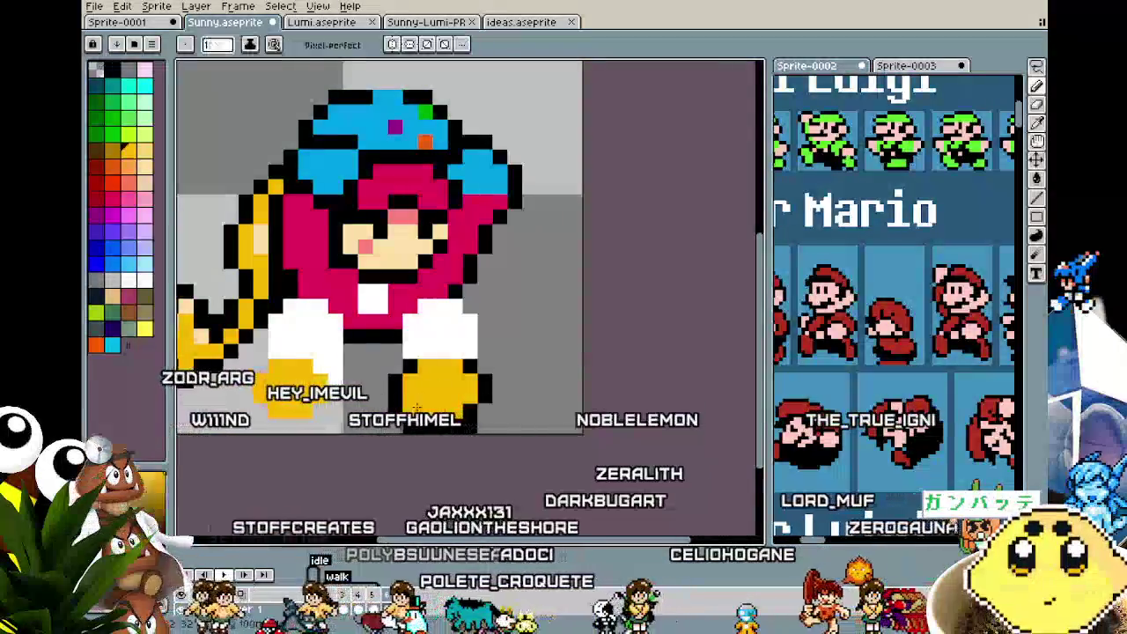
alt+click(449, 407)
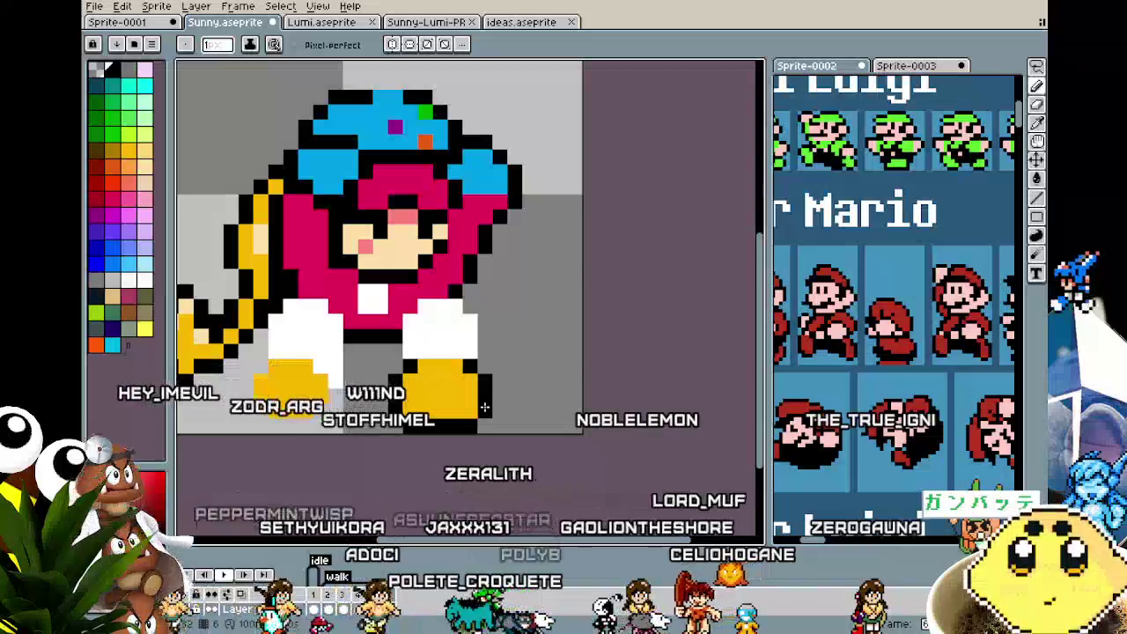
scroll(484, 407, down, 2)
scroll(366, 366, up, 2)
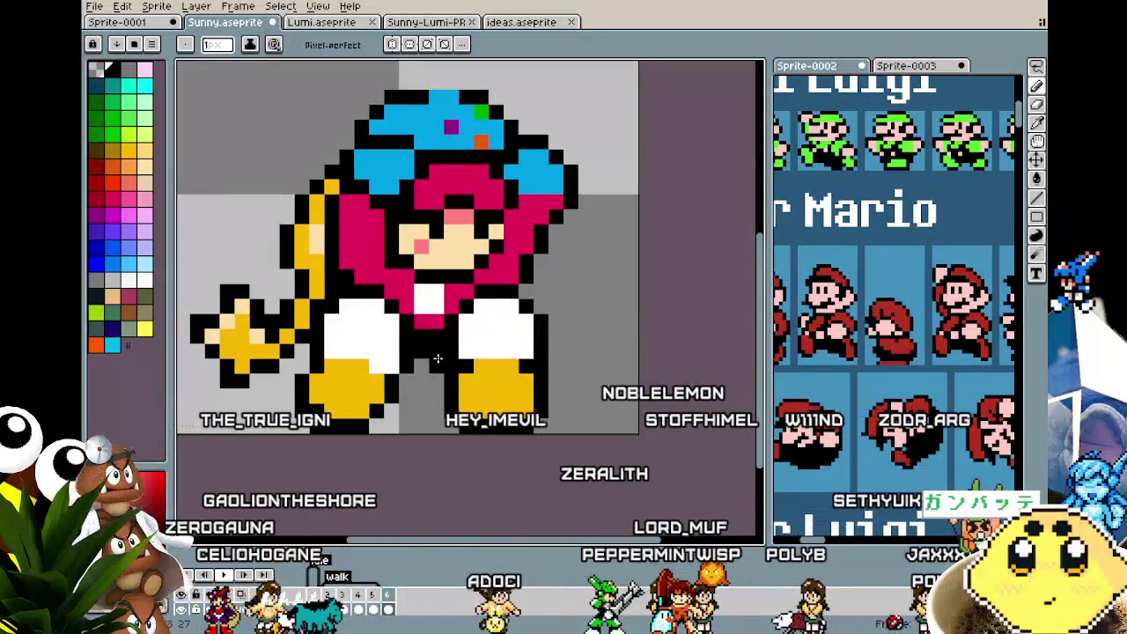
scroll(414, 401, down, 2)
scroll(404, 441, down, 2)
scroll(404, 441, up, 2)
scroll(390, 420, up, 2)
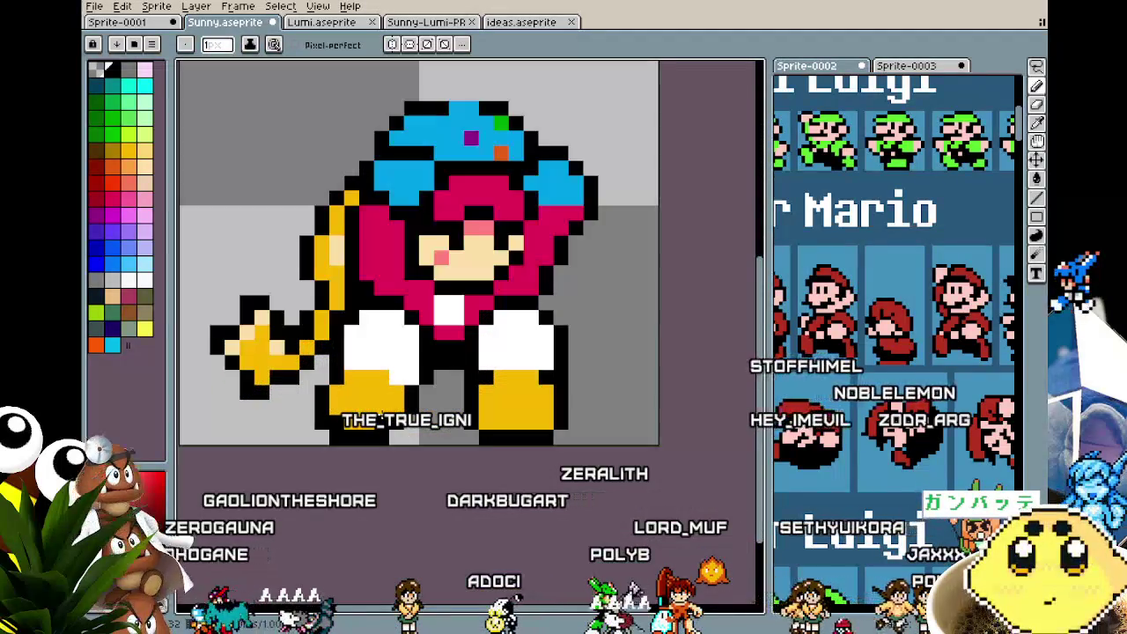
scroll(382, 411, up, 1)
key(v)
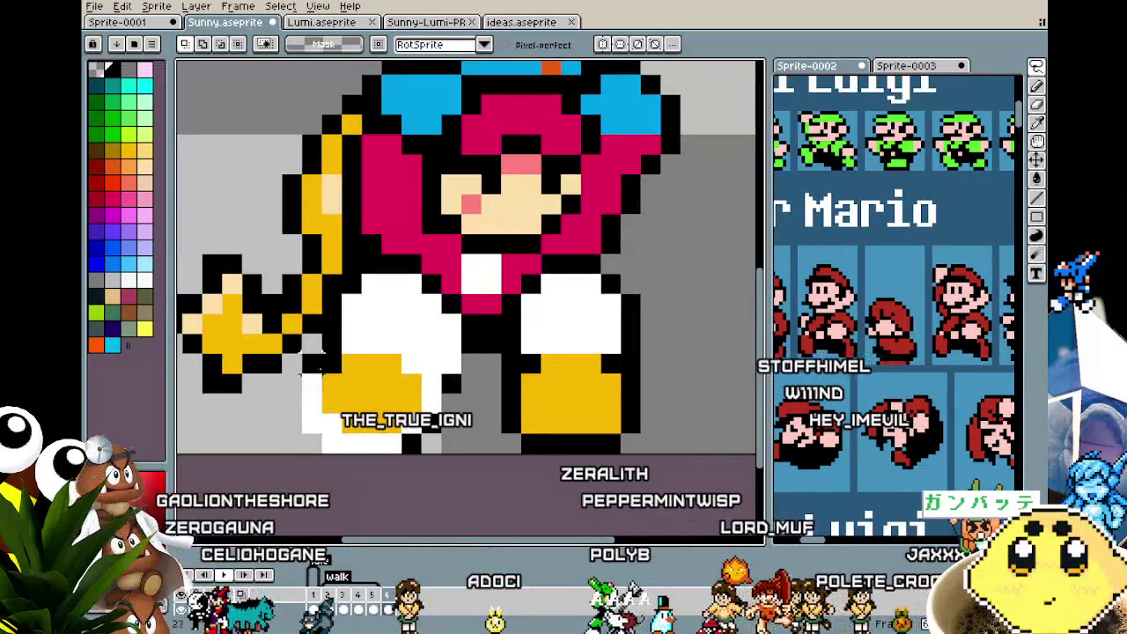
click(351, 302)
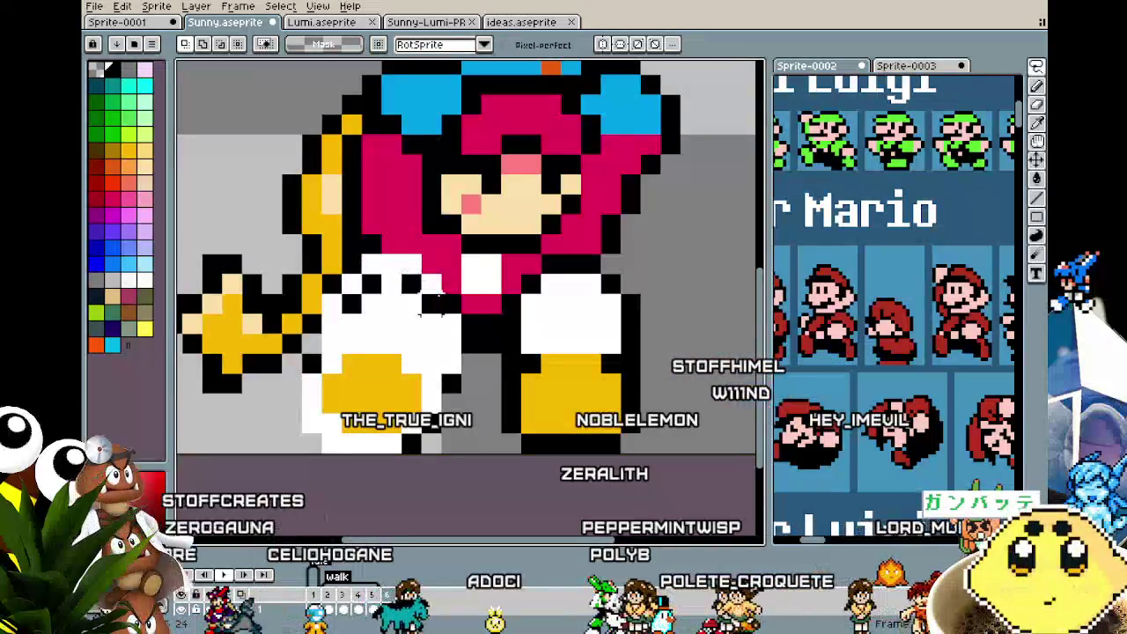
- Settle the pants piece, outline the right pant leg in black, and realign the right leg
drag(419, 316, 423, 347)
drag(629, 325, 668, 322)
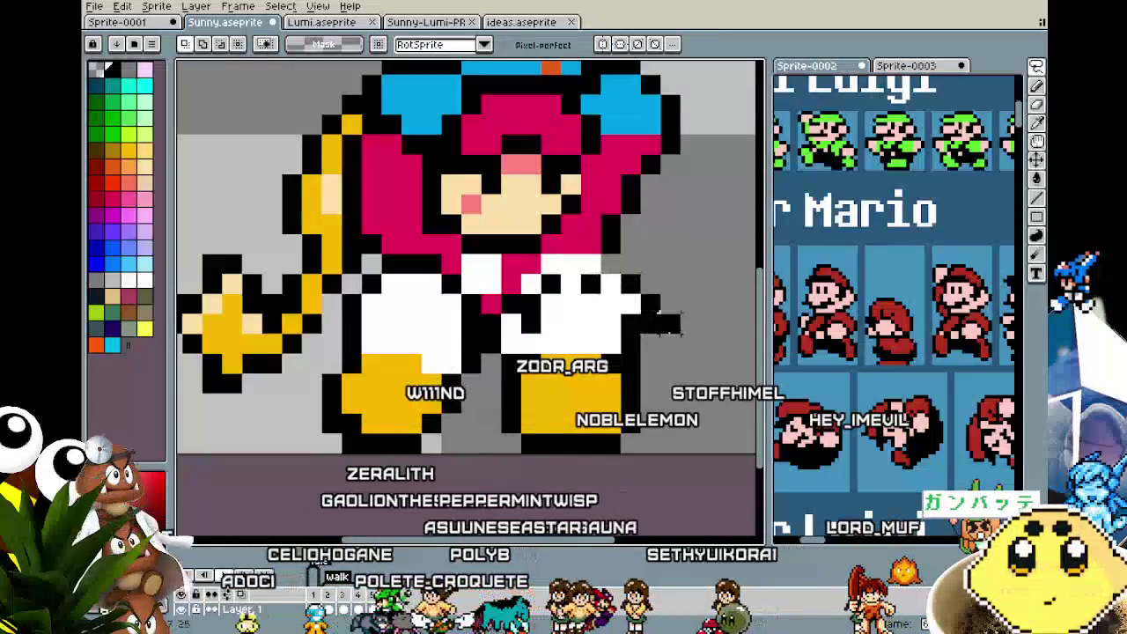
key(ctrl+v)
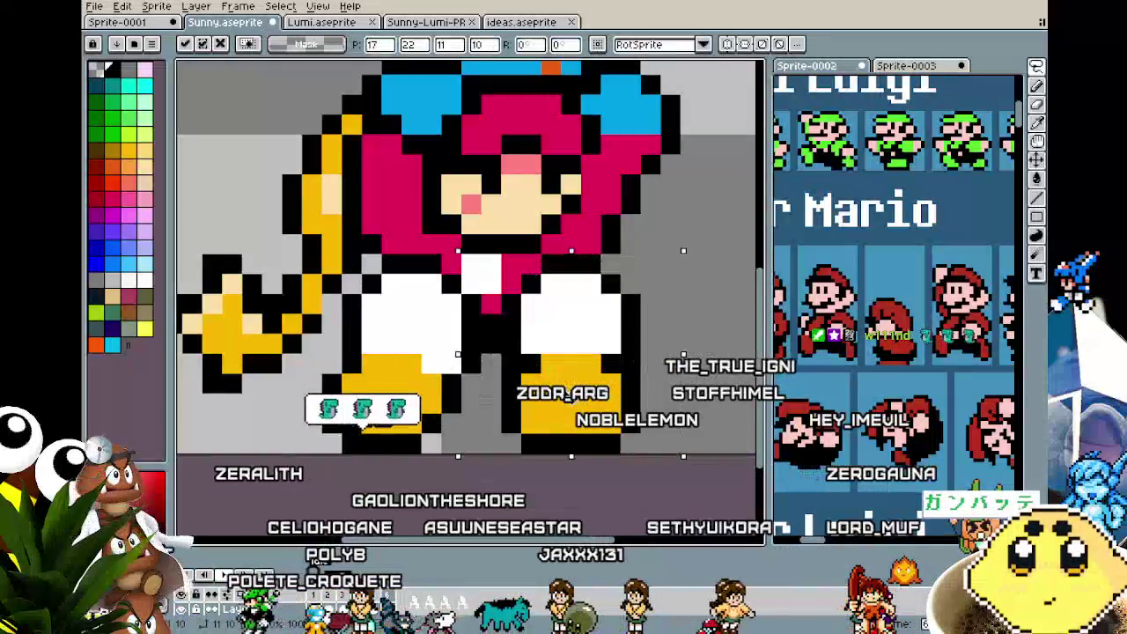
key(Left)
key(Left)
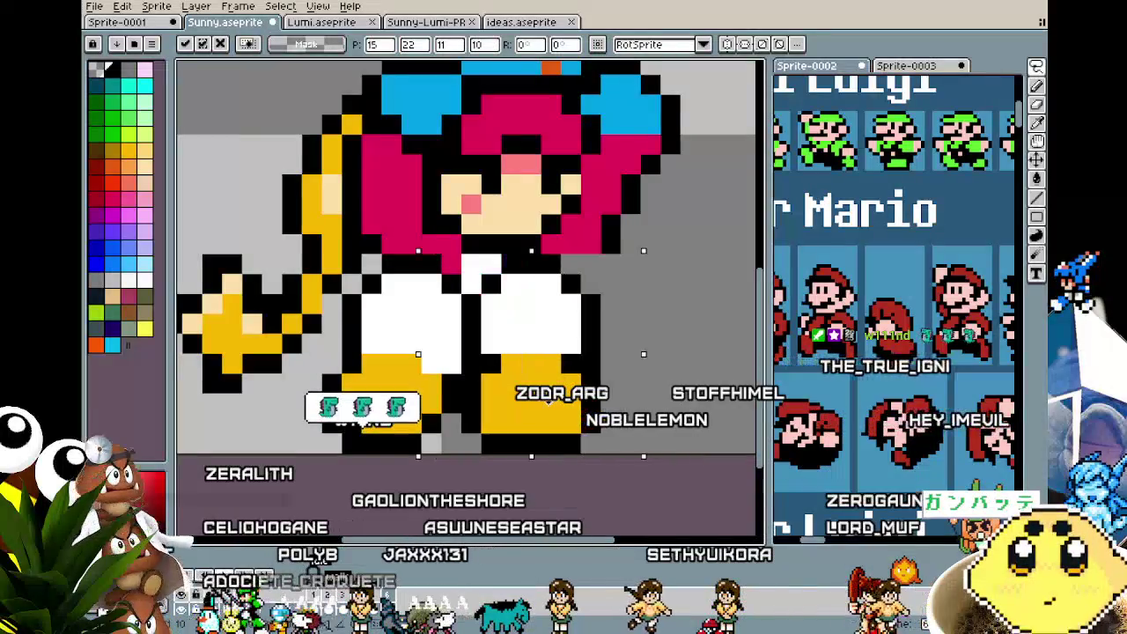
key(Right)
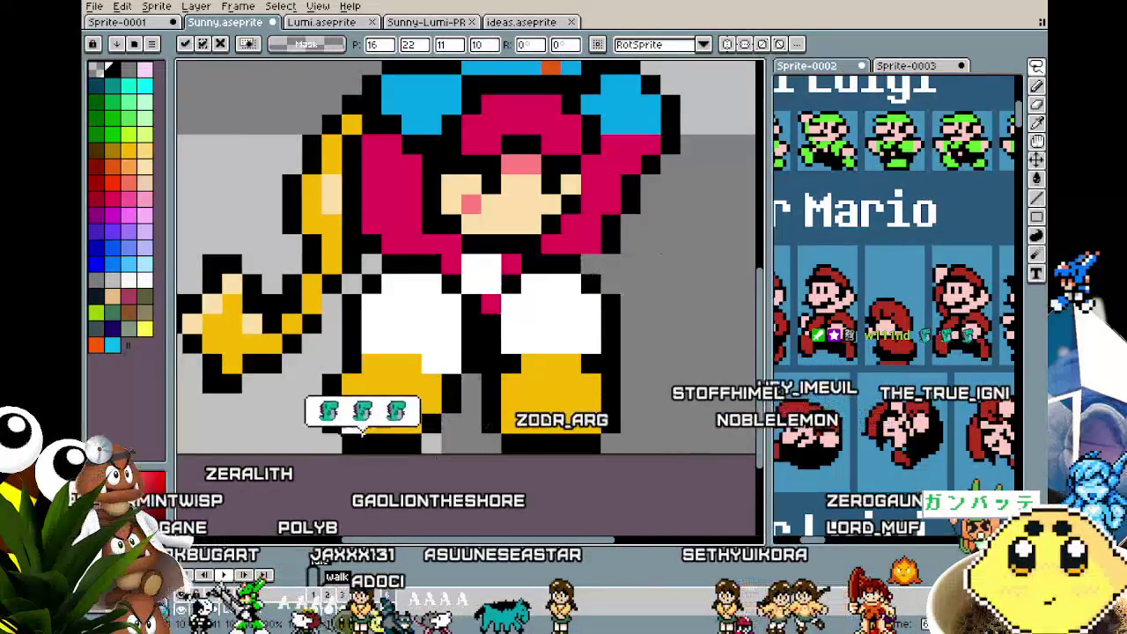
key(Return)
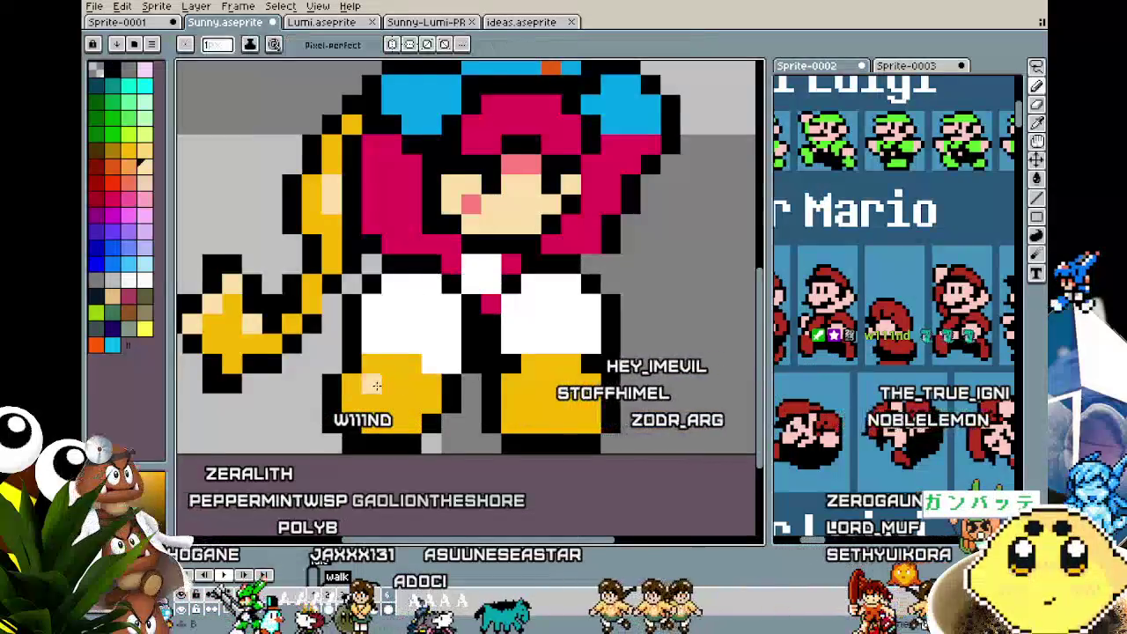
- Zoom in on the boots and sample colours for pale highlights and pink soles
scroll(520, 430, up, 1)
scroll(521, 430, up, 1)
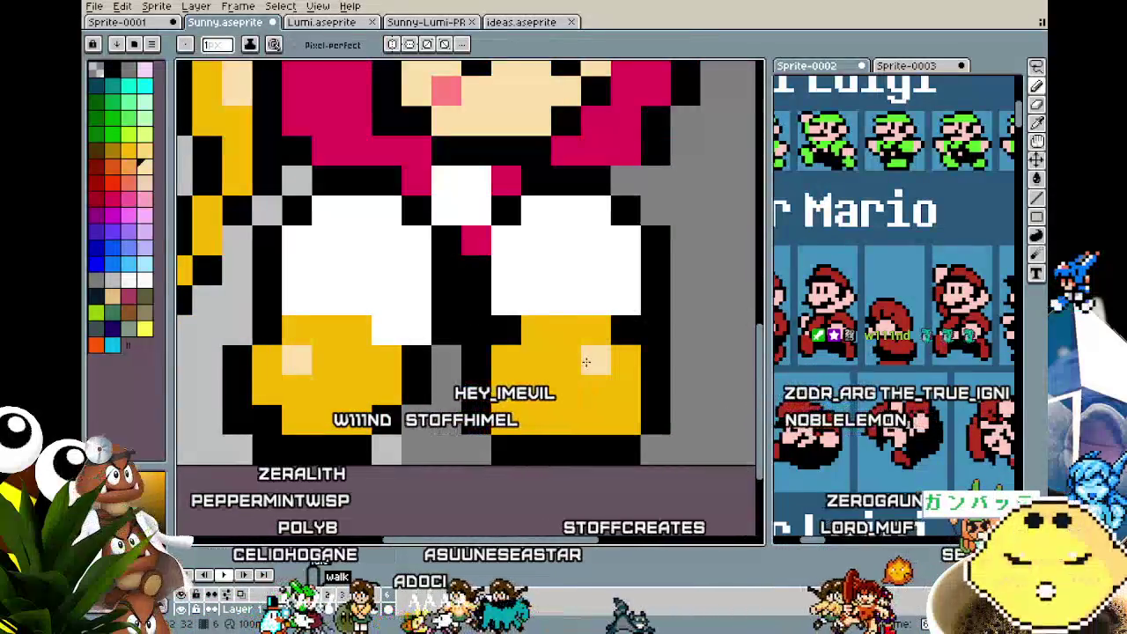
scroll(496, 475, down, 5)
scroll(497, 476, up, 4)
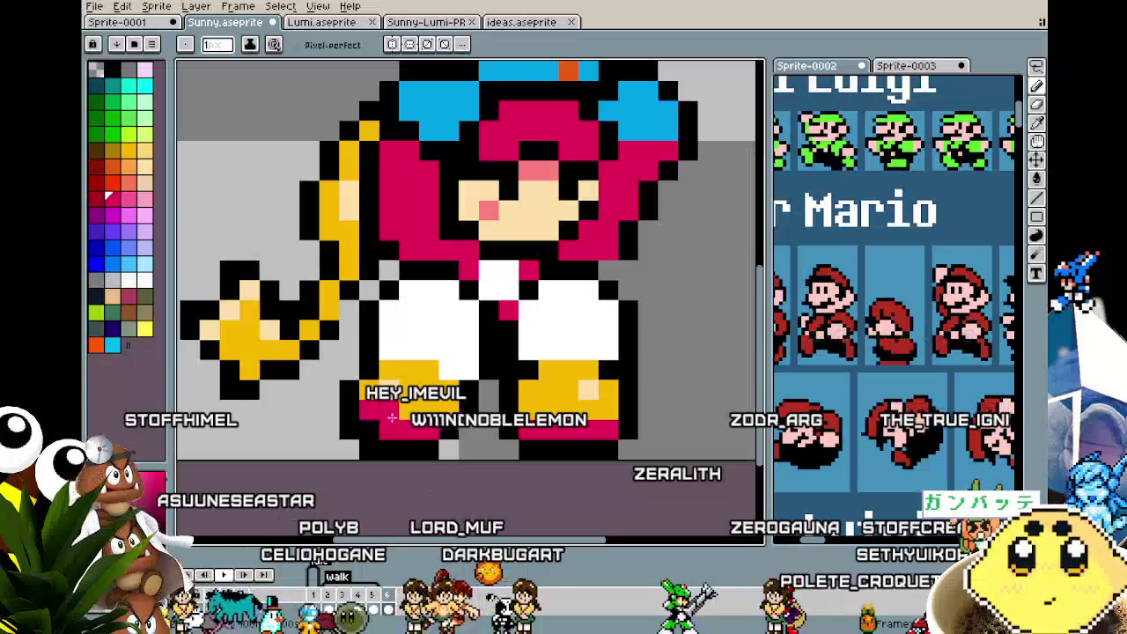
scroll(444, 409, down, 3)
scroll(424, 458, down, 1)
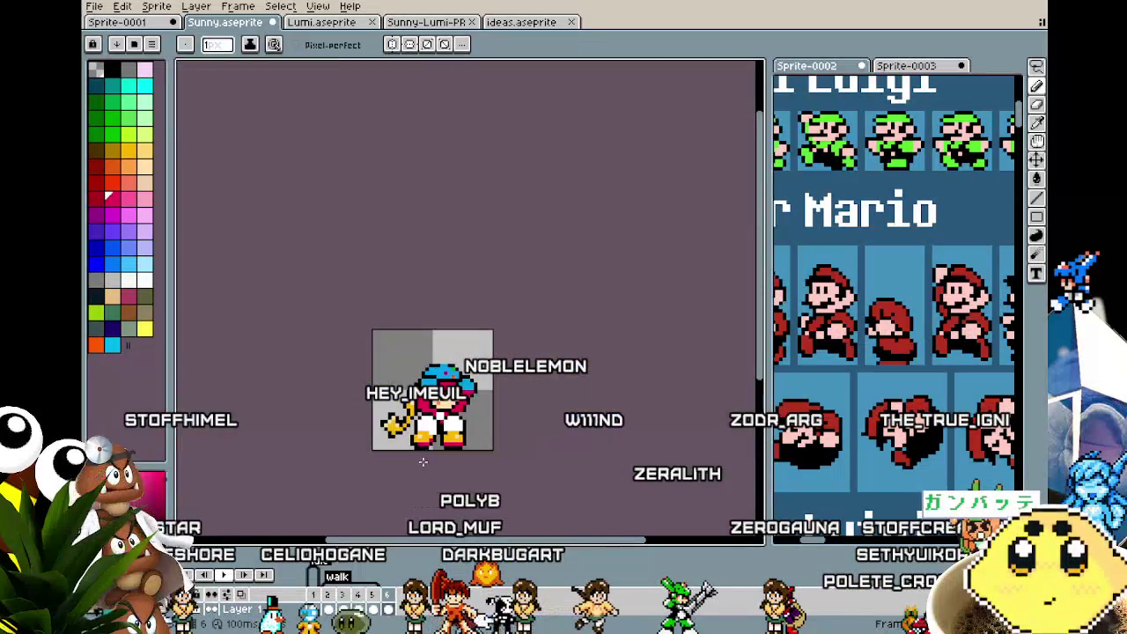
scroll(418, 471, up, 1)
scroll(372, 467, up, 1)
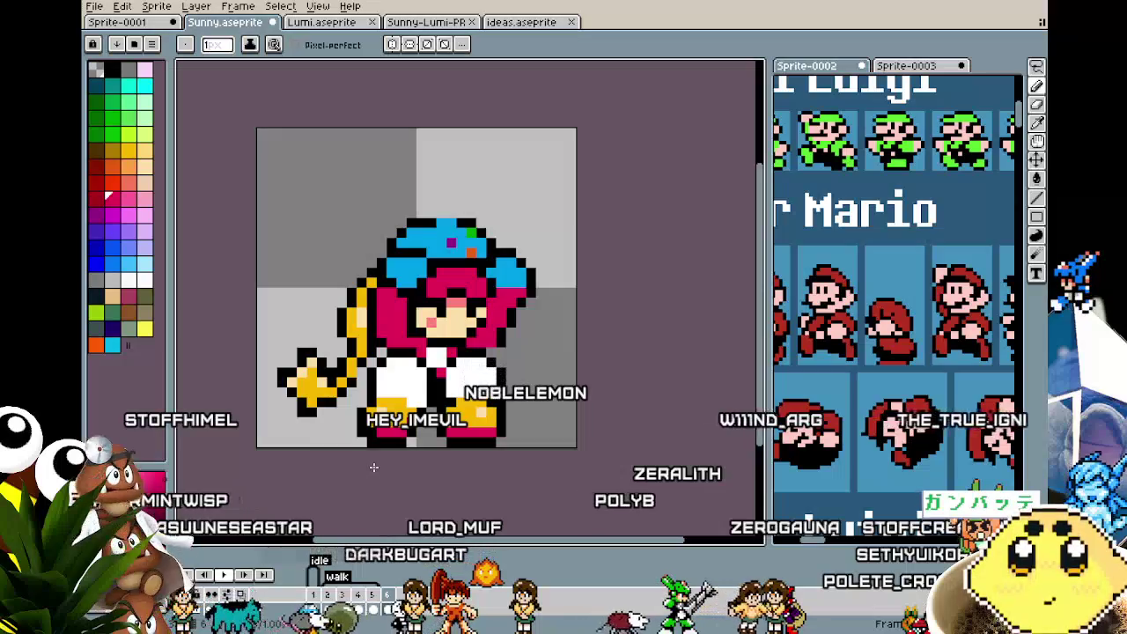
scroll(374, 467, up, 2)
key(alt)
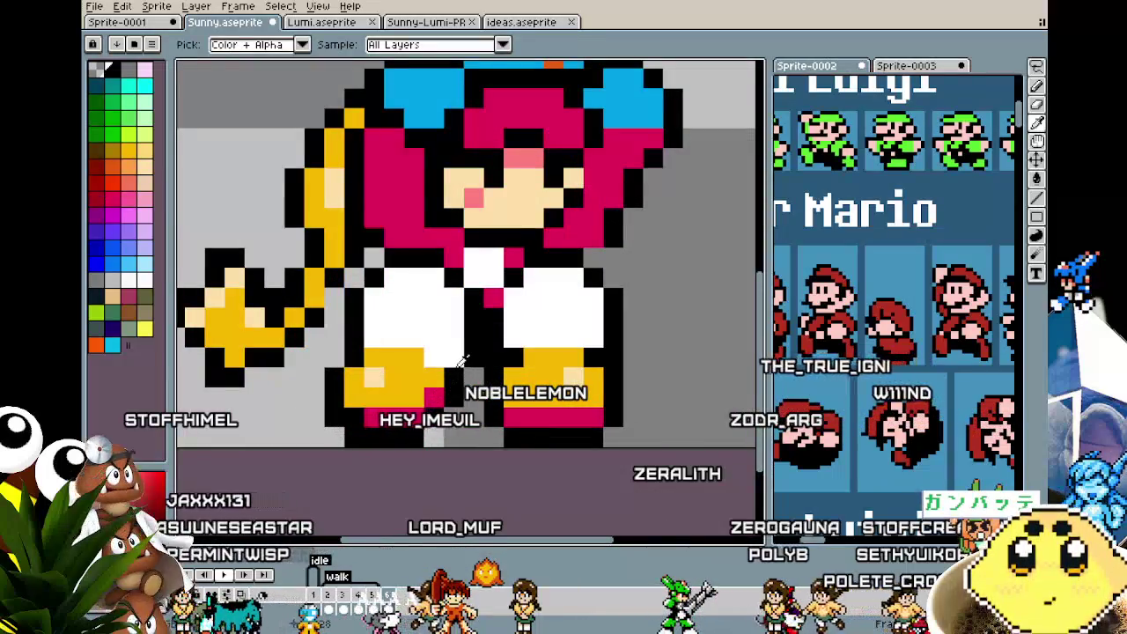
scroll(384, 455, down, 2)
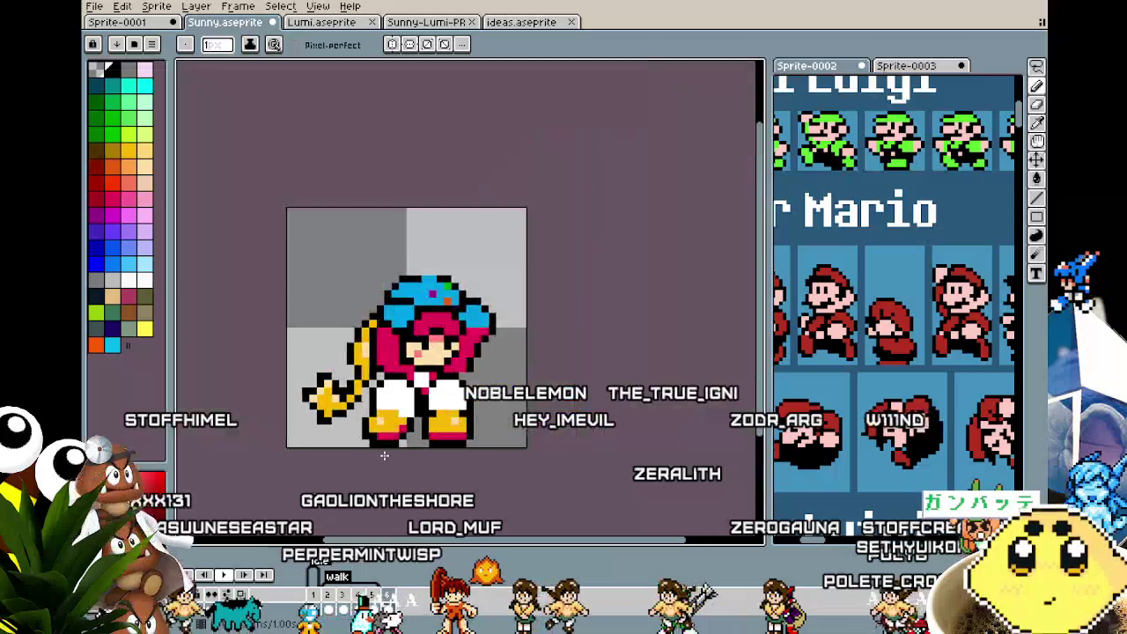
scroll(381, 280, up, 2)
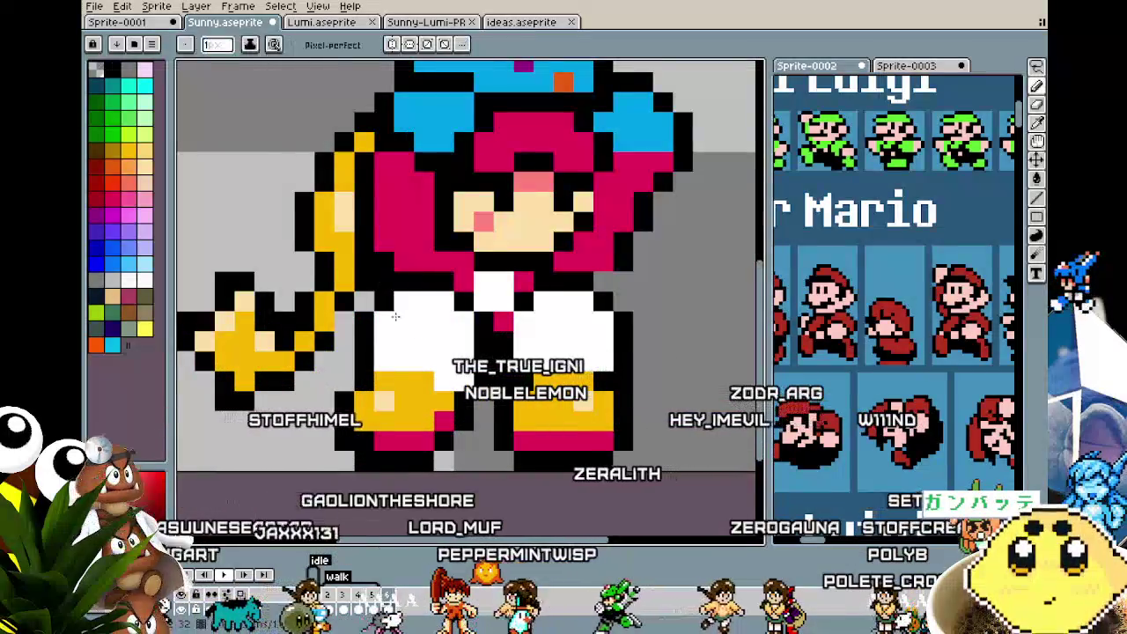
scroll(363, 476, down, 1)
scroll(364, 476, down, 1)
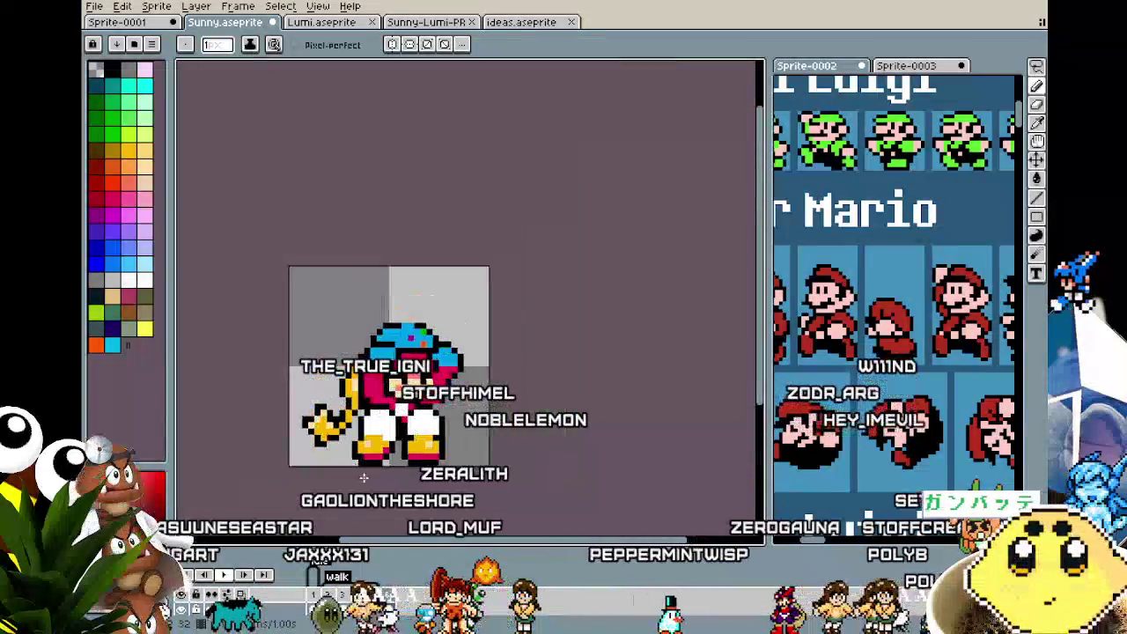
scroll(364, 476, up, 1)
scroll(378, 458, up, 1)
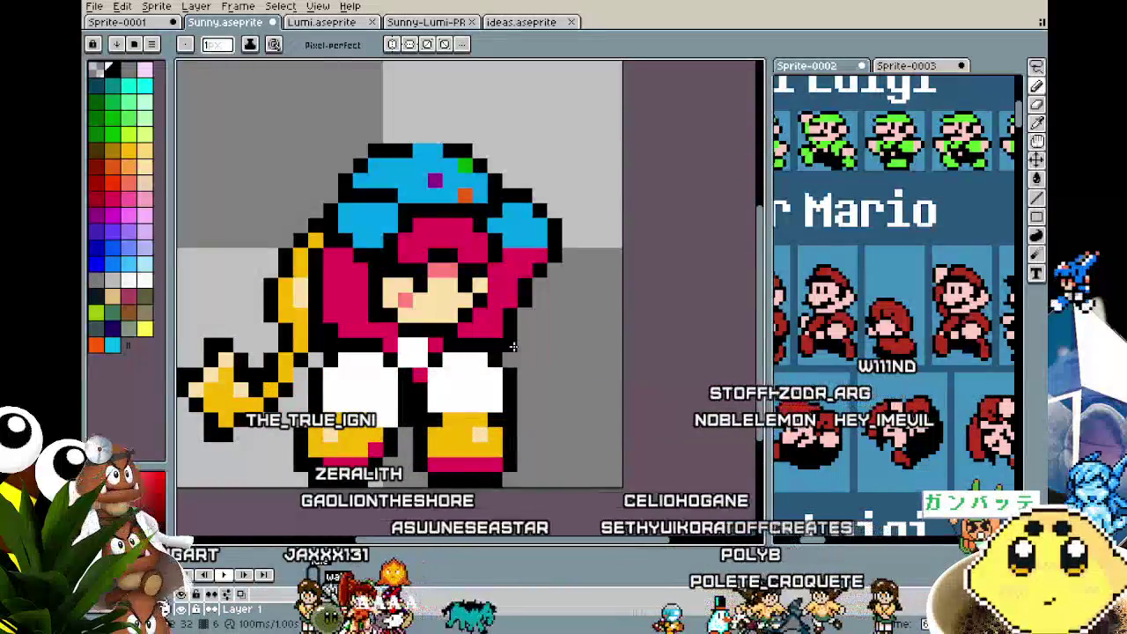
- Zoom back out and select the top rows of the blue cap
scroll(437, 465, down, 2)
scroll(436, 464, down, 1)
scroll(437, 464, up, 1)
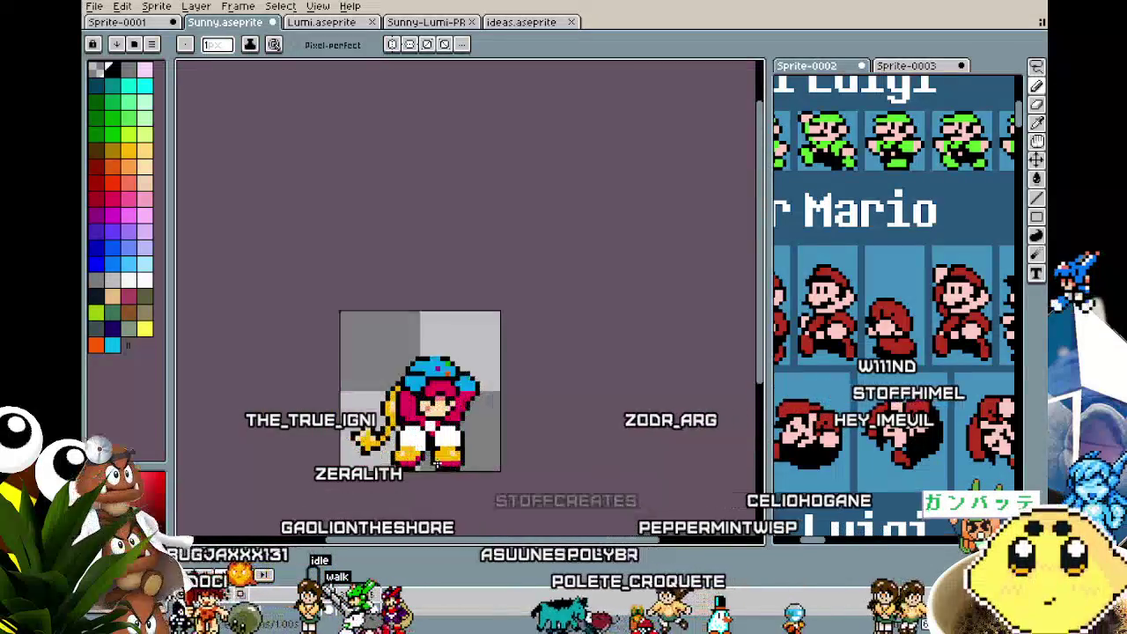
scroll(438, 465, up, 1)
scroll(436, 465, up, 1)
scroll(437, 465, up, 1)
scroll(449, 352, up, 2)
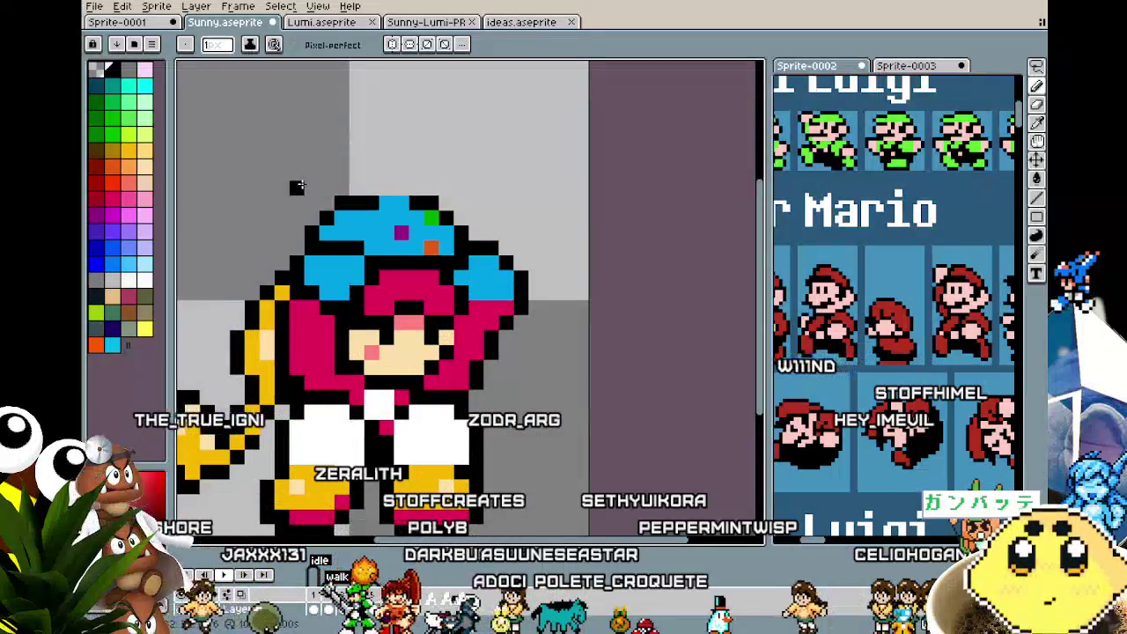
key(m)
drag(286, 178, 472, 243)
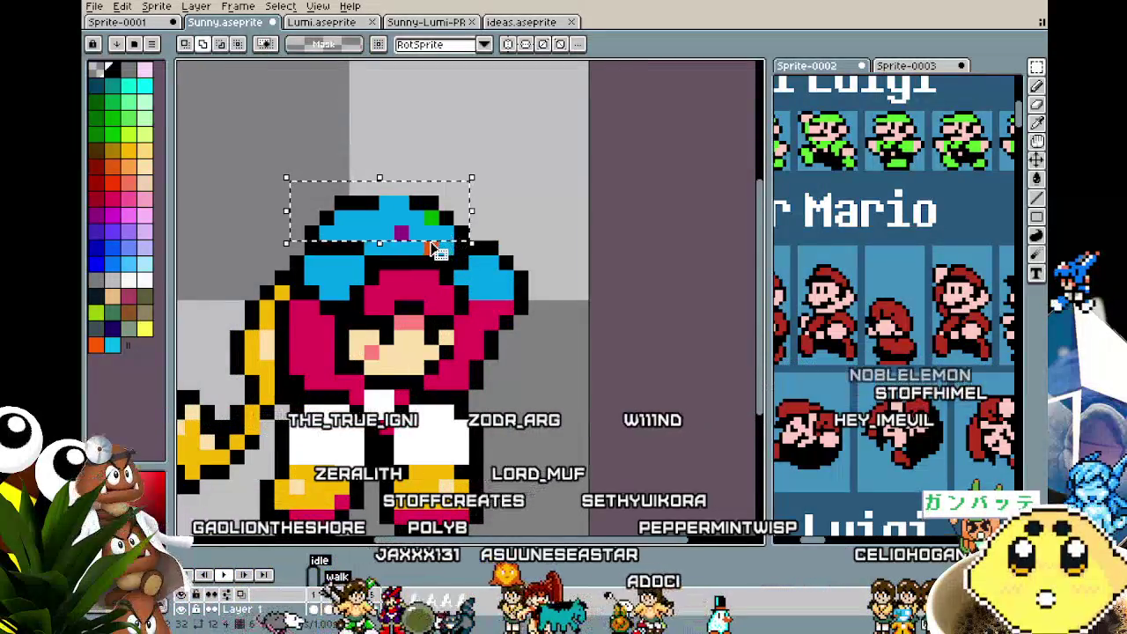
- Cut the cap's top rows and drop them one row lower
click(310, 201)
mouse_move(304, 199)
mouse_down()
mouse_move(436, 219)
mouse_move(424, 230)
mouse_up()
key(ctrl+v)
click(415, 171)
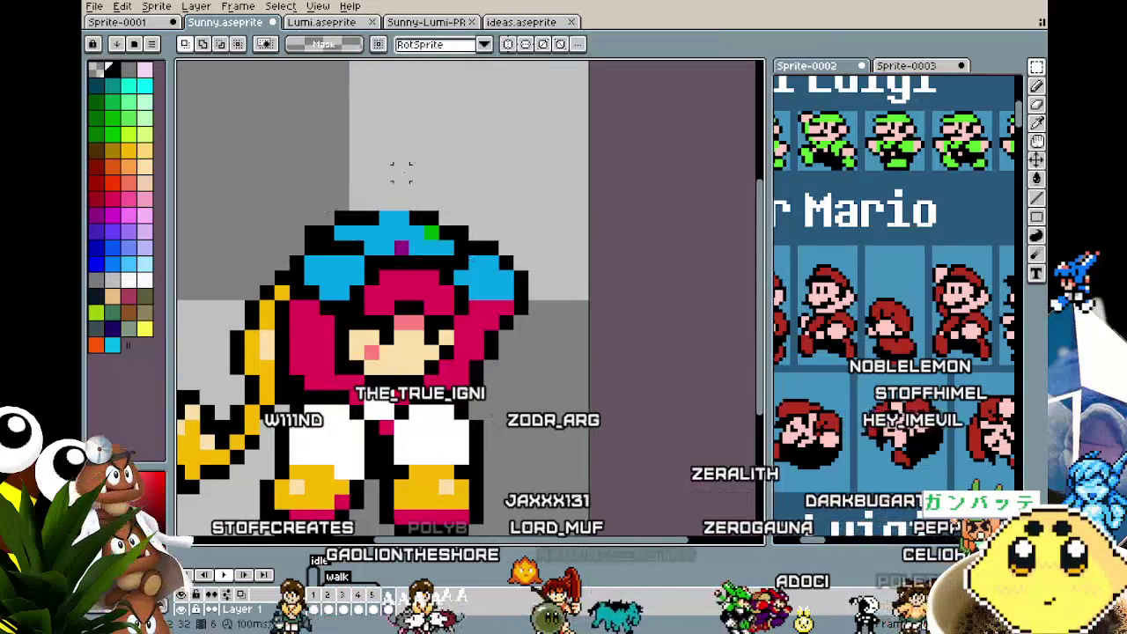
key(b)
scroll(255, 377, down, 3)
scroll(255, 377, down, 1)
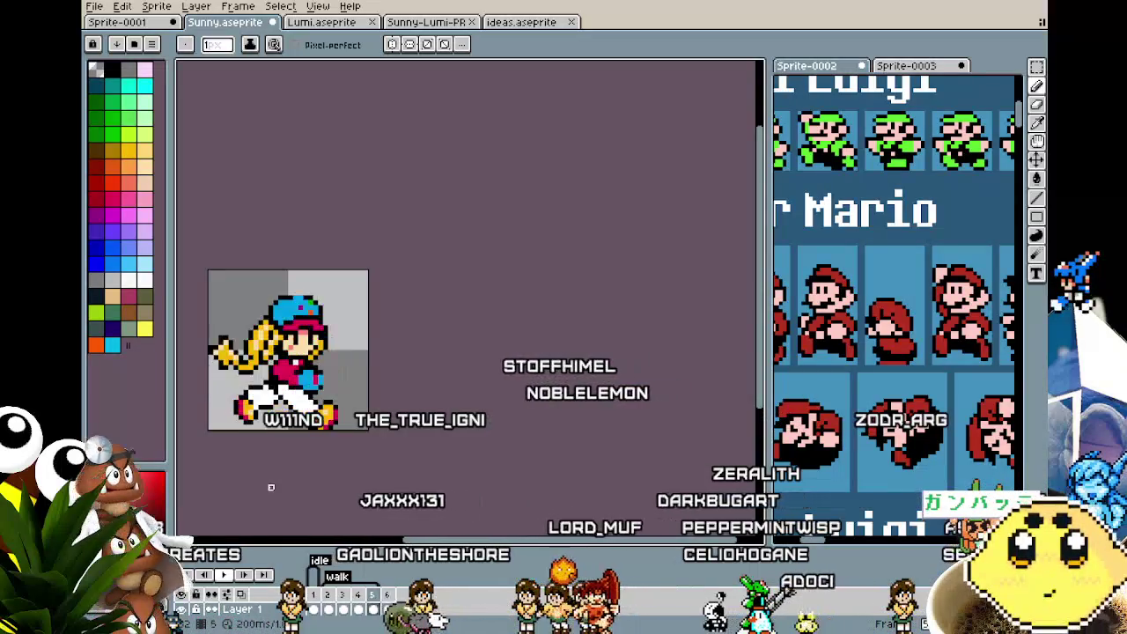
scroll(271, 487, up, 1)
scroll(271, 487, up, 1)
drag(270, 487, 284, 483)
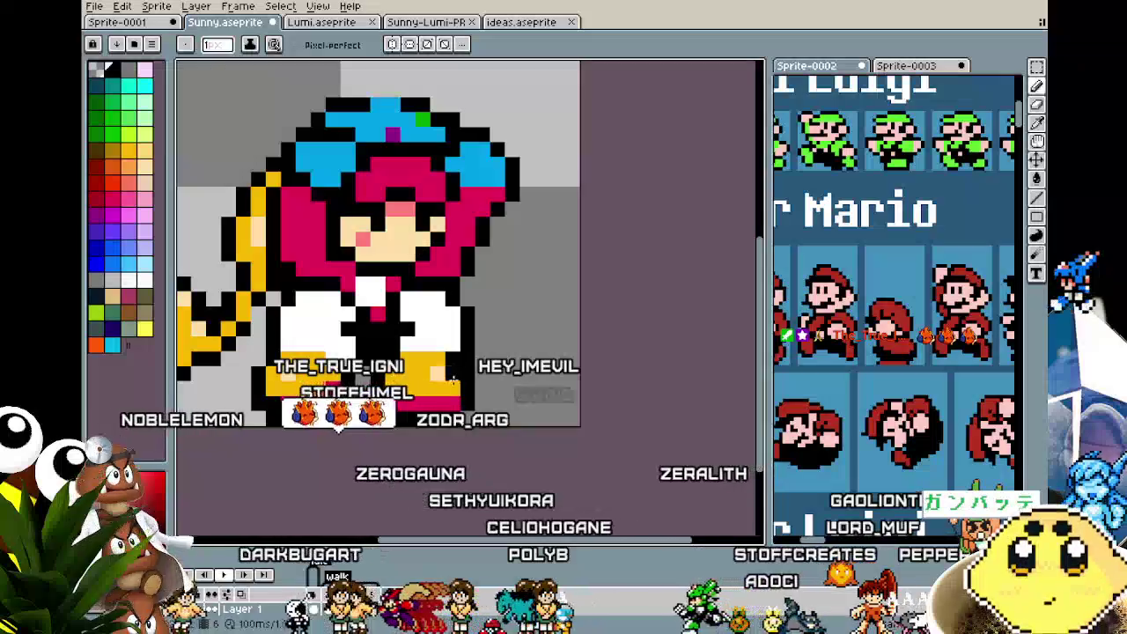
scroll(404, 429, down, 5)
scroll(405, 429, down, 1)
scroll(406, 436, up, 1)
scroll(406, 441, up, 3)
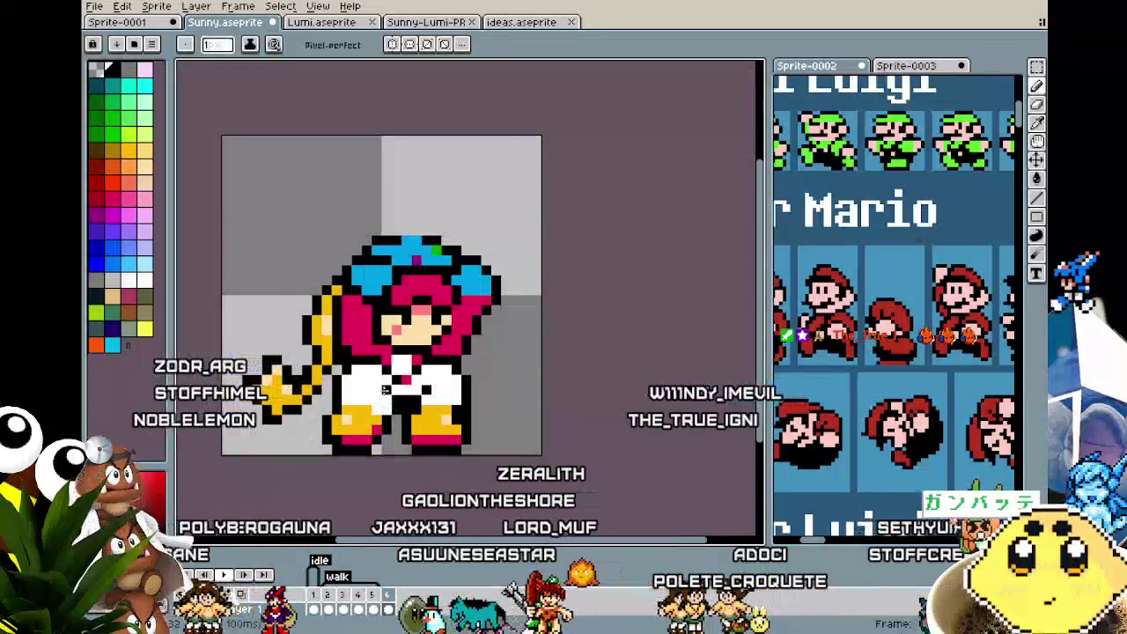
scroll(352, 455, down, 3)
scroll(352, 455, down, 2)
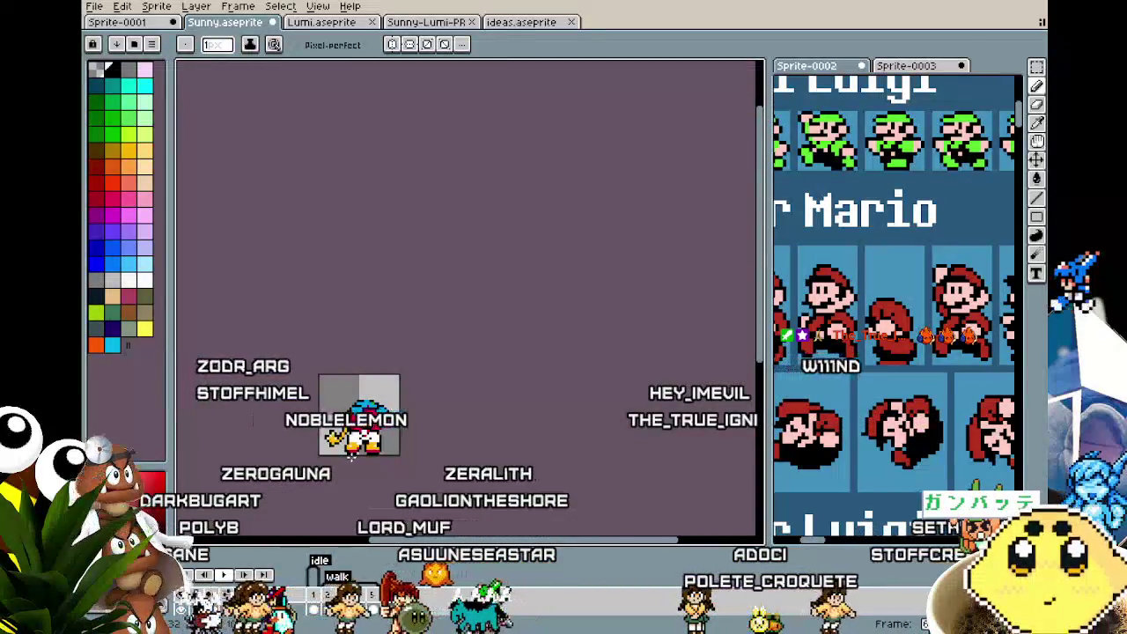
scroll(351, 455, up, 1)
scroll(352, 456, up, 2)
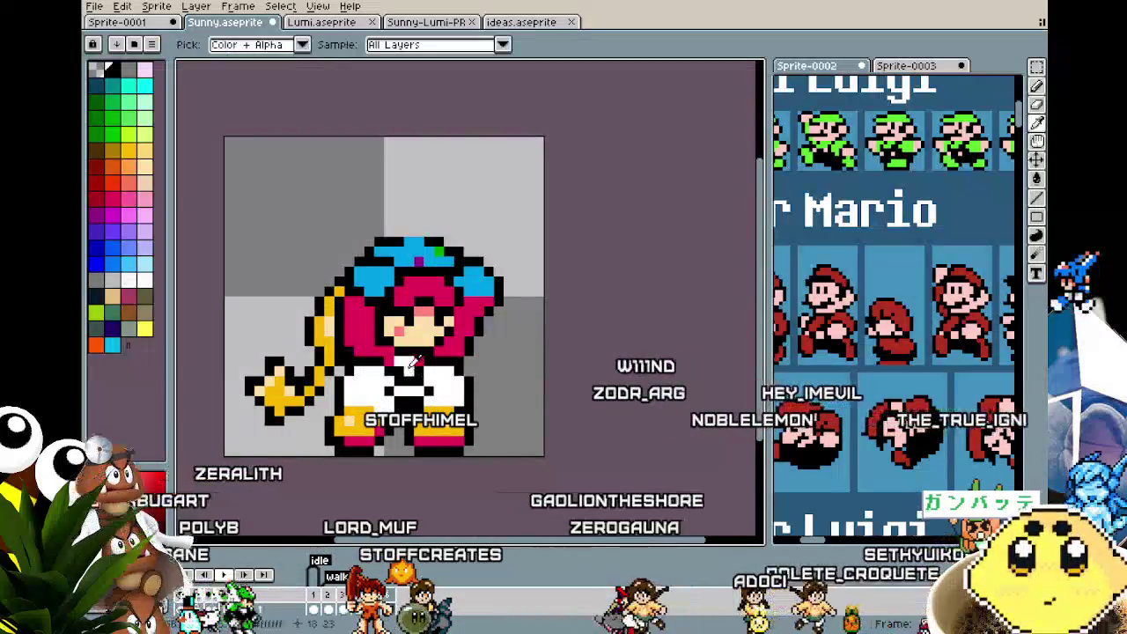
scroll(403, 402, down, 2)
scroll(403, 401, down, 2)
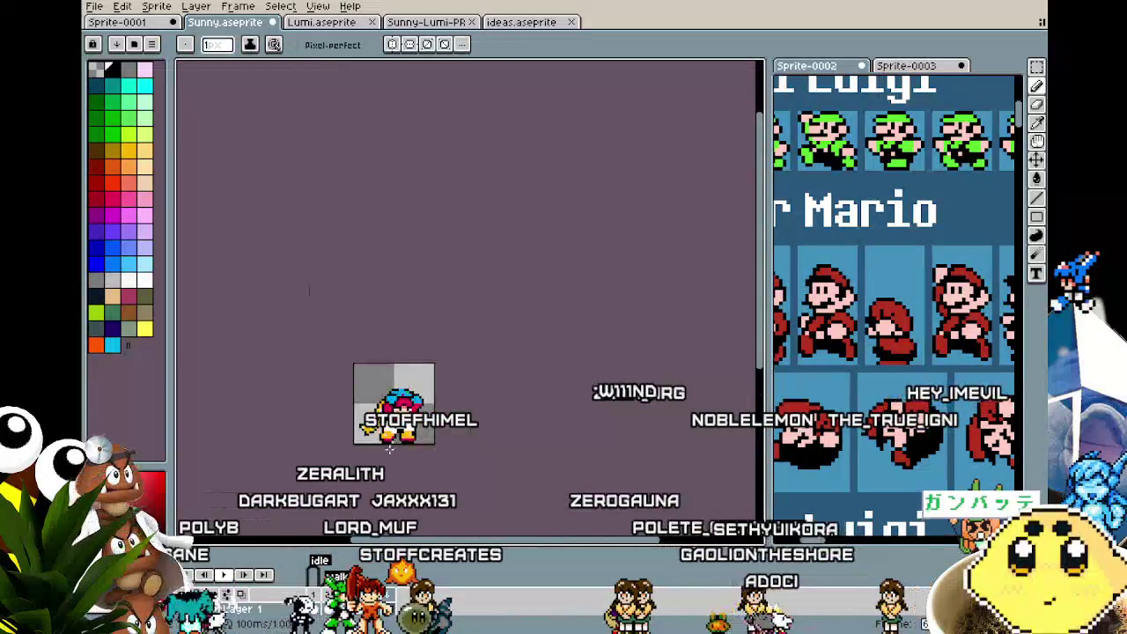
scroll(404, 401, up, 2)
scroll(414, 394, up, 1)
key(alt)
alt+click(405, 399)
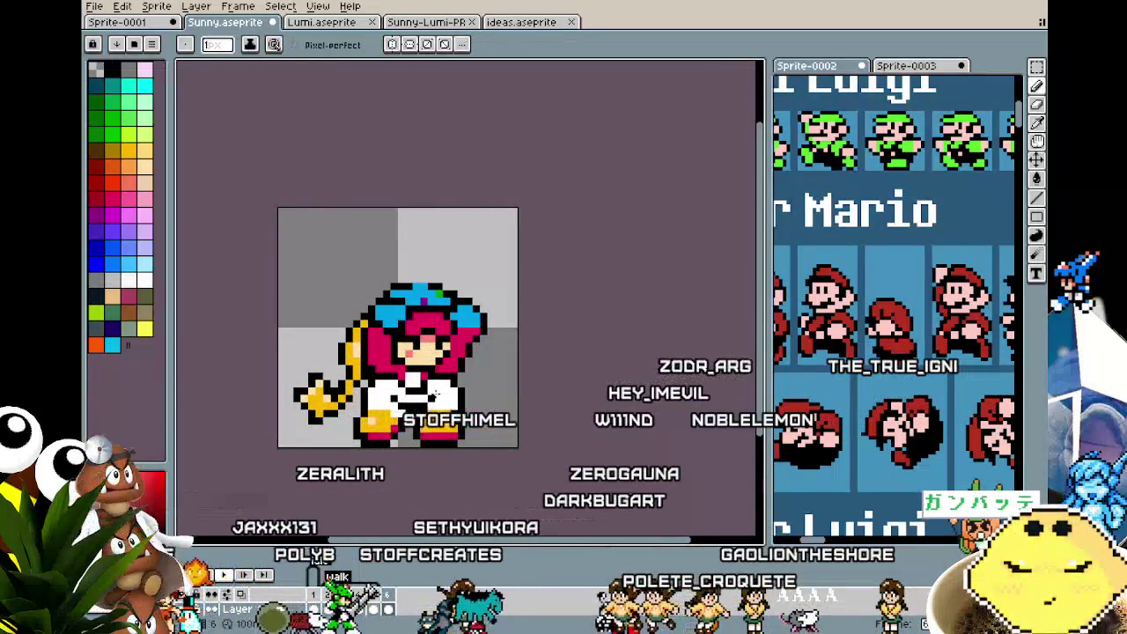
scroll(388, 467, down, 3)
scroll(388, 467, up, 2)
scroll(388, 467, up, 2)
key(alt)
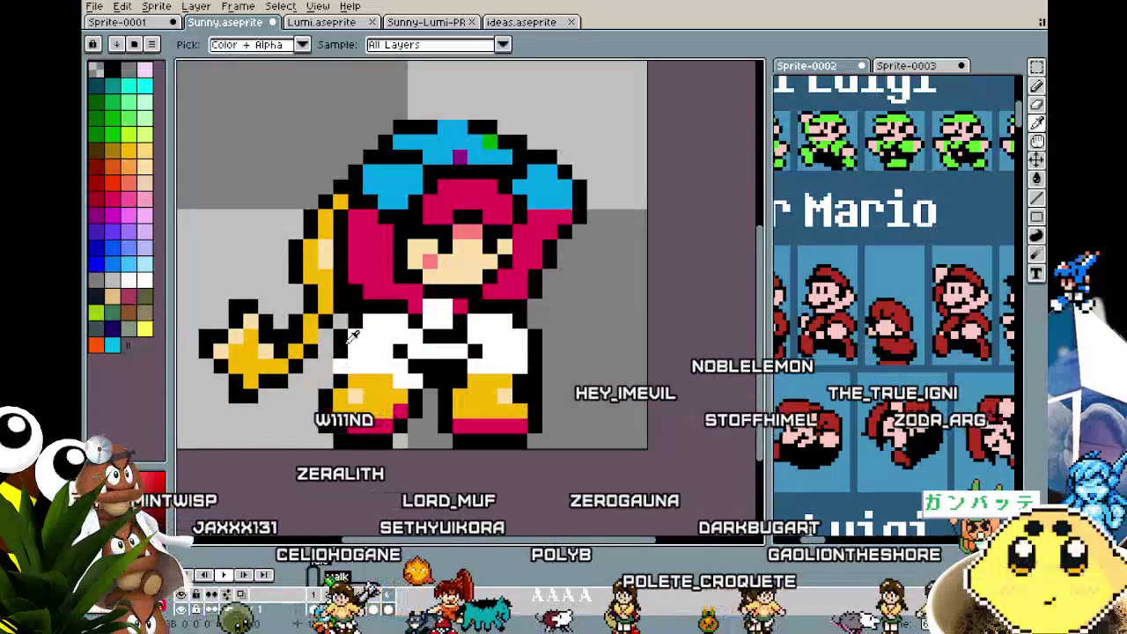
scroll(297, 447, down, 2)
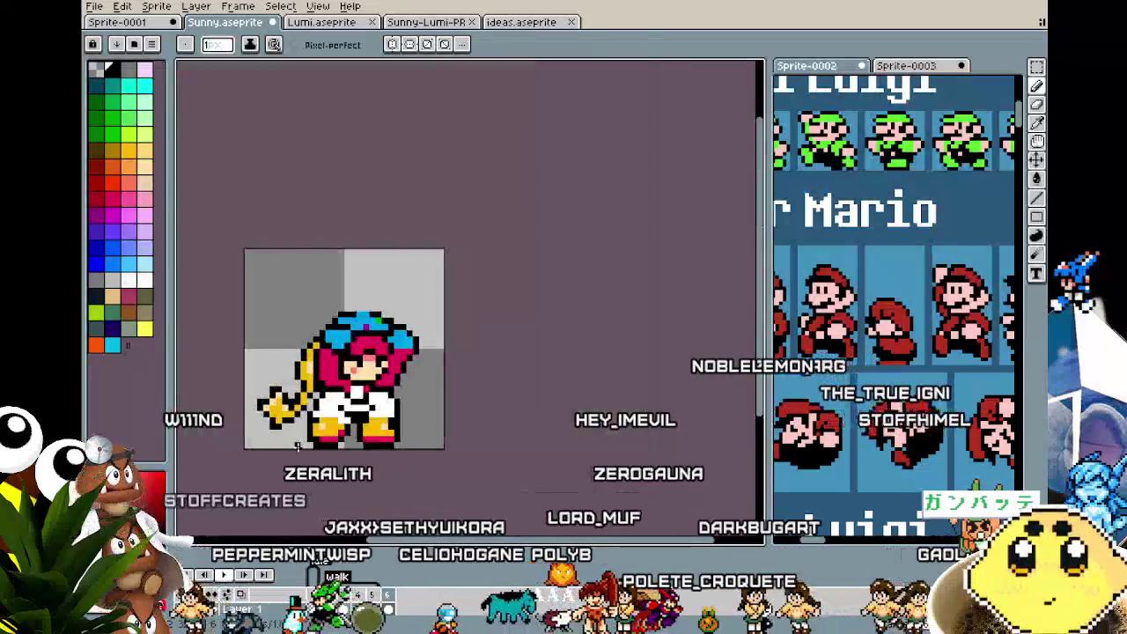
scroll(297, 446, down, 1)
scroll(297, 446, up, 2)
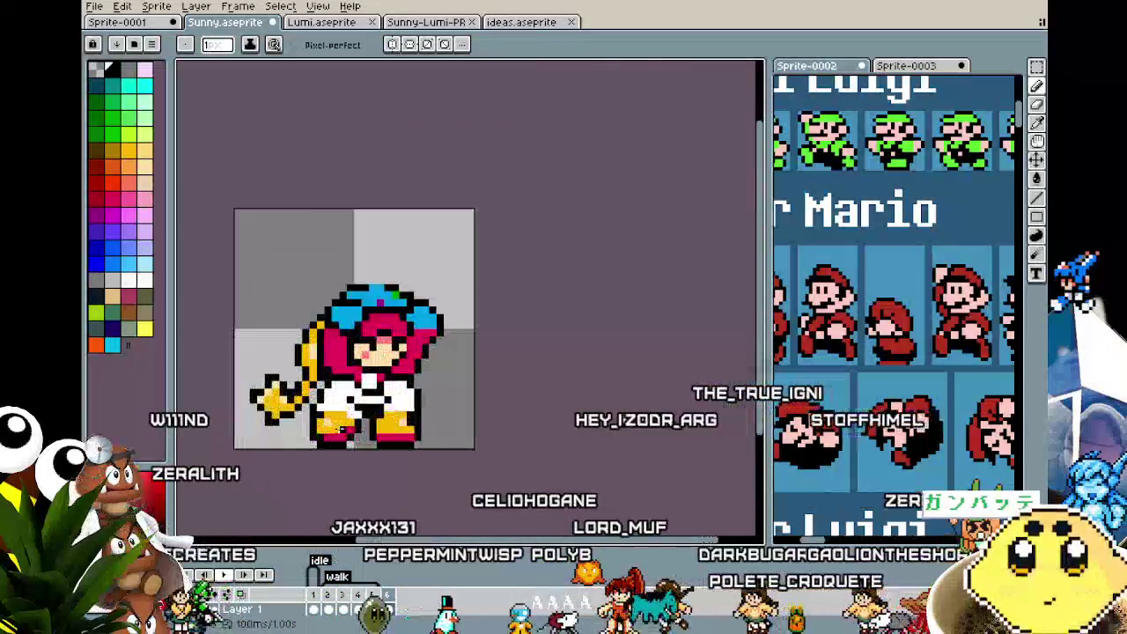
scroll(335, 429, up, 1)
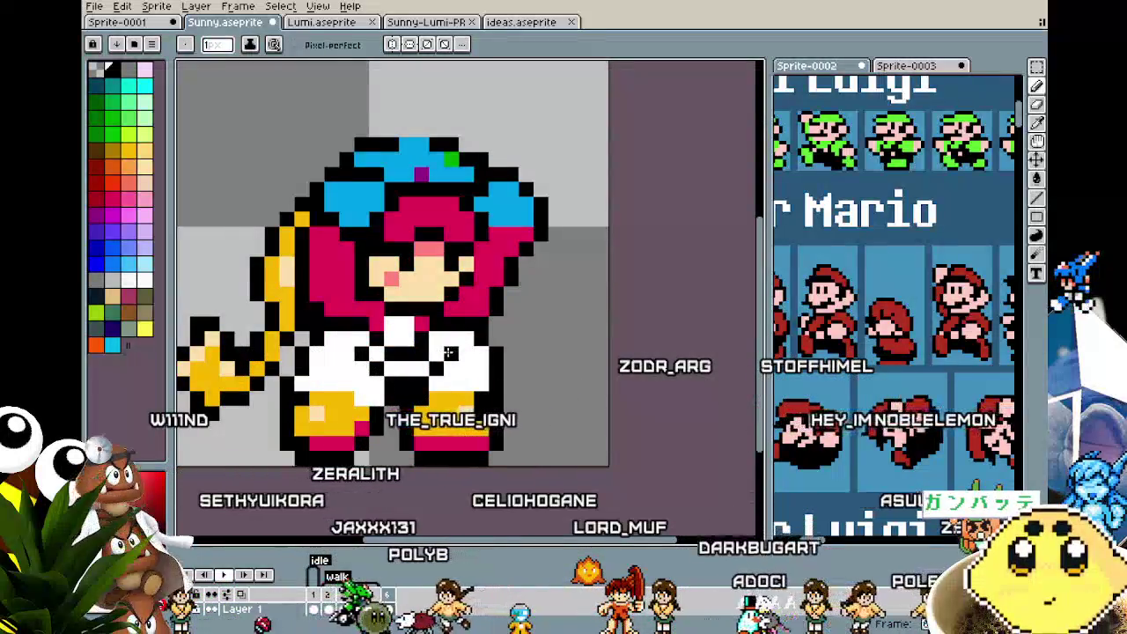
scroll(449, 352, down, 2)
scroll(432, 431, down, 1)
scroll(427, 449, up, 1)
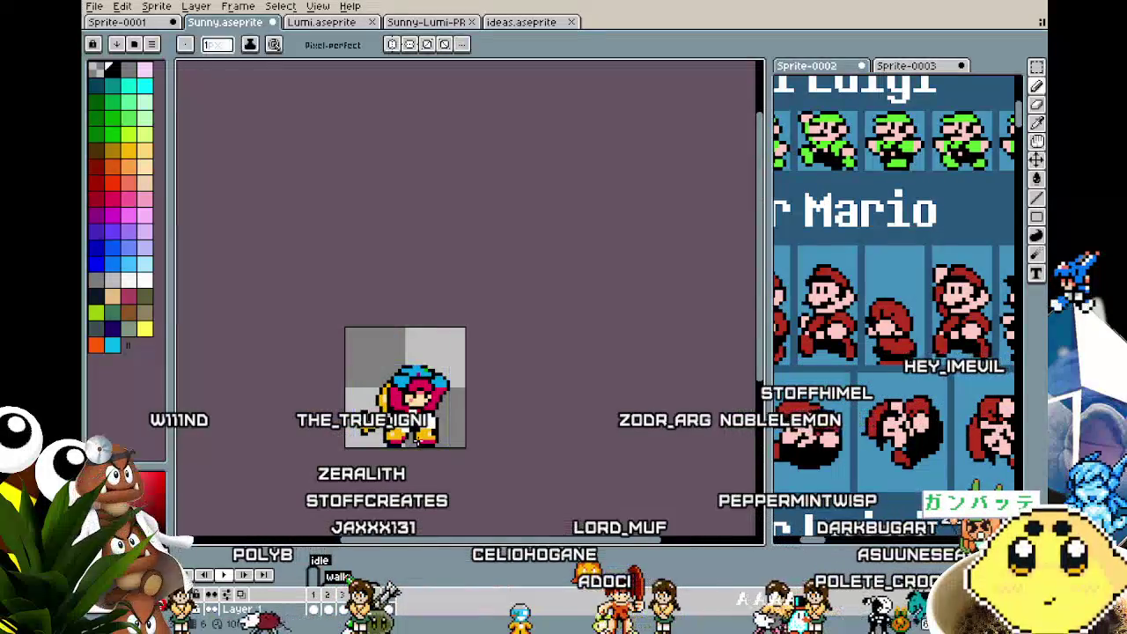
scroll(417, 443, up, 1)
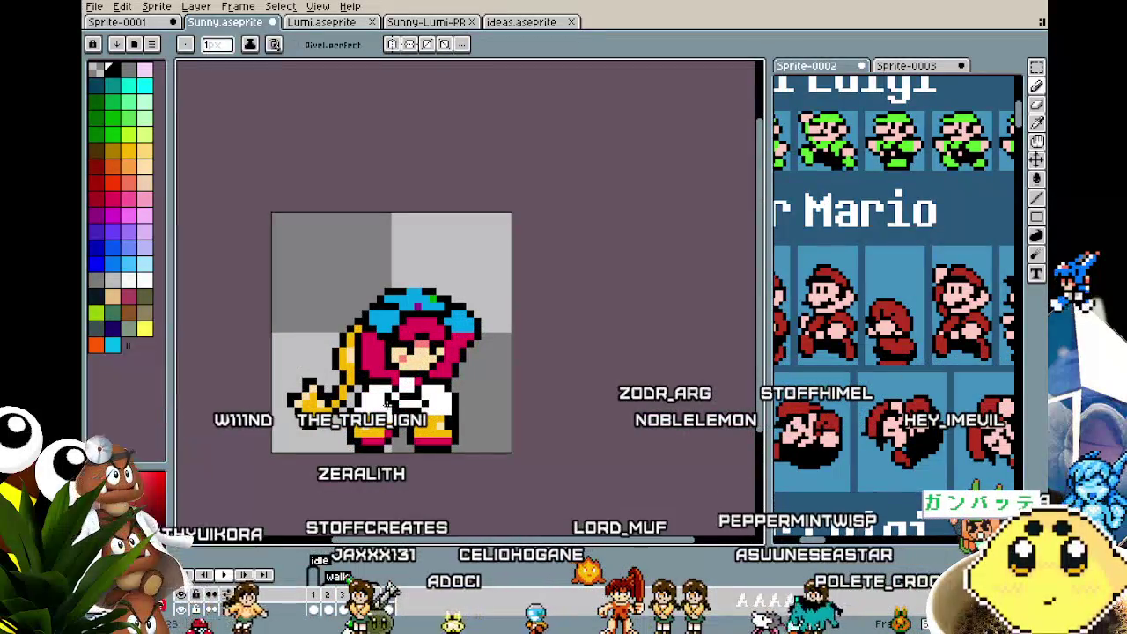
key(i)
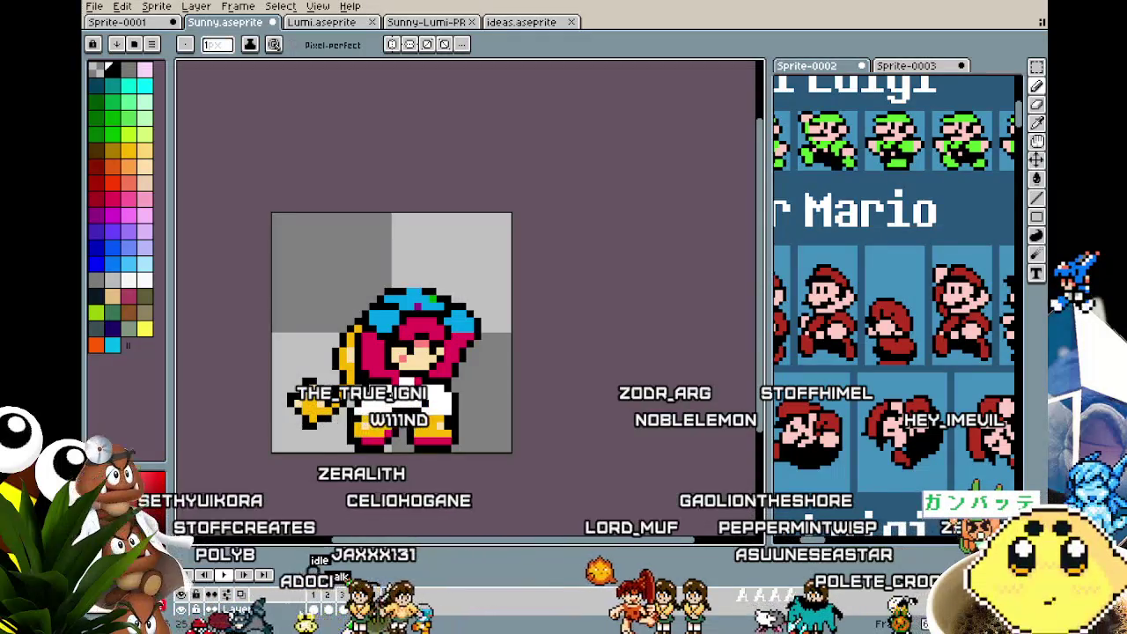
scroll(387, 440, down, 1)
scroll(375, 458, down, 2)
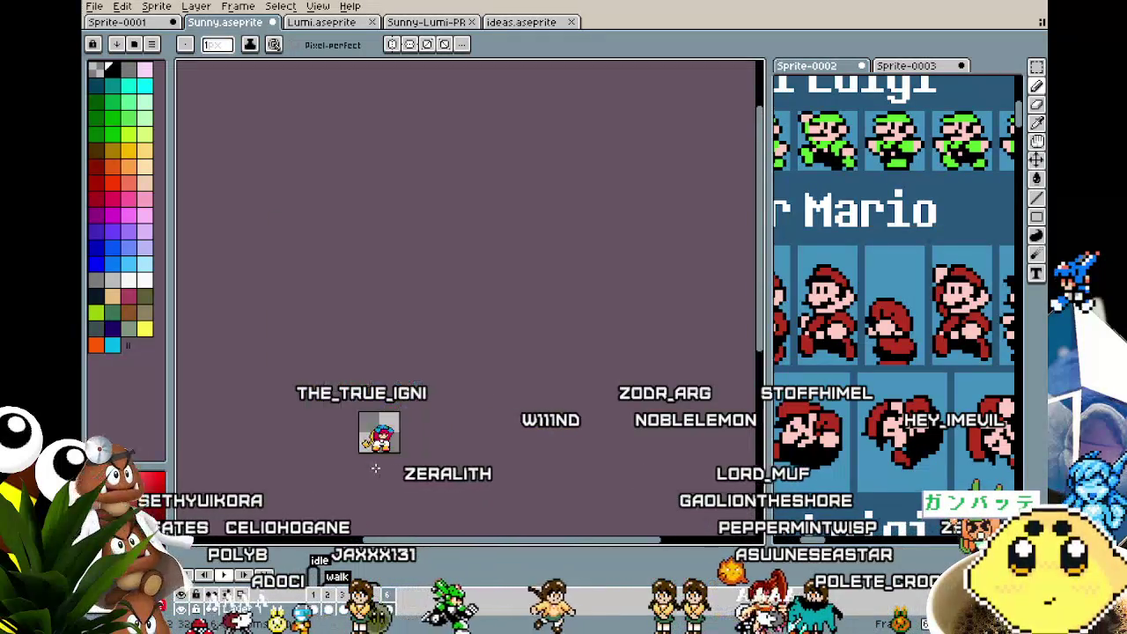
scroll(375, 465, up, 2)
scroll(375, 469, up, 2)
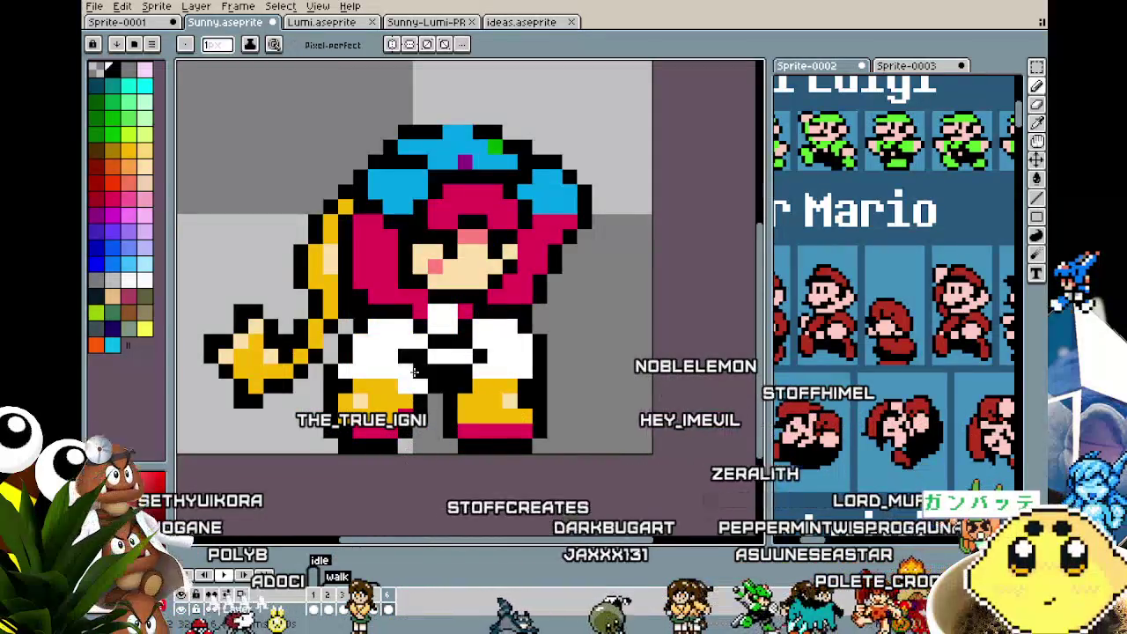
scroll(396, 460, down, 2)
scroll(395, 460, down, 1)
scroll(395, 460, up, 1)
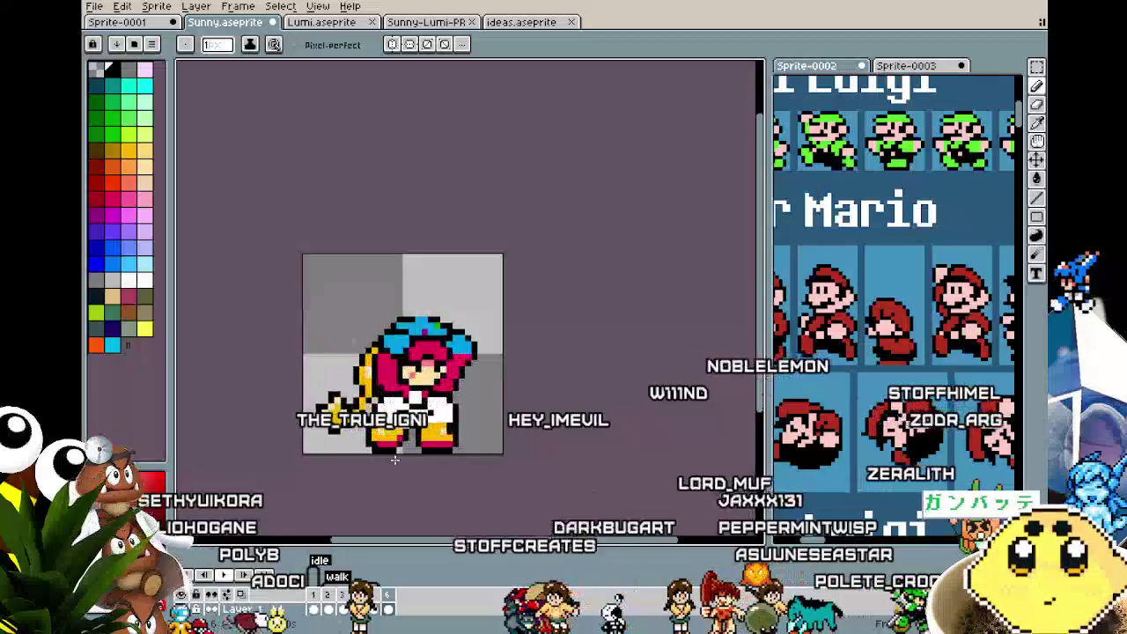
- Pan over to the cap and paint one pink pixel on its left side
scroll(395, 460, up, 1)
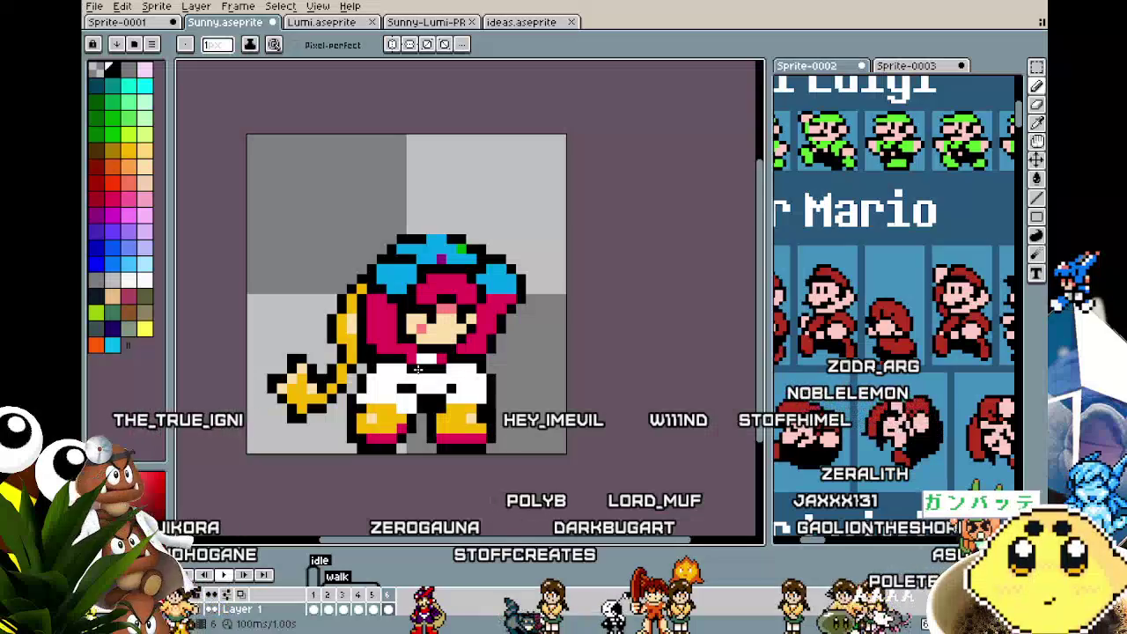
scroll(401, 451, down, 2)
scroll(401, 451, down, 1)
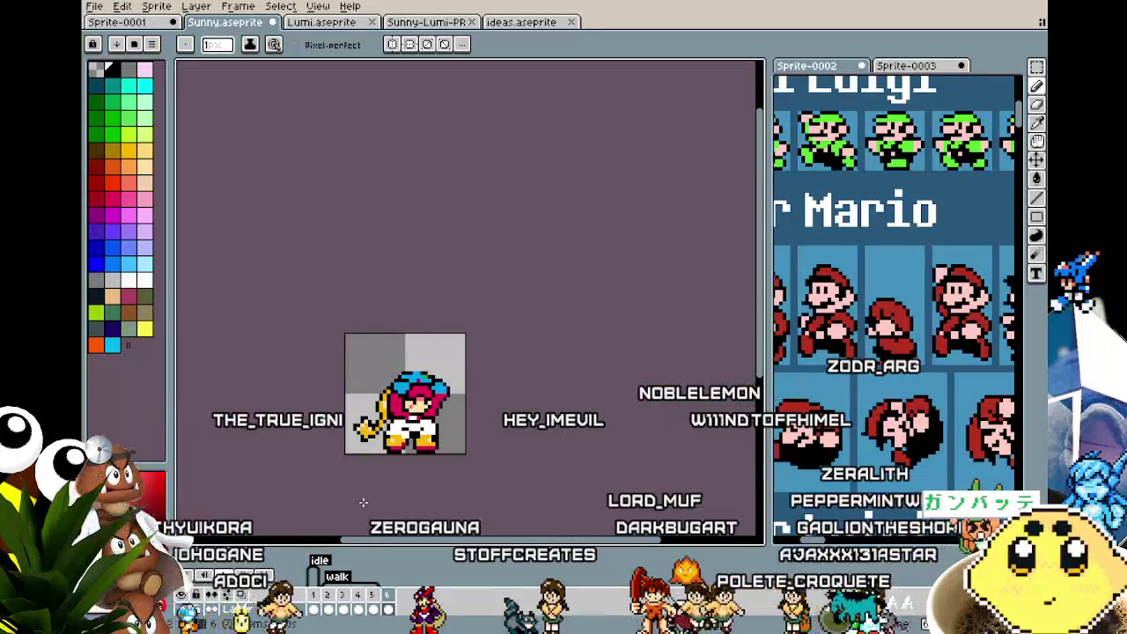
scroll(320, 496, up, 1)
scroll(320, 496, up, 1)
scroll(319, 496, up, 1)
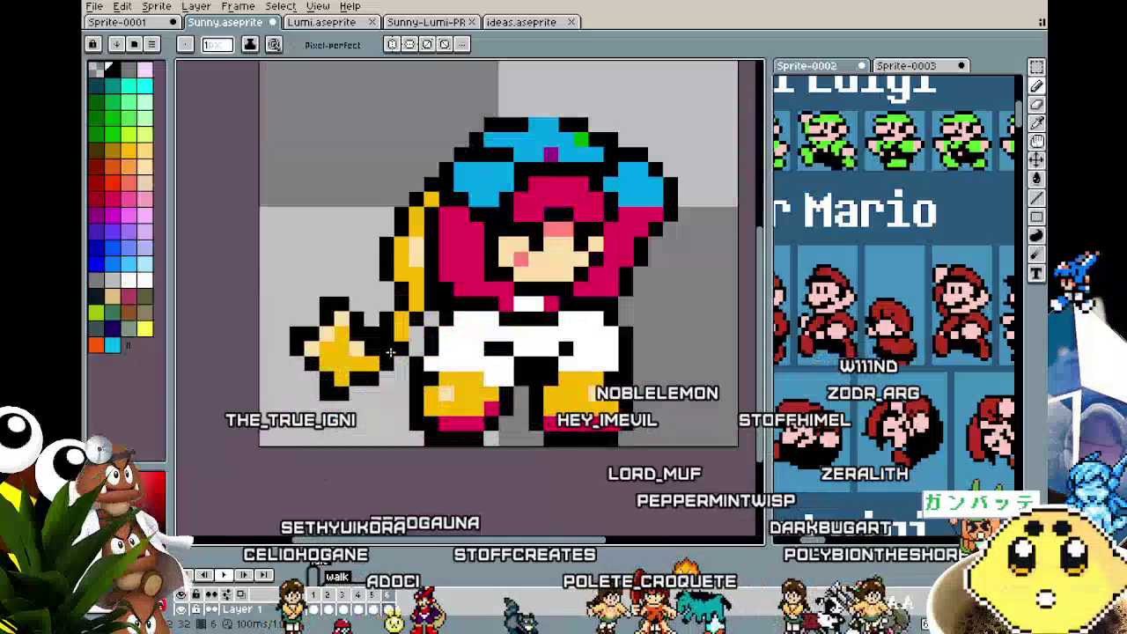
scroll(361, 423, down, 3)
drag(360, 473, 272, 470)
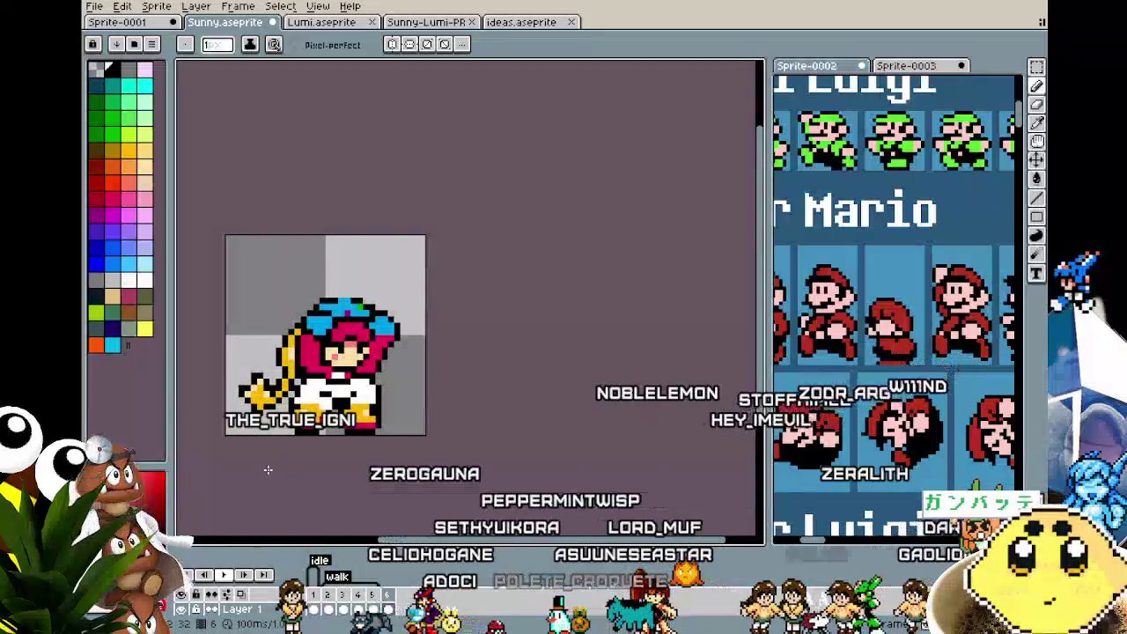
scroll(279, 394, up, 2)
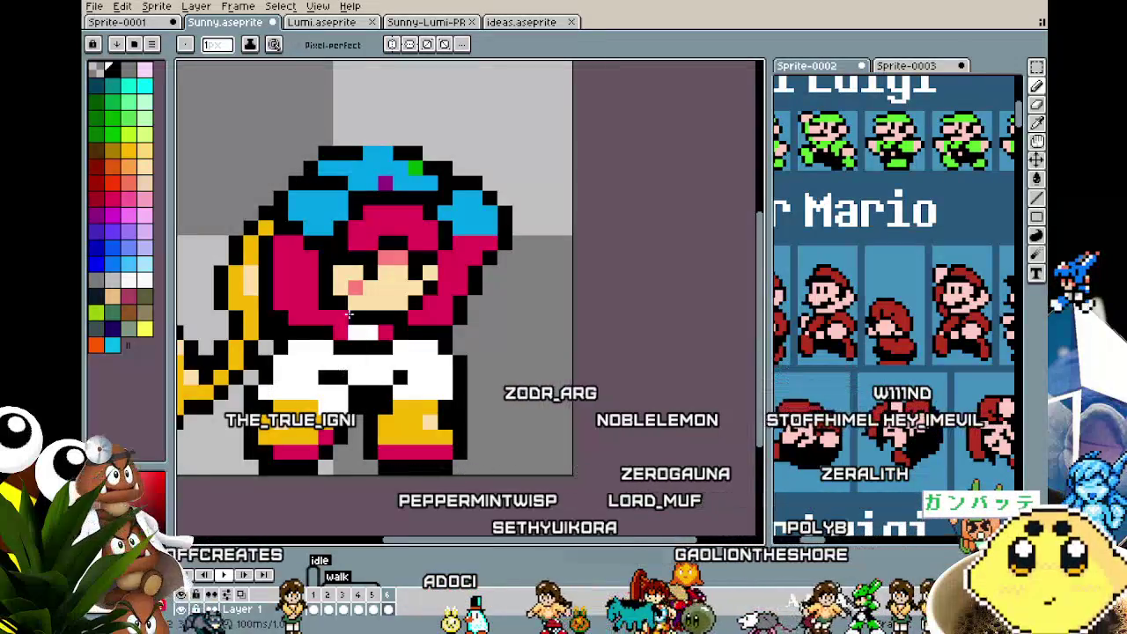
click(310, 197)
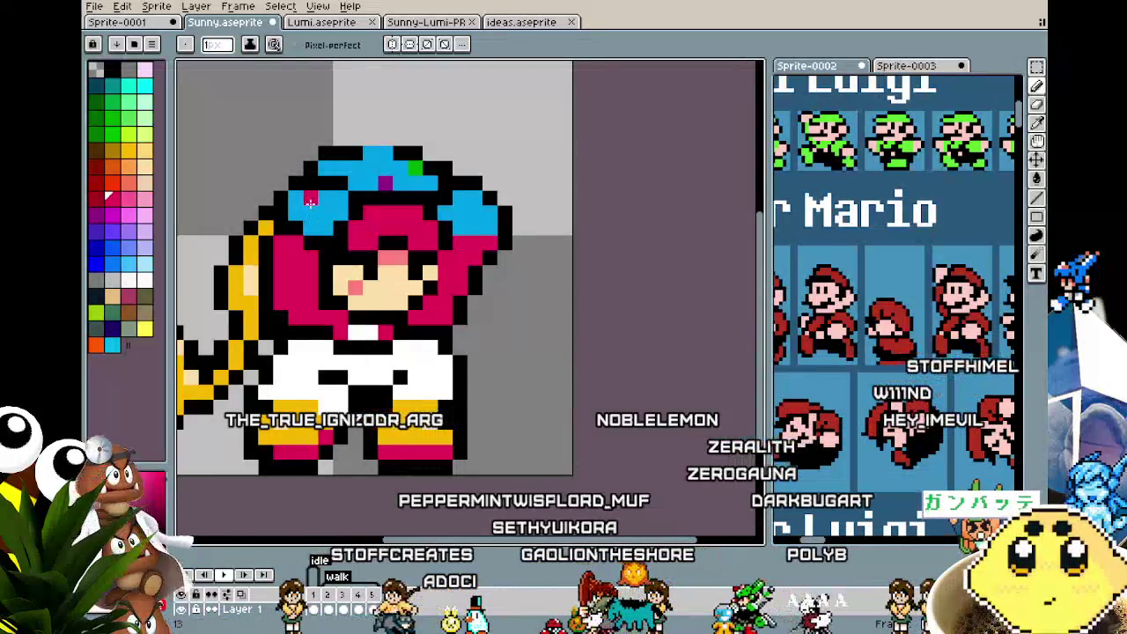
scroll(414, 467, down, 2)
scroll(414, 467, down, 2)
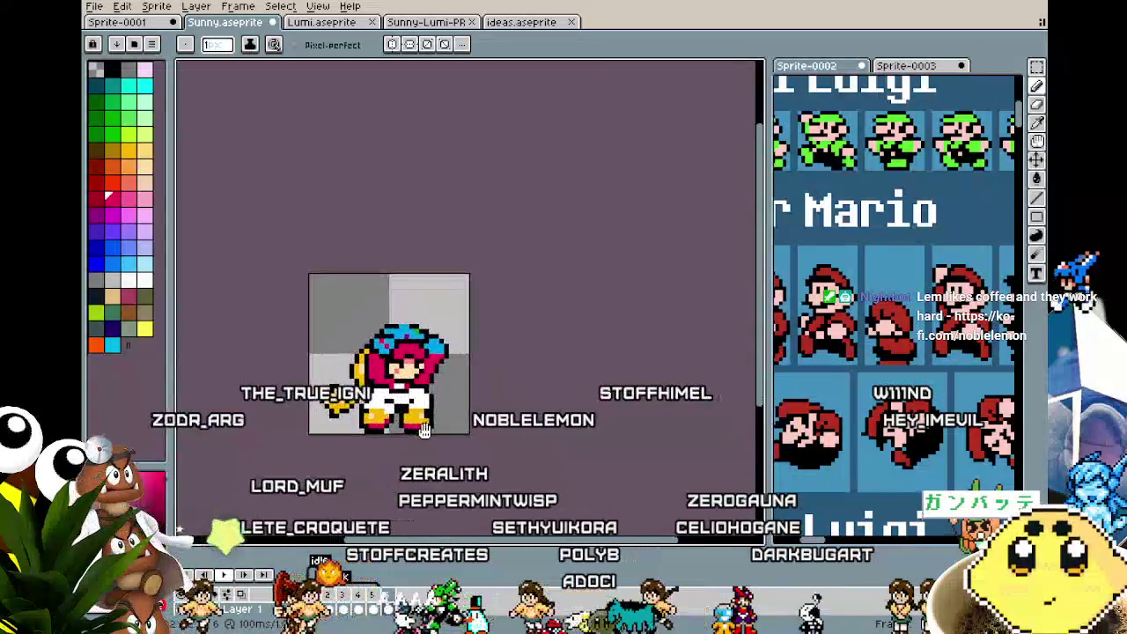
scroll(426, 432, up, 1)
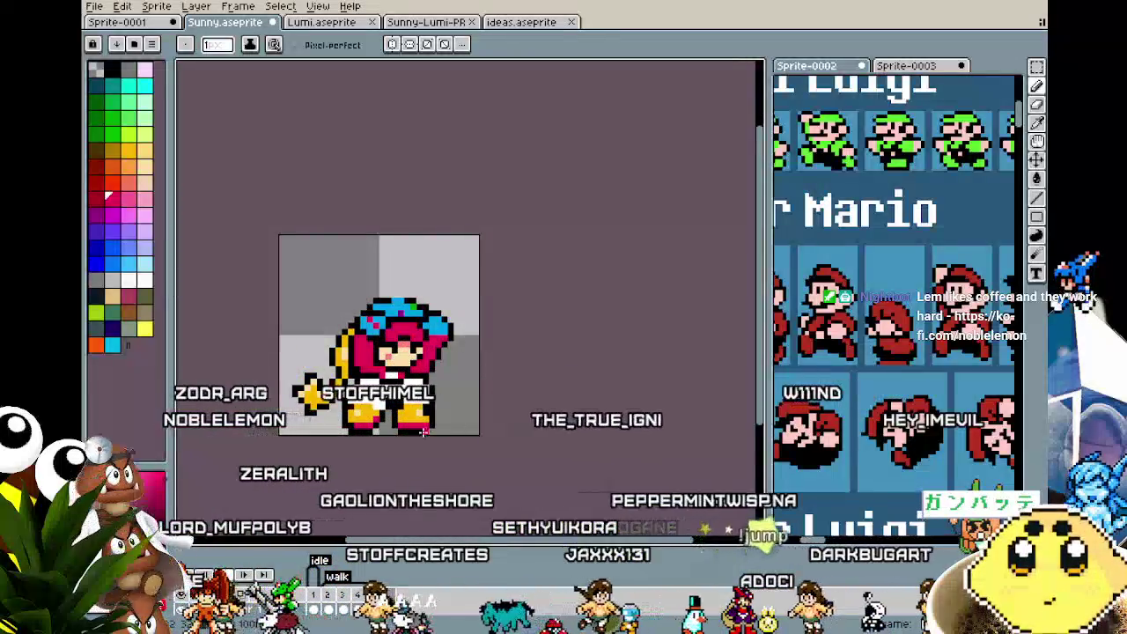
scroll(420, 332, up, 2)
key(m)
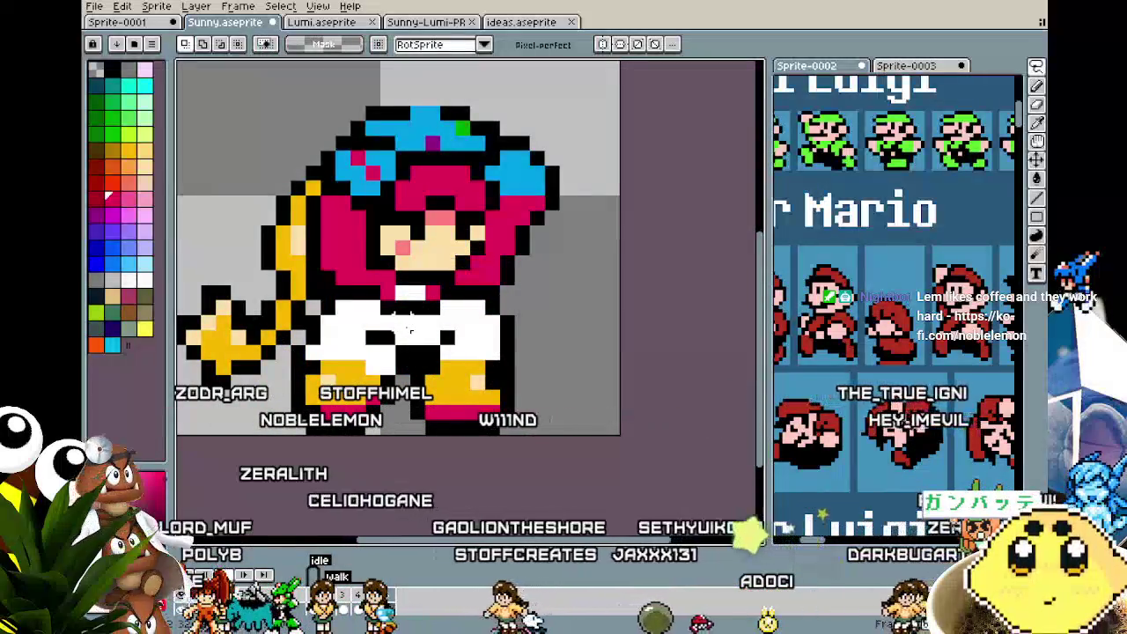
- Select the pants and boots, pull both sides inward by one pixel, and apply
drag(310, 302, 383, 434)
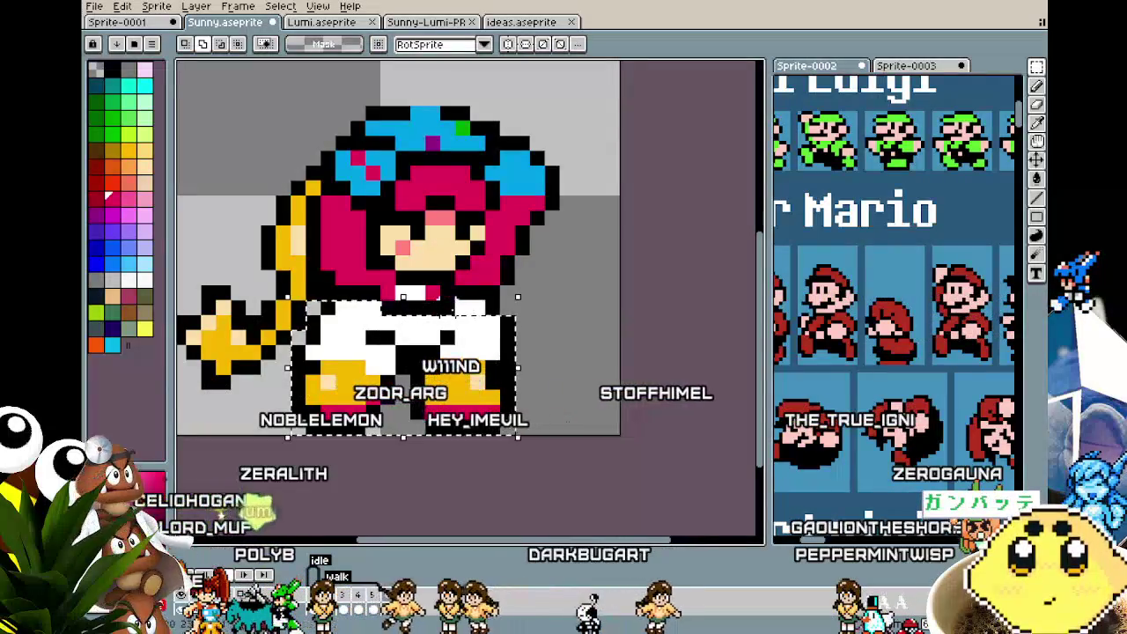
drag(557, 449, 568, 435)
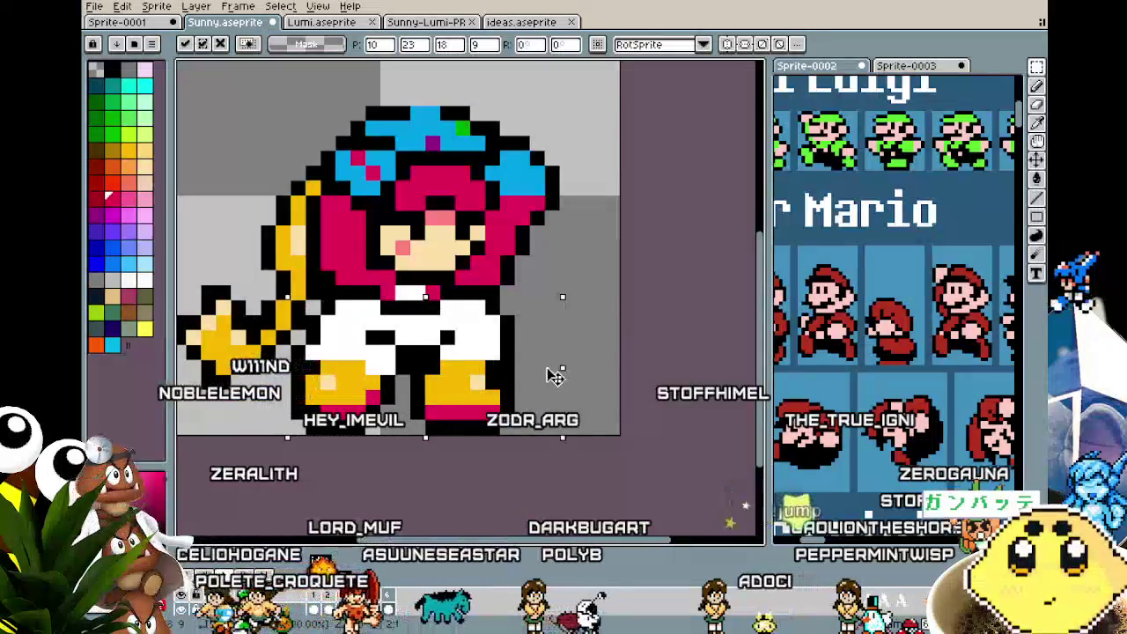
drag(568, 366, 548, 376)
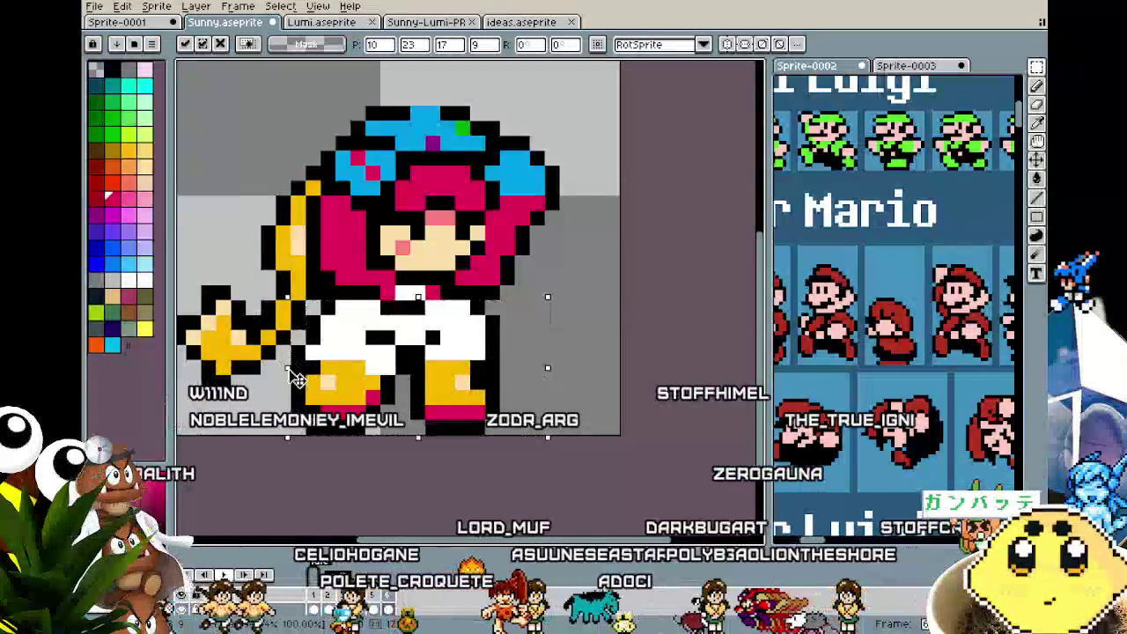
drag(288, 368, 302, 368)
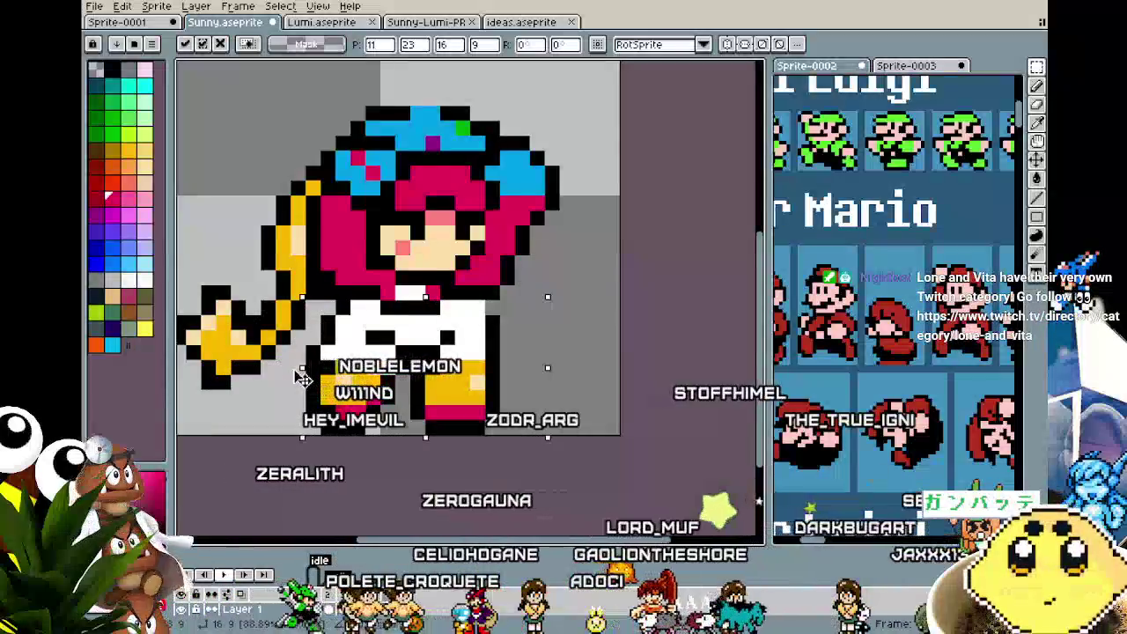
key(Return)
key(b)
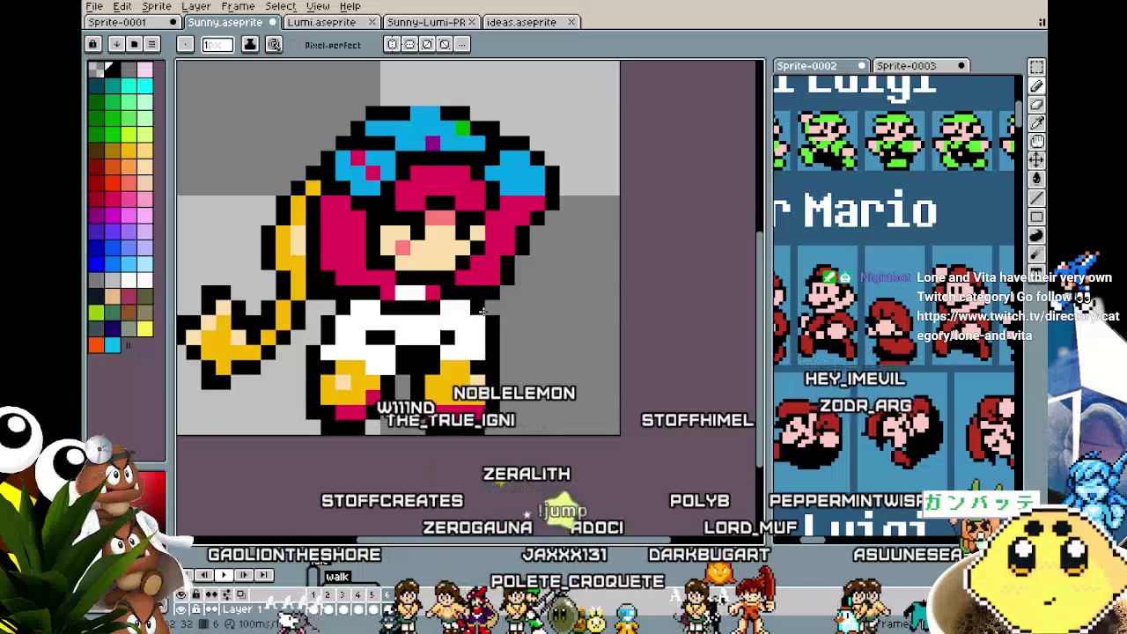
key(alt)
scroll(480, 338, down, 3)
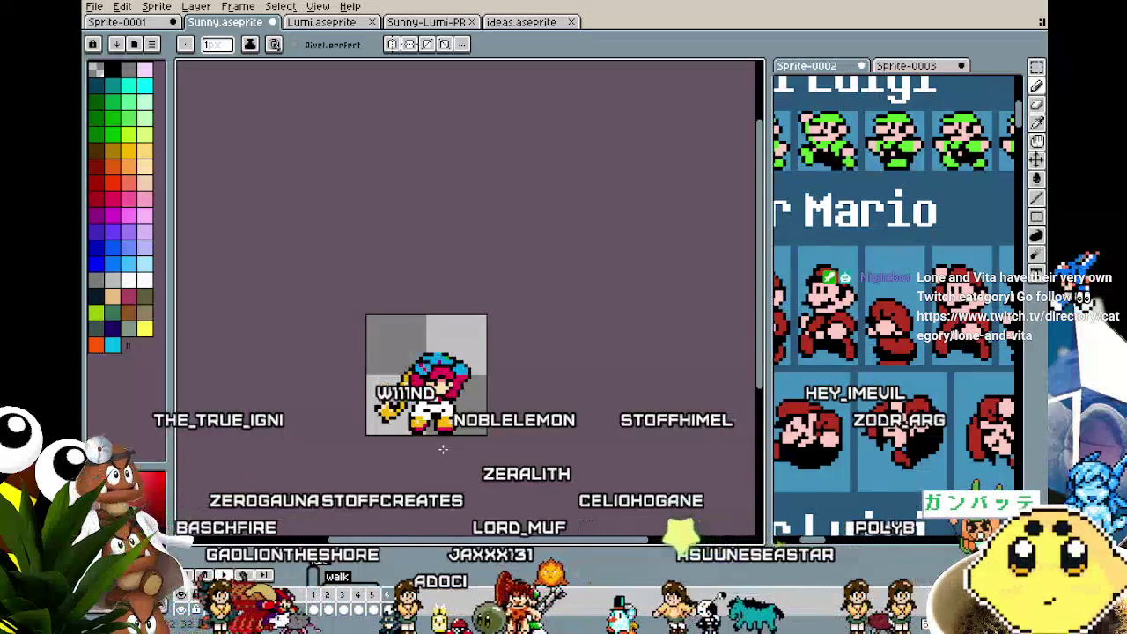
scroll(443, 450, up, 2)
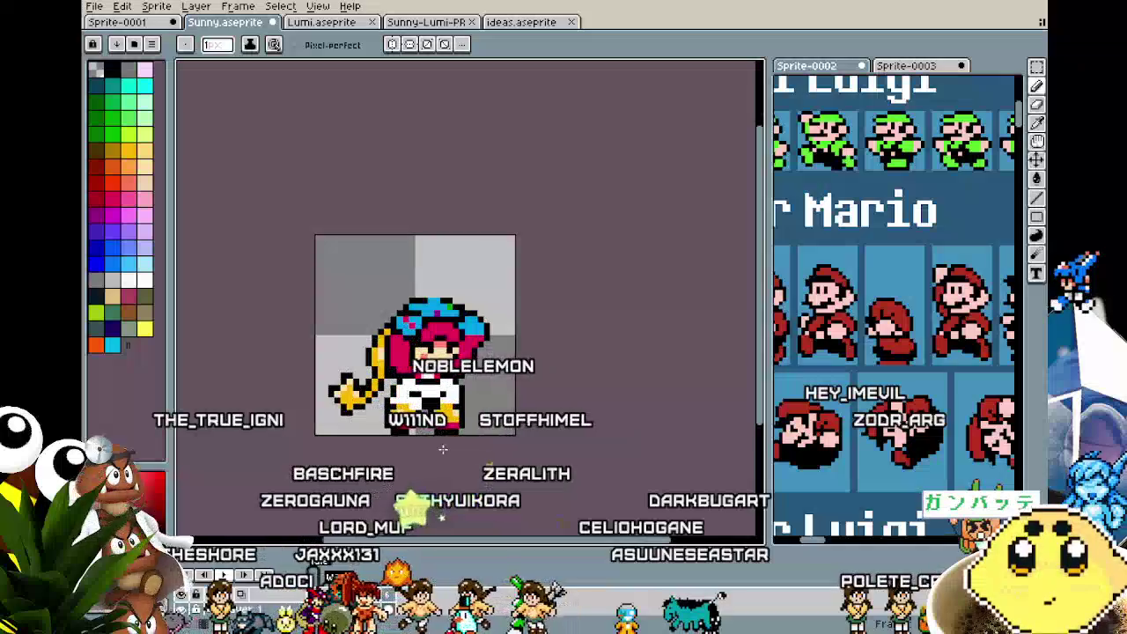
- Marquee the whole Sunny sprite and shift it slightly right and down
scroll(361, 380, up, 1)
key(m)
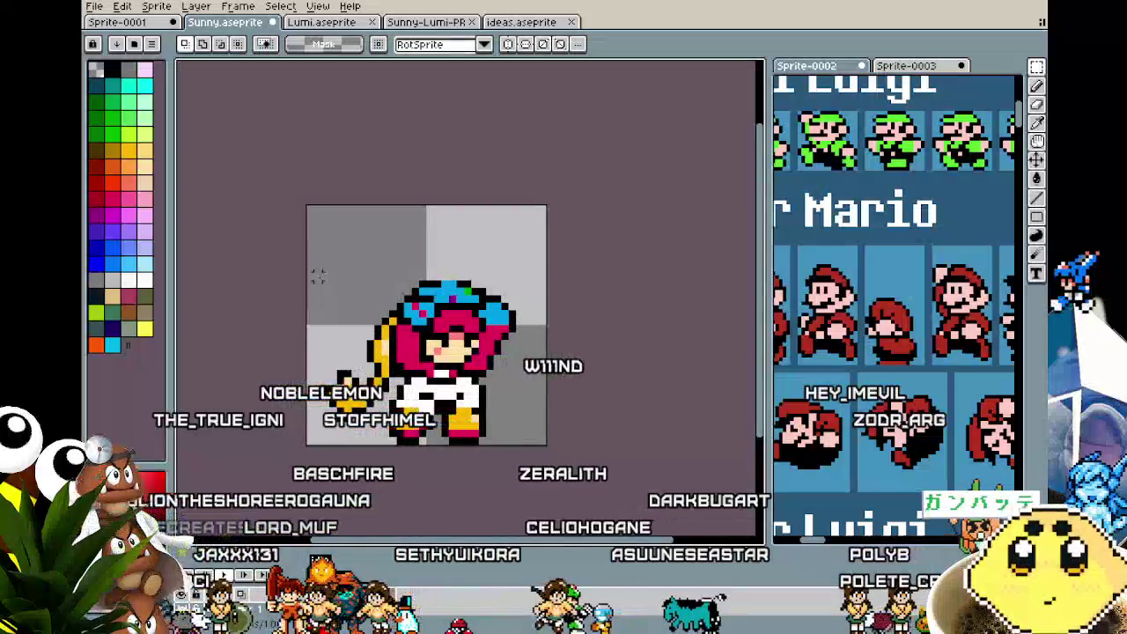
drag(334, 250, 535, 373)
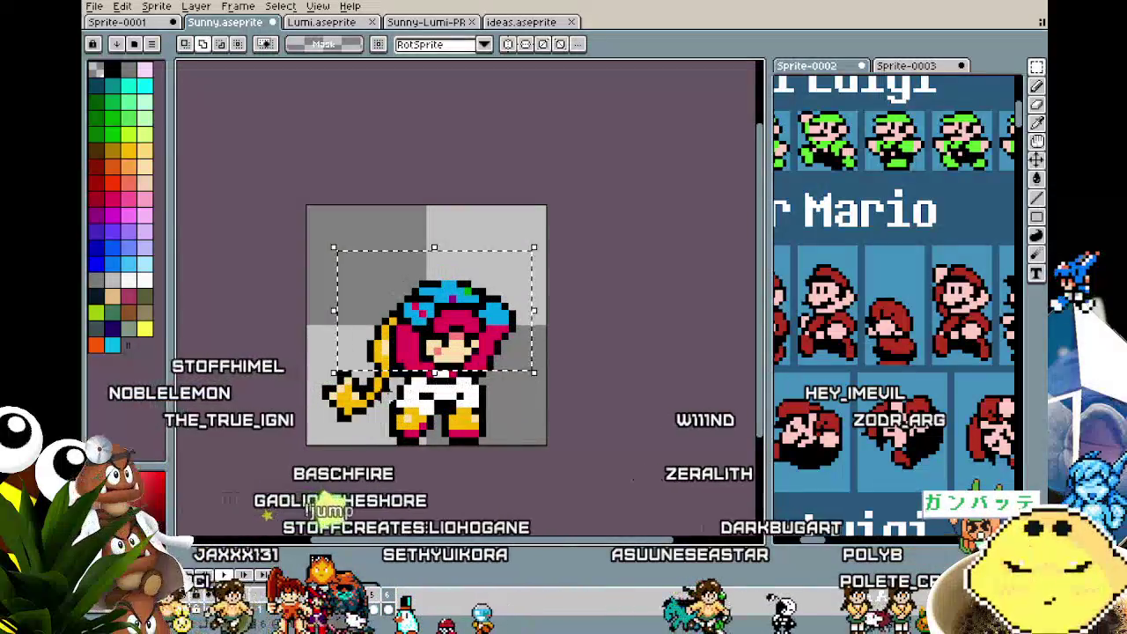
drag(535, 248, 304, 426)
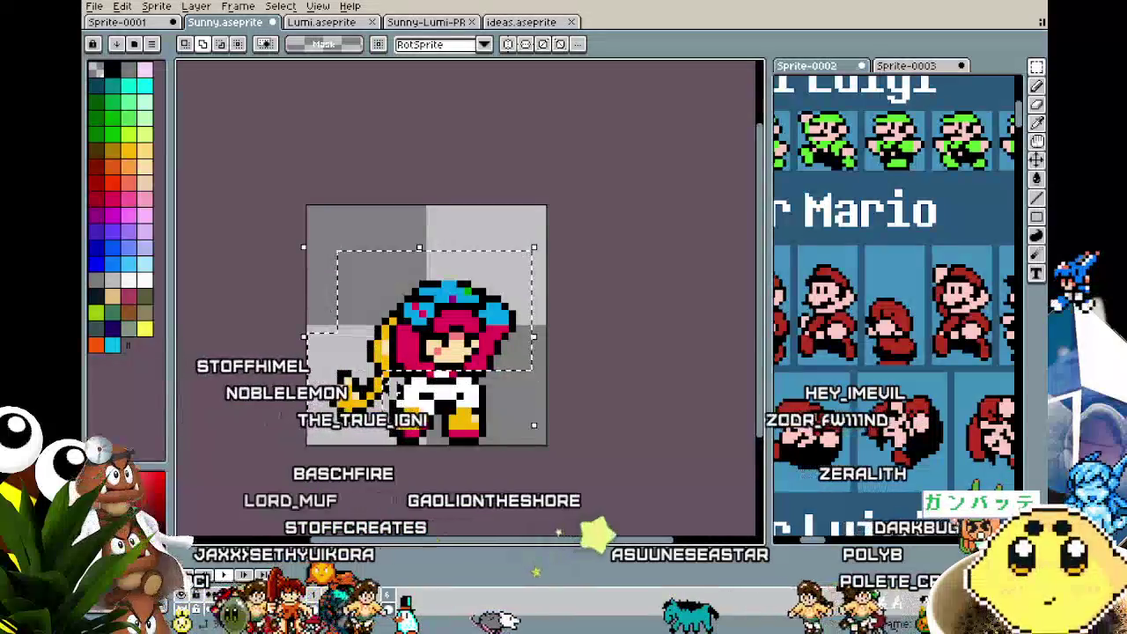
scroll(393, 391, up, 1)
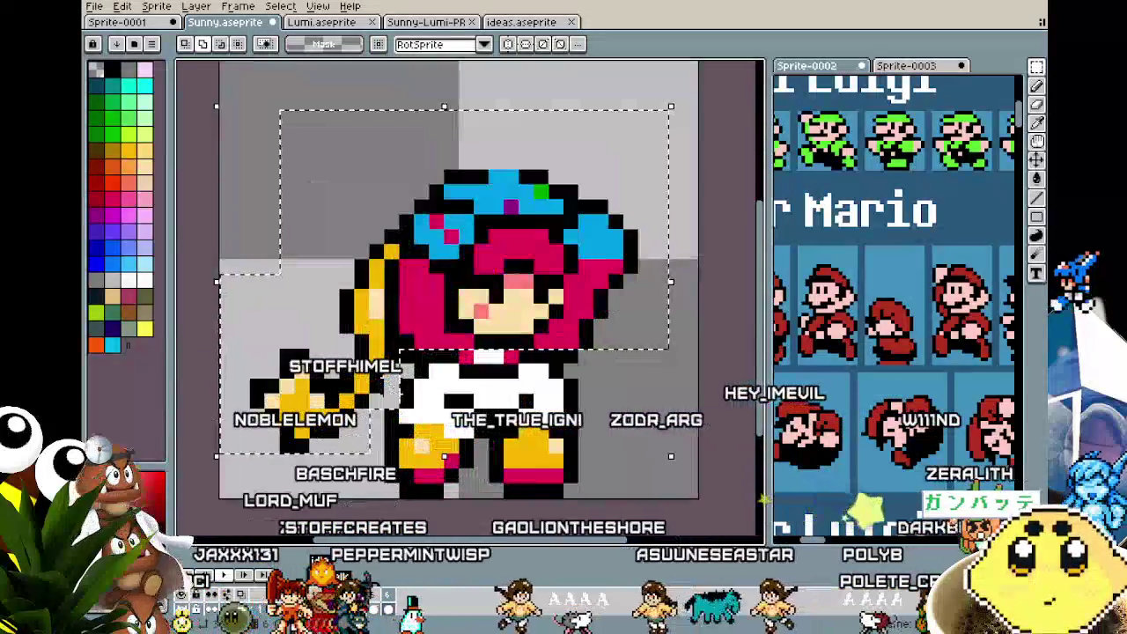
mouse_move(505, 295)
mouse_down()
mouse_move(519, 310)
mouse_move(516, 283)
mouse_move(550, 332)
mouse_up()
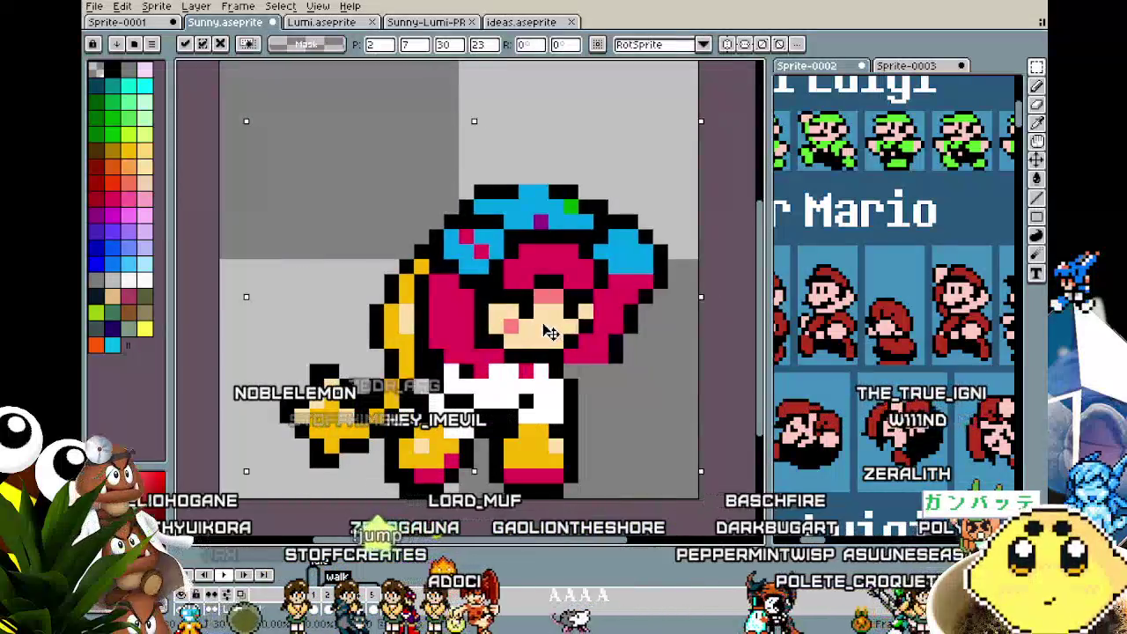
key(Return)
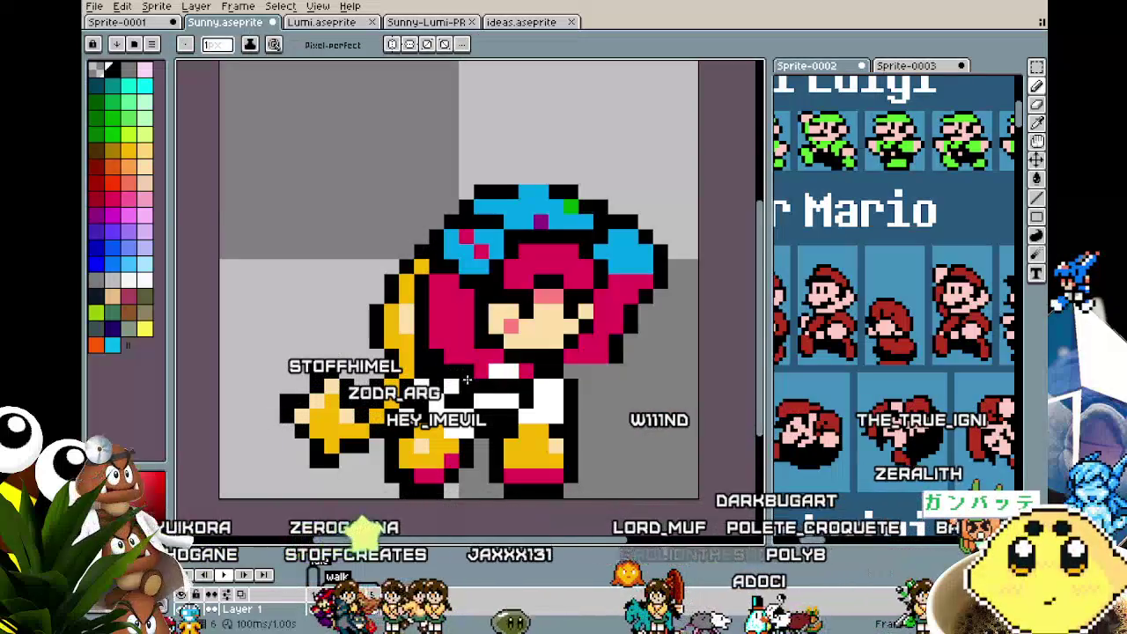
- Switch to the Eyedropper and zoom around the pants to inspect their pixels
key(i)
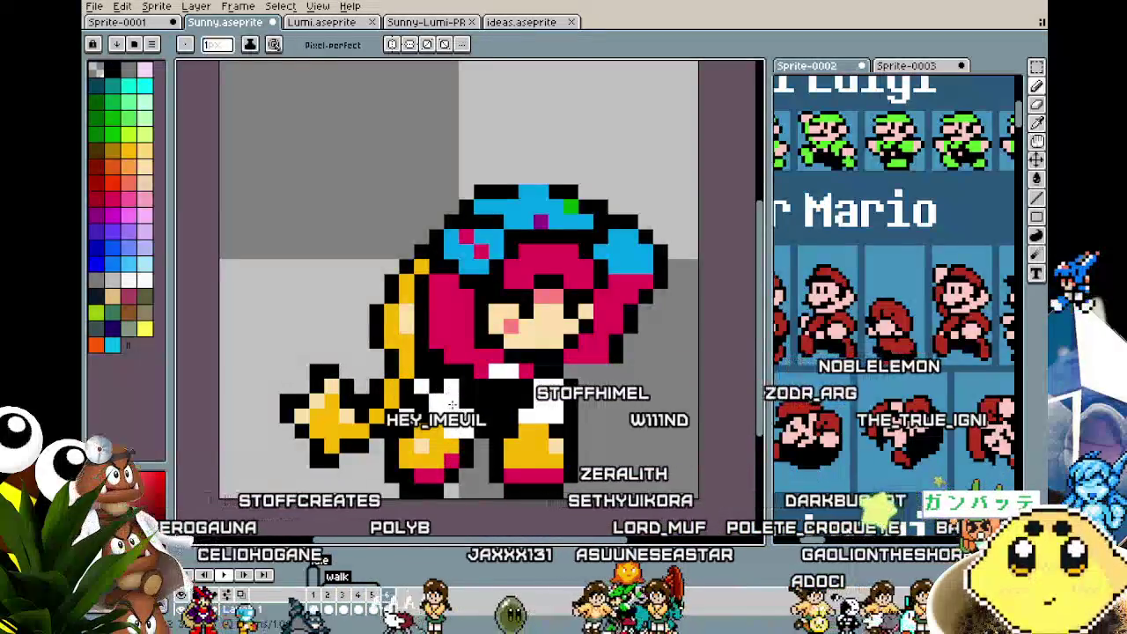
scroll(445, 473, down, 4)
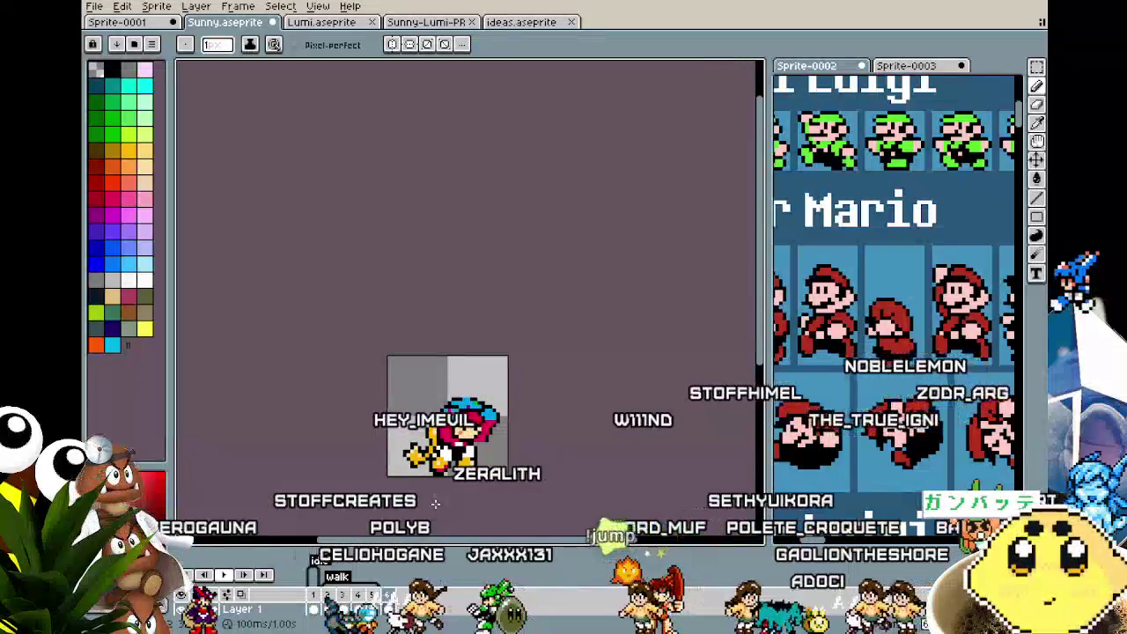
scroll(435, 483, up, 2)
scroll(435, 483, up, 1)
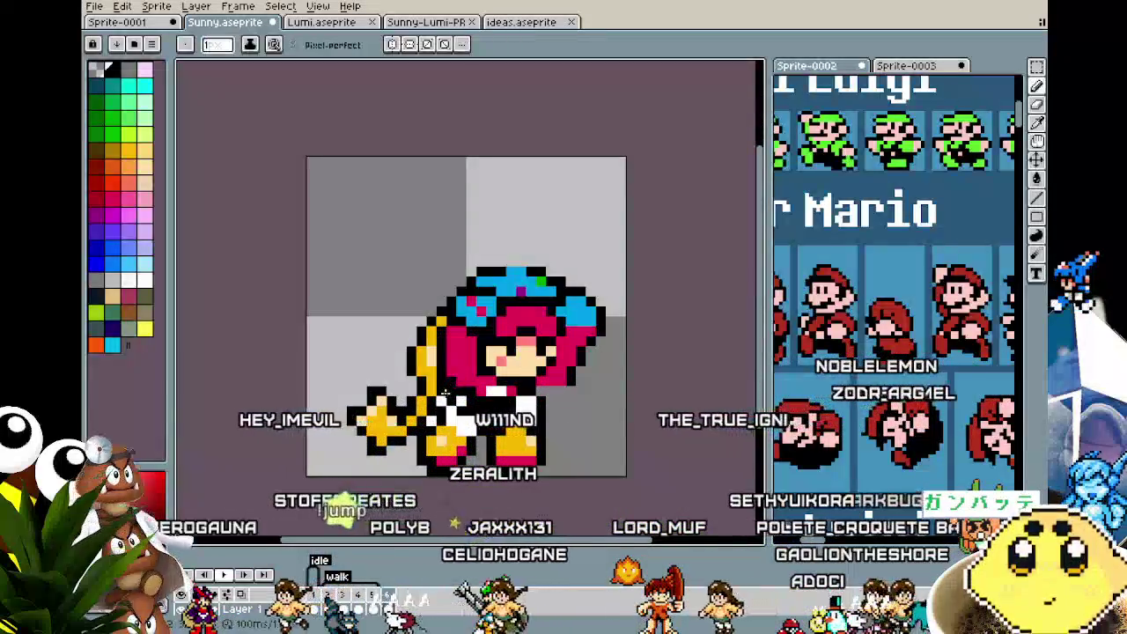
scroll(431, 422, down, 2)
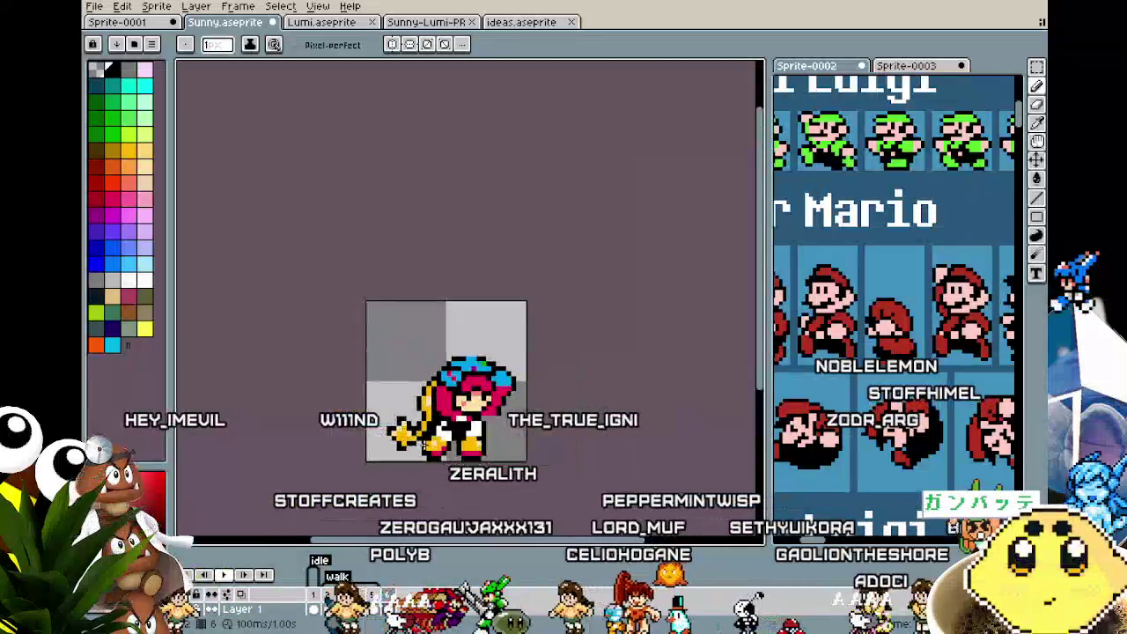
scroll(447, 406, up, 2)
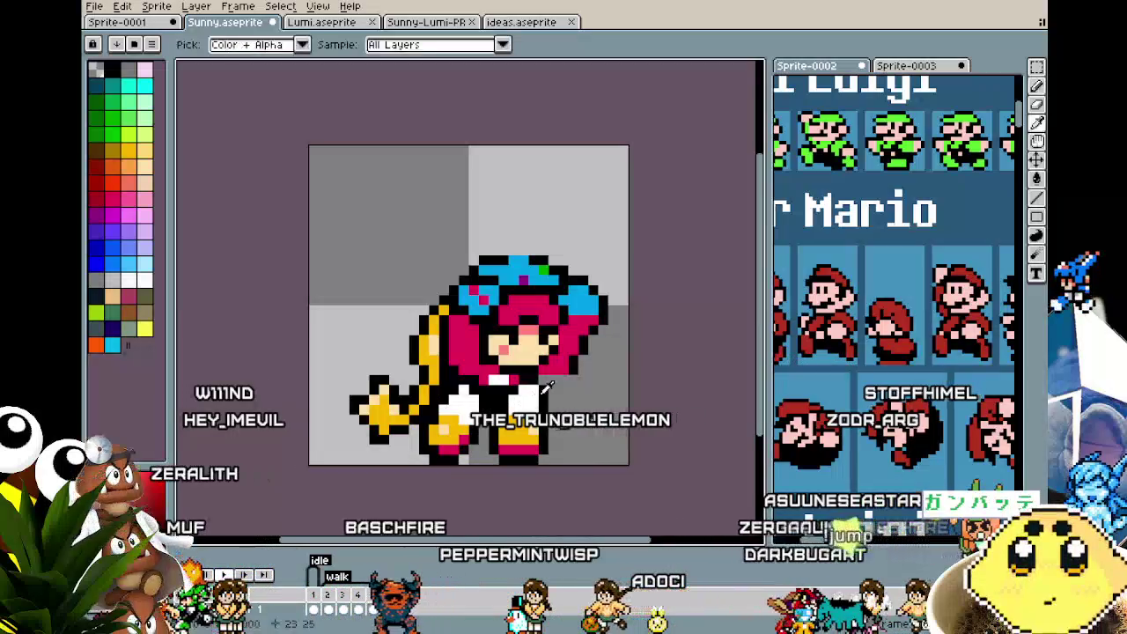
- Marquee the pixels around the feet, then deselect and return to the Pencil
key(i)
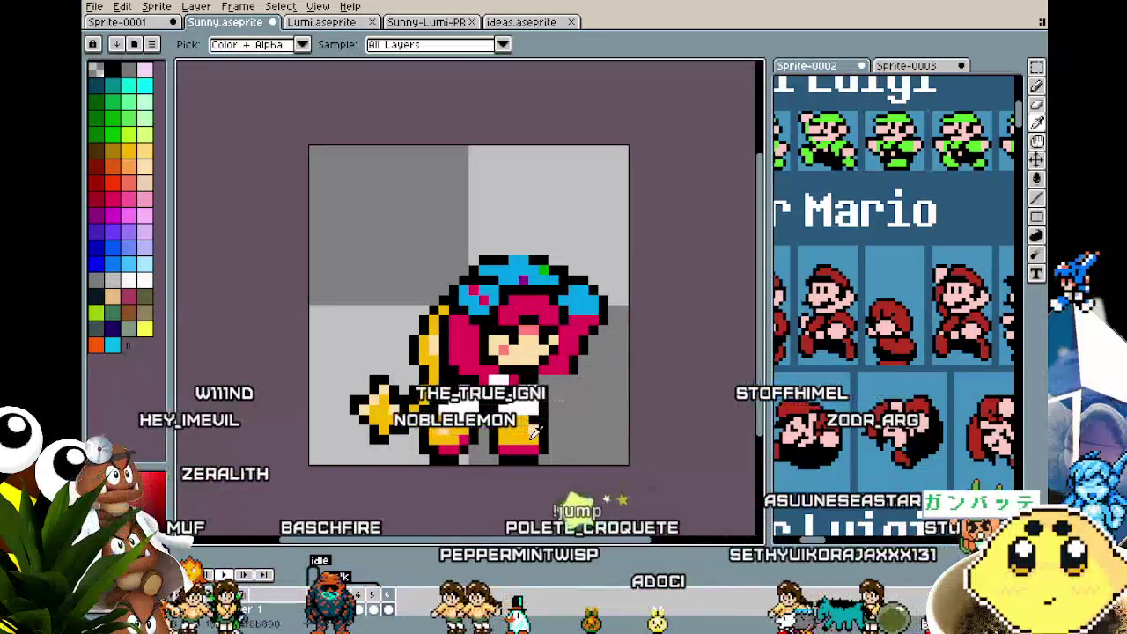
key(m)
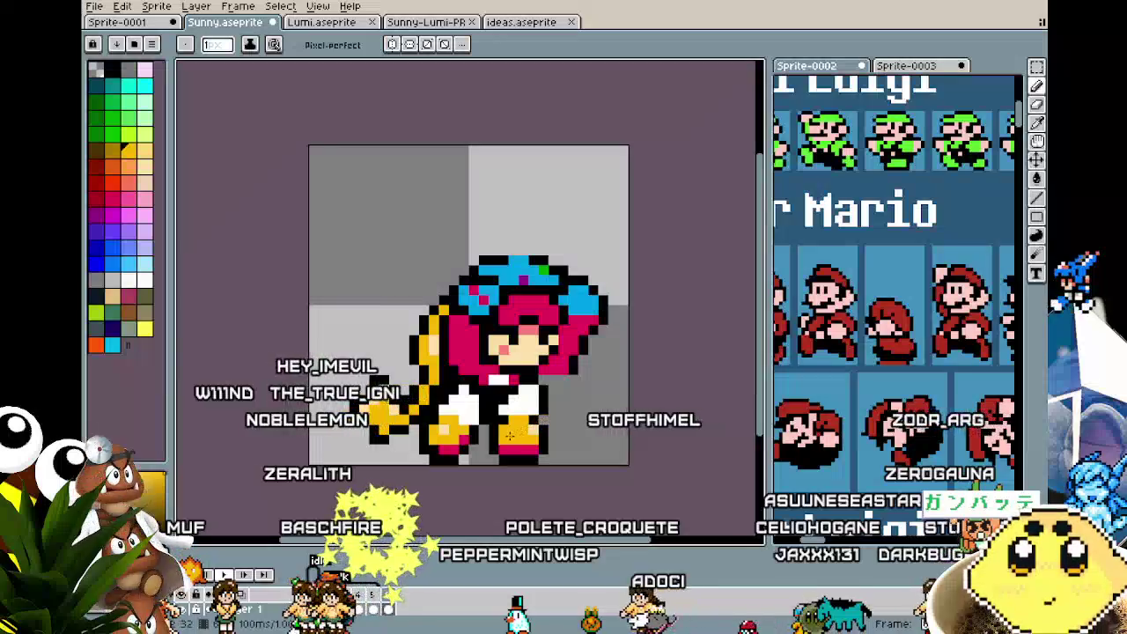
drag(485, 421, 573, 467)
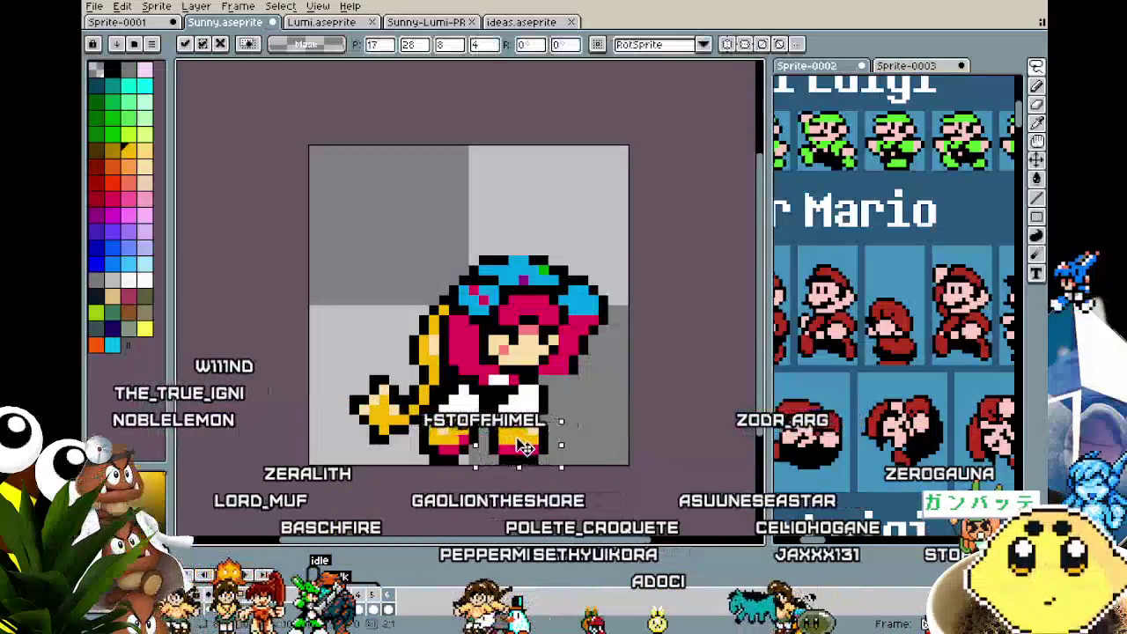
key(ctrl+d)
key(i)
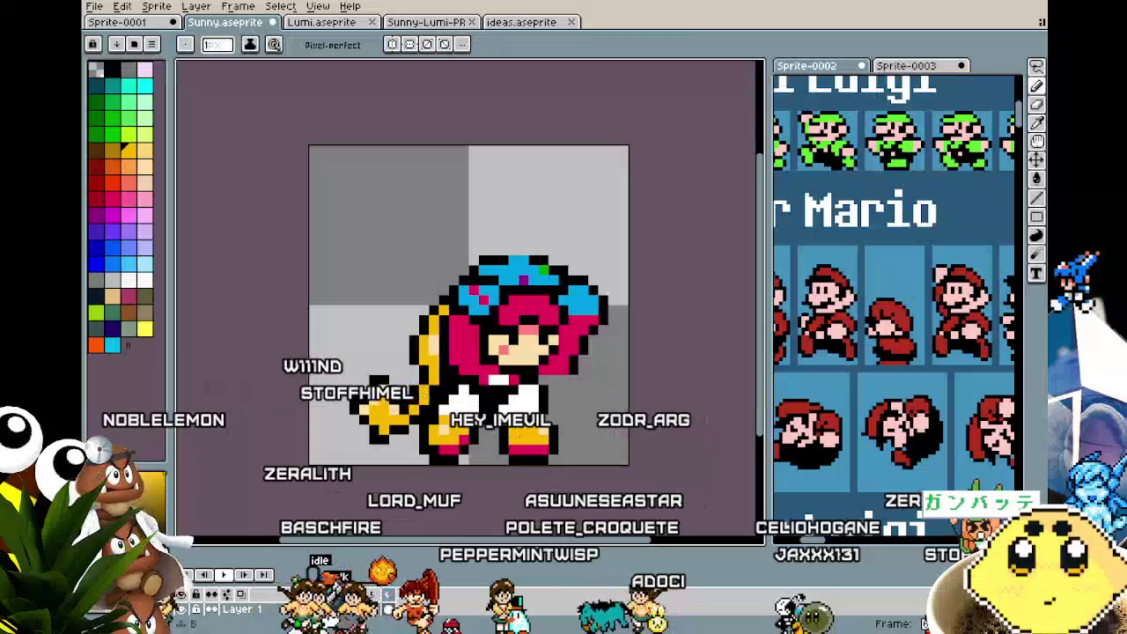
key(b)
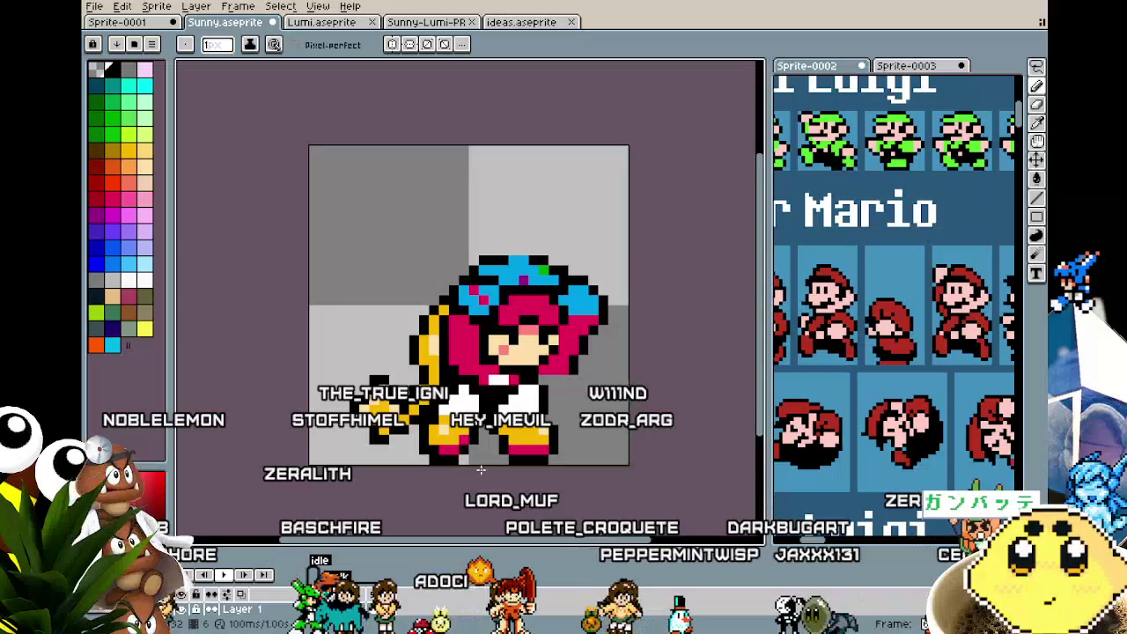
- Select a small block of pixels at the feet and inspect the boots and pants up close
scroll(480, 471, down, 4)
scroll(492, 468, up, 2)
scroll(491, 468, up, 2)
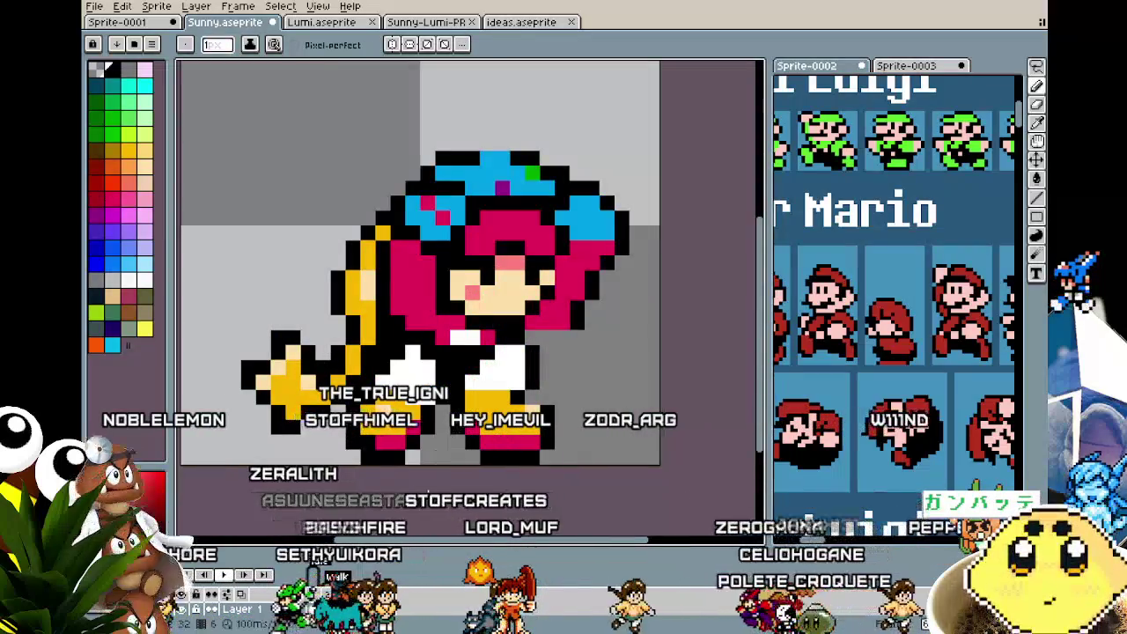
scroll(440, 465, down, 4)
scroll(426, 496, up, 1)
key(m)
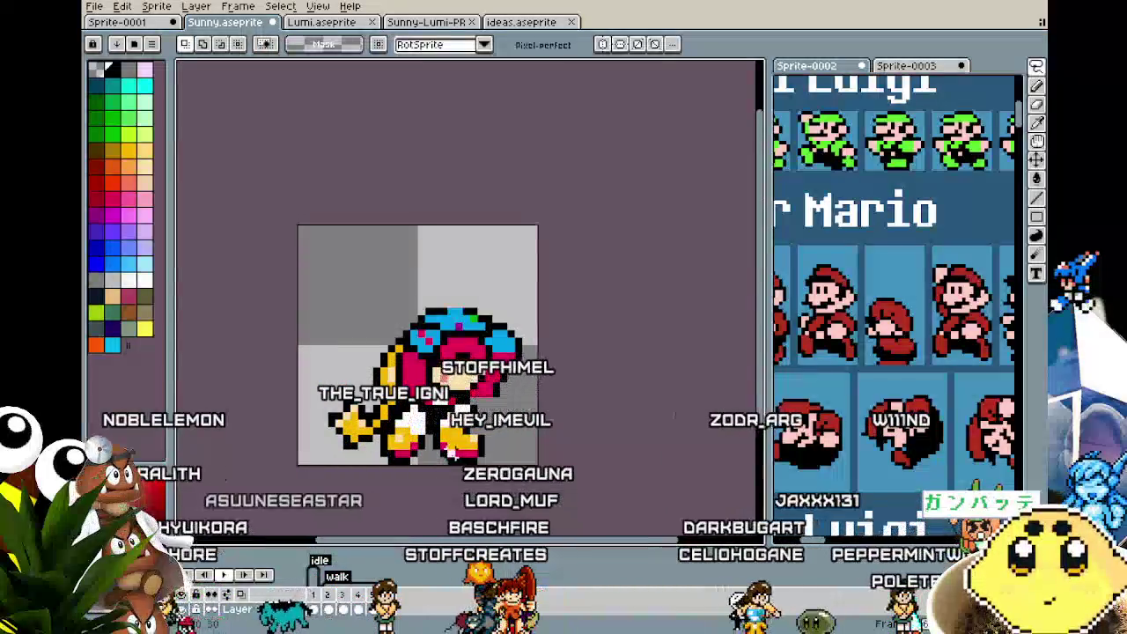
drag(473, 460, 471, 461)
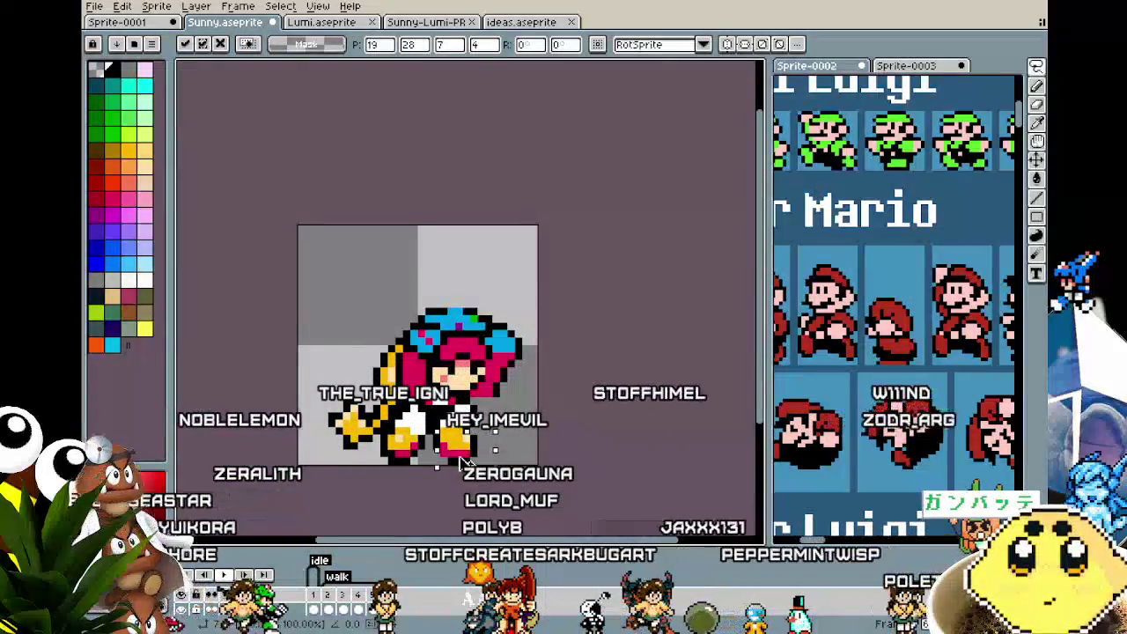
key(b)
scroll(441, 450, up, 3)
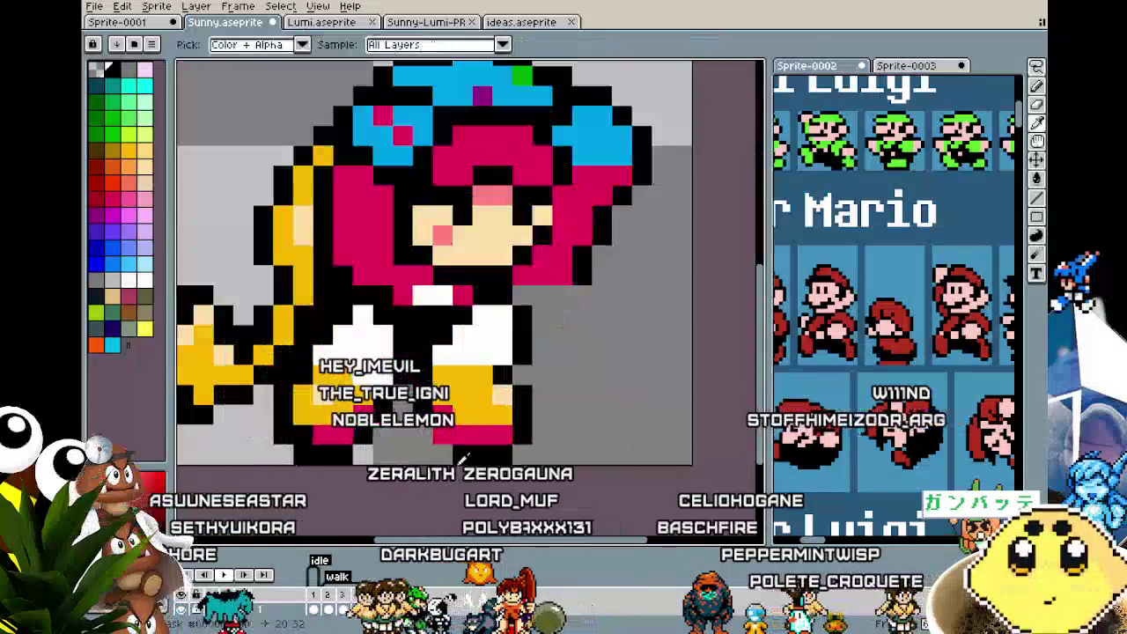
scroll(425, 438, down, 3)
scroll(419, 458, down, 2)
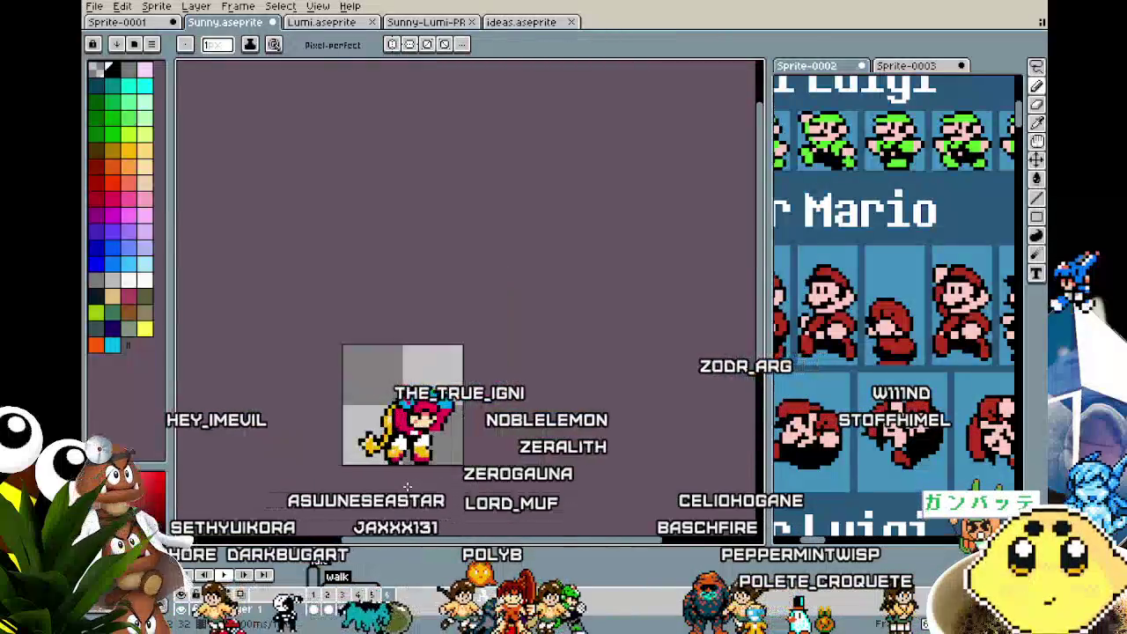
scroll(412, 473, up, 4)
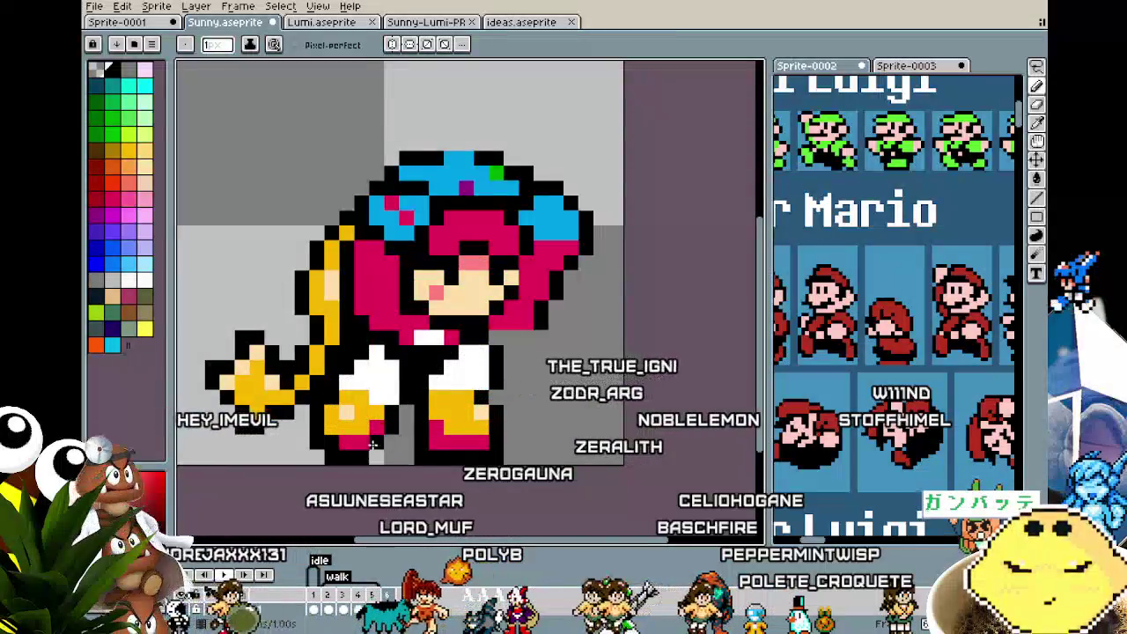
scroll(391, 453, down, 2)
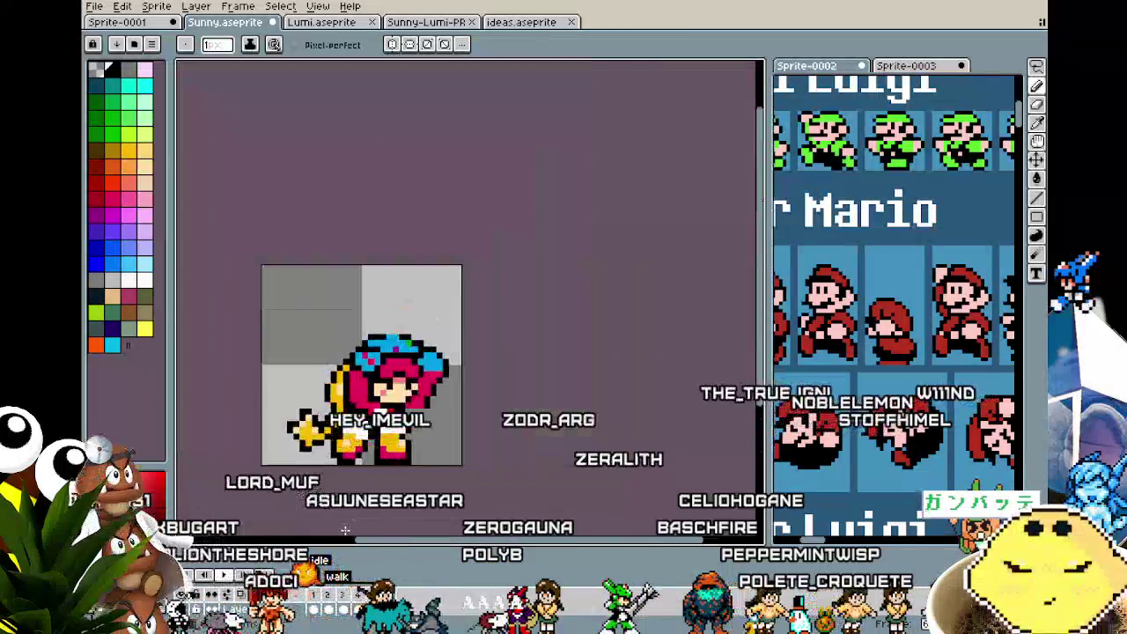
scroll(352, 511, down, 2)
scroll(348, 520, up, 2)
scroll(356, 497, up, 2)
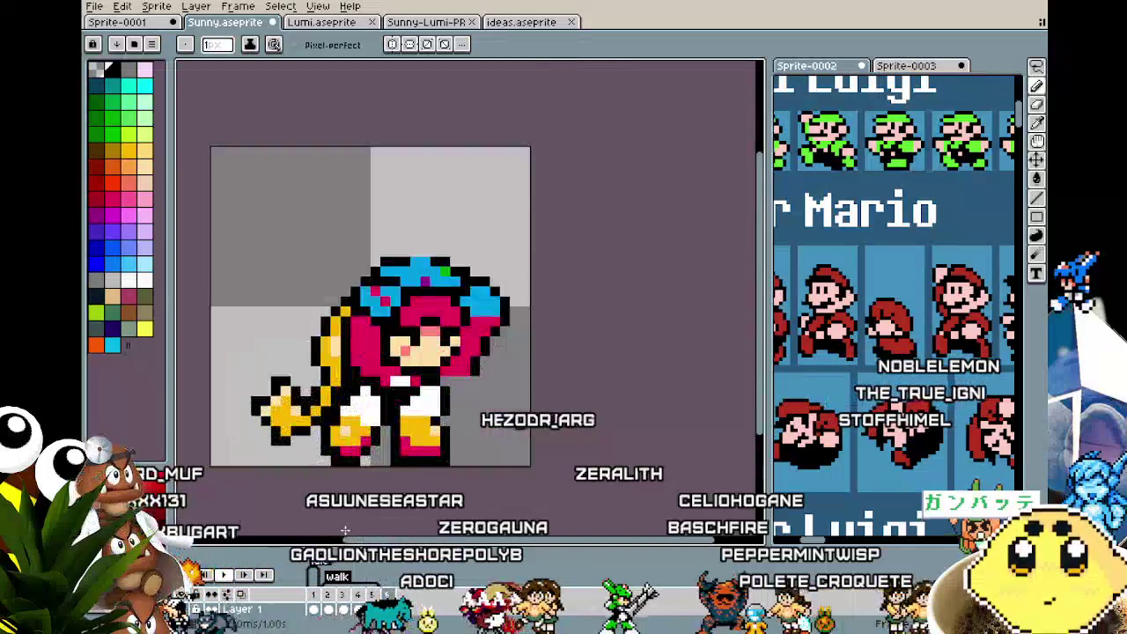
scroll(366, 473, up, 1)
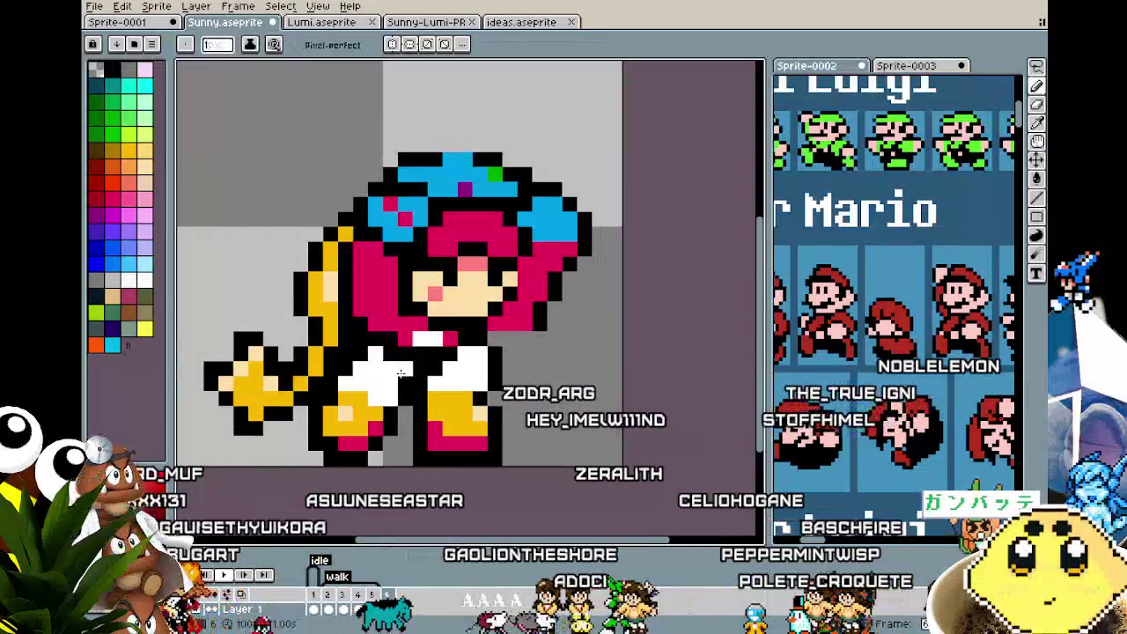
scroll(387, 356, down, 2)
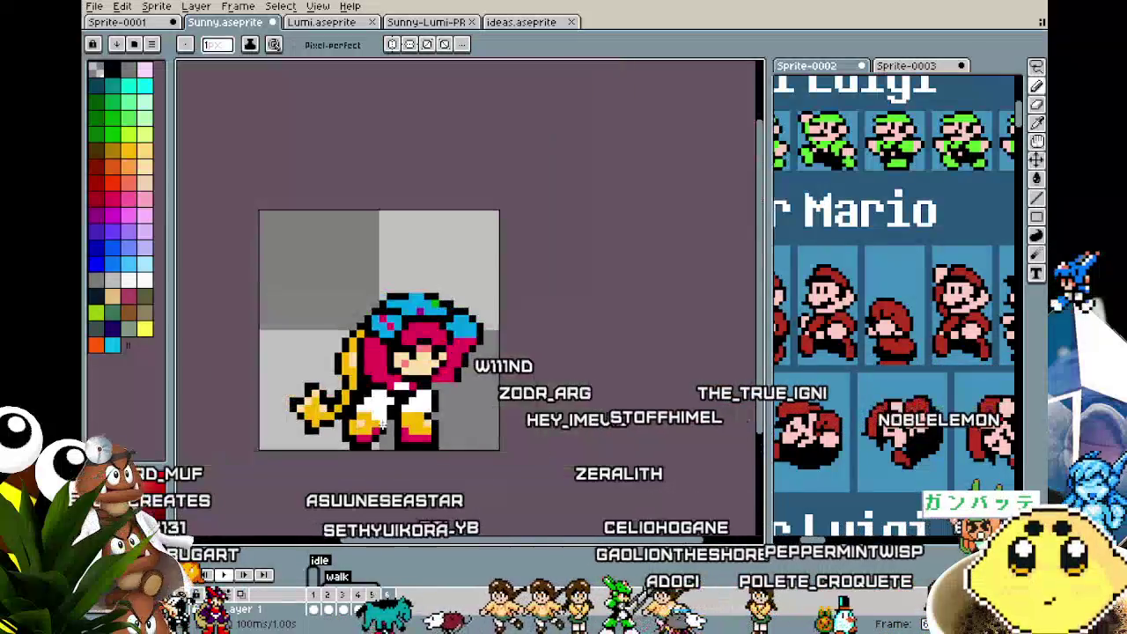
scroll(432, 402, up, 2)
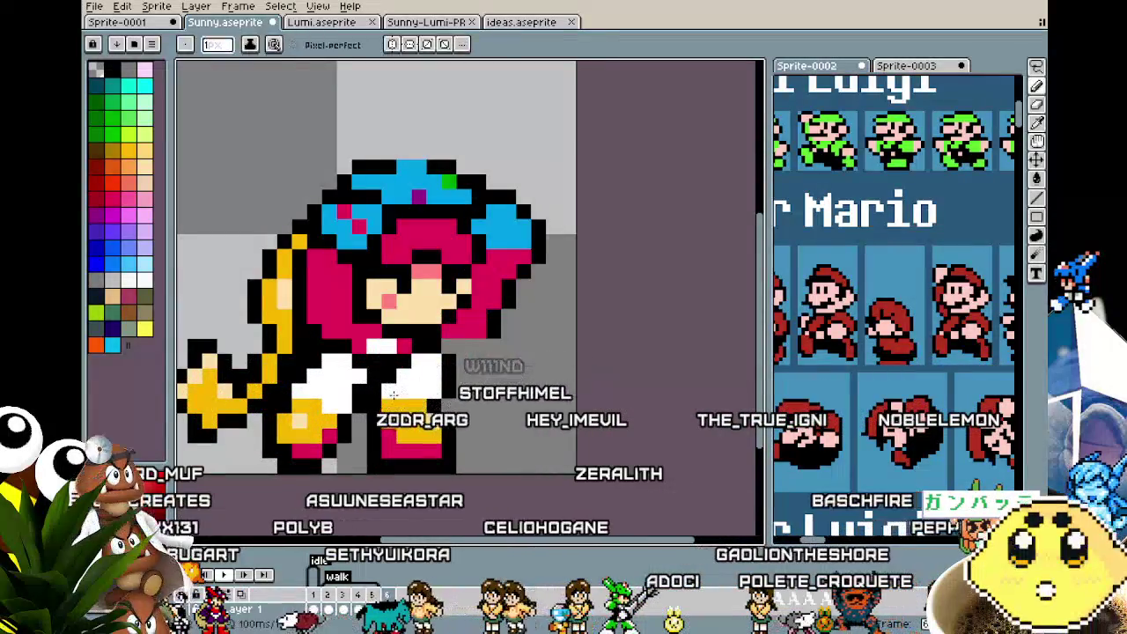
scroll(398, 421, down, 2)
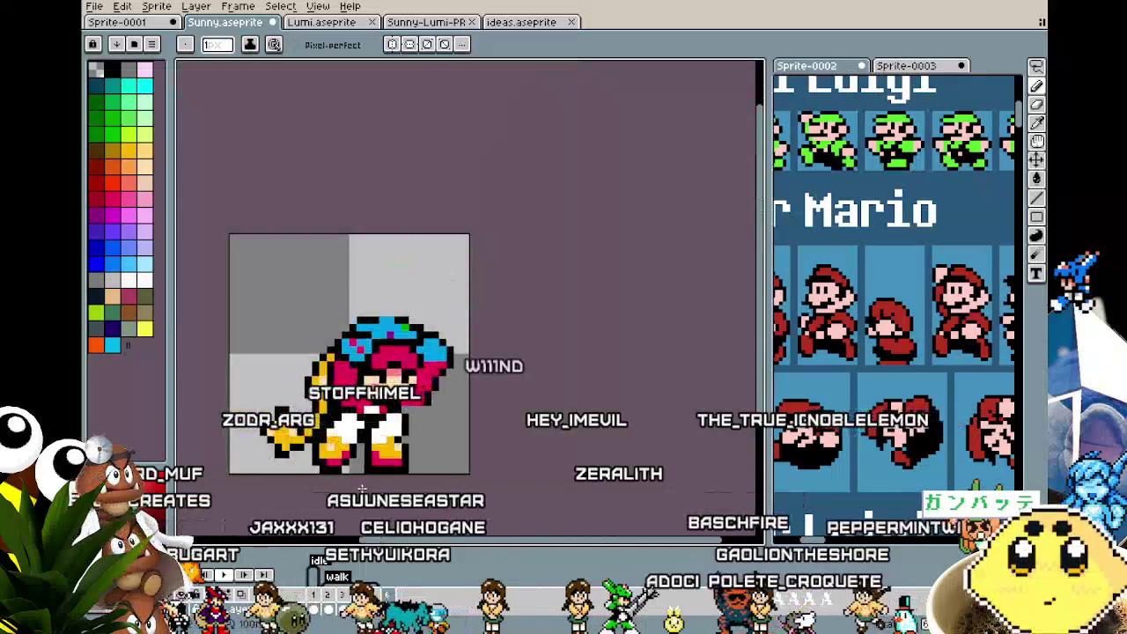
scroll(383, 444, up, 1)
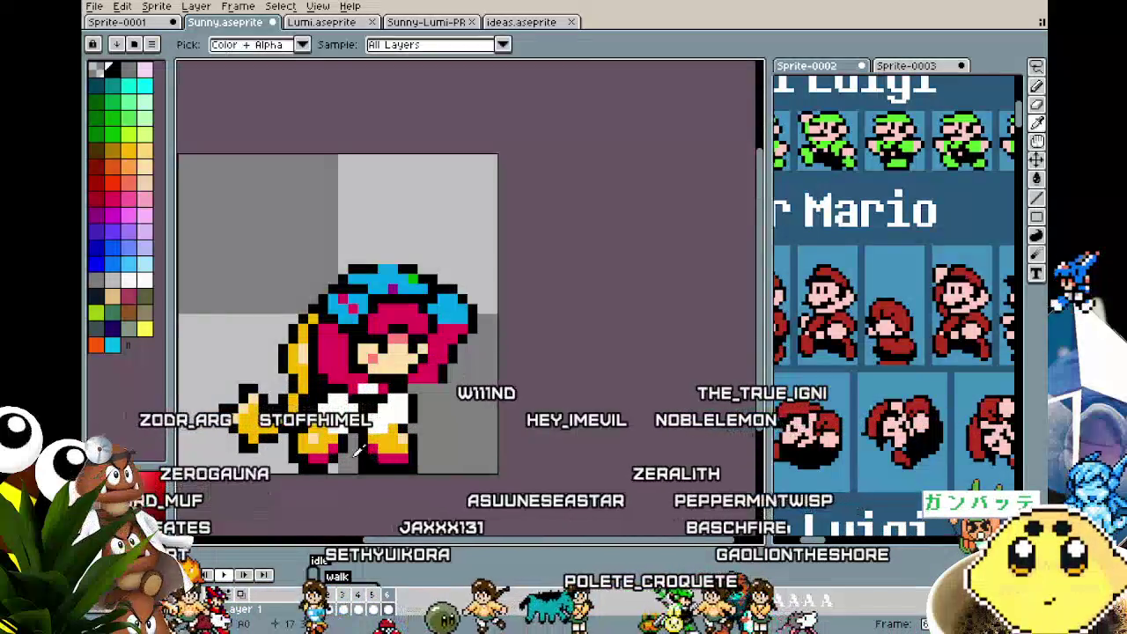
scroll(353, 493, down, 1)
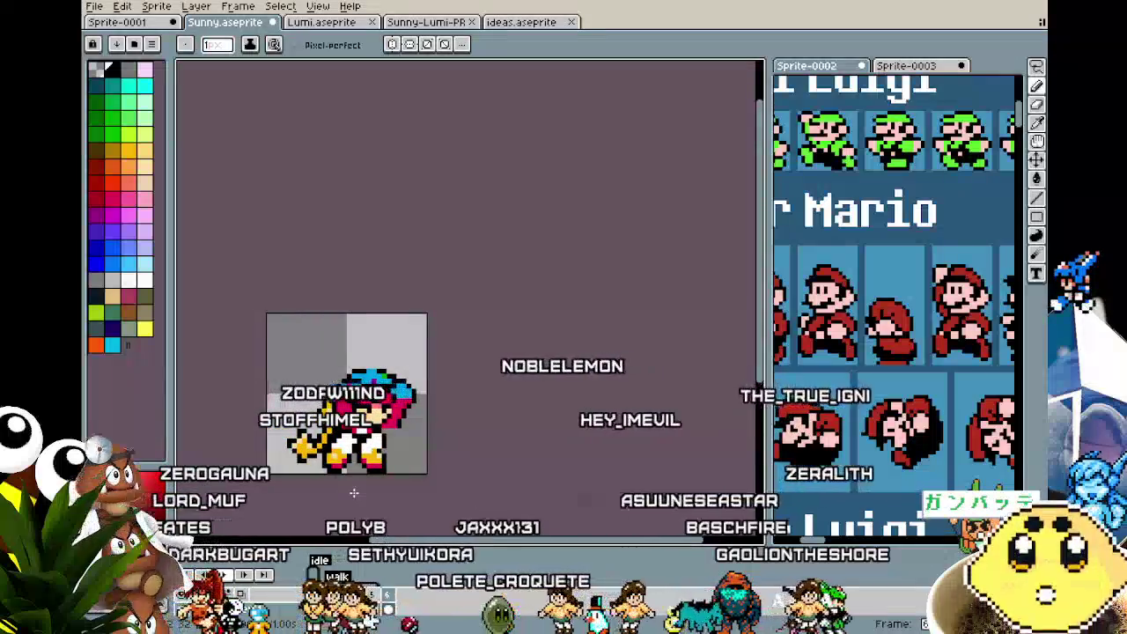
scroll(405, 457, up, 2)
- Switch to the Move tool to reposition layer content near the boots
key(m)
scroll(378, 458, down, 1)
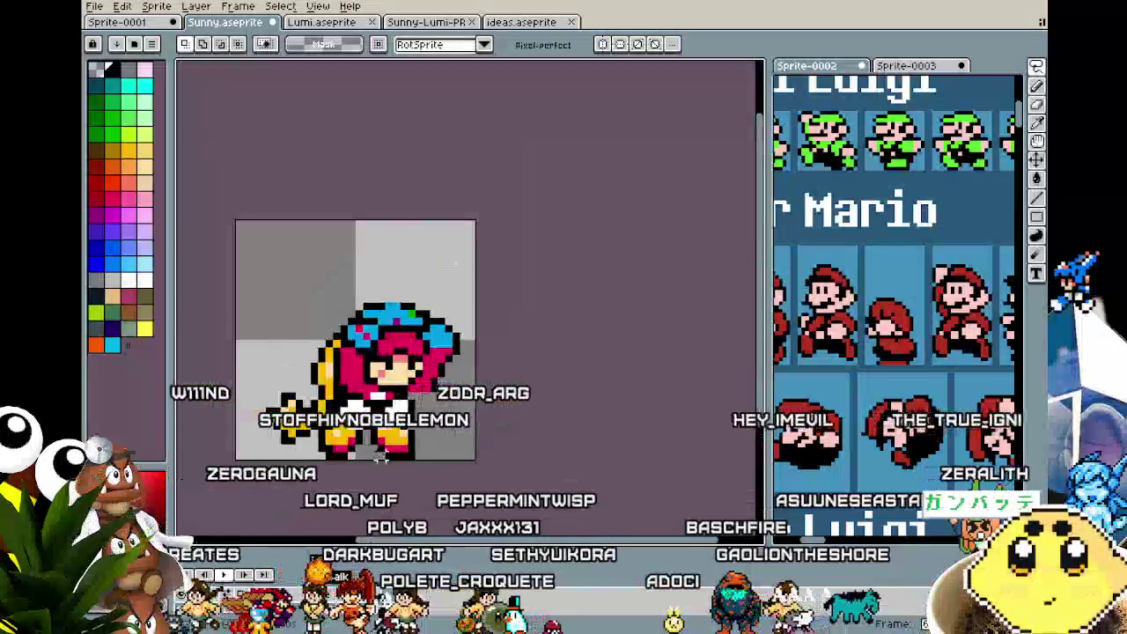
scroll(416, 388, up, 1)
scroll(416, 387, up, 1)
key(i)
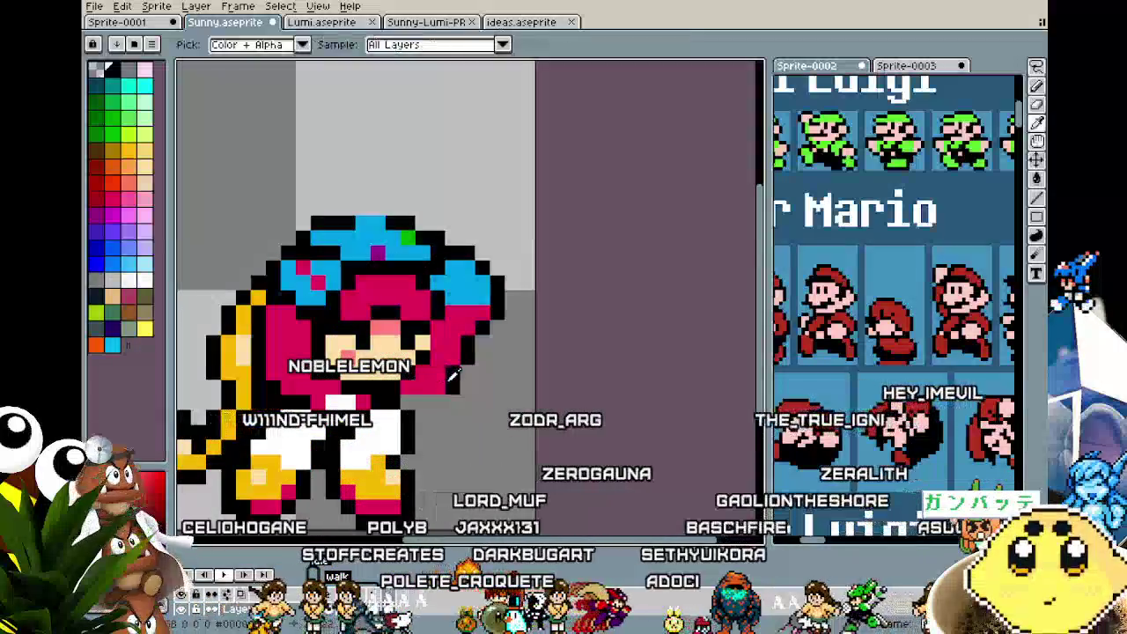
key(v)
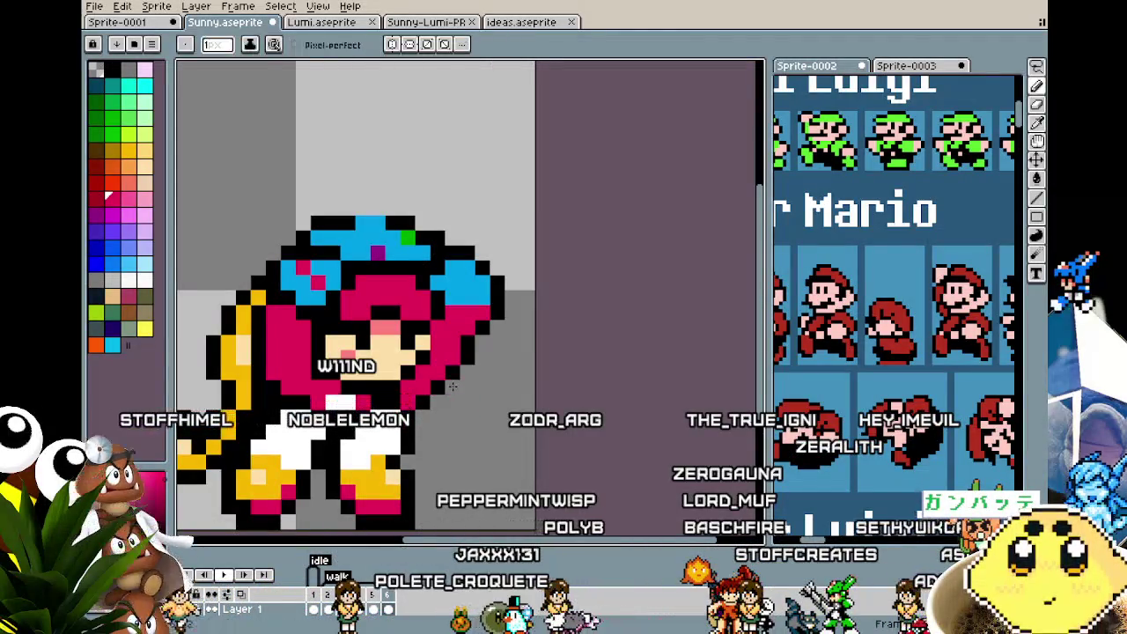
scroll(424, 462, down, 3)
scroll(421, 475, up, 2)
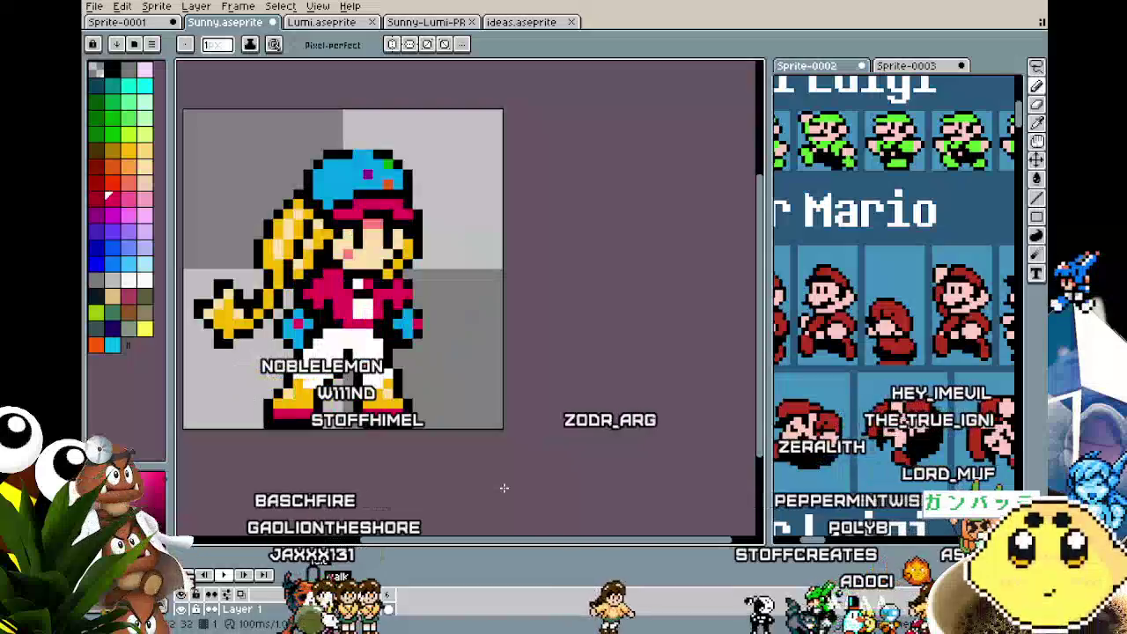
- Select the whole character, nudge it up one pixel, commit, and deselect
key(m)
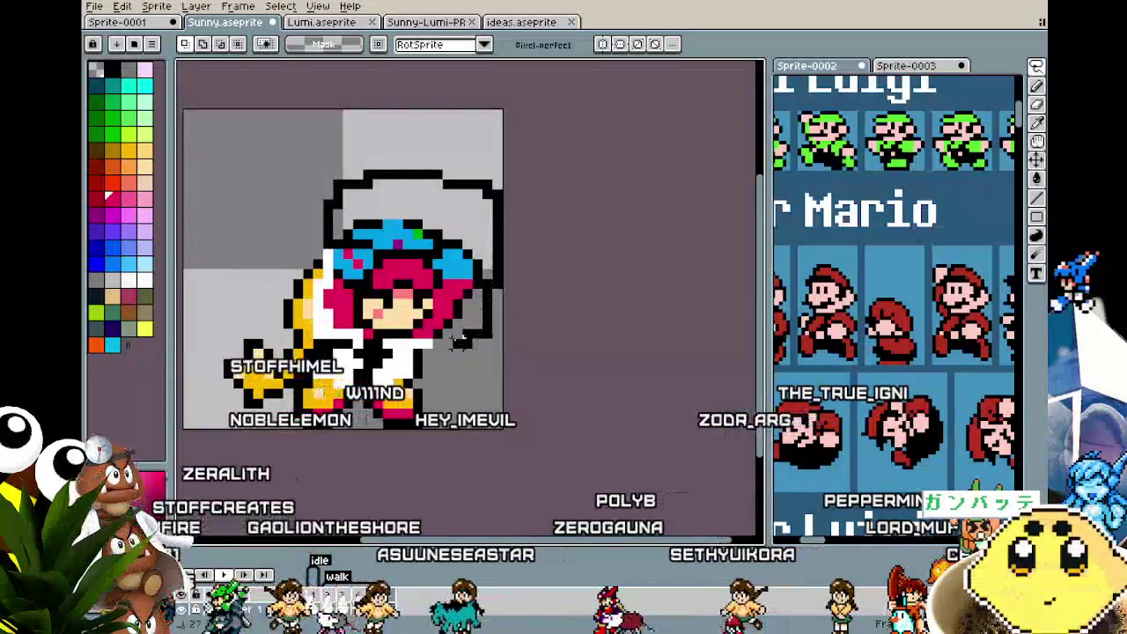
drag(310, 185, 505, 382)
key(Up)
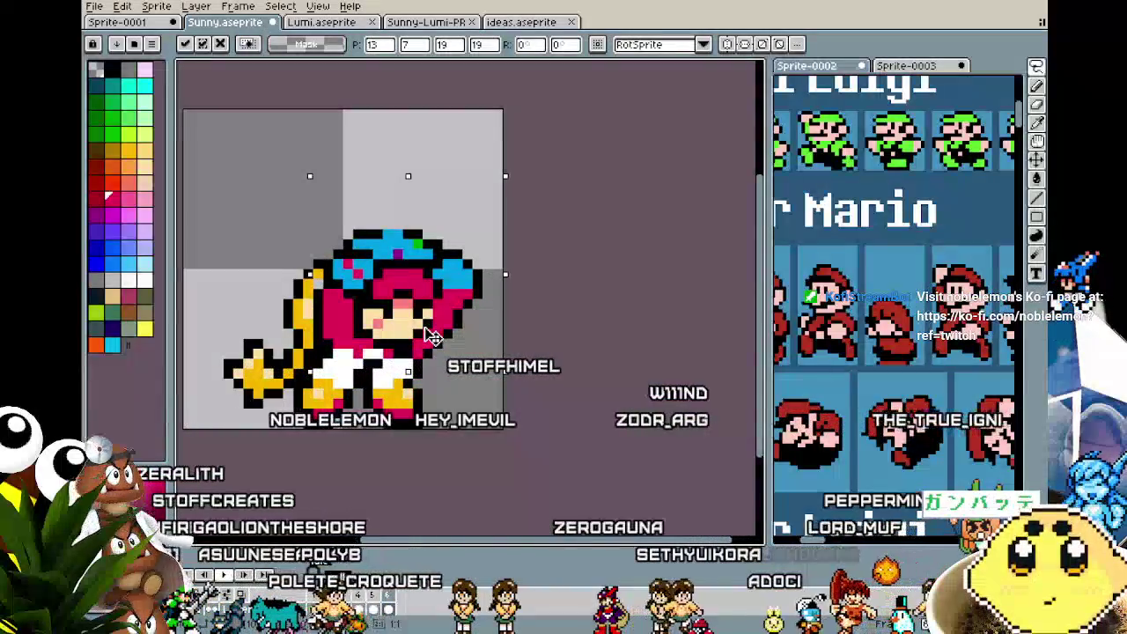
key(b)
scroll(346, 355, up, 1)
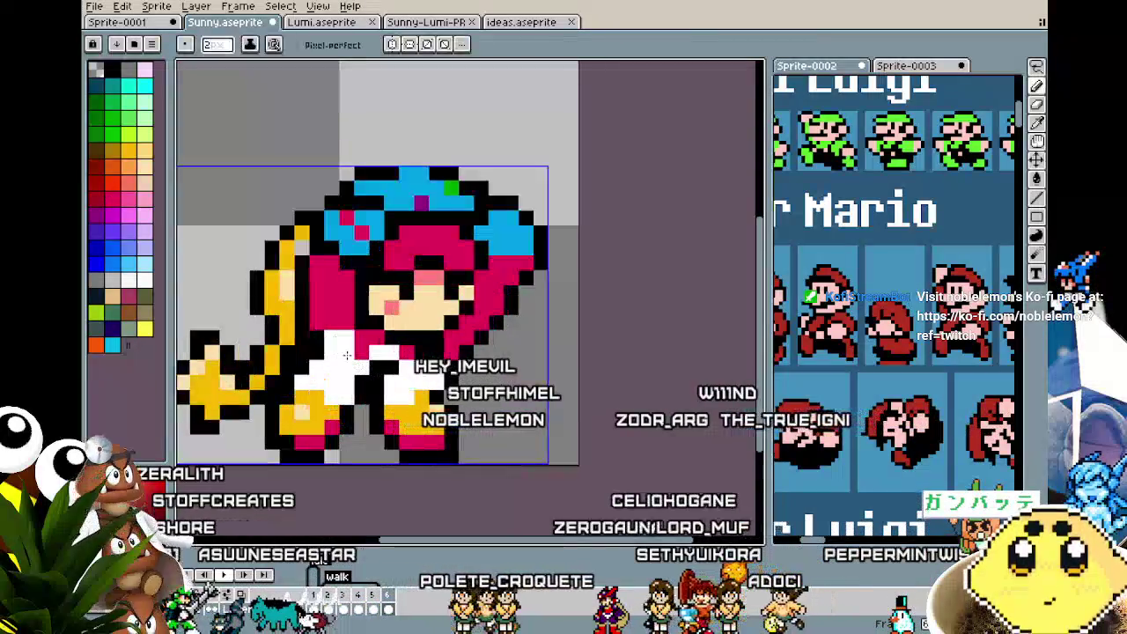
key(ctrl+d)
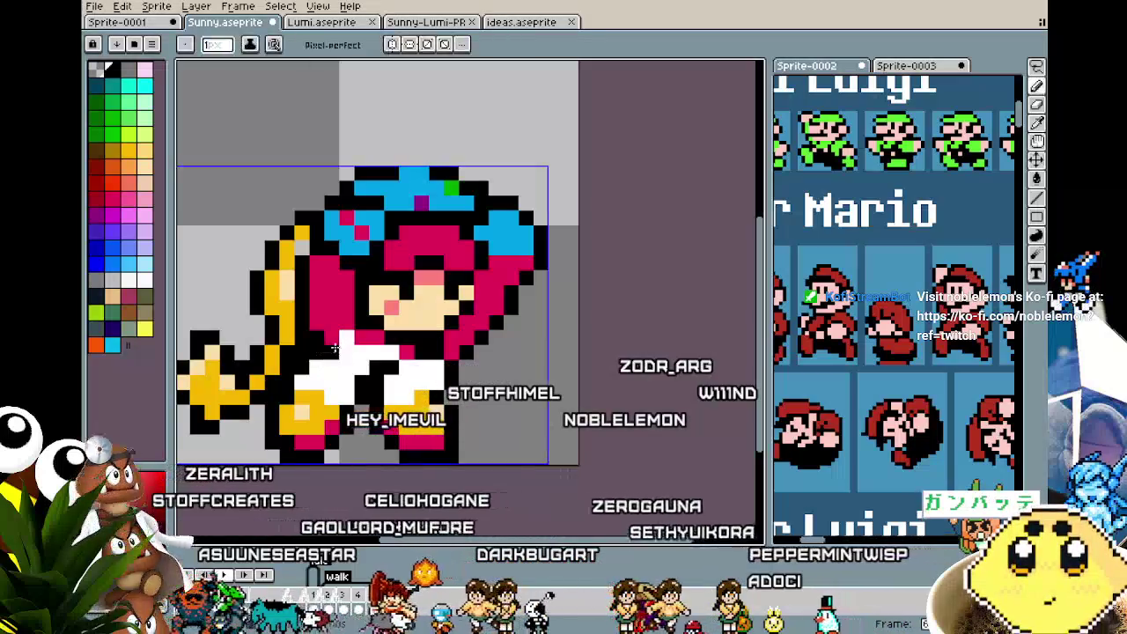
- Choose black from the palette as the pencil colour
alt+click(362, 349)
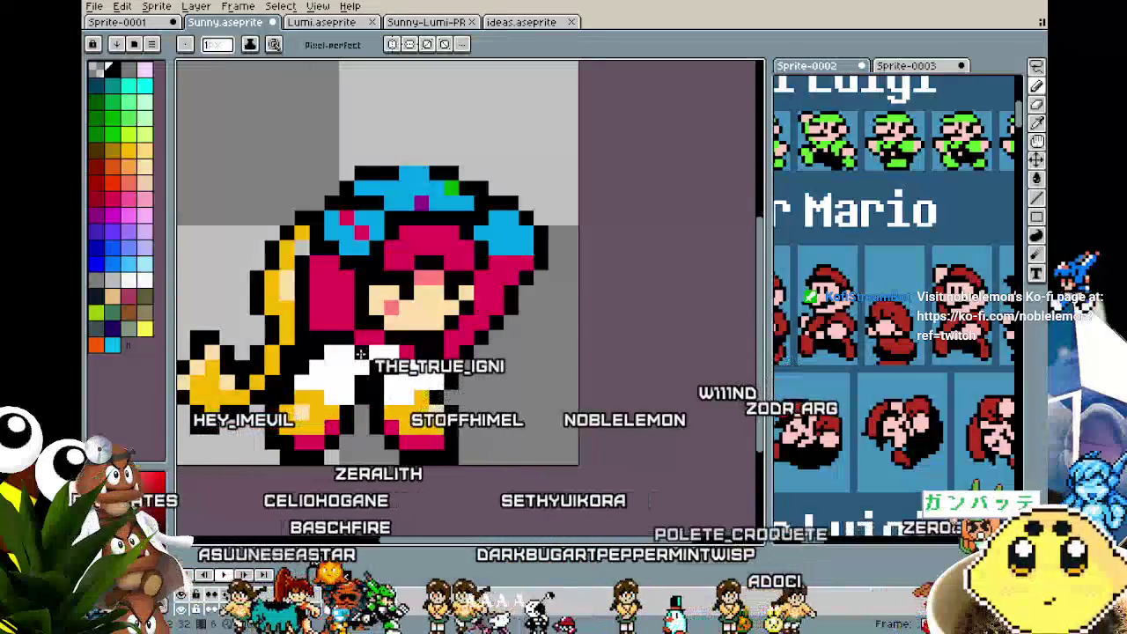
scroll(361, 349, down, 2)
scroll(352, 370, down, 2)
scroll(401, 359, up, 1)
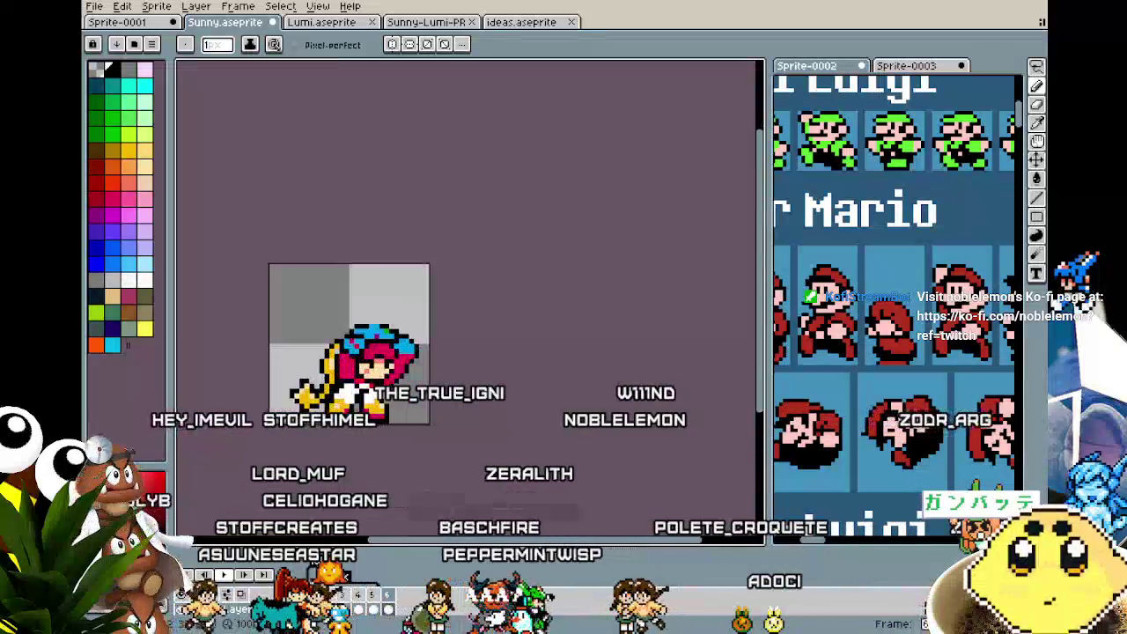
scroll(401, 360, up, 1)
scroll(402, 360, up, 2)
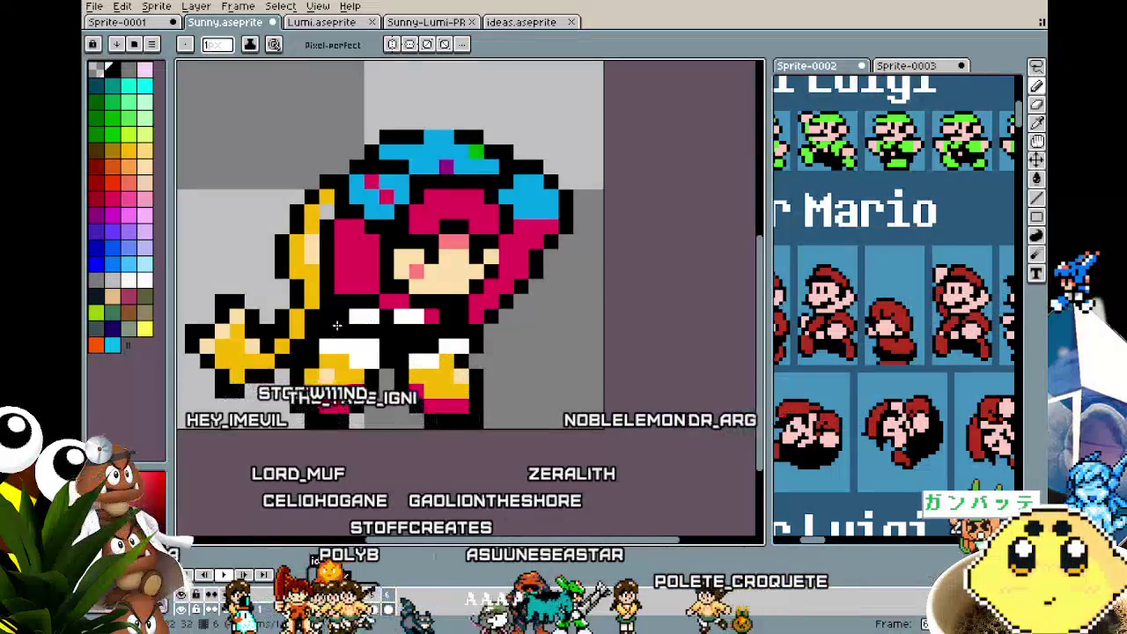
- Sample white and paint the pixels below the white patch on the pants white
key(i)
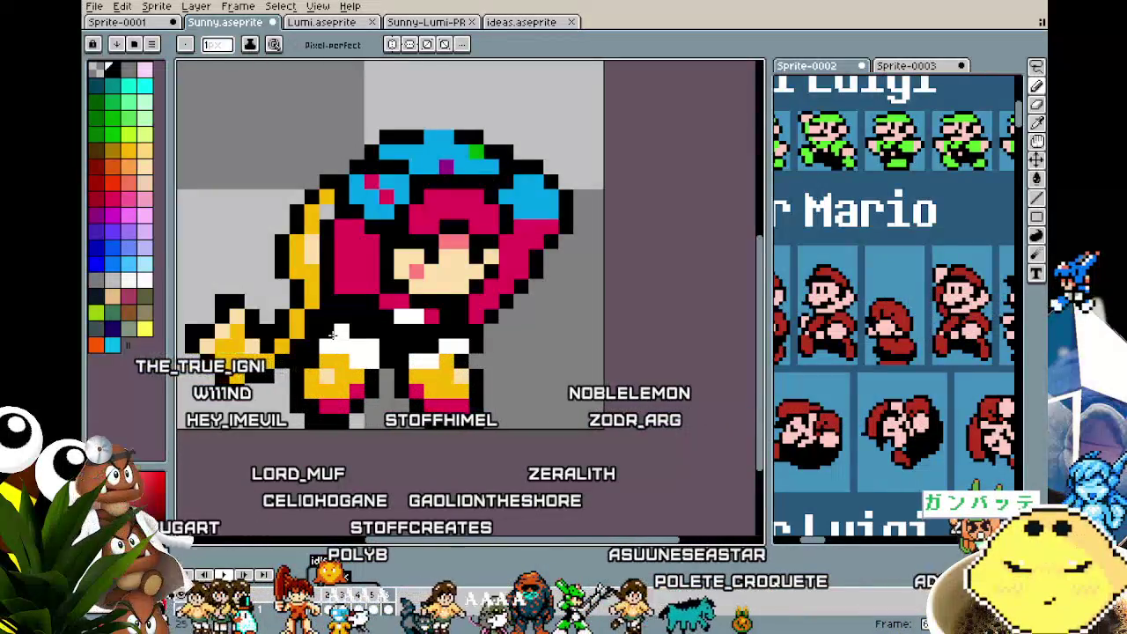
scroll(327, 398, down, 3)
scroll(297, 446, down, 1)
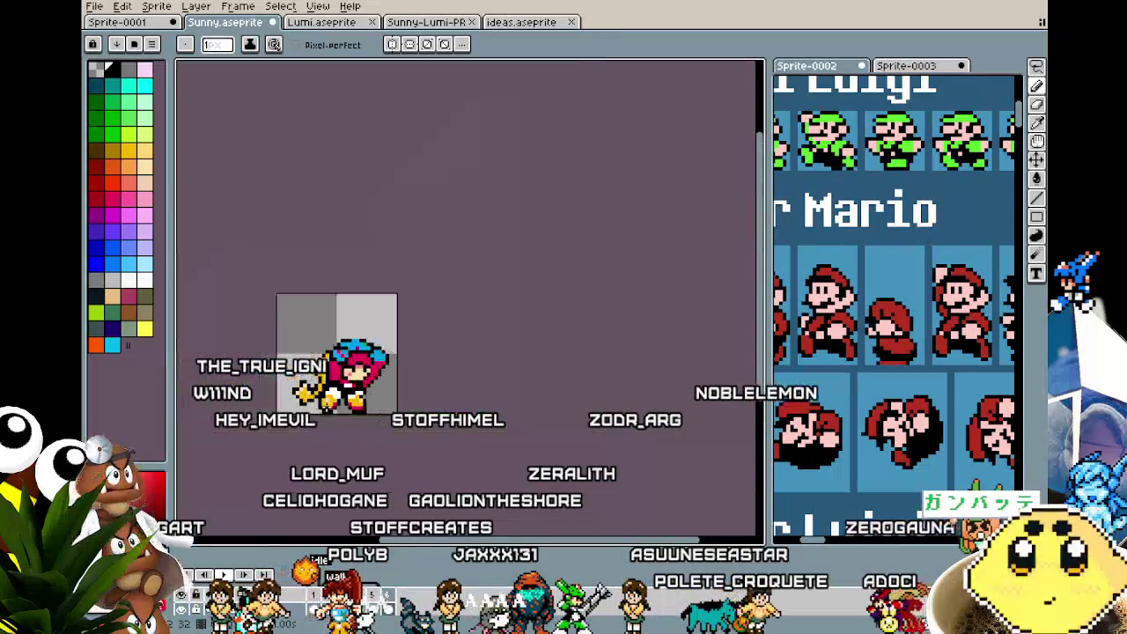
scroll(323, 411, up, 4)
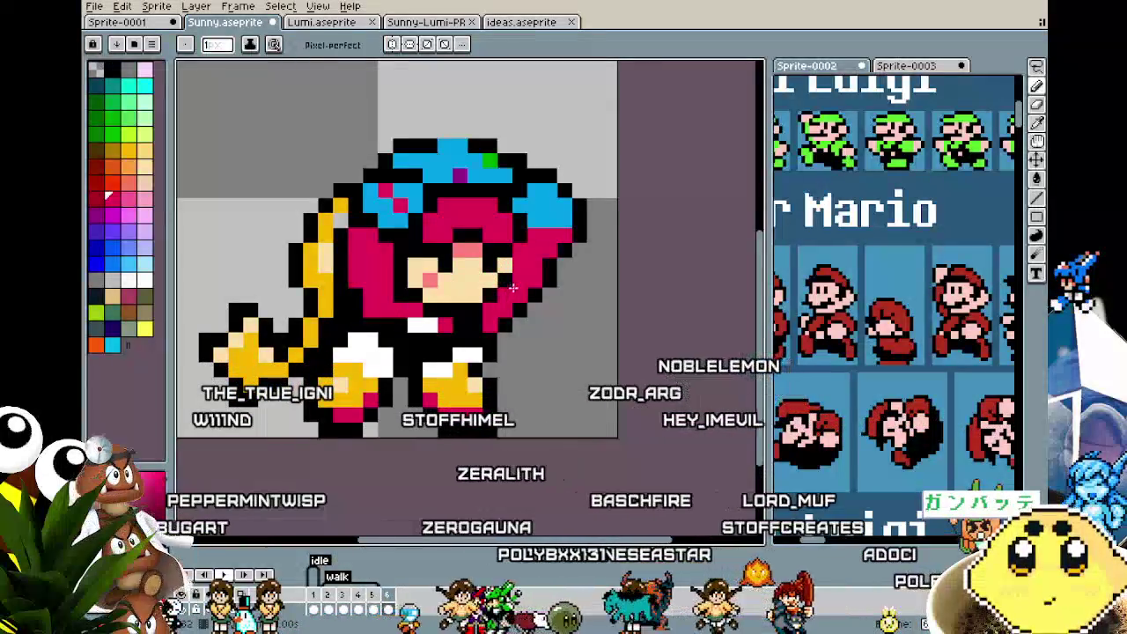
scroll(440, 421, down, 4)
scroll(441, 421, down, 1)
scroll(436, 424, up, 3)
scroll(458, 229, up, 2)
key(alt)
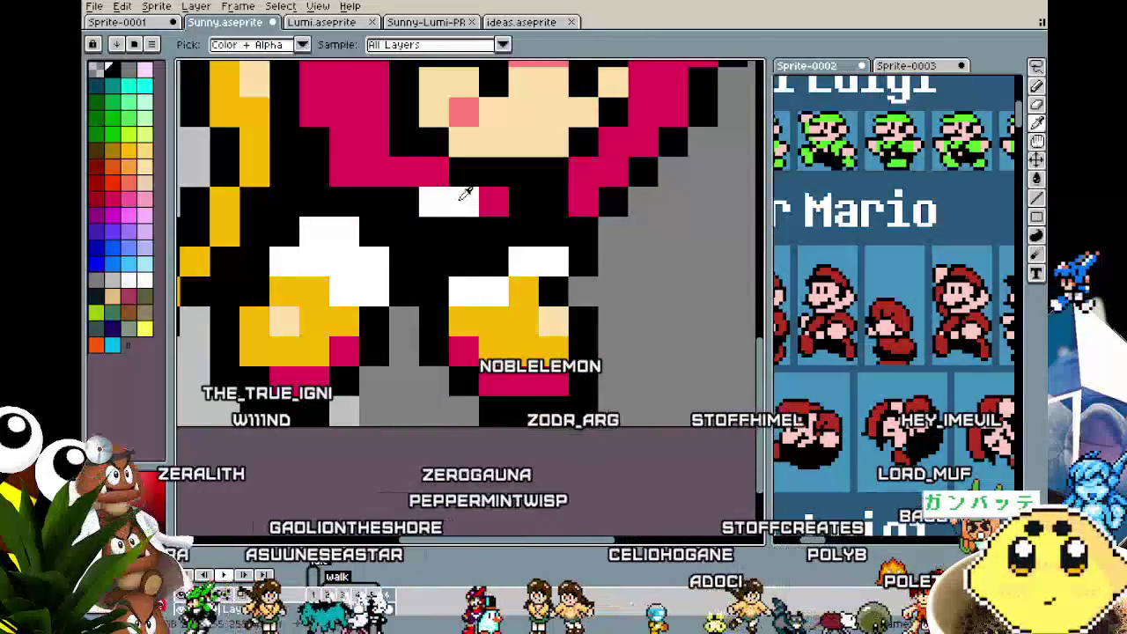
click(462, 223)
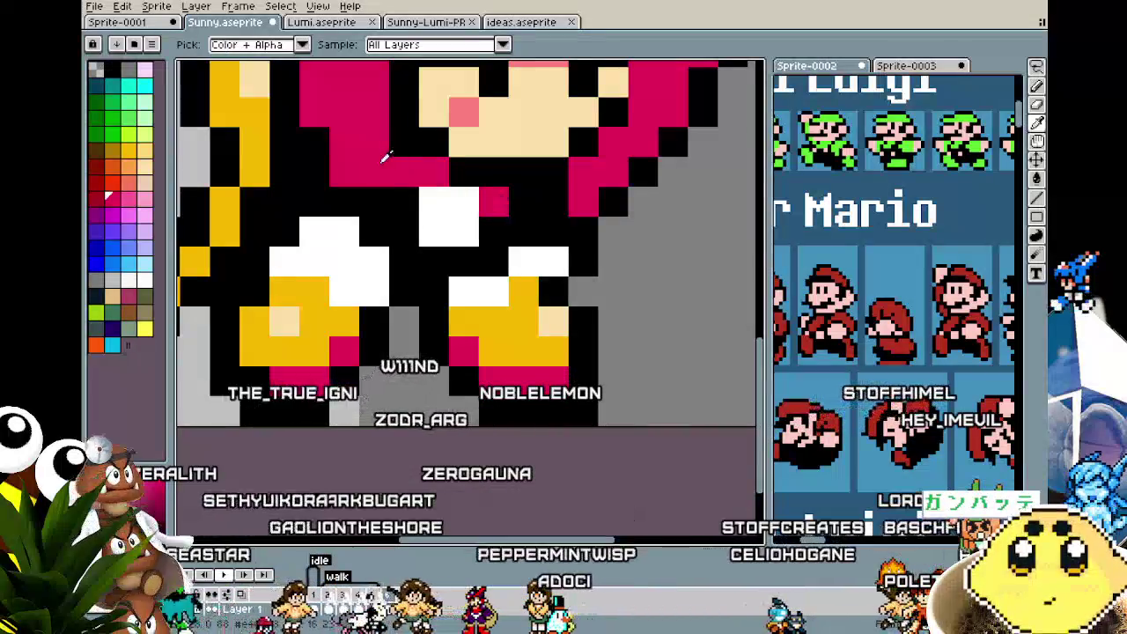
- Eyedrop white from the pants and turn another black pant pixel white
scroll(317, 368, down, 6)
scroll(328, 374, up, 2)
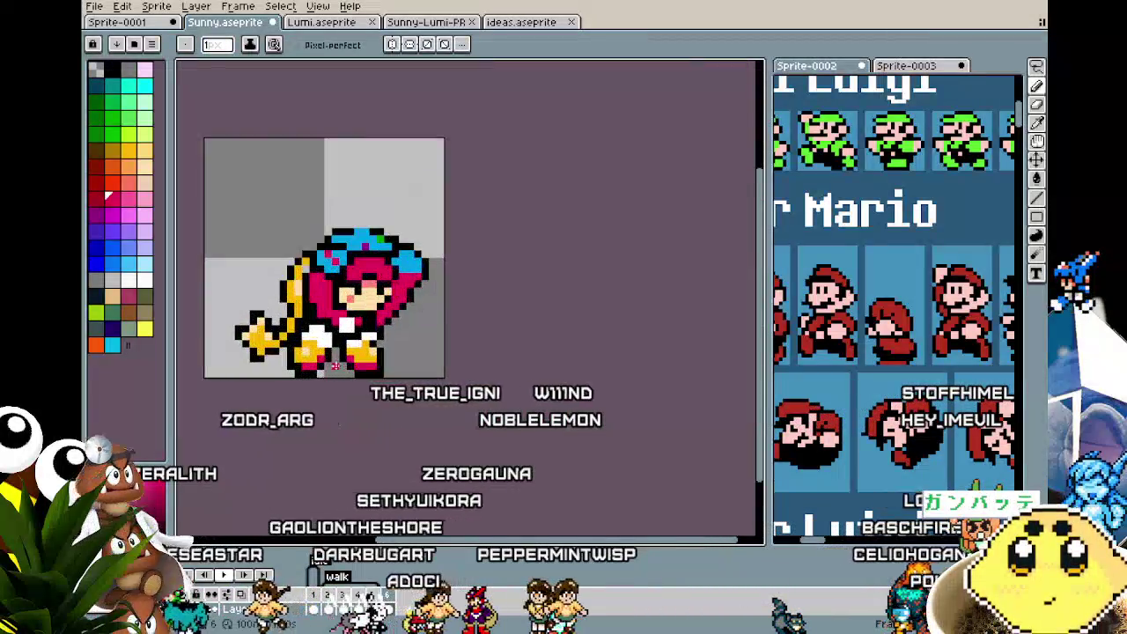
scroll(365, 319, up, 3)
scroll(360, 332, up, 2)
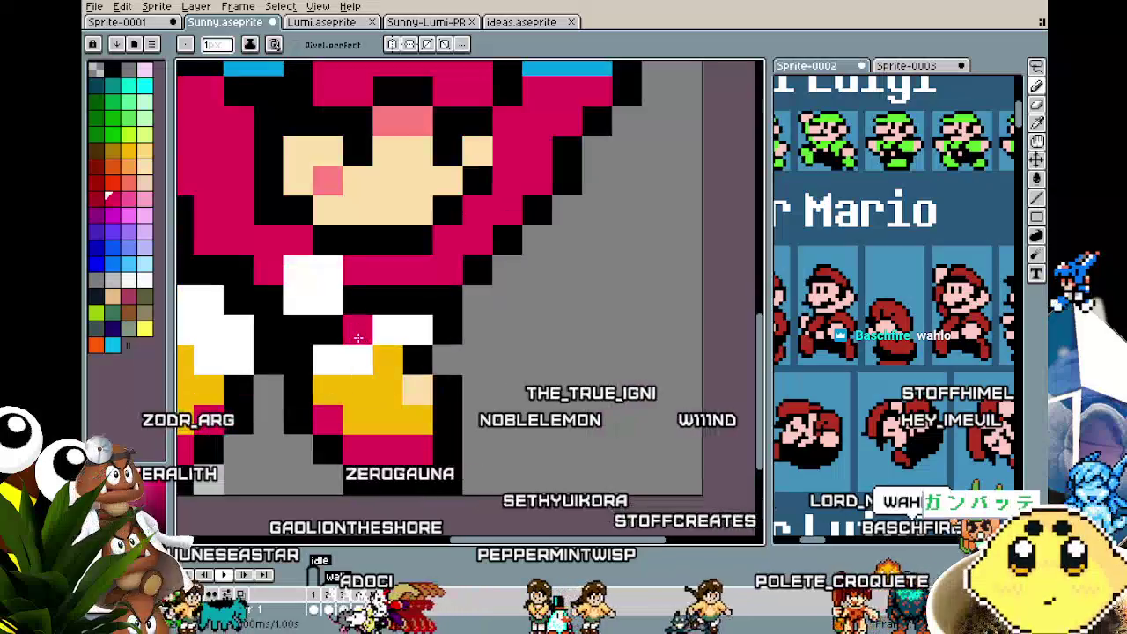
scroll(352, 295, down, 3)
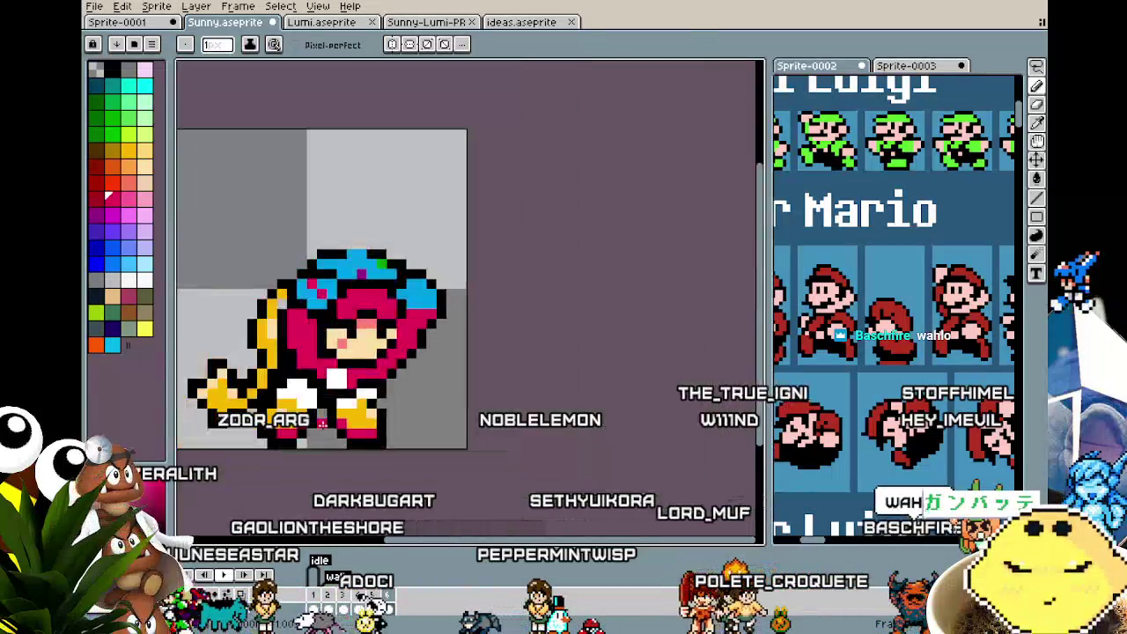
scroll(326, 397, down, 2)
scroll(309, 450, up, 2)
scroll(309, 459, up, 2)
key(alt)
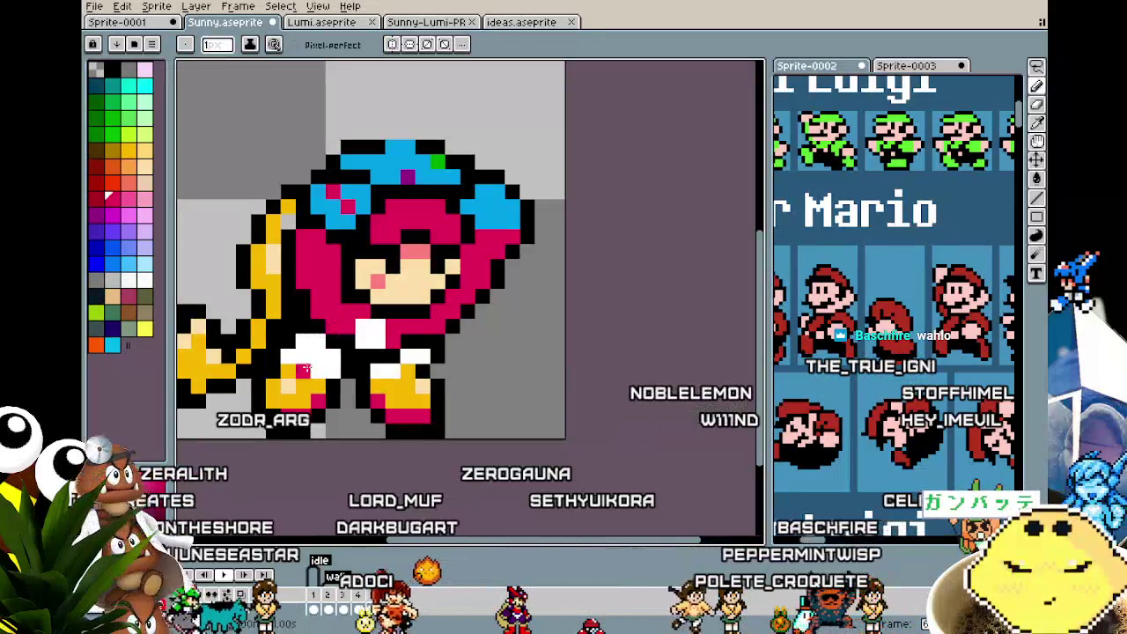
scroll(294, 401, down, 1)
scroll(291, 395, up, 1)
scroll(377, 303, up, 2)
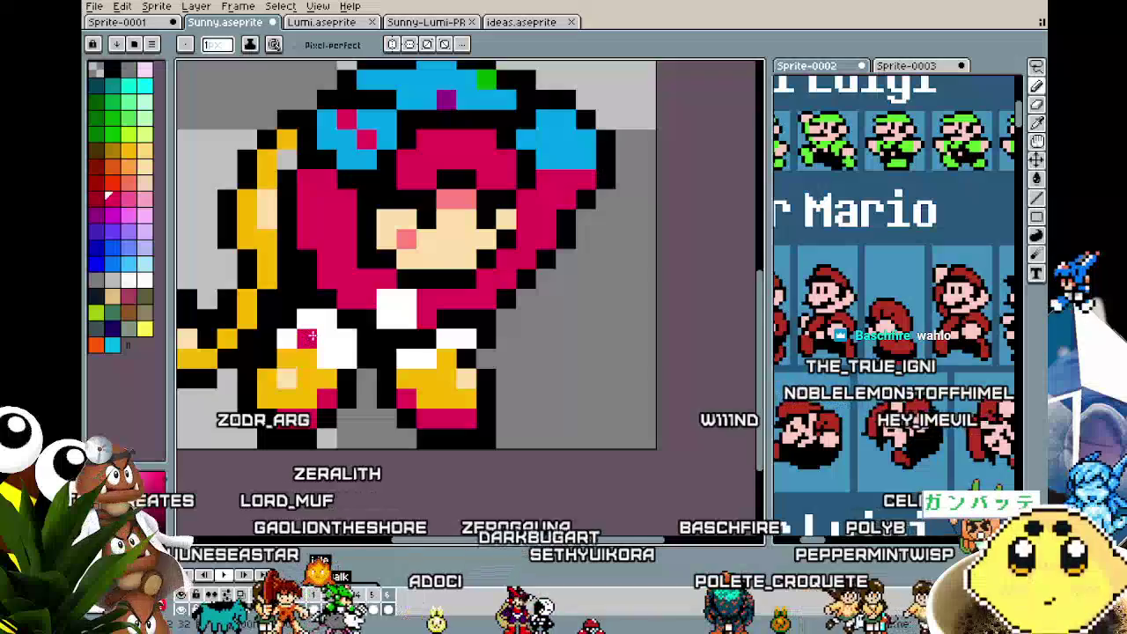
scroll(377, 304, down, 2)
scroll(336, 406, down, 1)
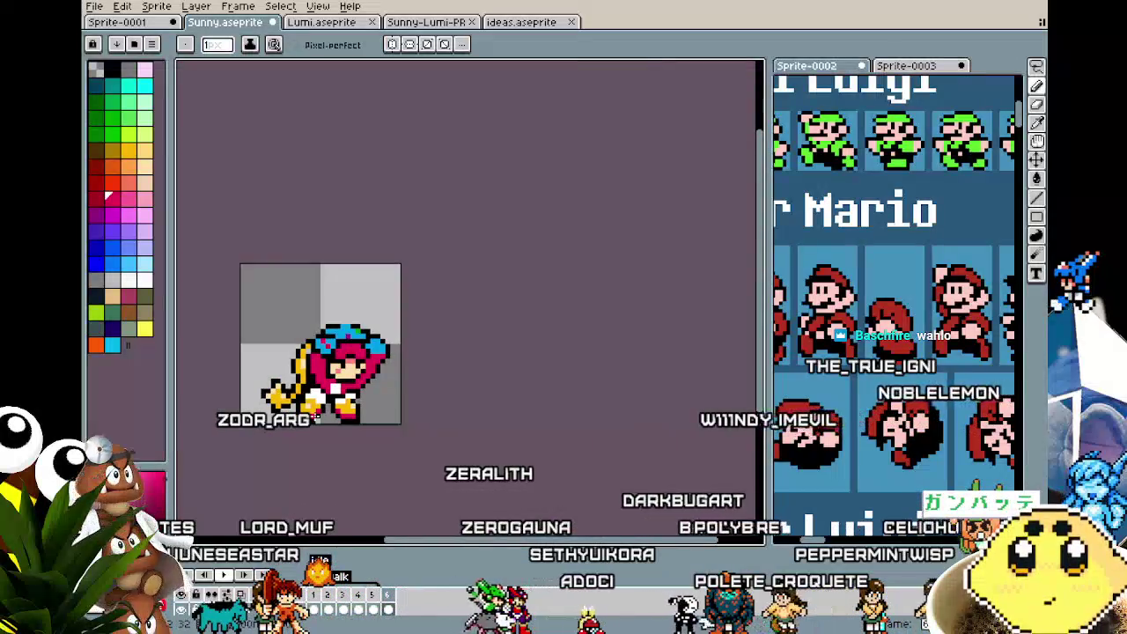
scroll(336, 407, up, 1)
scroll(335, 408, up, 1)
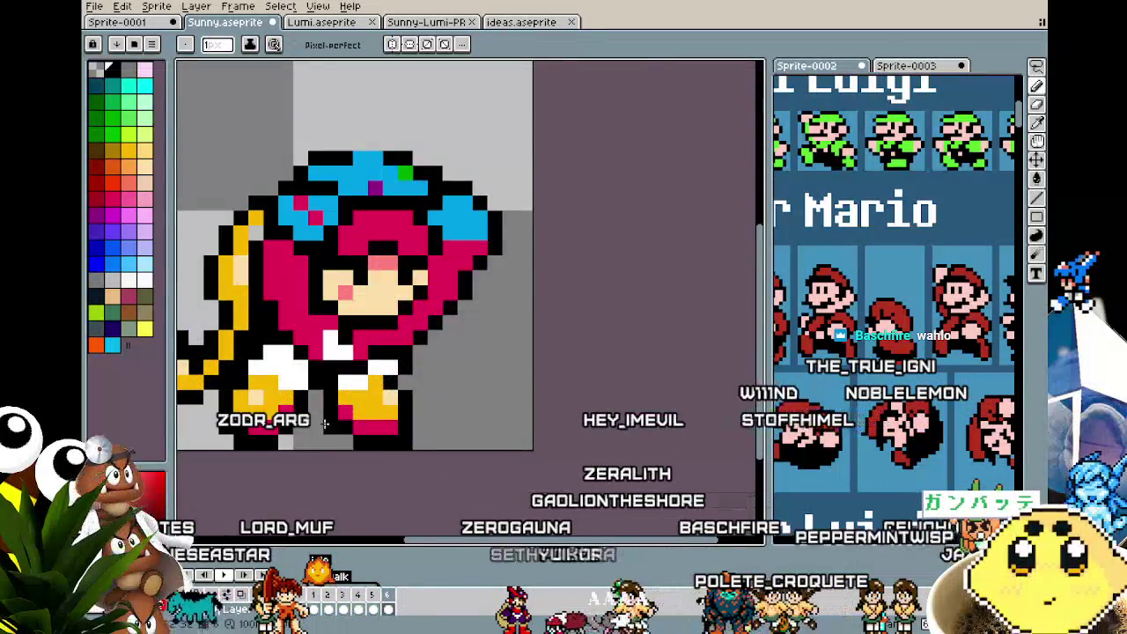
scroll(315, 468, down, 2)
scroll(315, 469, down, 1)
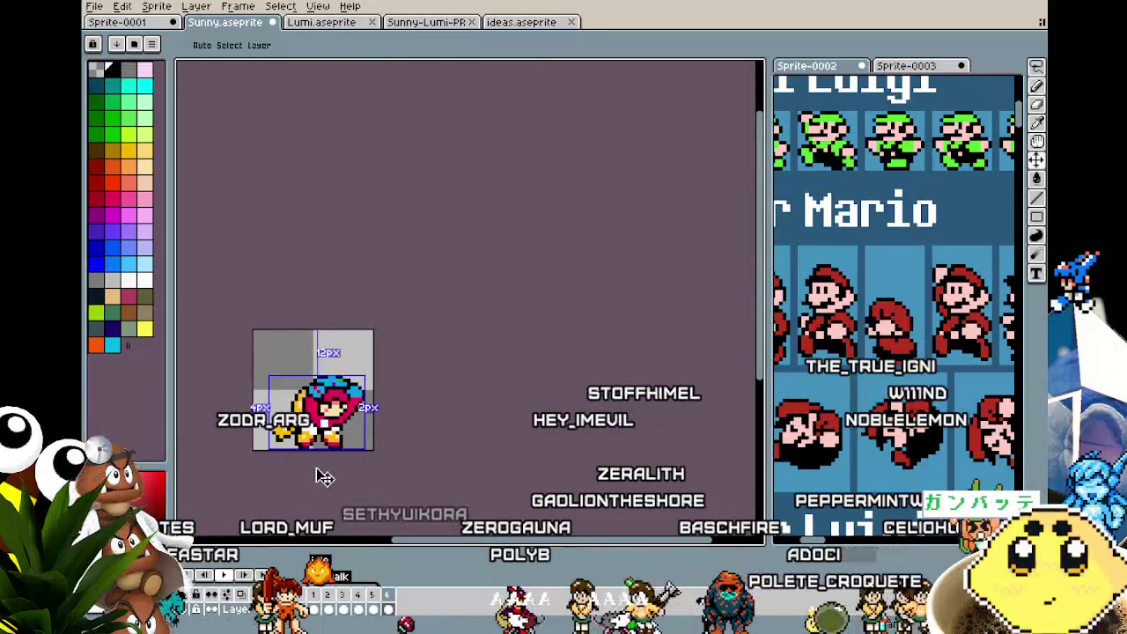
scroll(316, 461, up, 3)
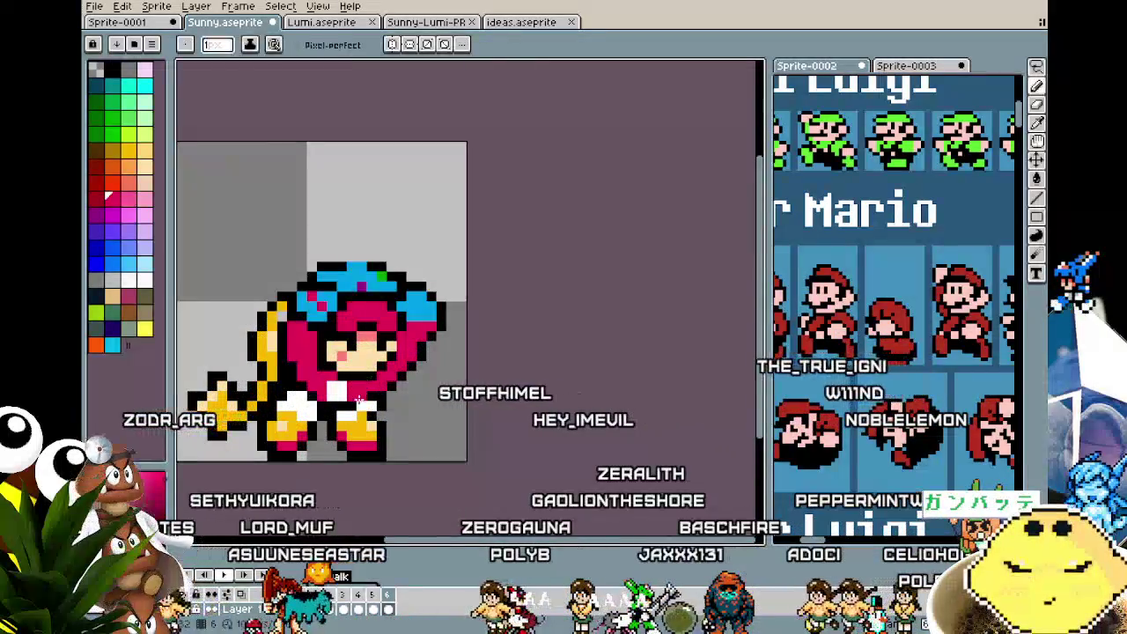
scroll(311, 493, down, 3)
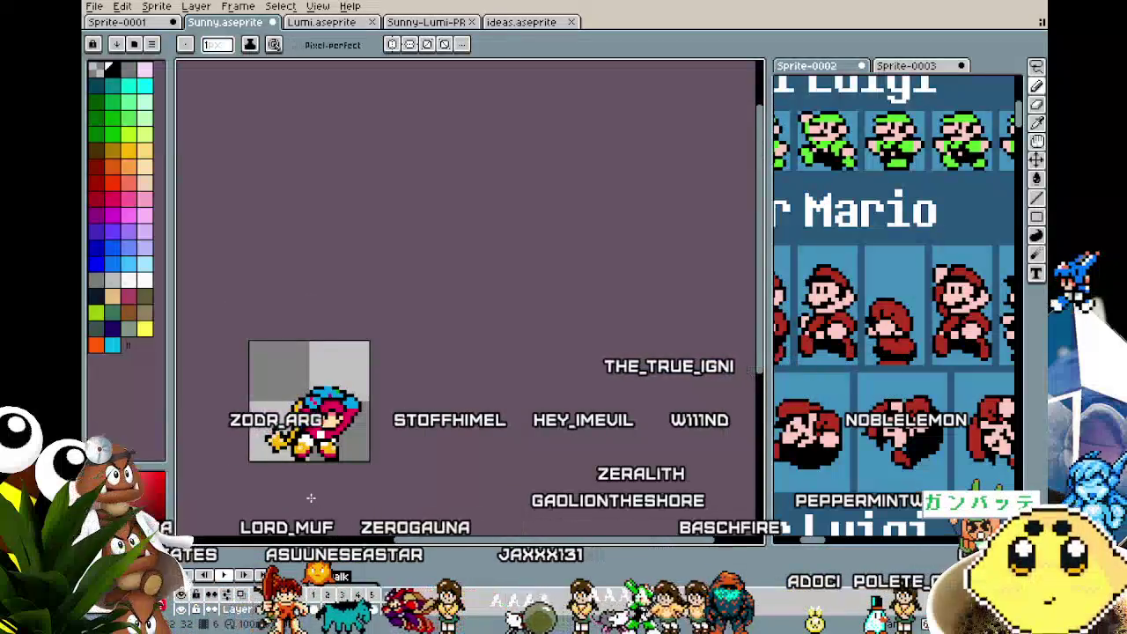
scroll(311, 498, up, 4)
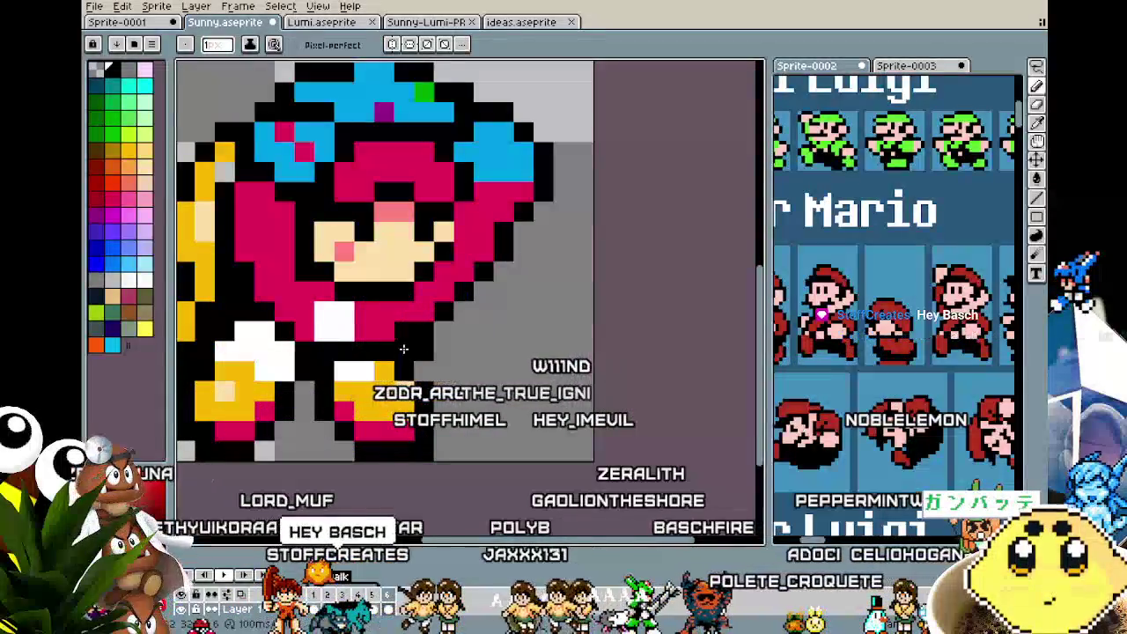
key(alt)
alt+click(409, 317)
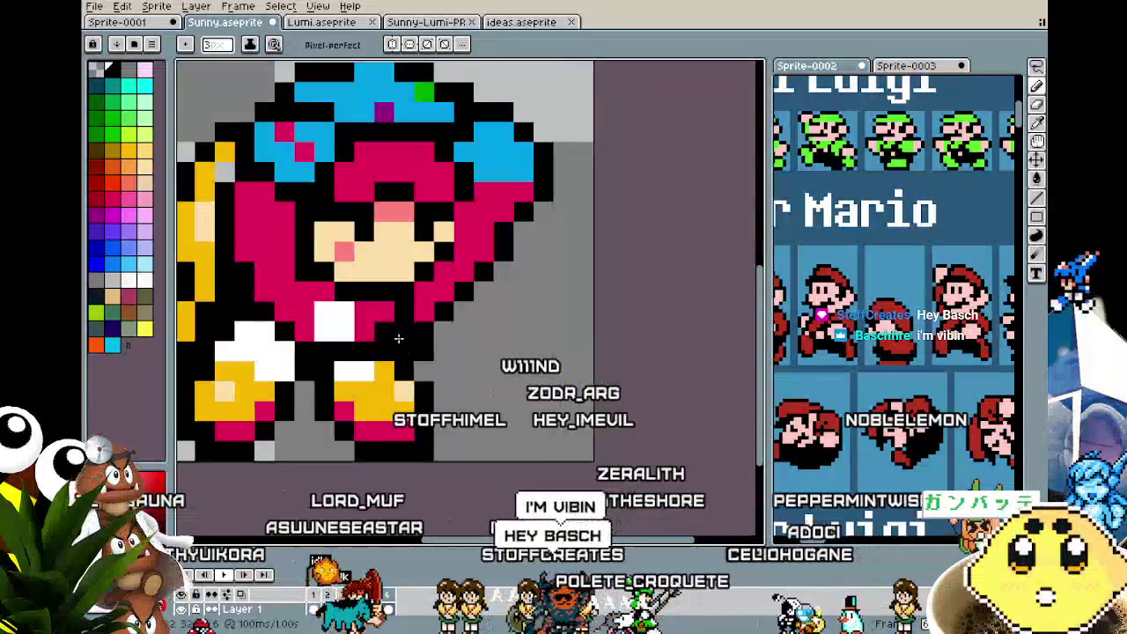
click(403, 349)
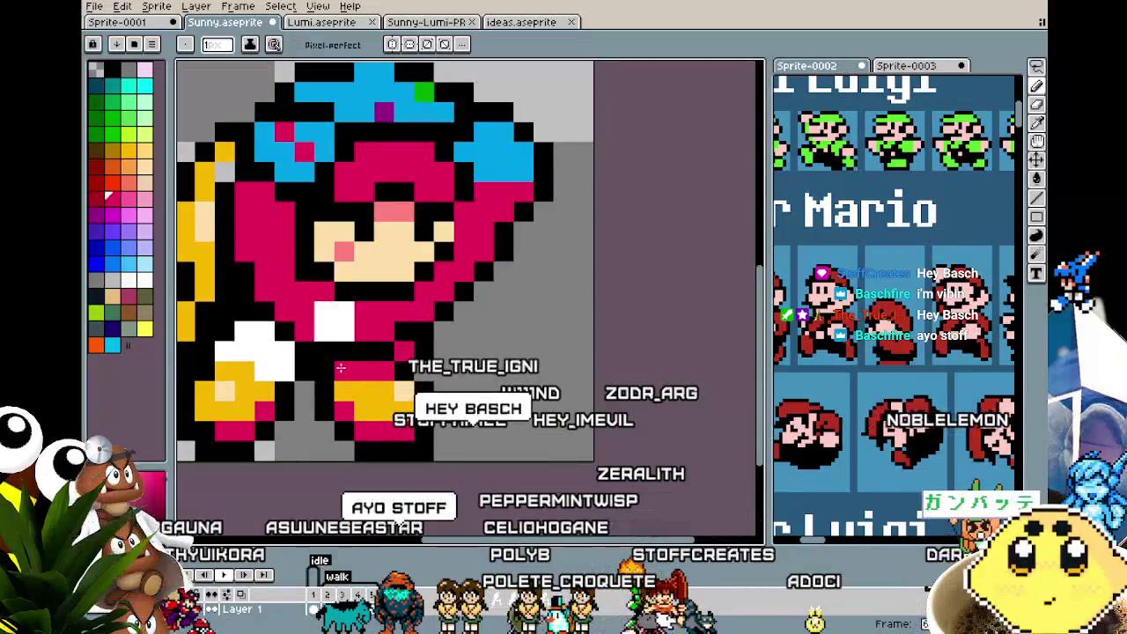
scroll(340, 368, down, 4)
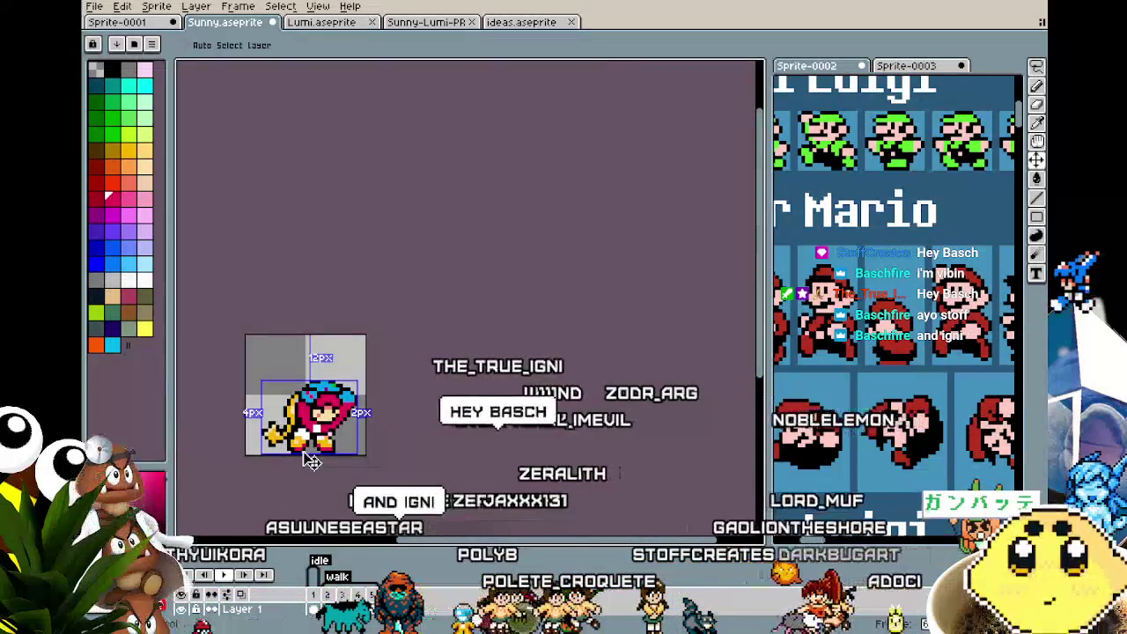
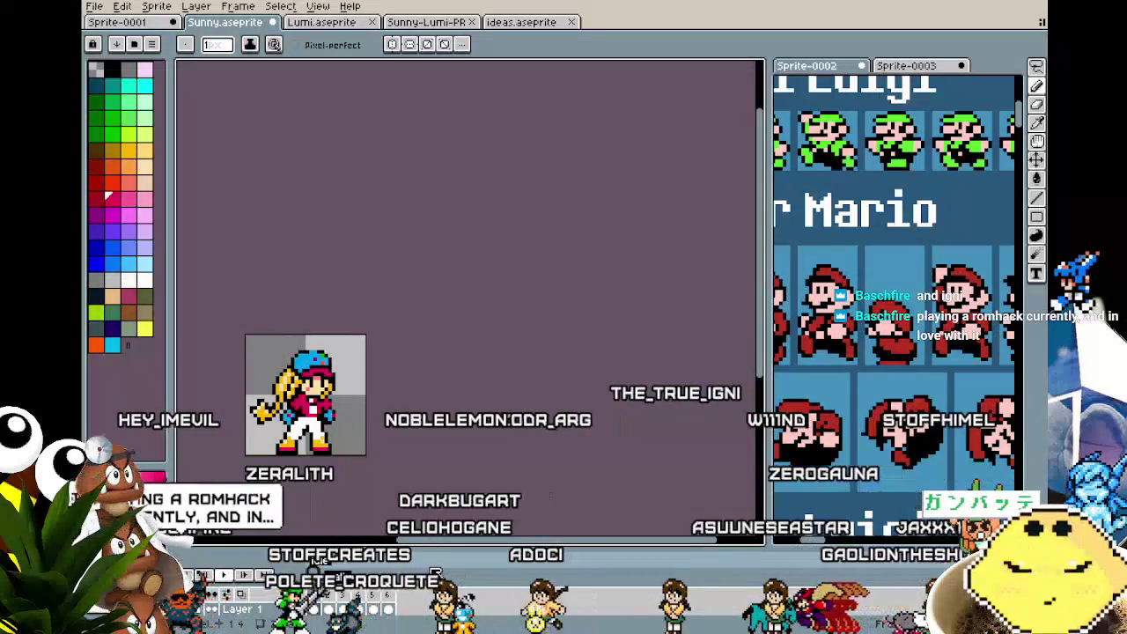
- Erase the crouching Sunny's face, upper body and outline pixels, keeping only the two shoes
scroll(432, 421, up, 1)
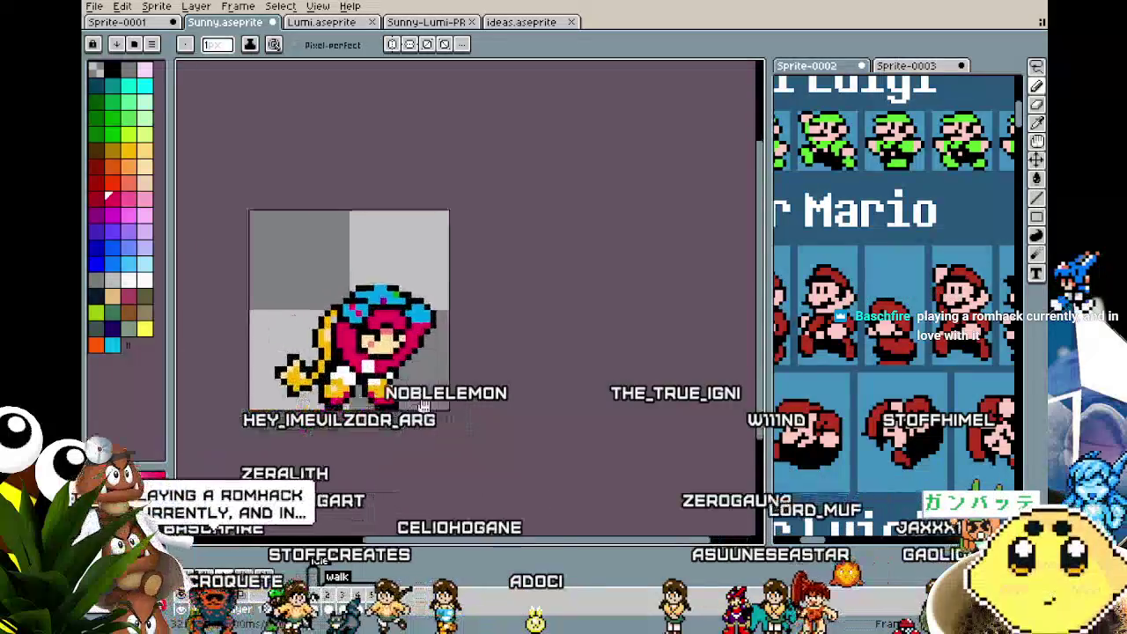
scroll(432, 421, up, 2)
scroll(431, 421, up, 1)
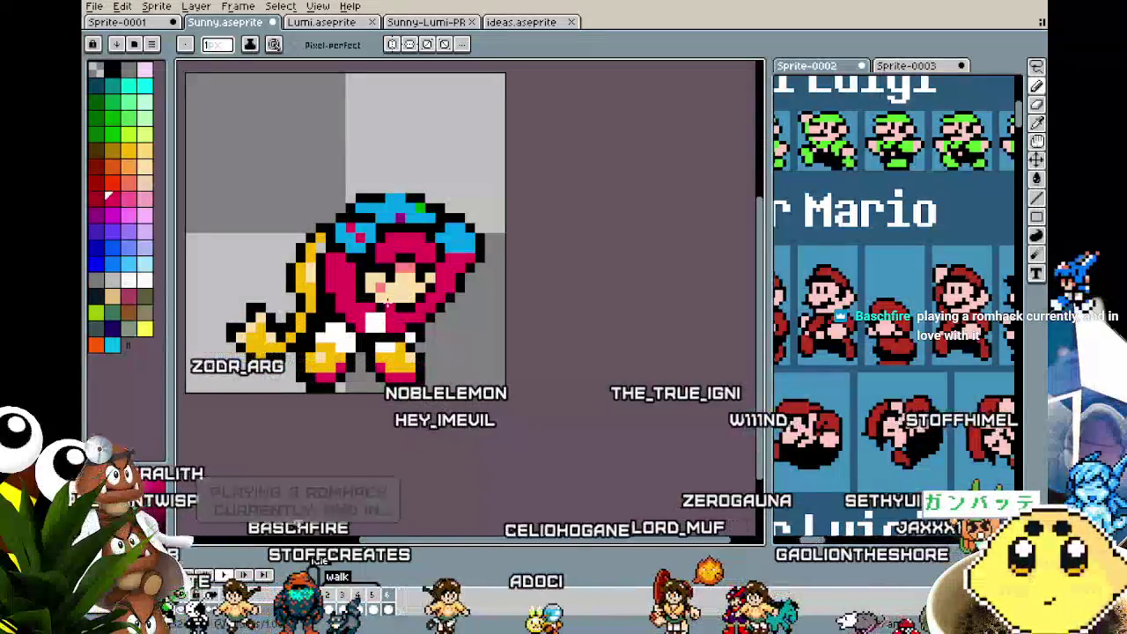
key(i)
key(b)
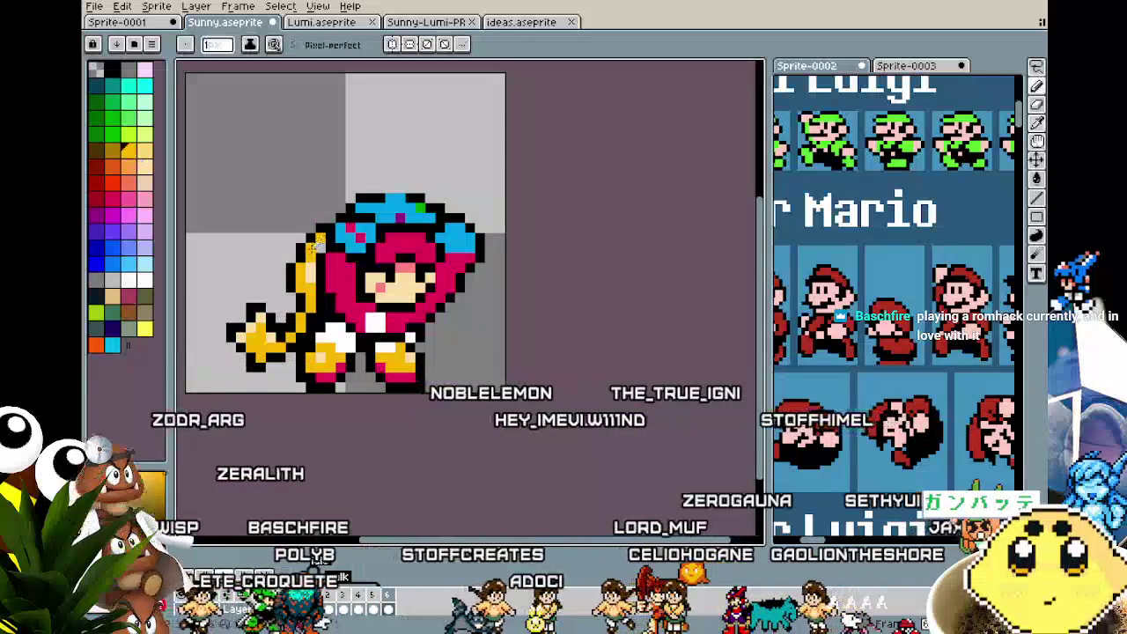
scroll(308, 333, down, 2)
drag(325, 397, 319, 373)
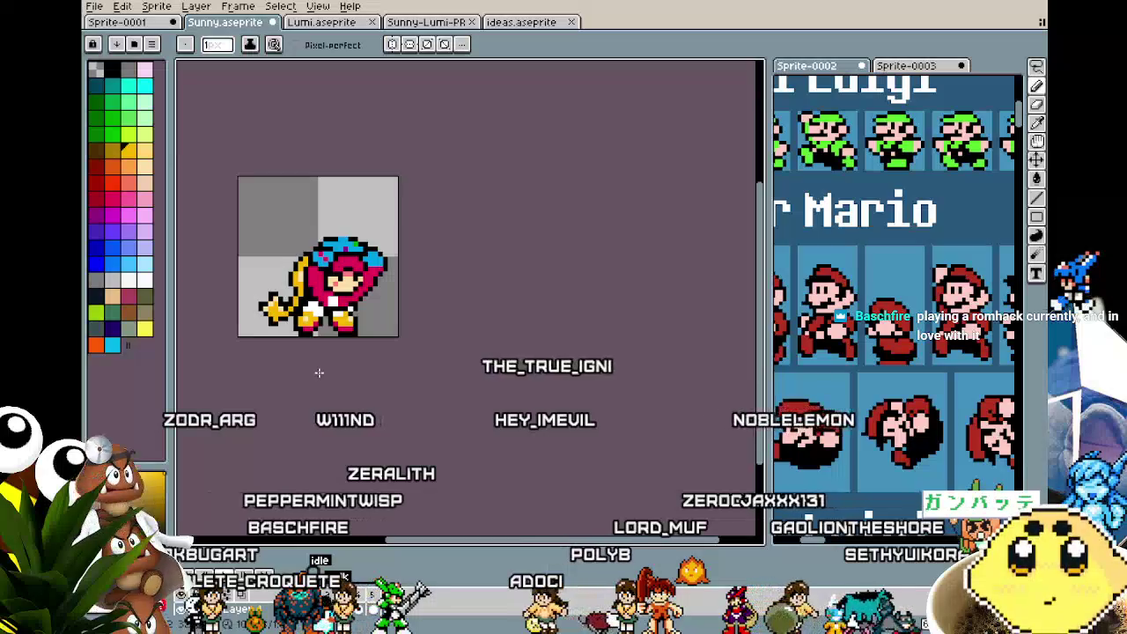
scroll(322, 336, up, 1)
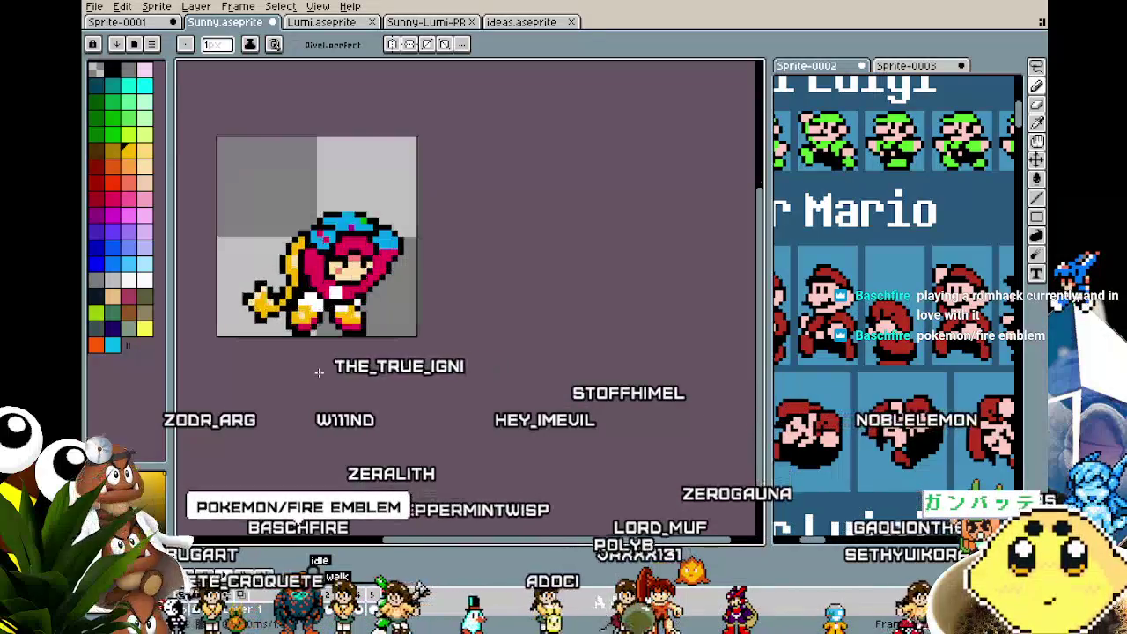
key(e)
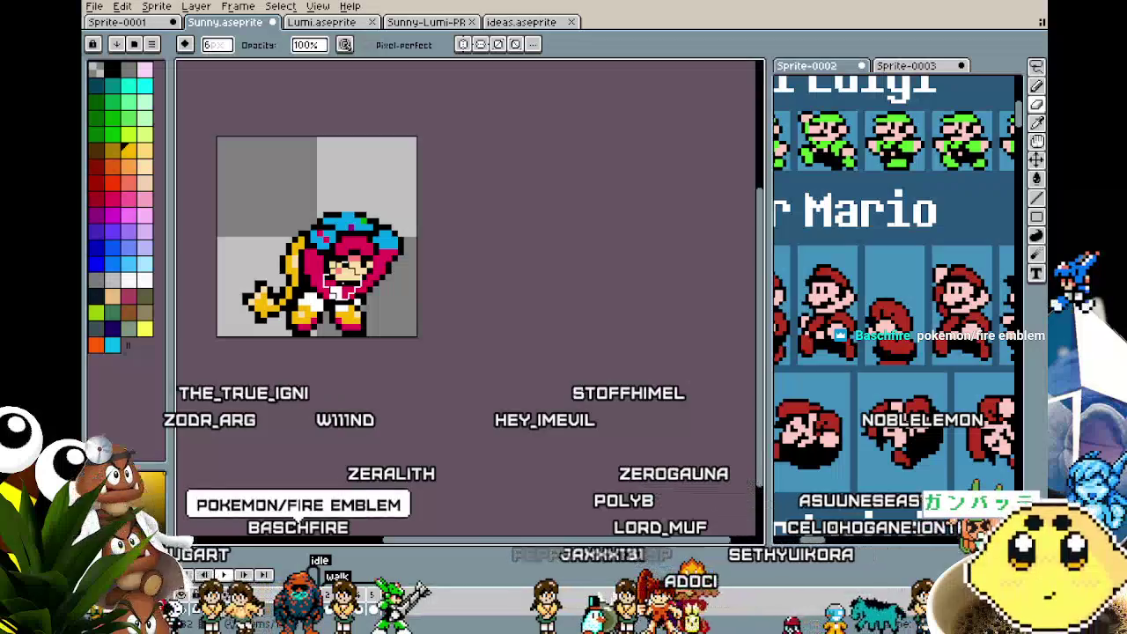
drag(348, 273, 293, 264)
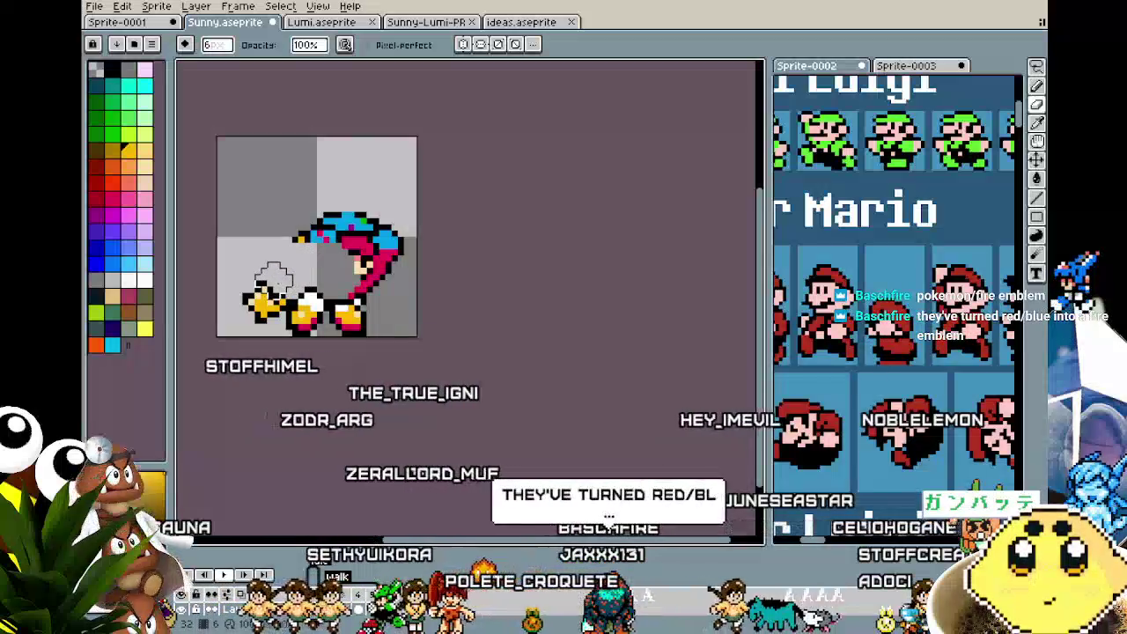
drag(273, 300, 248, 300)
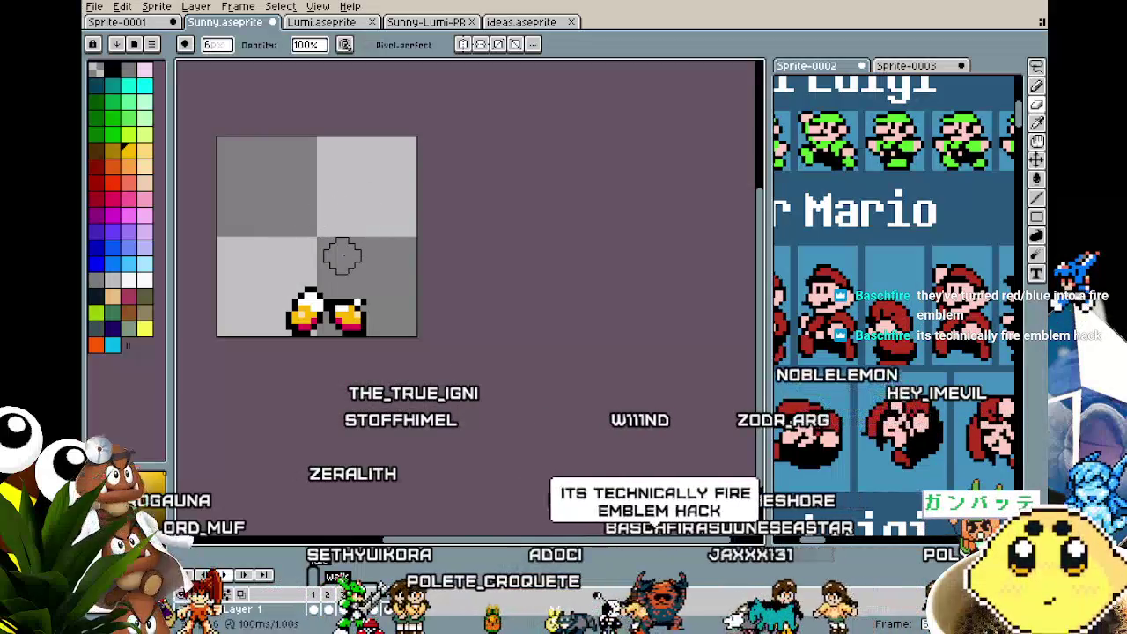
scroll(342, 255, up, 1)
- Add white highlight pixels along the top of the right shoe
key(i)
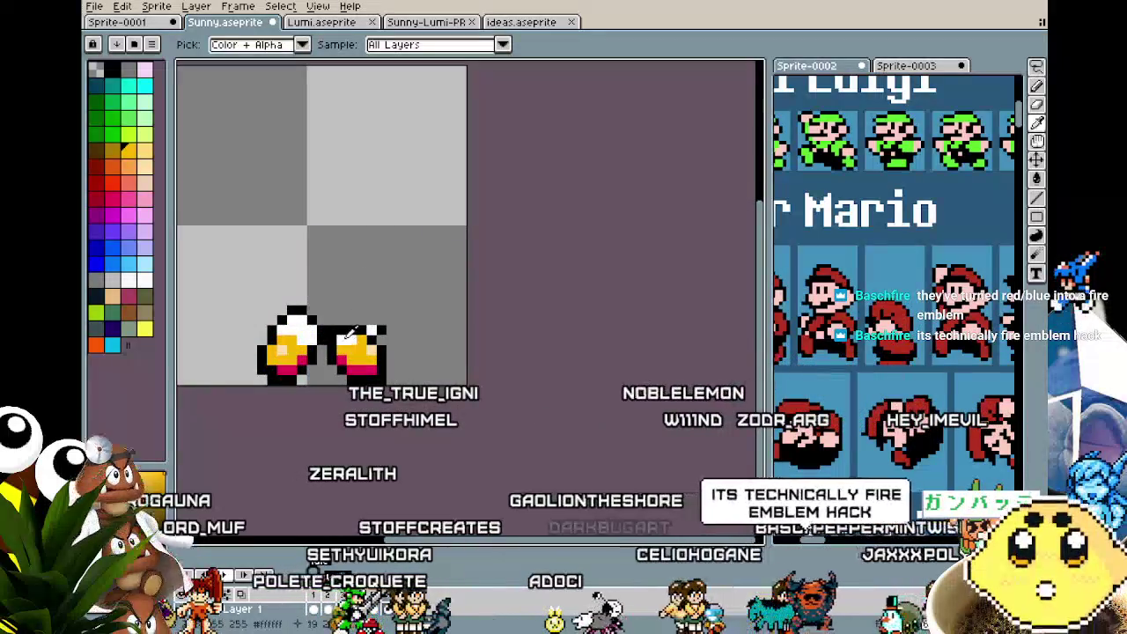
key(b)
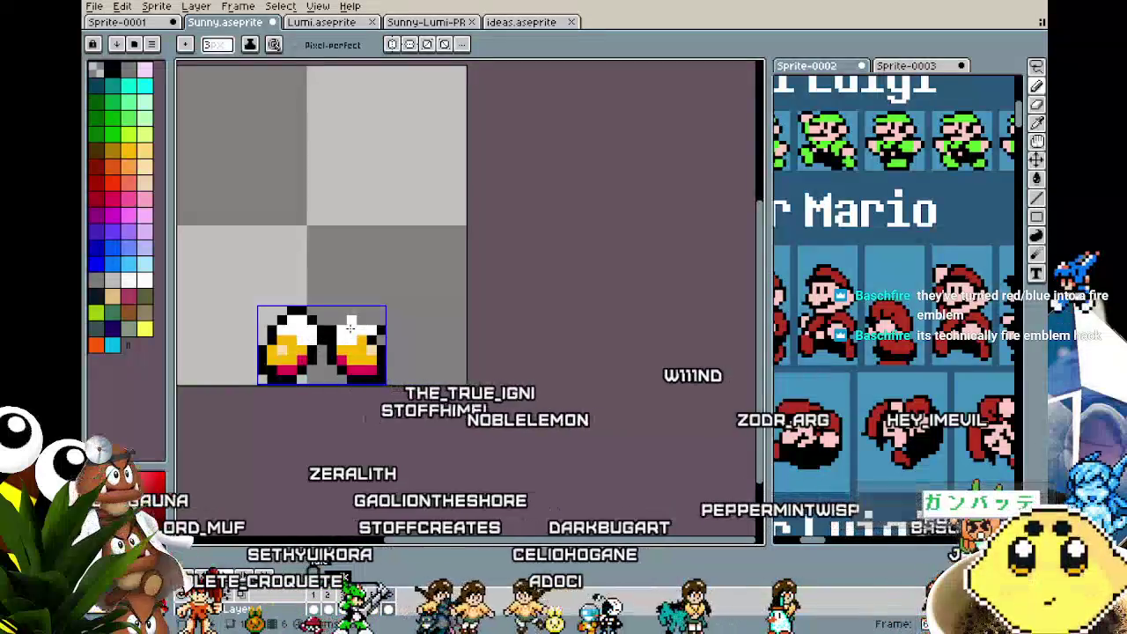
key(i)
key(b)
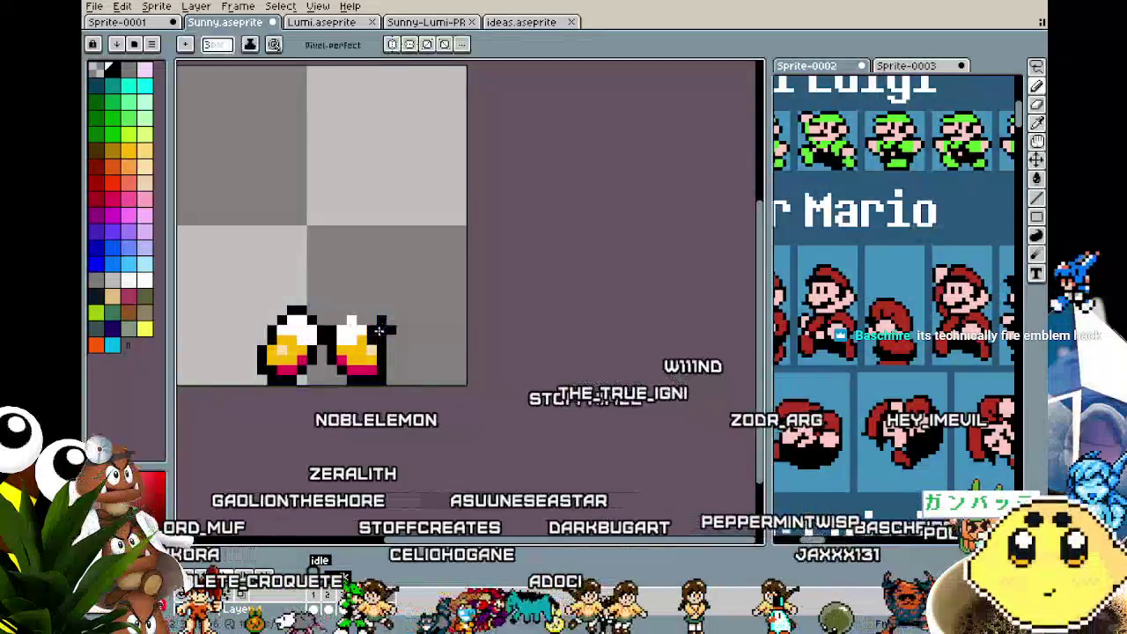
key(i)
key(b)
drag(360, 328, 367, 322)
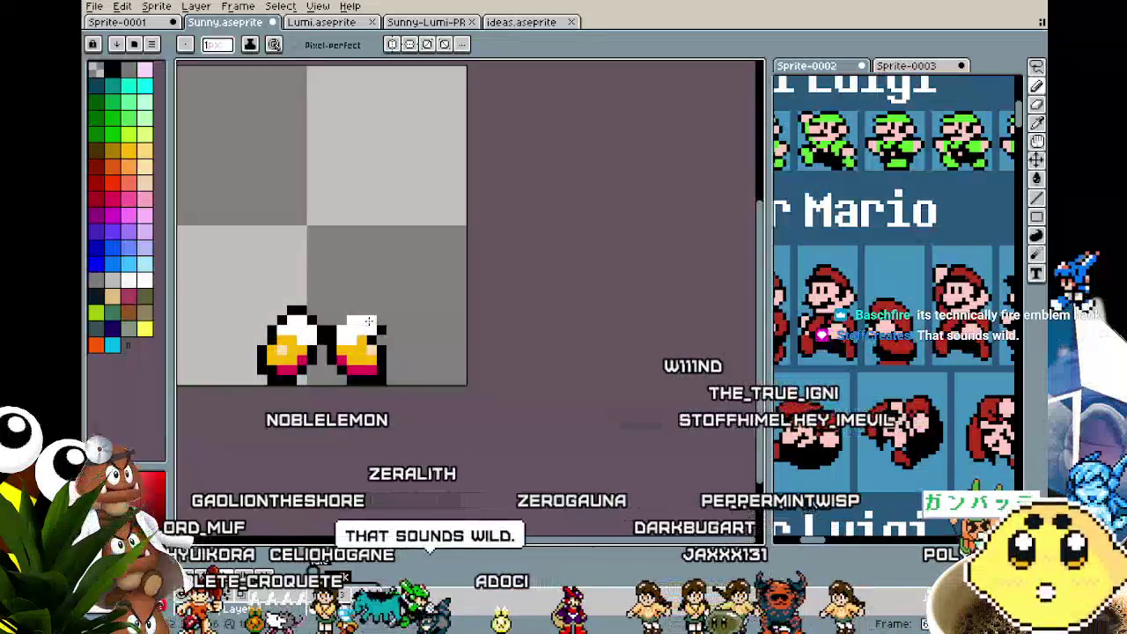
key(i)
key(b)
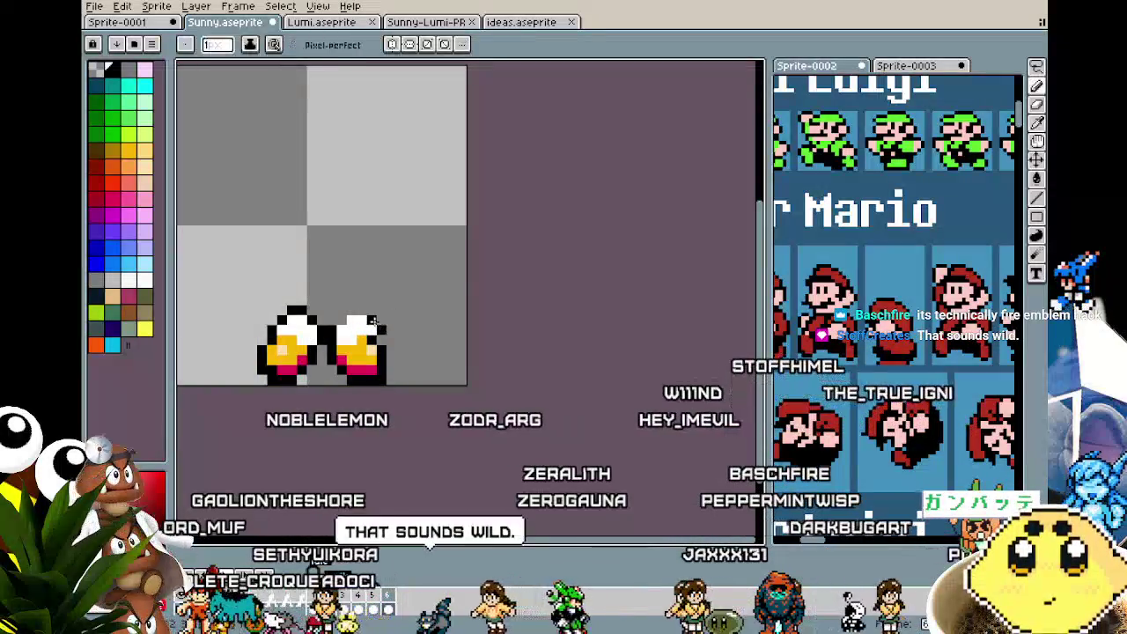
key(i)
key(b)
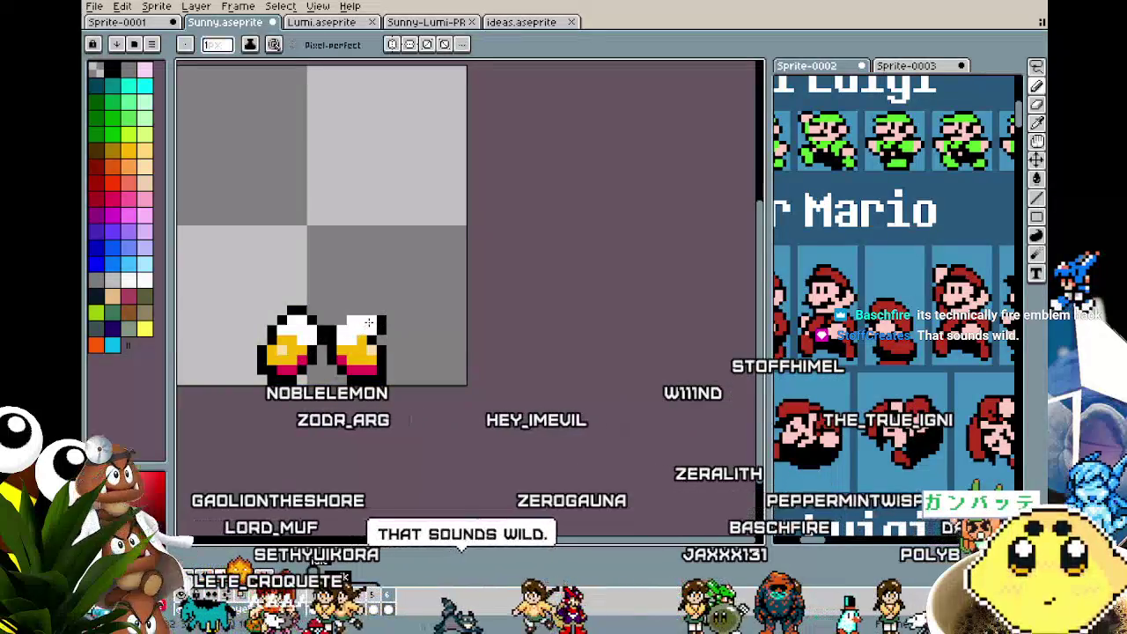
key(b)
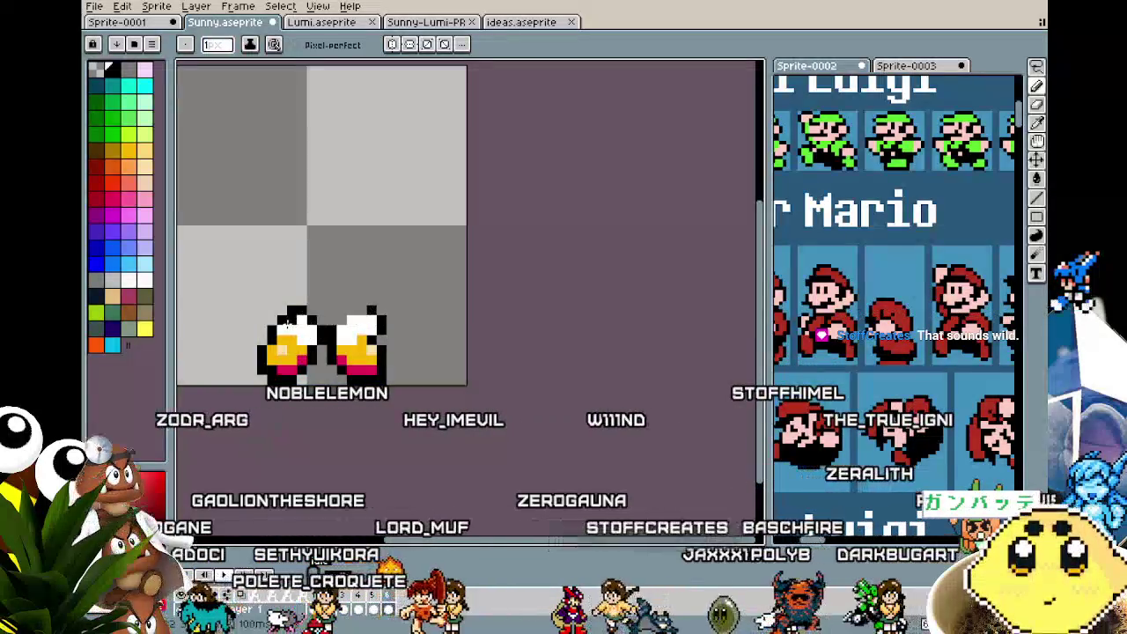
- Select the shoes and move them about 10 px lower
scroll(287, 324, down, 2)
scroll(282, 353, up, 1)
scroll(282, 352, up, 1)
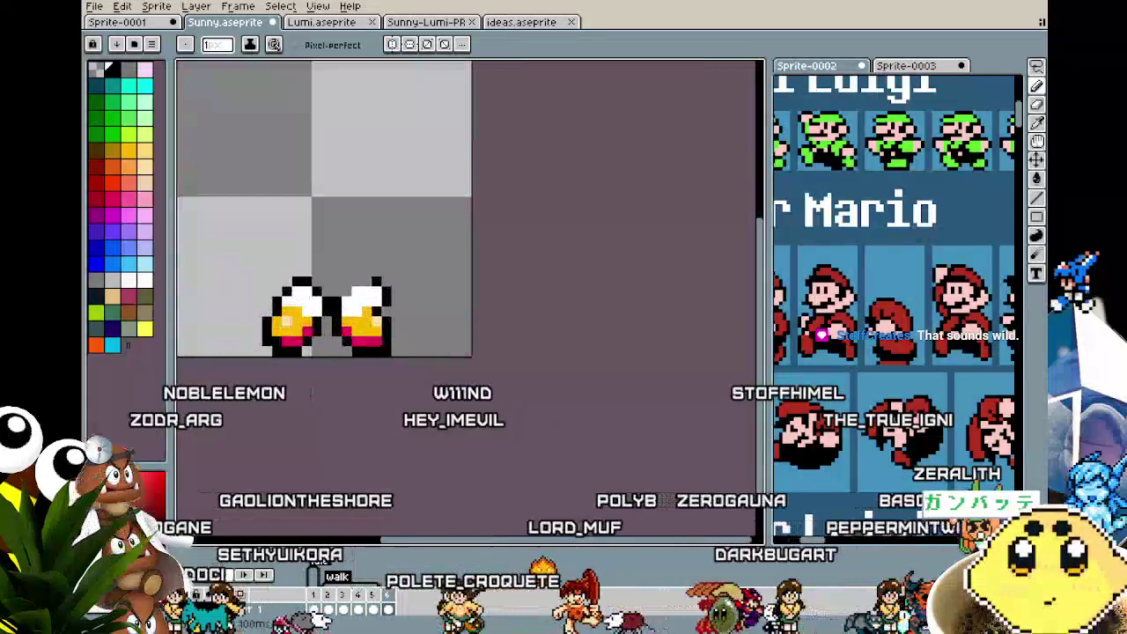
key(m)
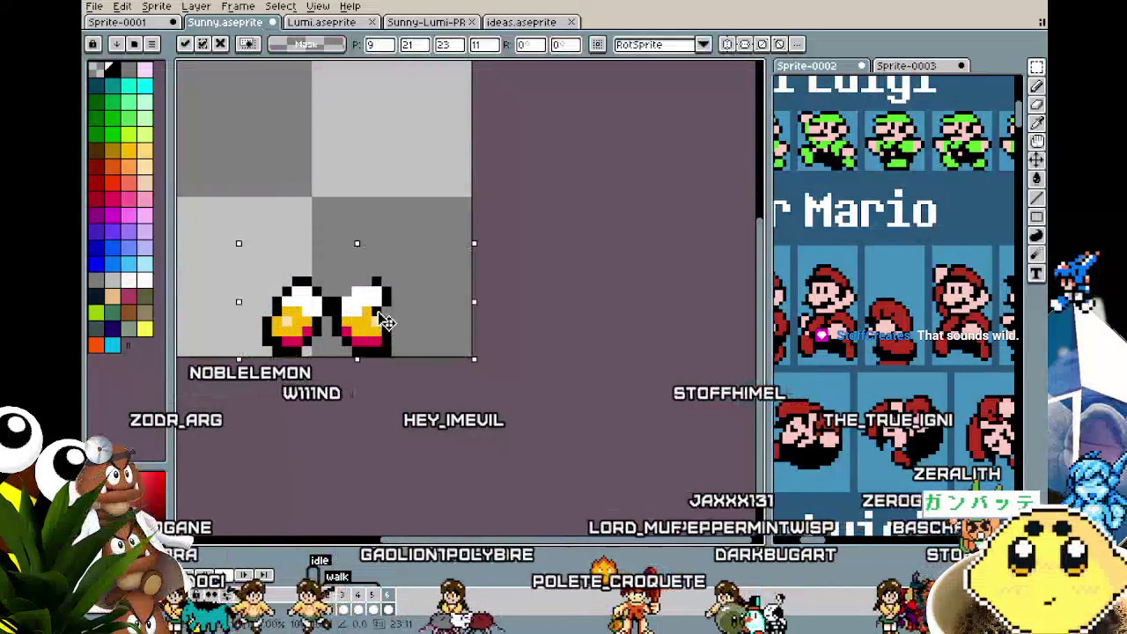
drag(390, 323, 386, 335)
click(337, 421)
- Return to the standing Sunny frame and start lassoing her head and ponytail
scroll(337, 421, down, 1)
scroll(338, 421, up, 1)
drag(338, 421, 370, 447)
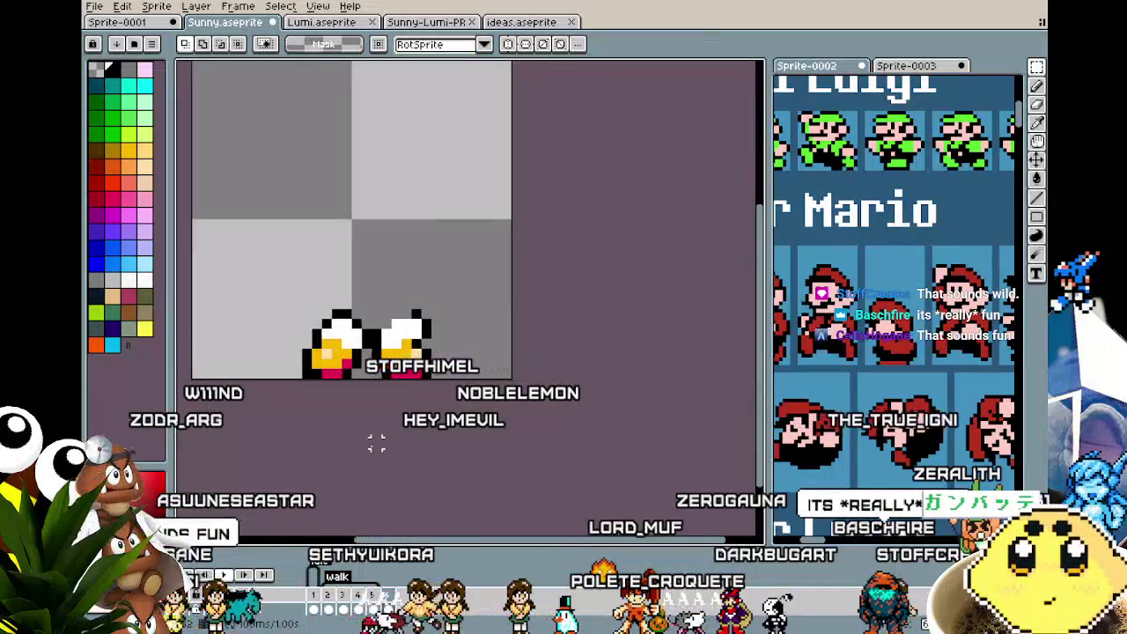
click(318, 597)
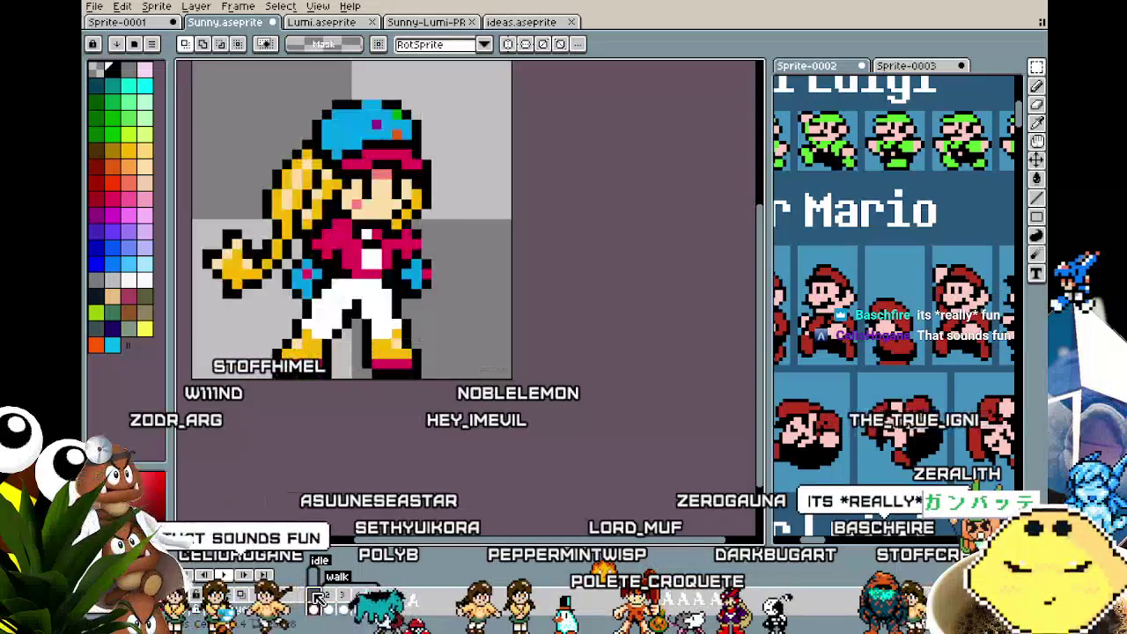
click(386, 597)
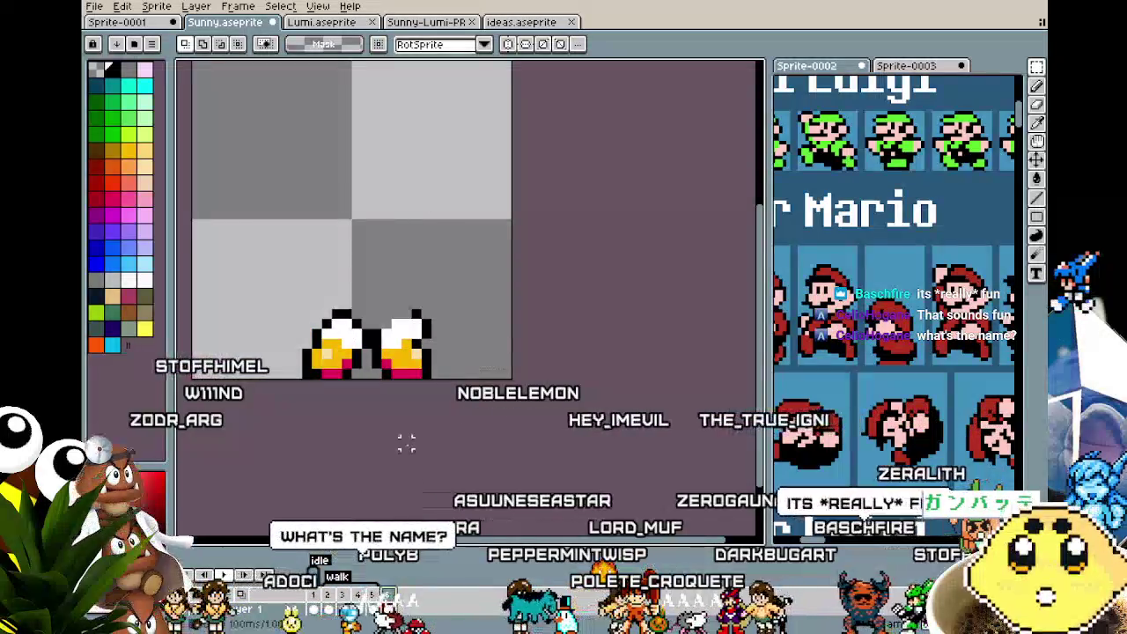
drag(394, 353, 421, 358)
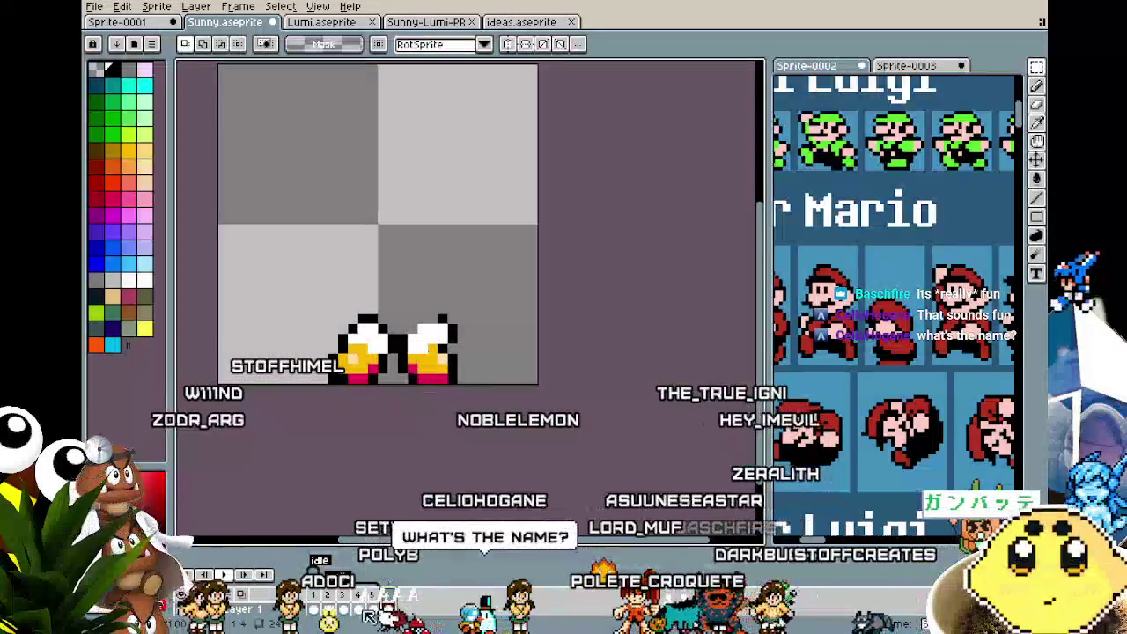
click(314, 616)
key(b)
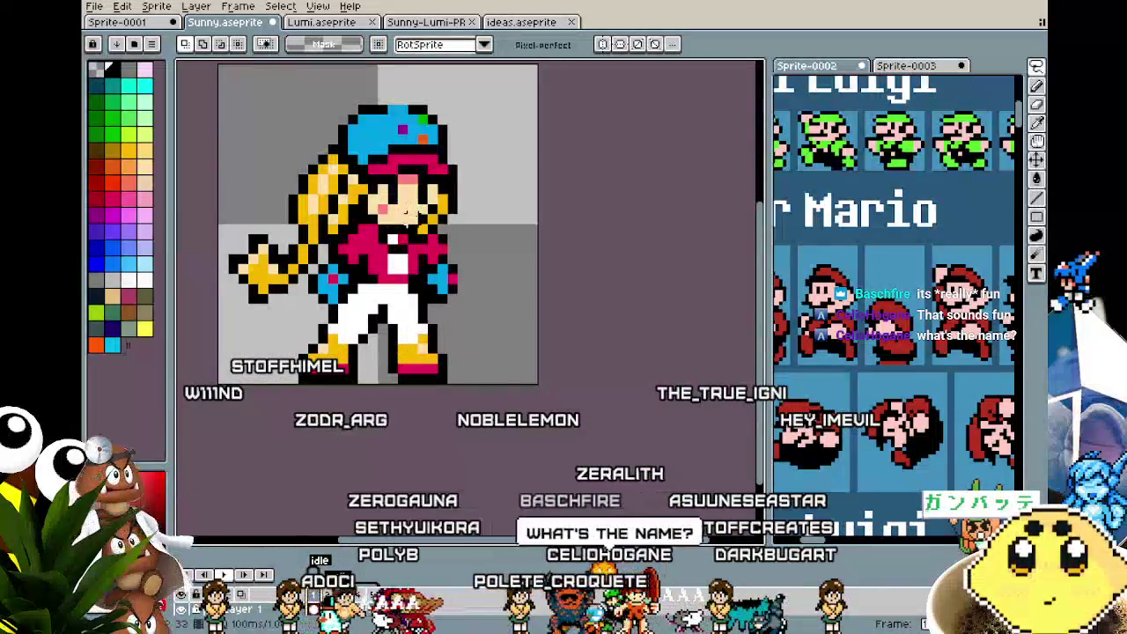
mouse_move(467, 216)
mouse_down()
mouse_move(235, 128)
mouse_move(324, 246)
mouse_up()
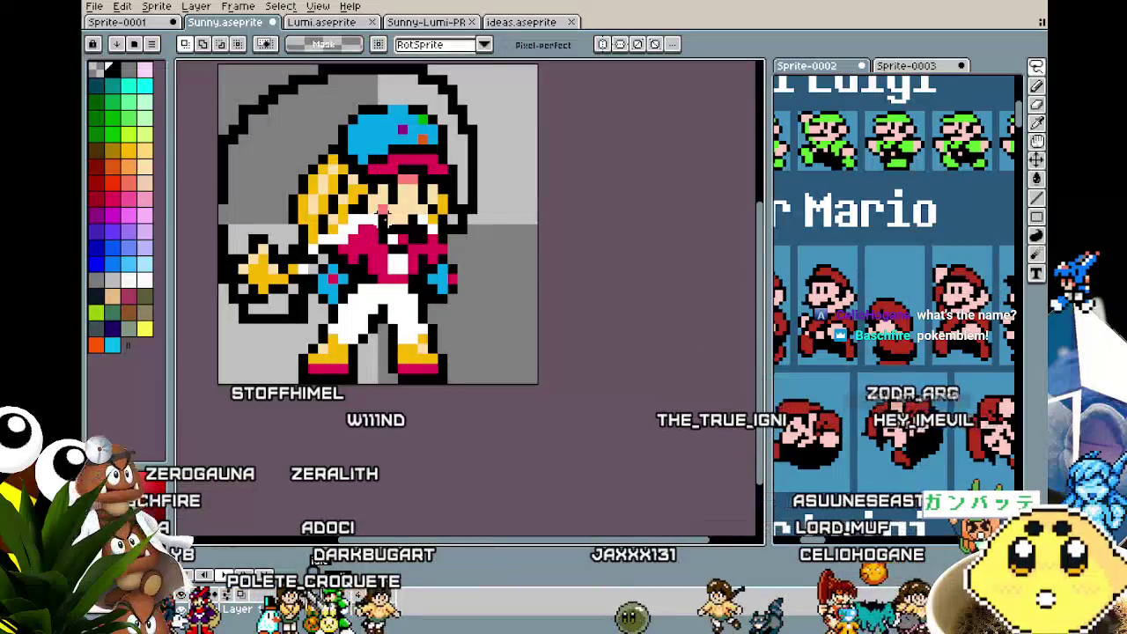
- Bring the lassoed head and ponytail into the duck frame, tilt about 16° and lower onto the shoes
drag(291, 302, 310, 264)
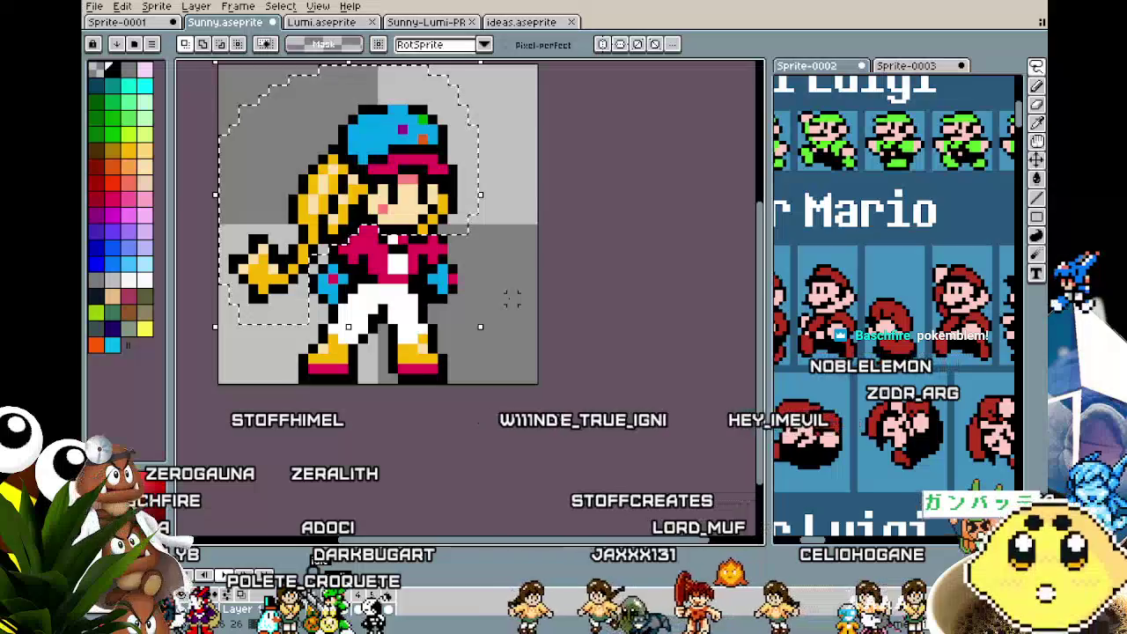
click(401, 319)
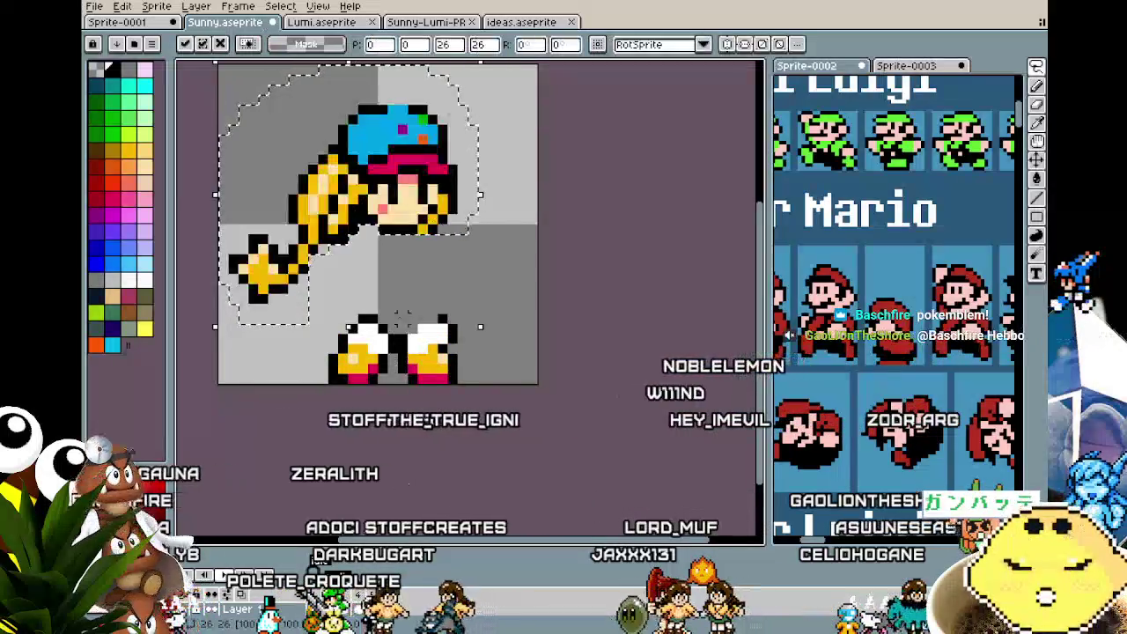
drag(379, 182, 399, 213)
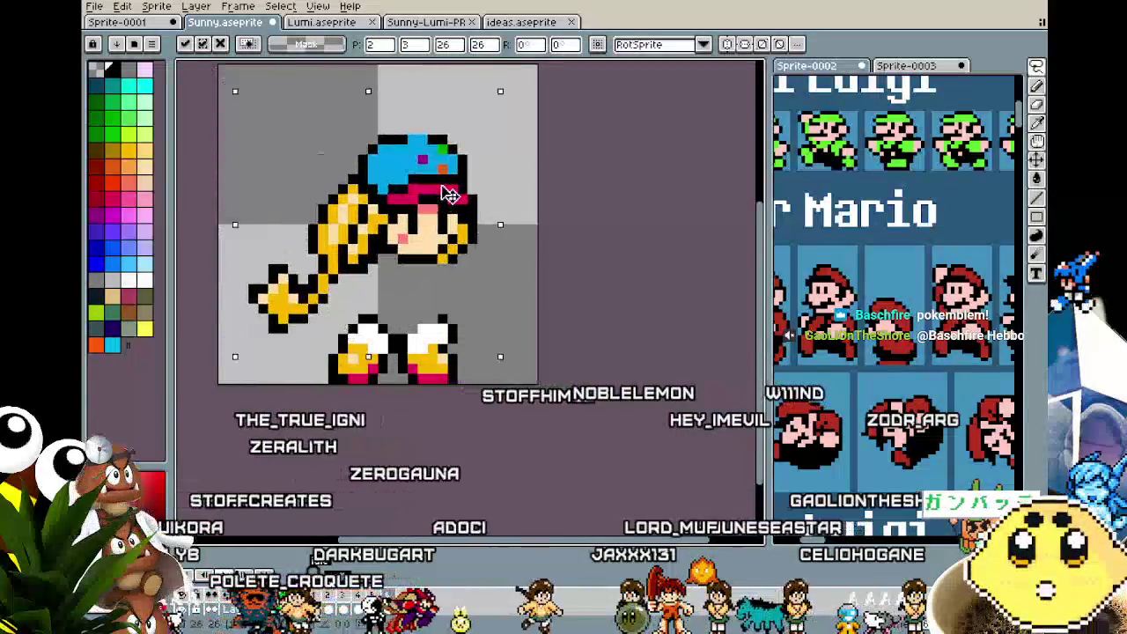
drag(512, 79, 553, 126)
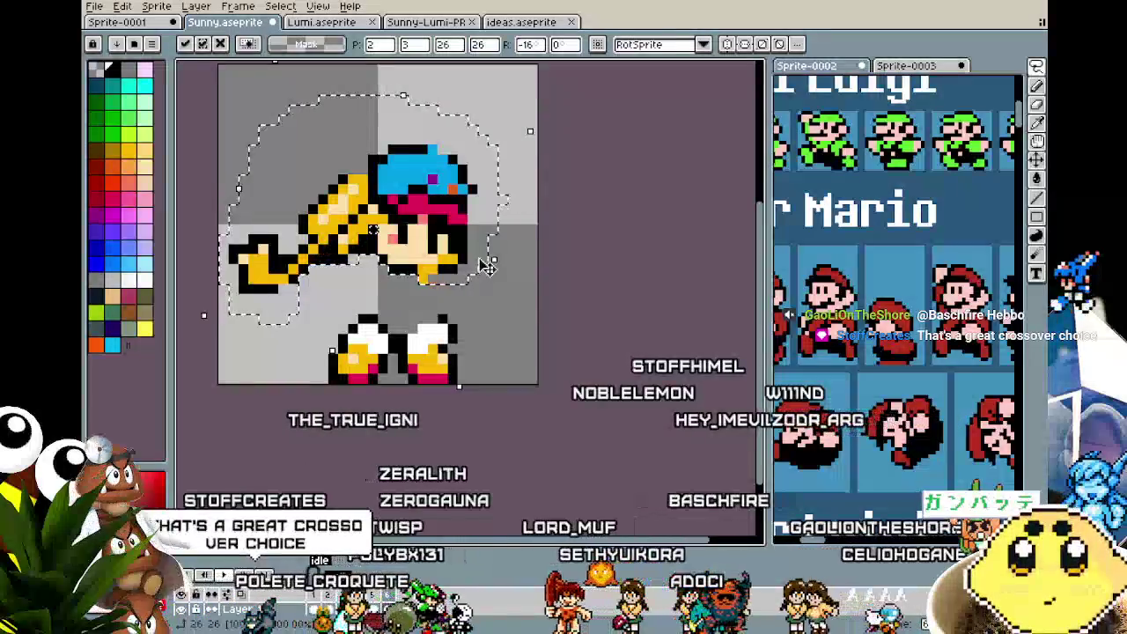
drag(447, 256, 455, 315)
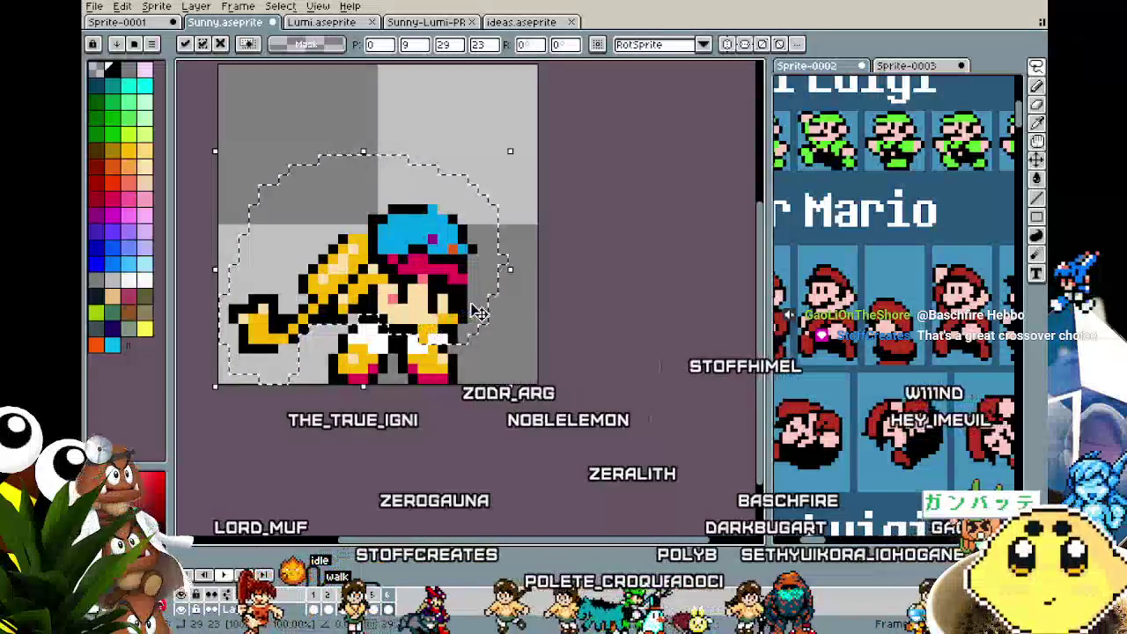
click(502, 308)
scroll(440, 313, up, 1)
- Paint the pink cheek pixel in skin tone and add black eye pixels to the tilted face
key(i)
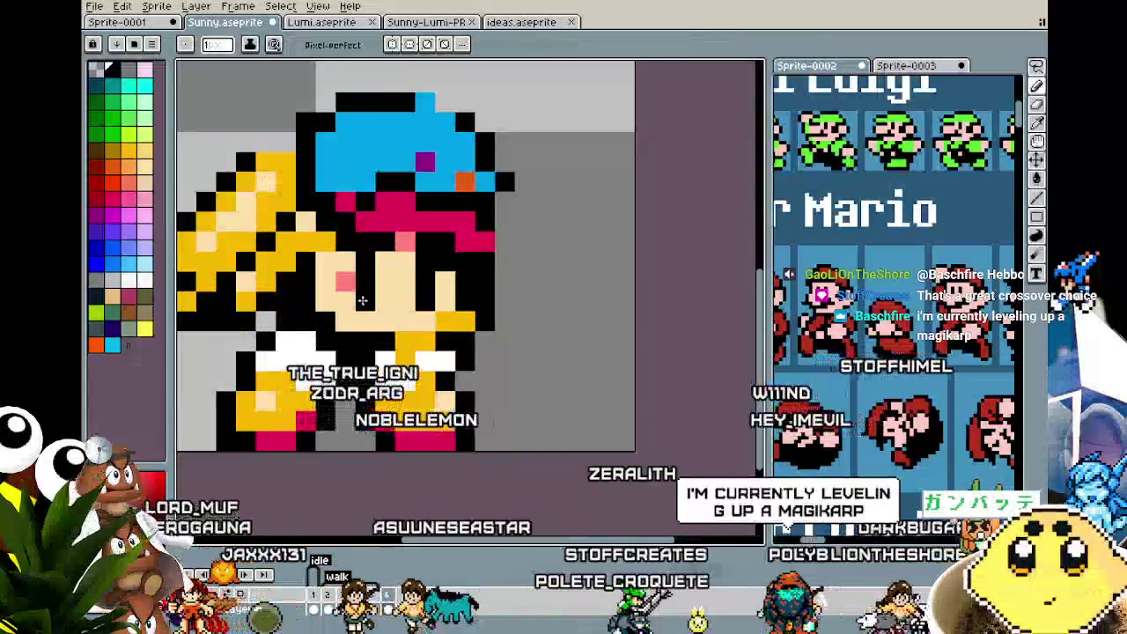
key(b)
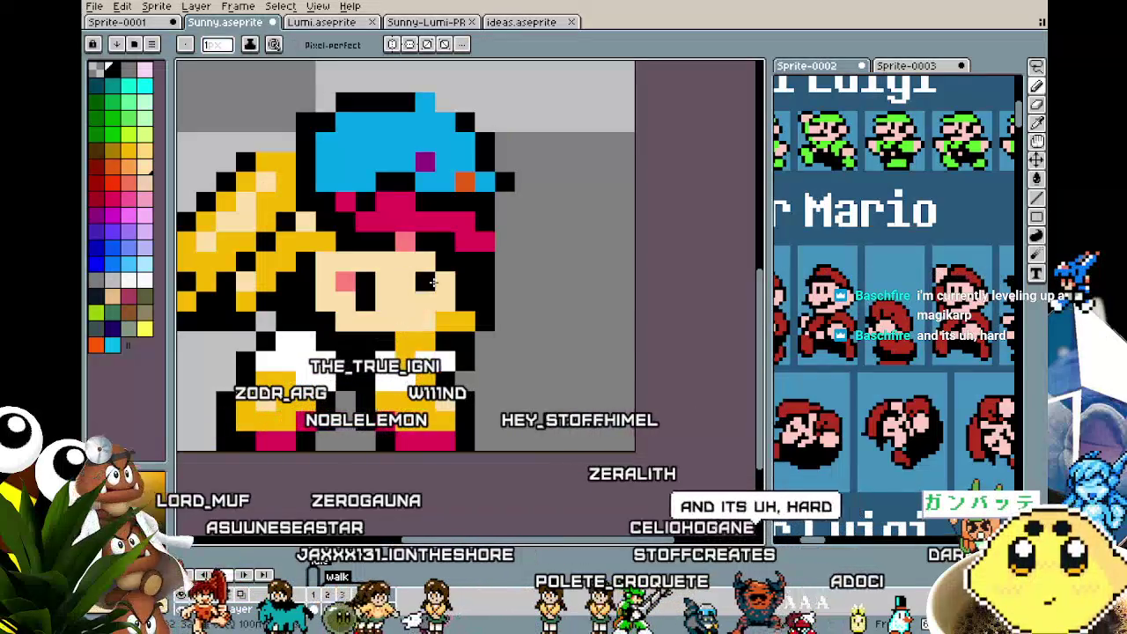
click(352, 277)
drag(425, 262, 426, 282)
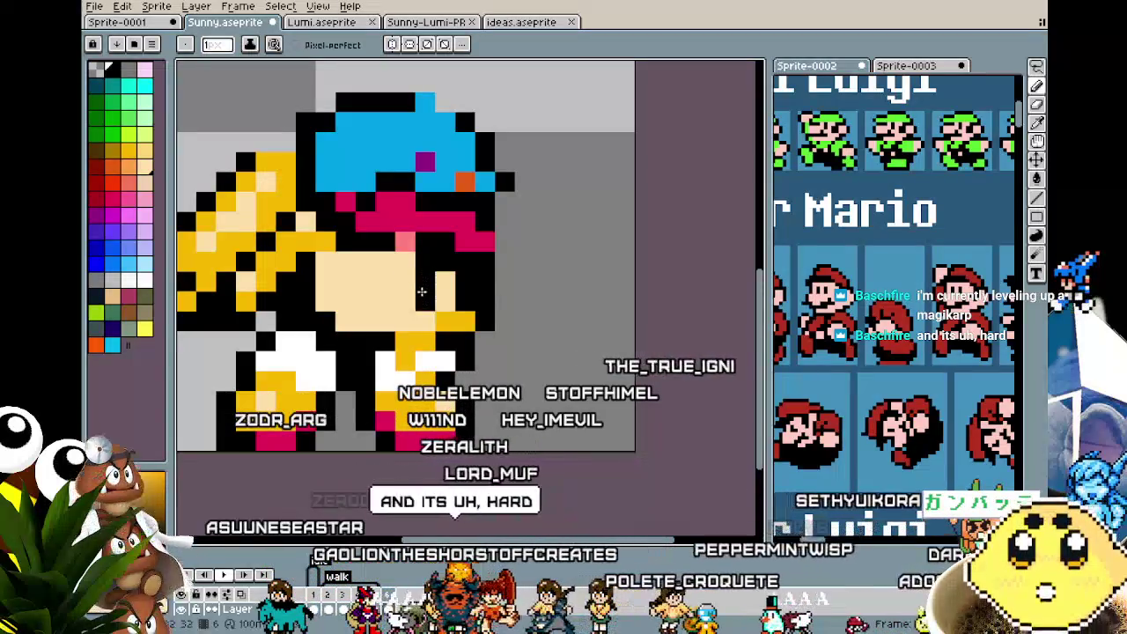
click(366, 262)
scroll(360, 285, down, 2)
scroll(343, 393, down, 1)
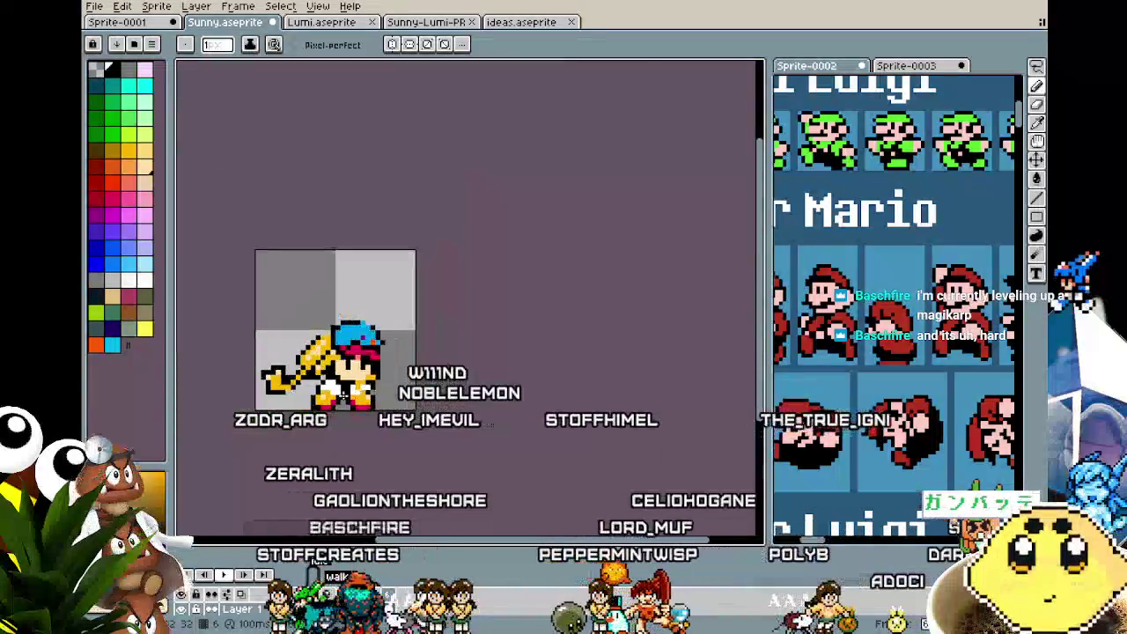
scroll(327, 423, up, 1)
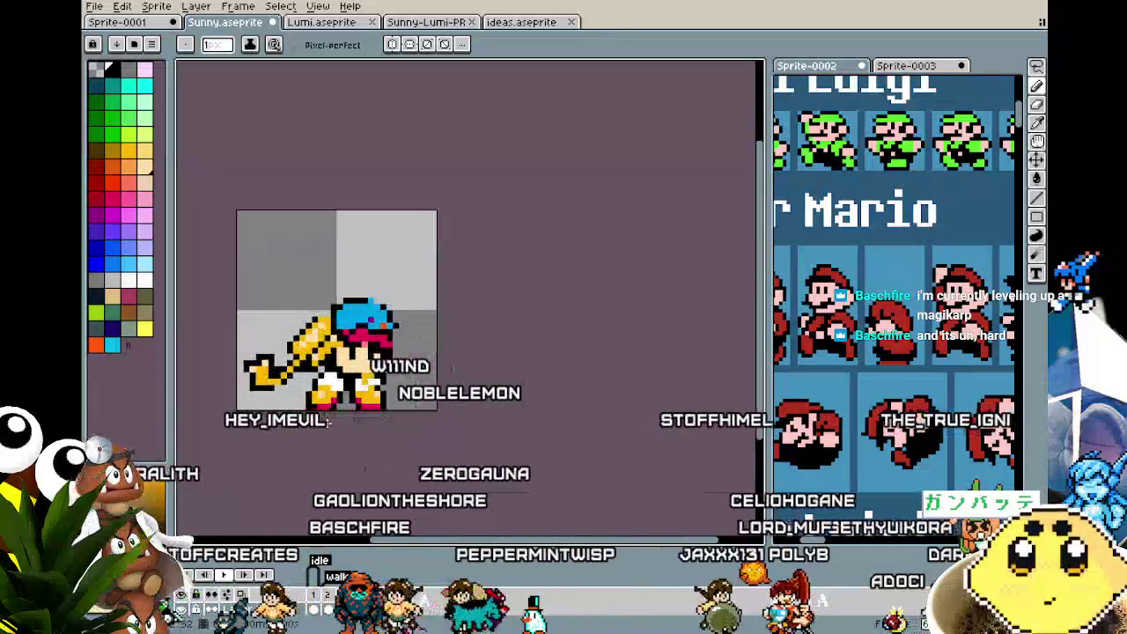
scroll(327, 423, up, 1)
scroll(327, 422, up, 1)
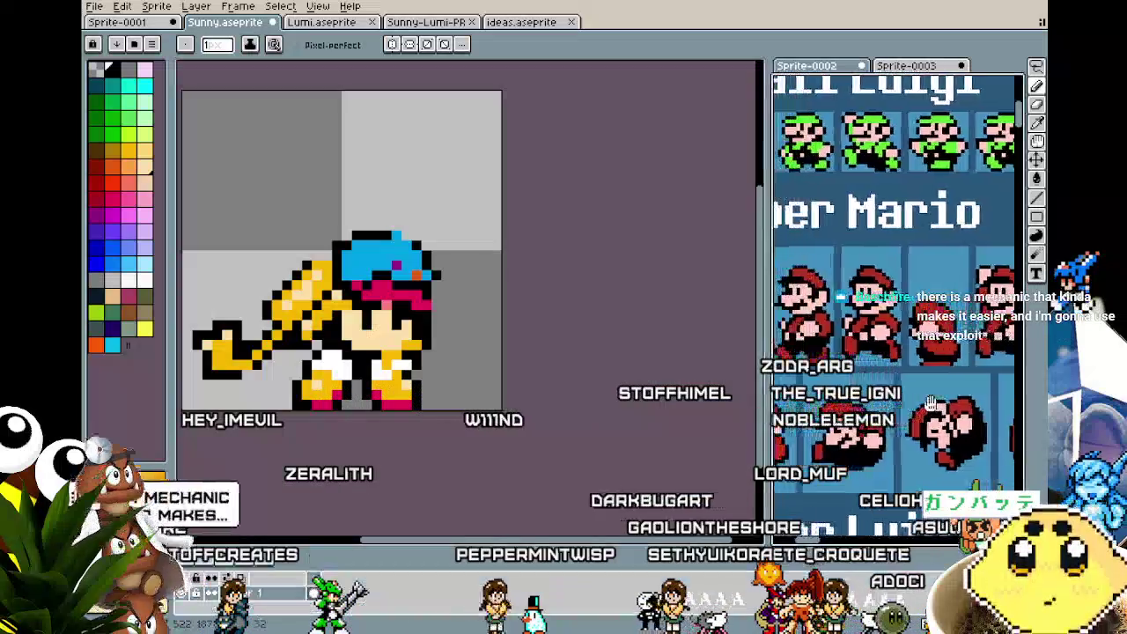
scroll(894, 299, up, 3)
scroll(894, 299, up, 2)
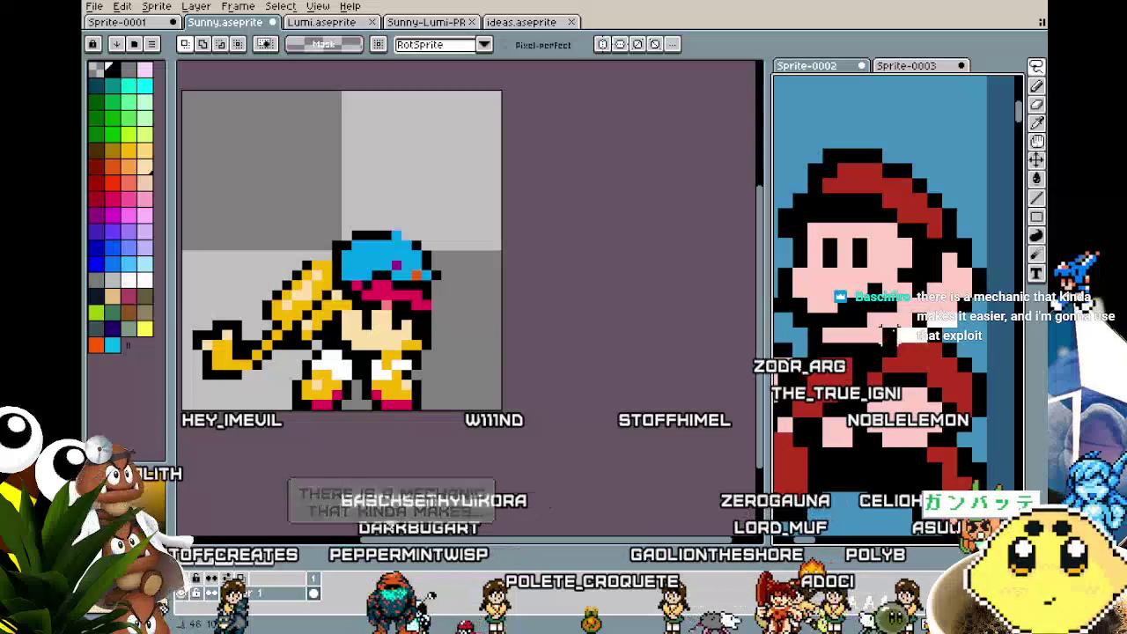
scroll(893, 299, up, 1)
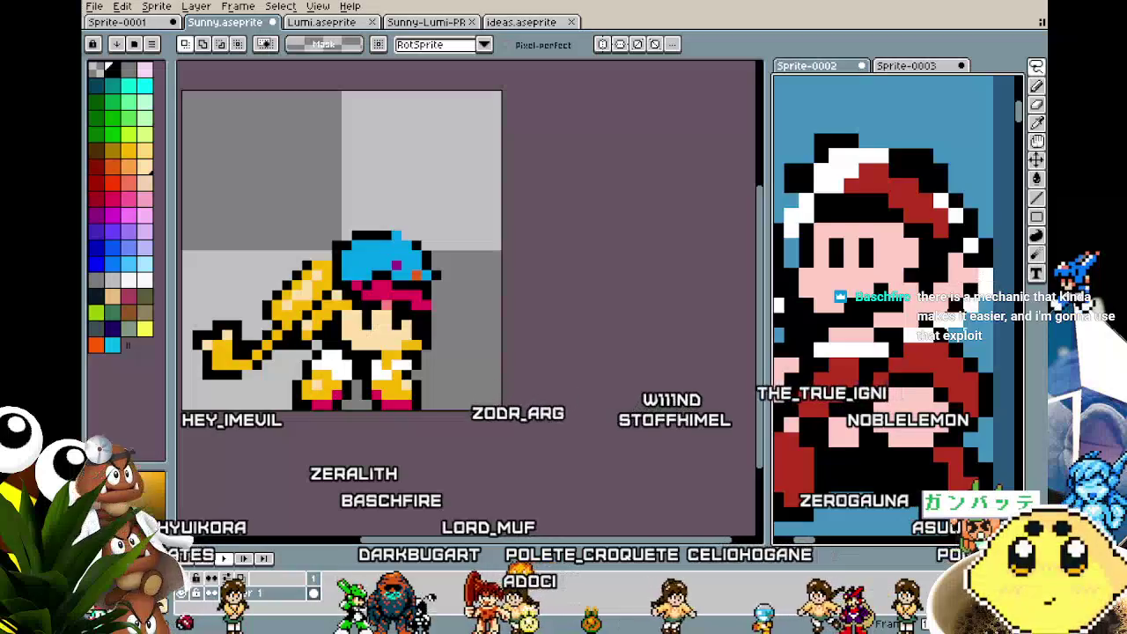
scroll(853, 286, down, 3)
click(852, 286)
drag(853, 286, 903, 333)
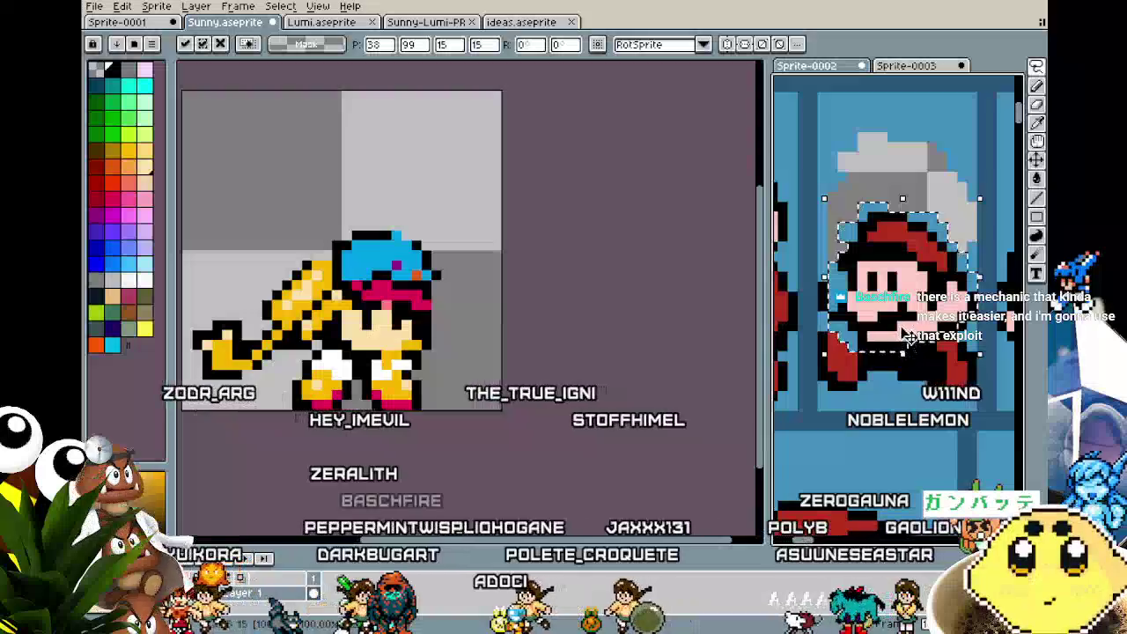
key(ctrl+d)
key(b)
scroll(863, 366, up, 3)
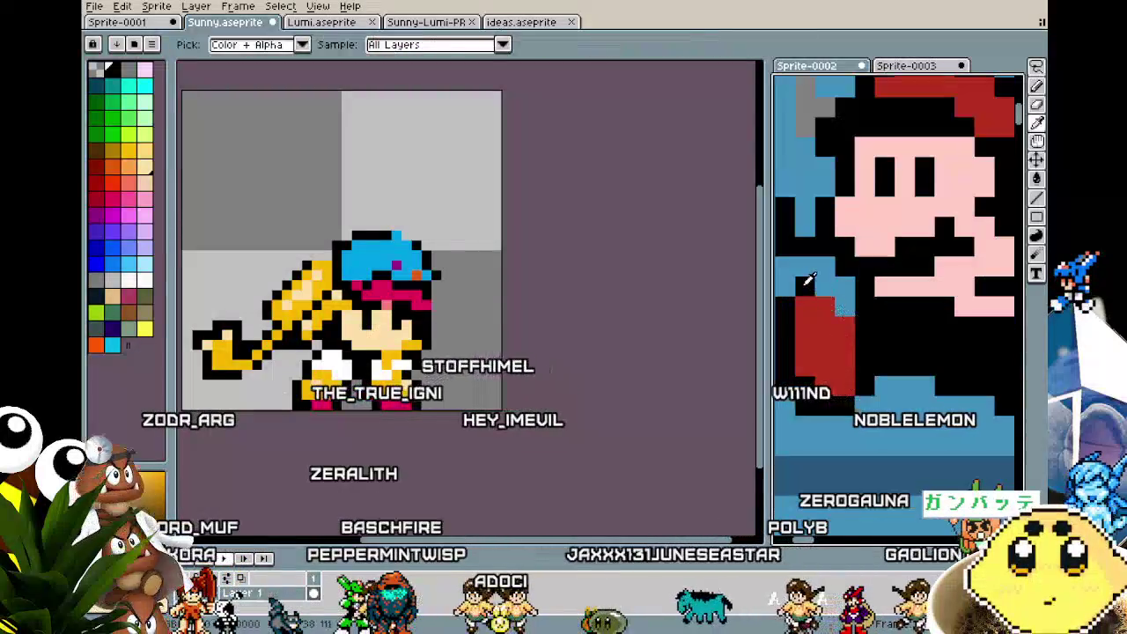
key(i)
key(b)
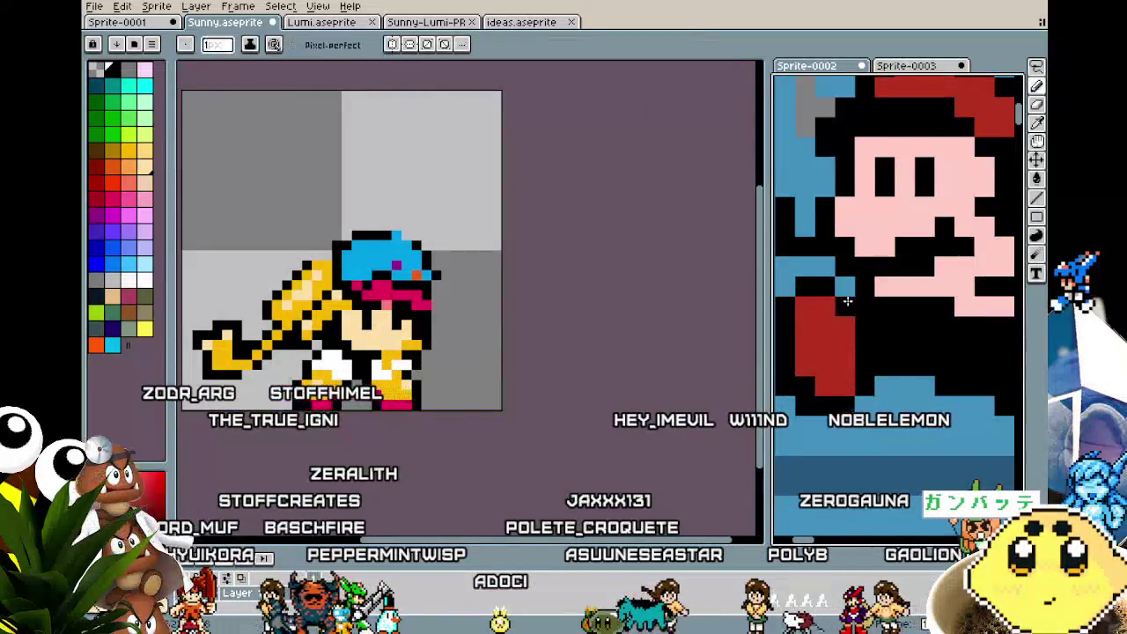
scroll(843, 411, down, 3)
drag(898, 453, 881, 446)
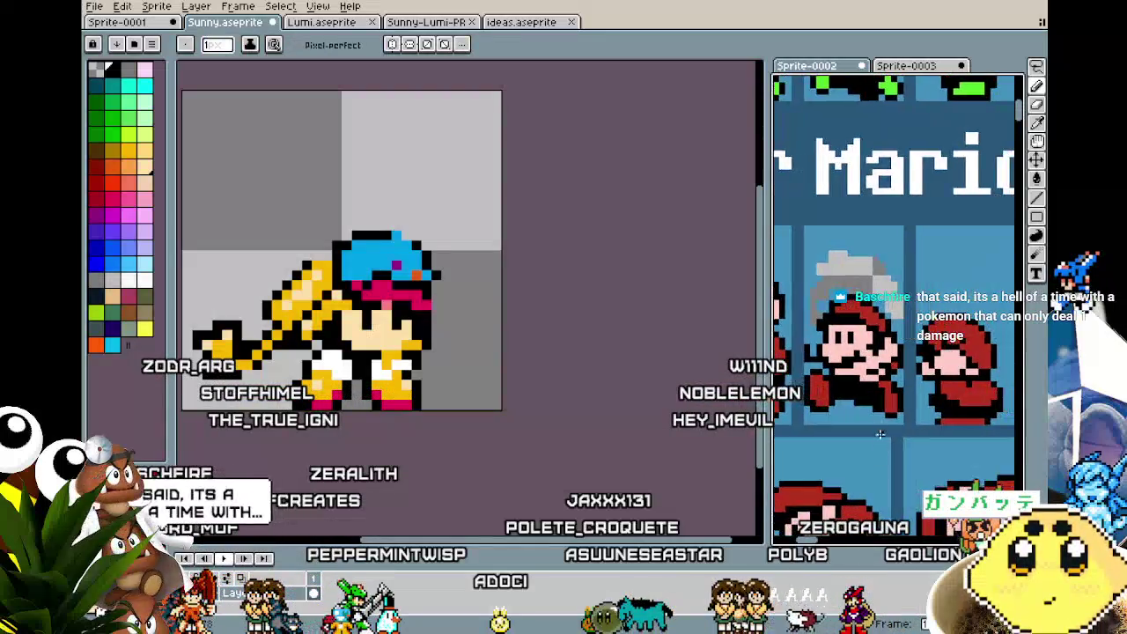
scroll(888, 284, down, 1)
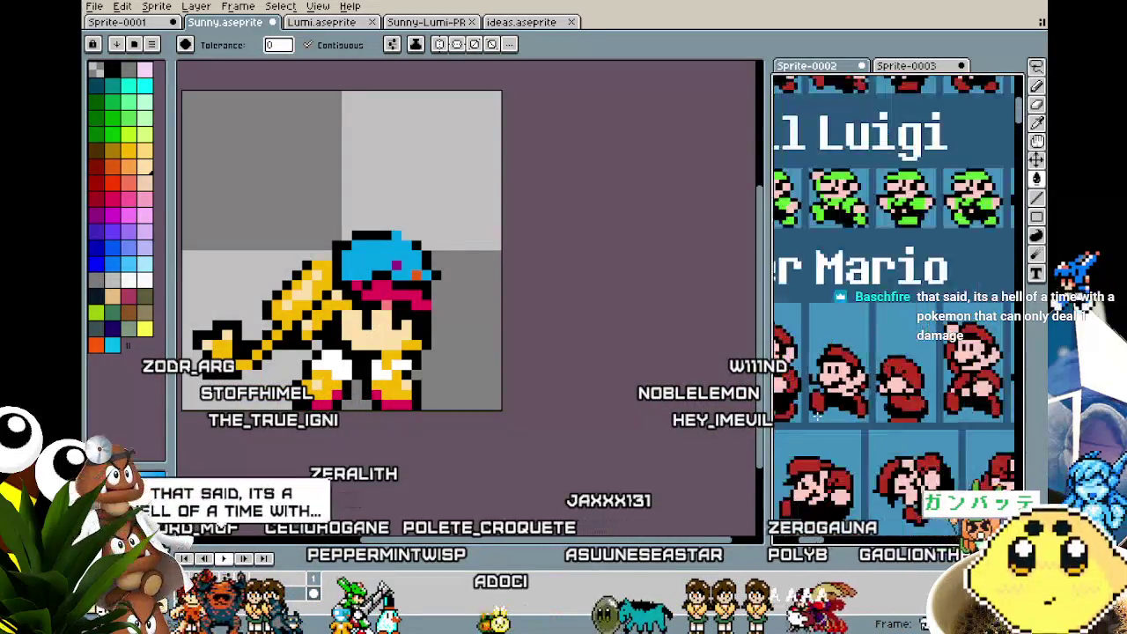
scroll(889, 284, up, 2)
scroll(797, 280, up, 2)
key(i)
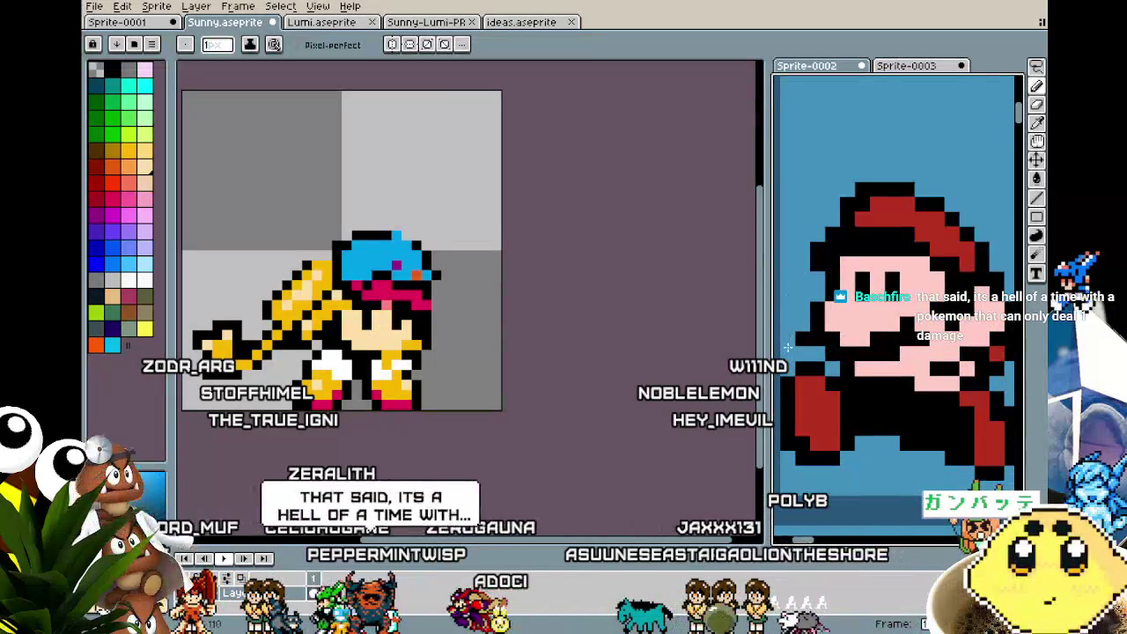
scroll(811, 470, down, 3)
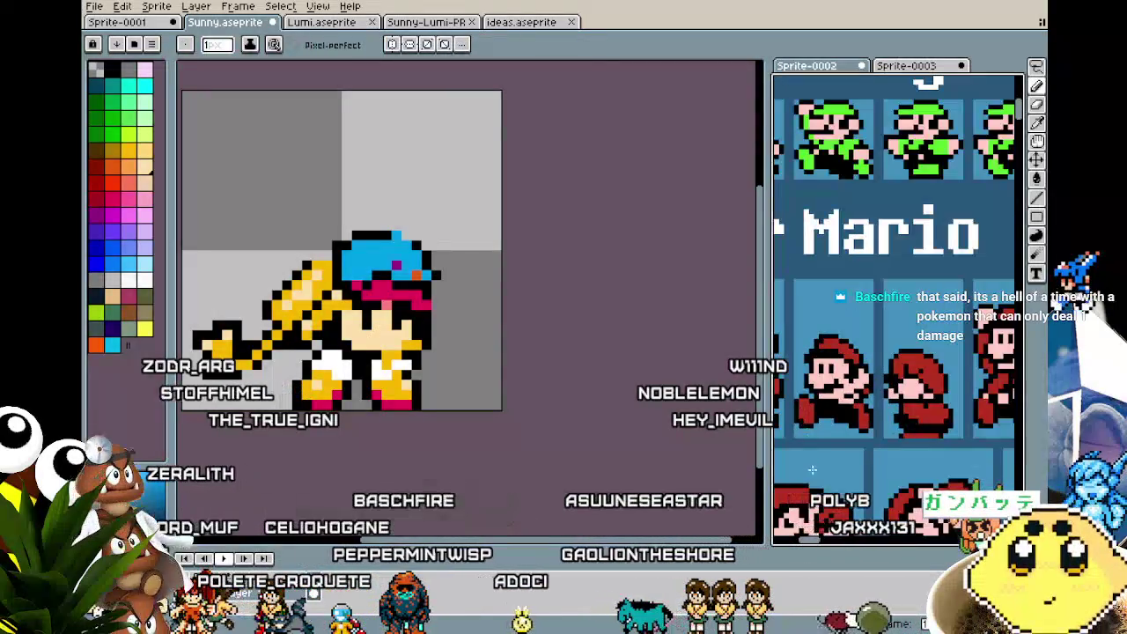
scroll(811, 470, up, 1)
scroll(857, 361, up, 2)
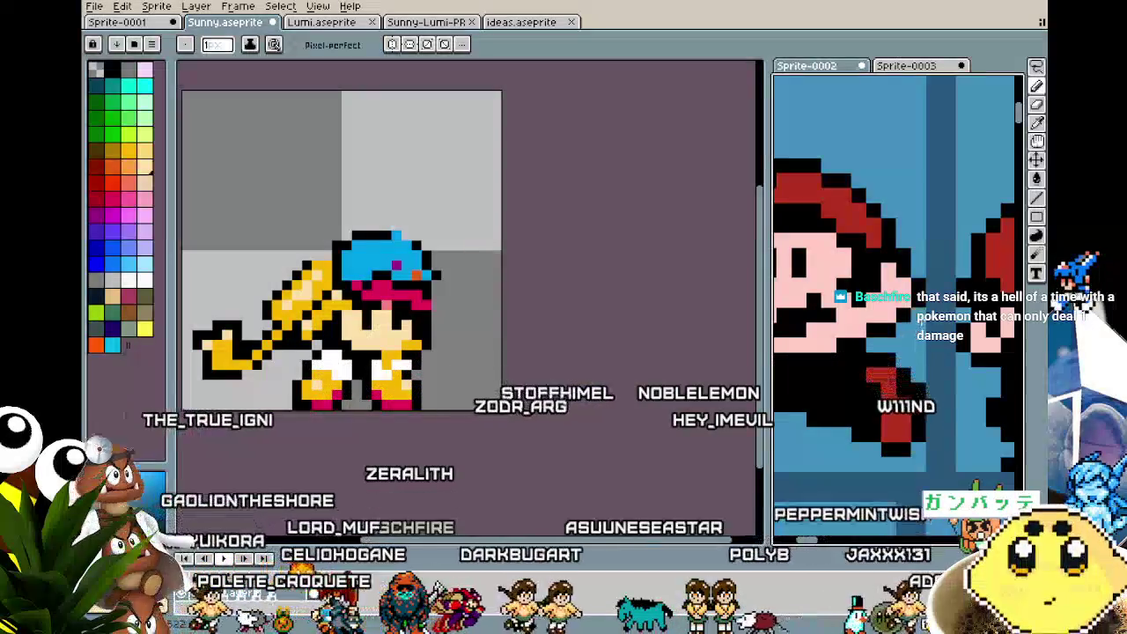
scroll(873, 414, down, 2)
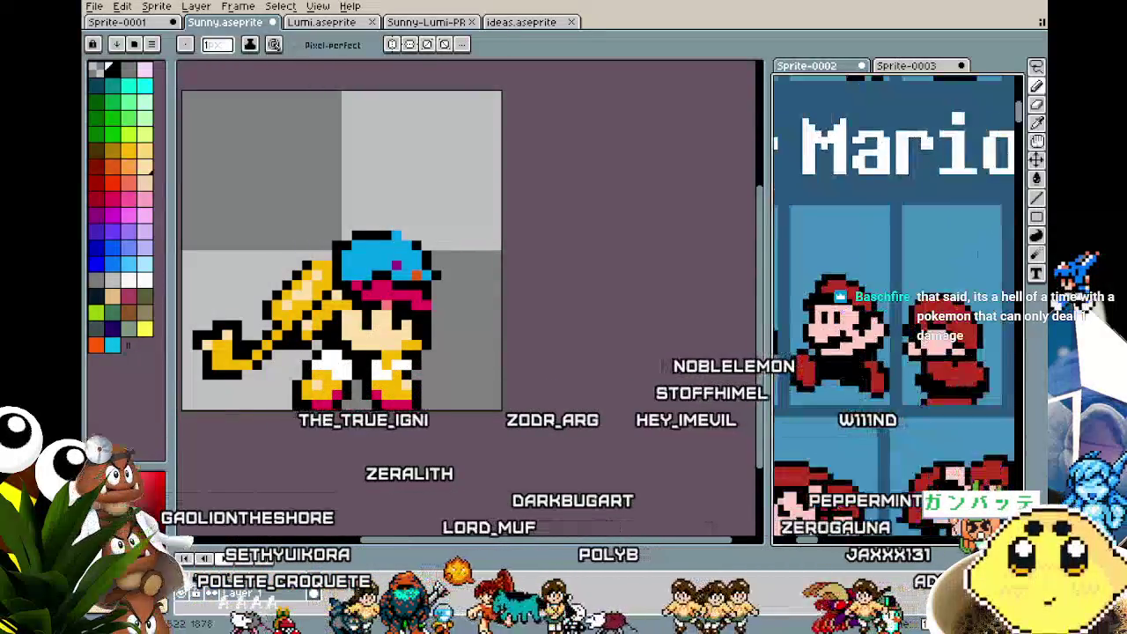
scroll(886, 349, down, 2)
scroll(886, 348, up, 1)
scroll(886, 348, up, 1)
key(alt)
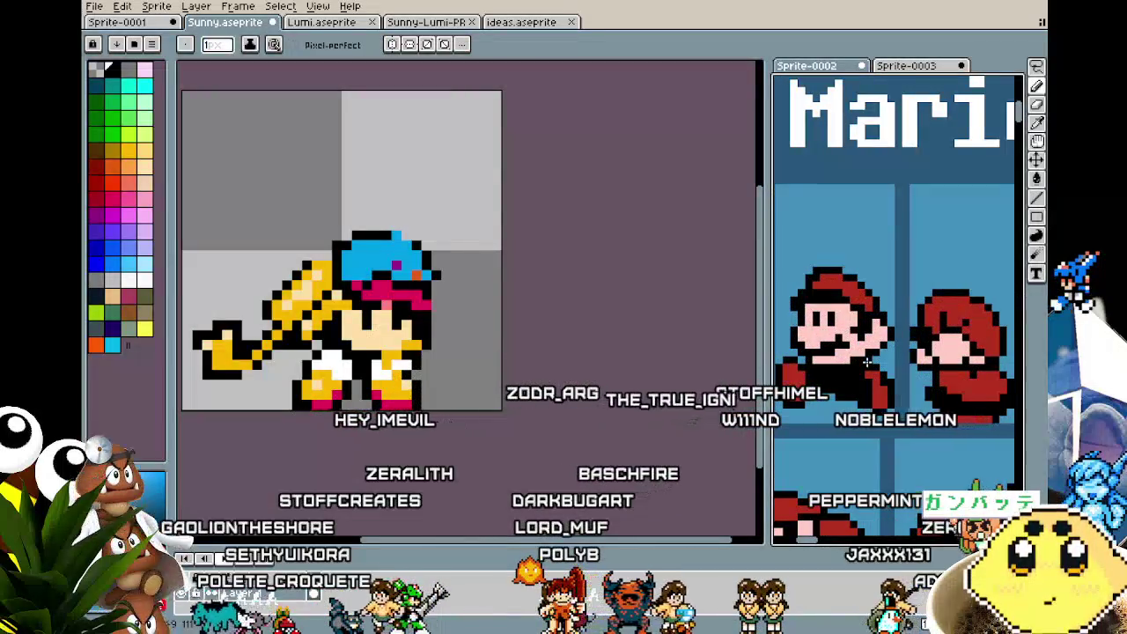
scroll(868, 362, down, 2)
scroll(868, 370, up, 1)
scroll(866, 379, up, 1)
scroll(865, 394, up, 1)
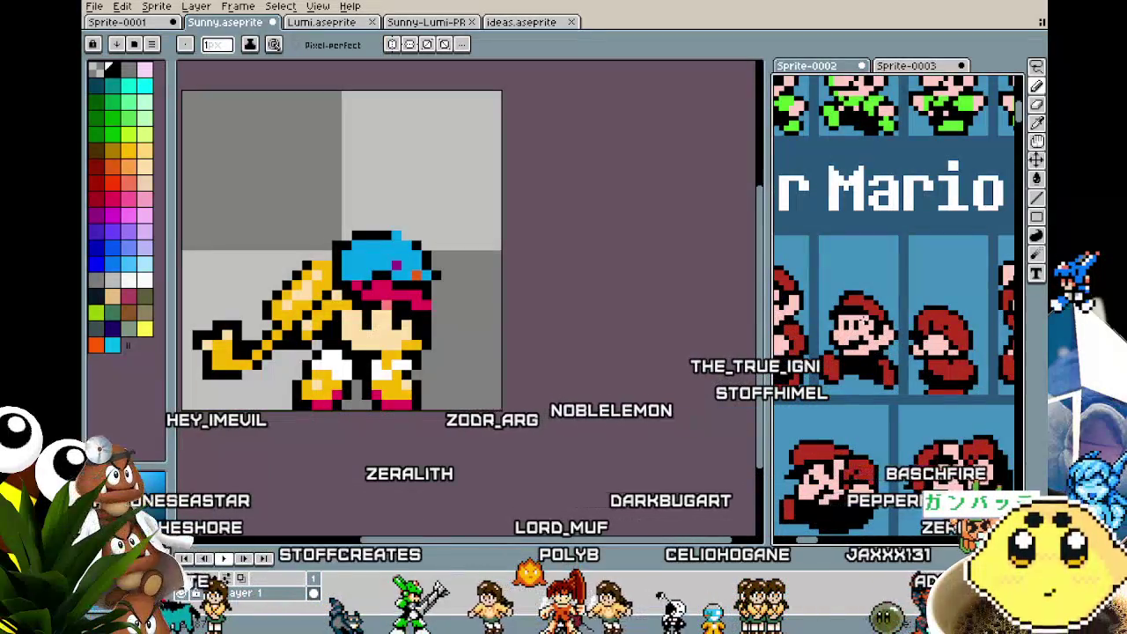
key(m)
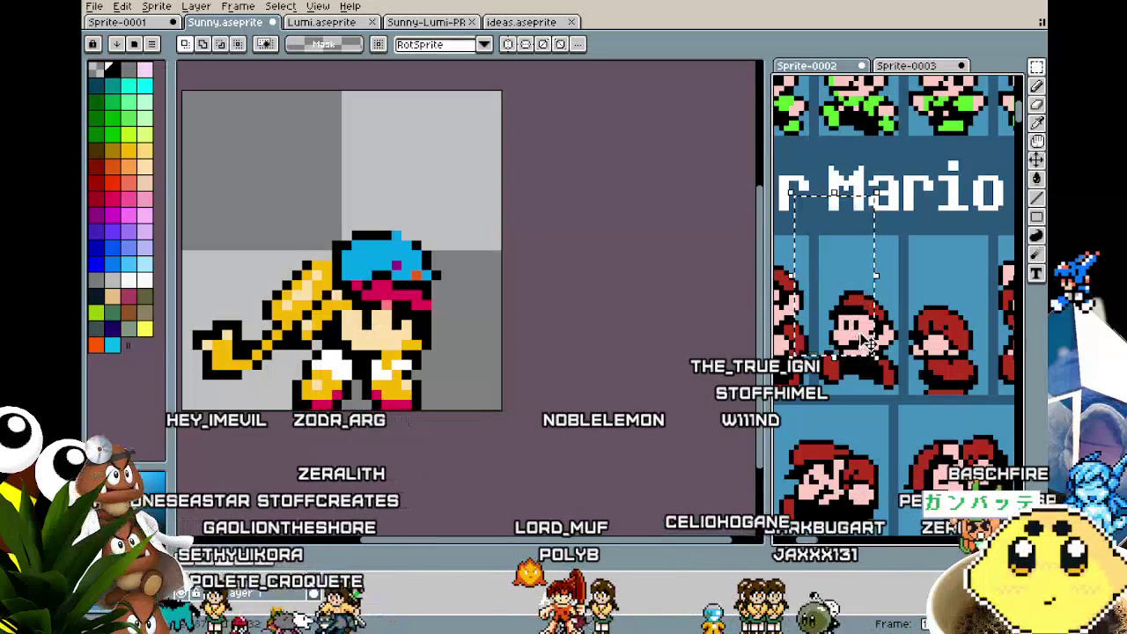
- Select the standing Mario in the reference and widen Sunny's canvas by 32 px to 64 px
drag(821, 238, 878, 368)
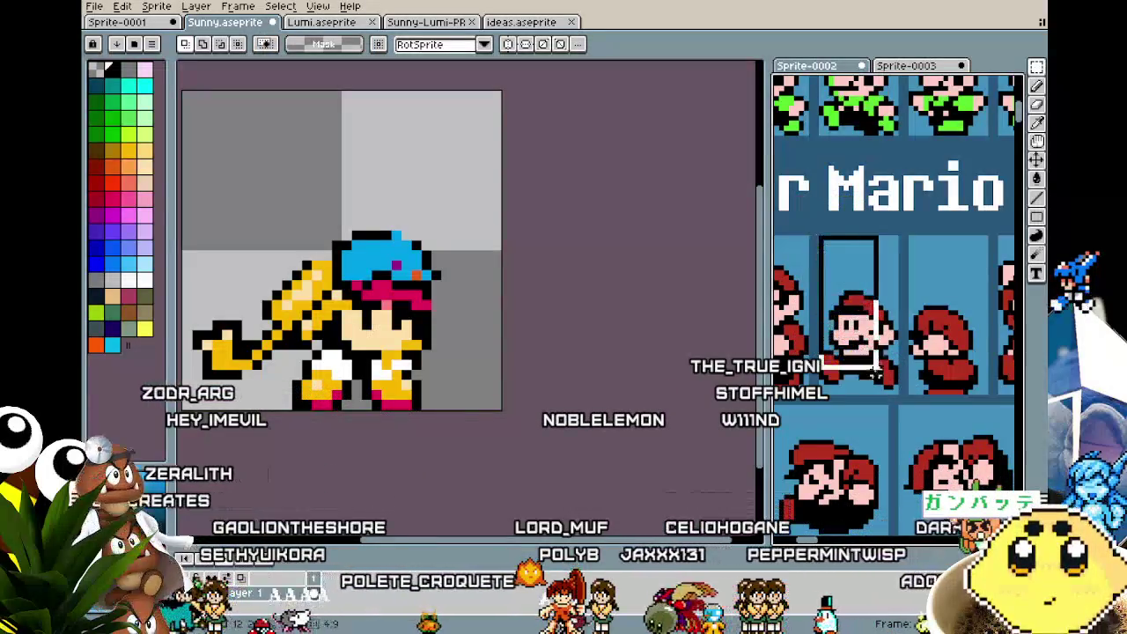
scroll(415, 465, down, 1)
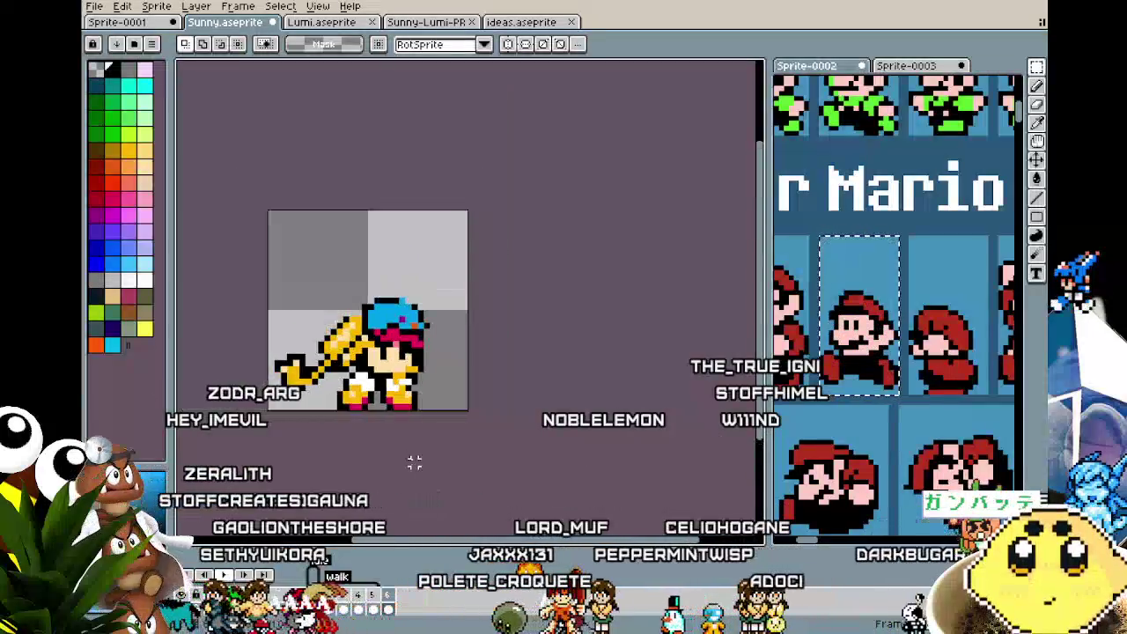
key(ctrl+alt+c)
key(End)
text(+32)
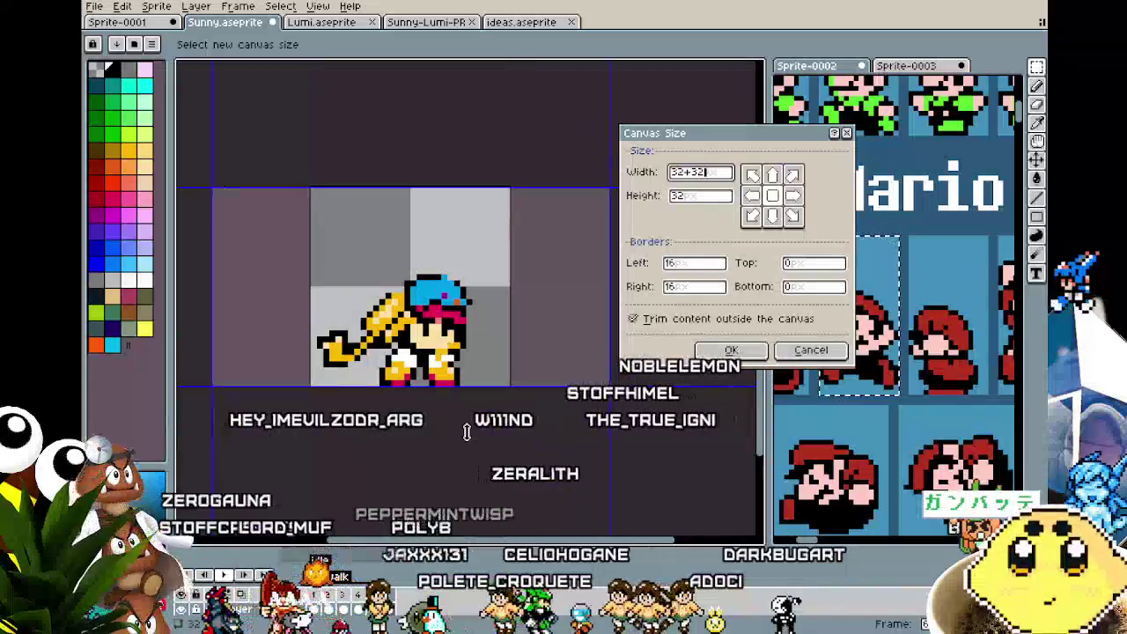
key(Tab)
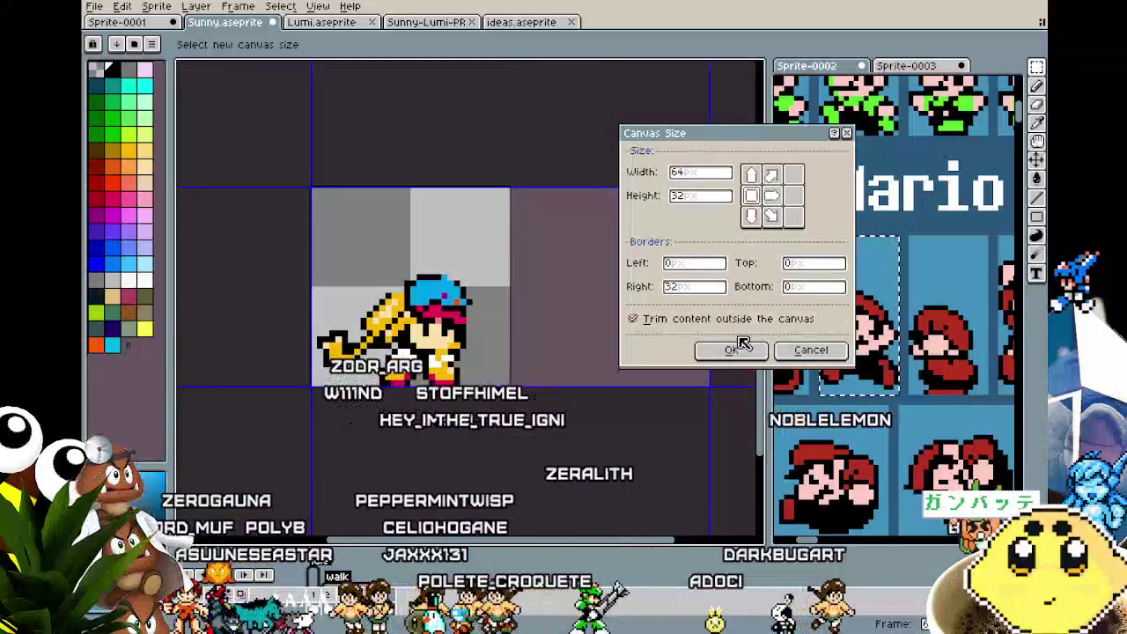
click(731, 349)
- Paste Mario flush at the top of the right half, then trim the canvas width to 48 px
key(ctrl+v)
drag(499, 352, 480, 356)
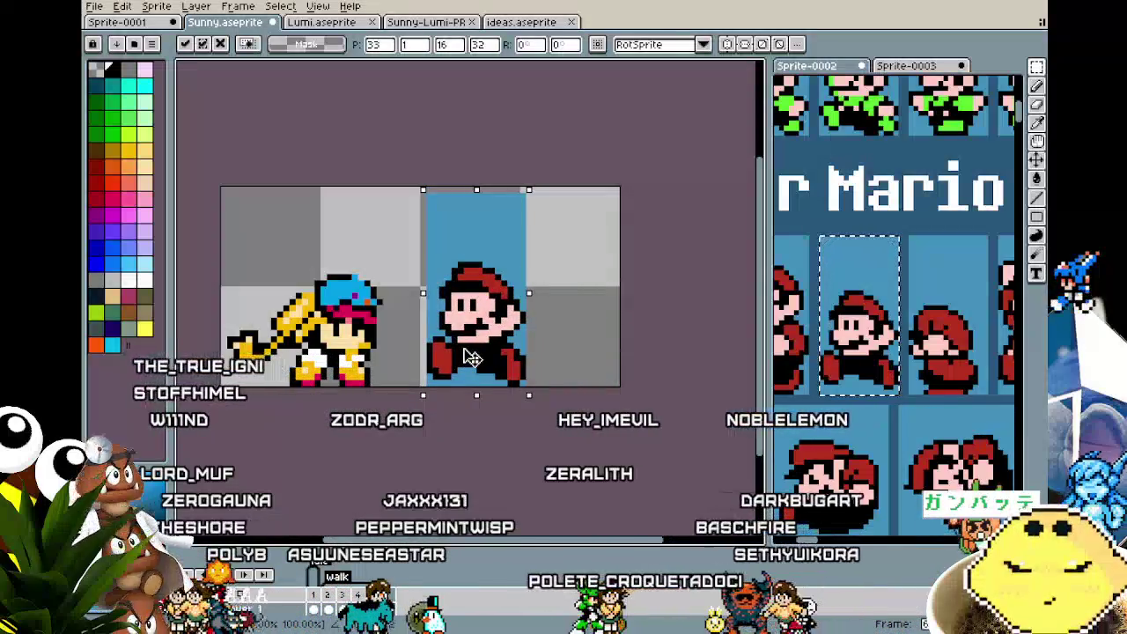
drag(473, 356, 466, 353)
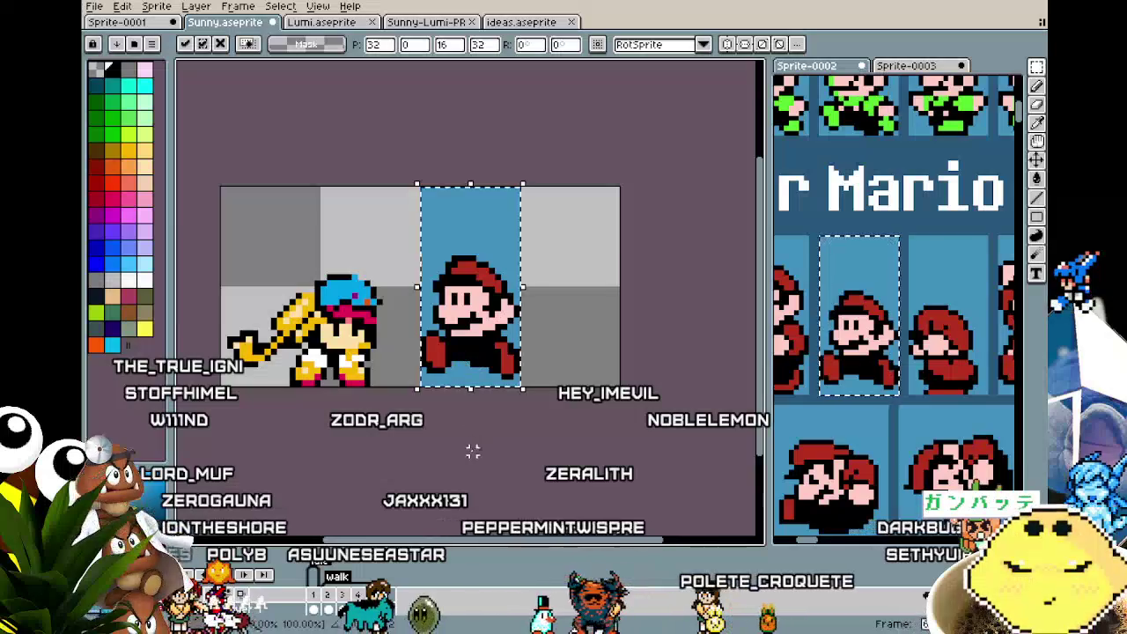
key(ctrl+alt+c)
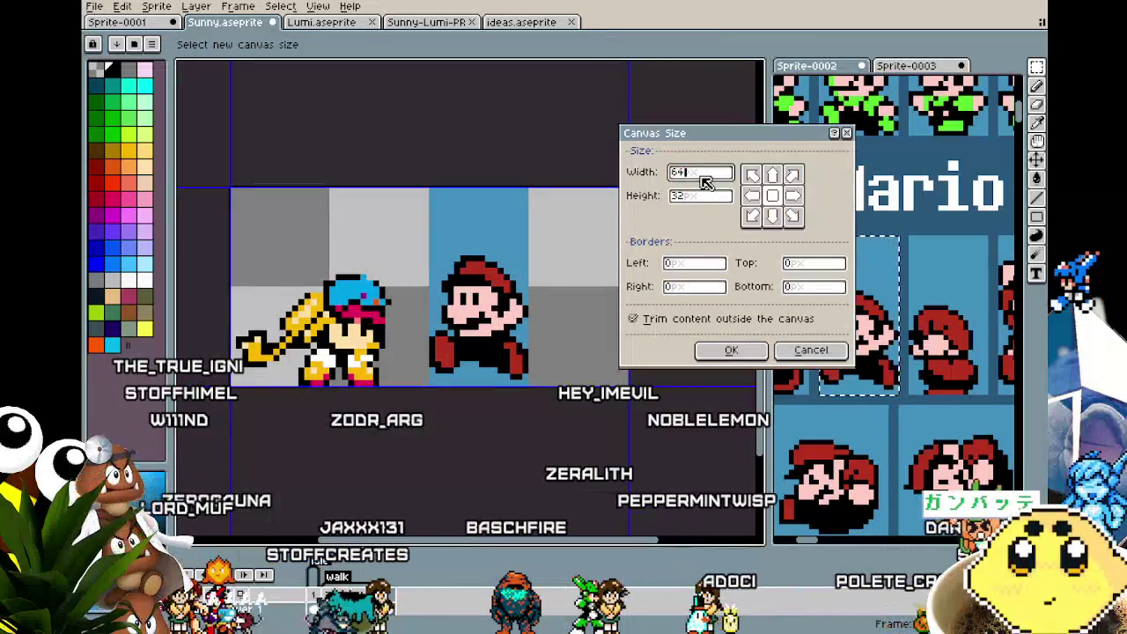
text(-16)
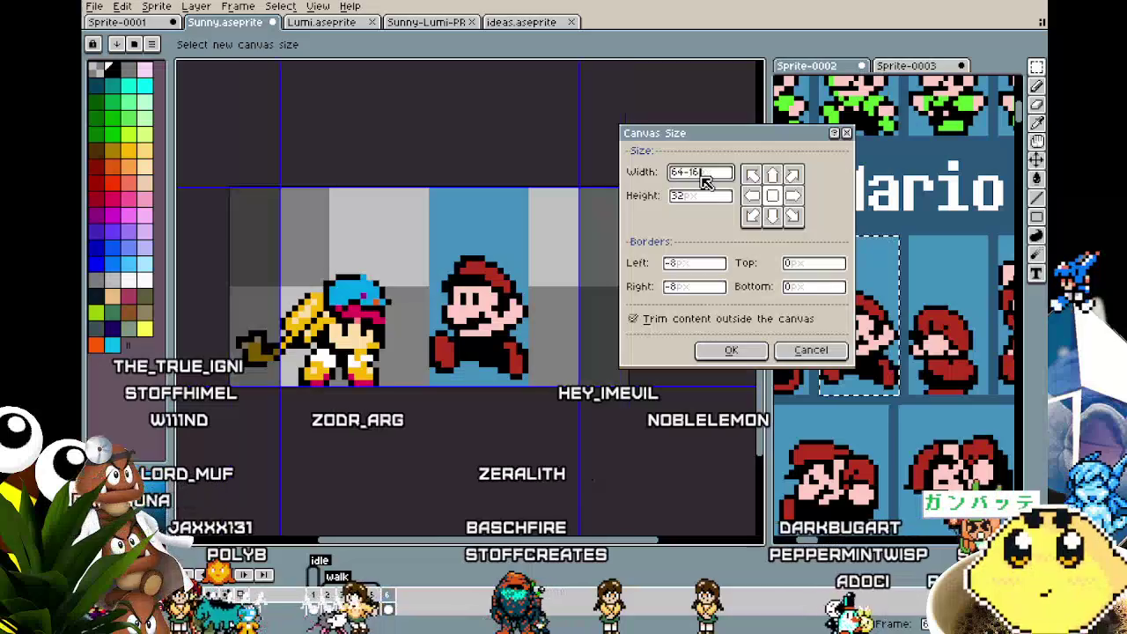
click(731, 349)
scroll(511, 373, up, 3)
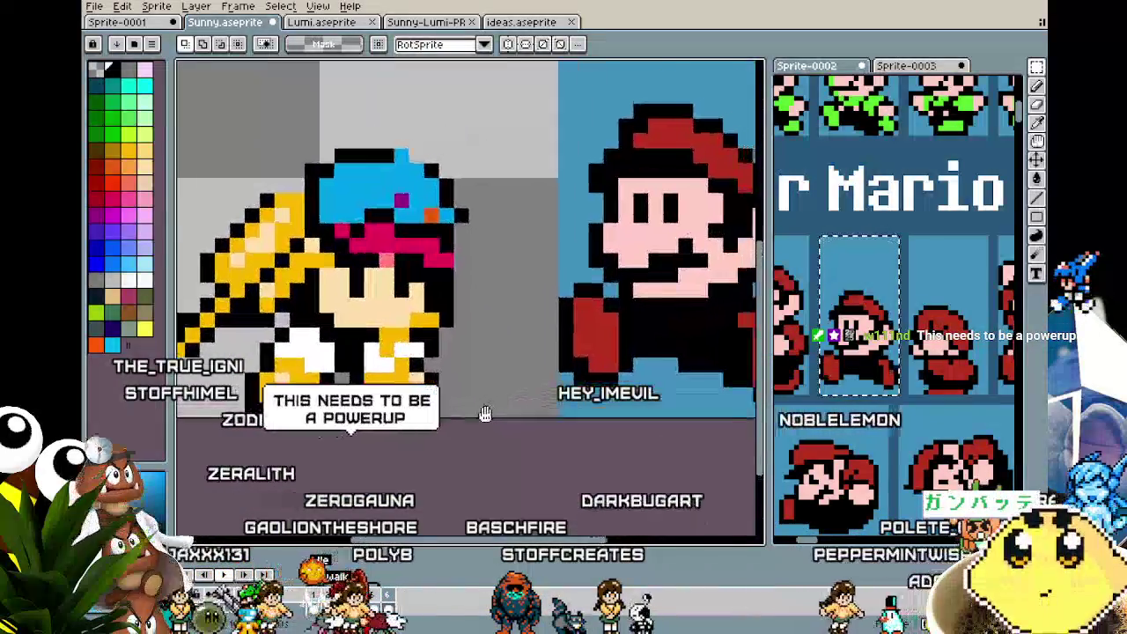
- Lasso Sunny's head and upper body and move them up a few pixels
scroll(476, 433, down, 2)
scroll(378, 382, up, 1)
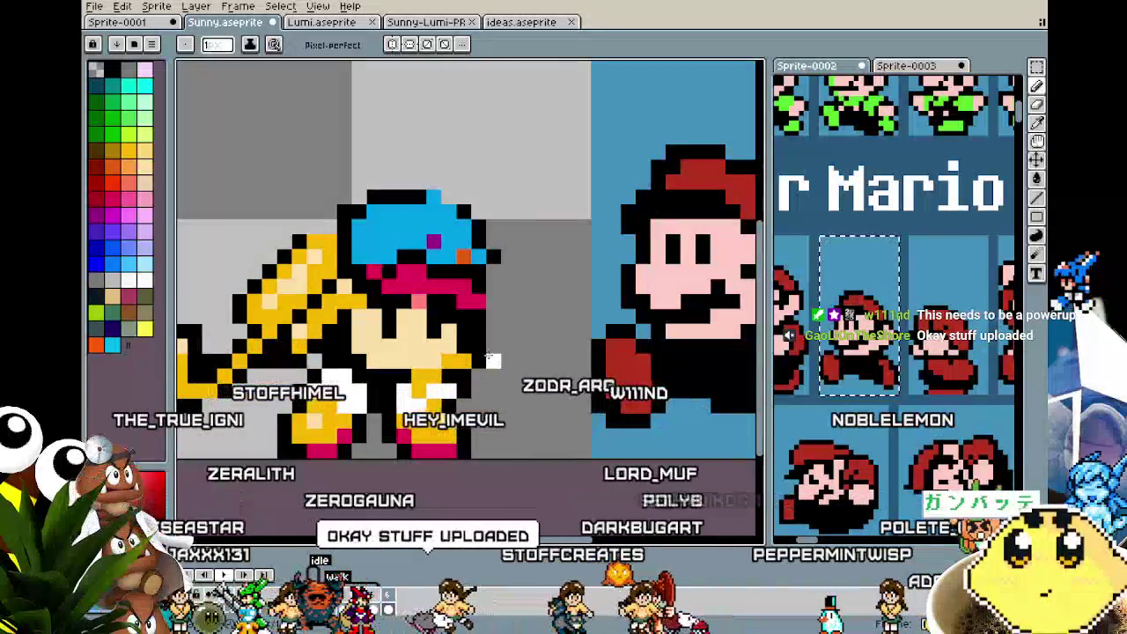
scroll(467, 373, down, 1)
key(i)
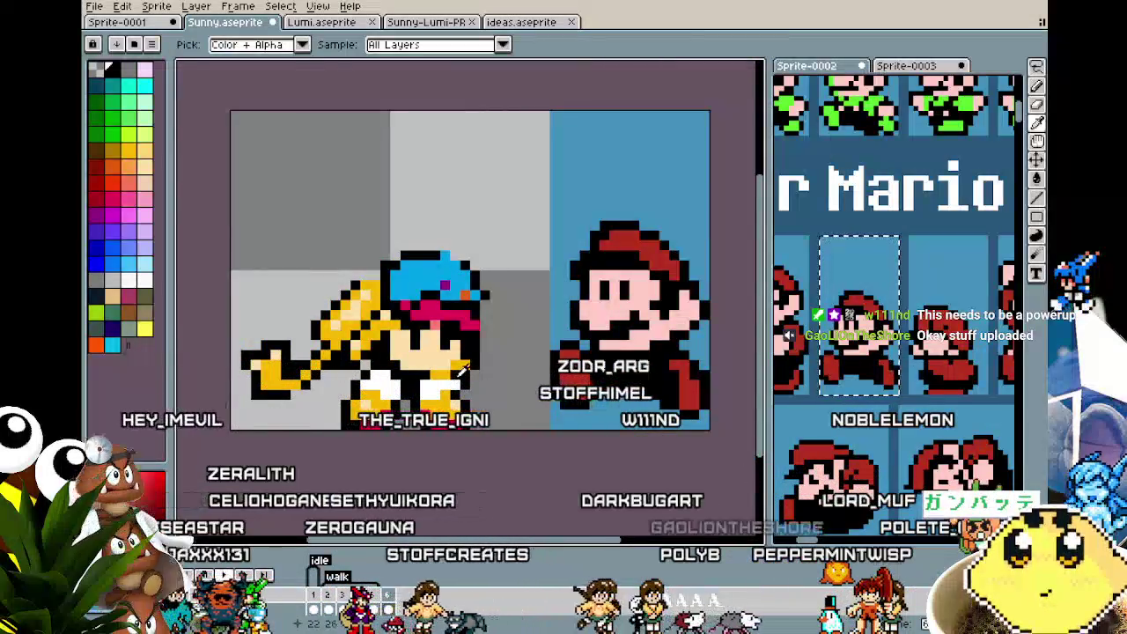
key(b)
key(m)
key(i)
key(b)
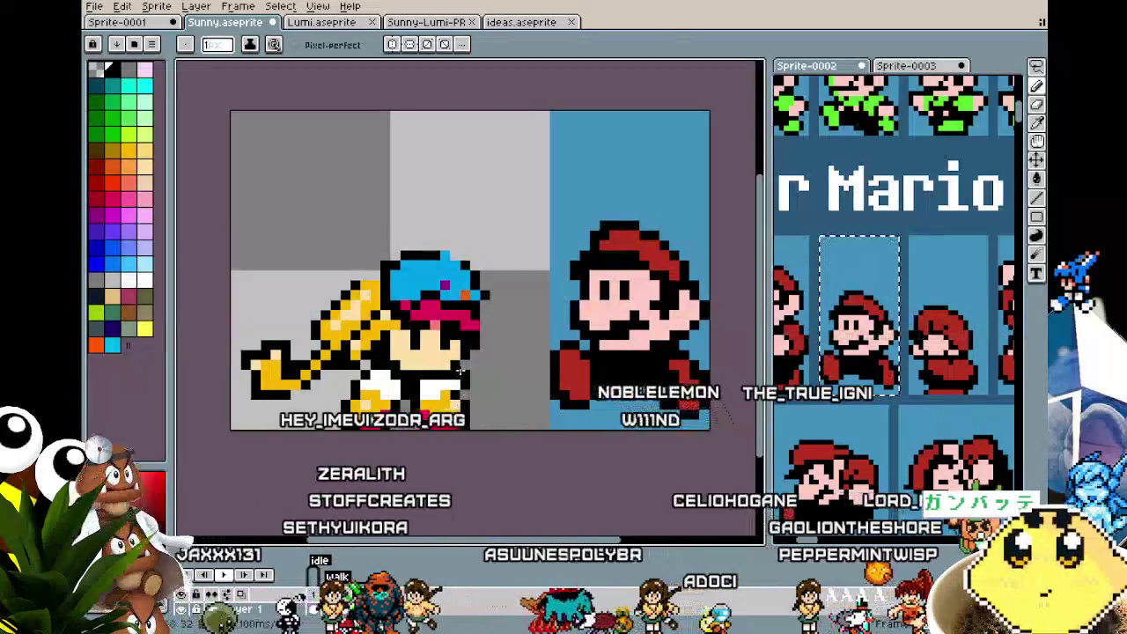
key(m)
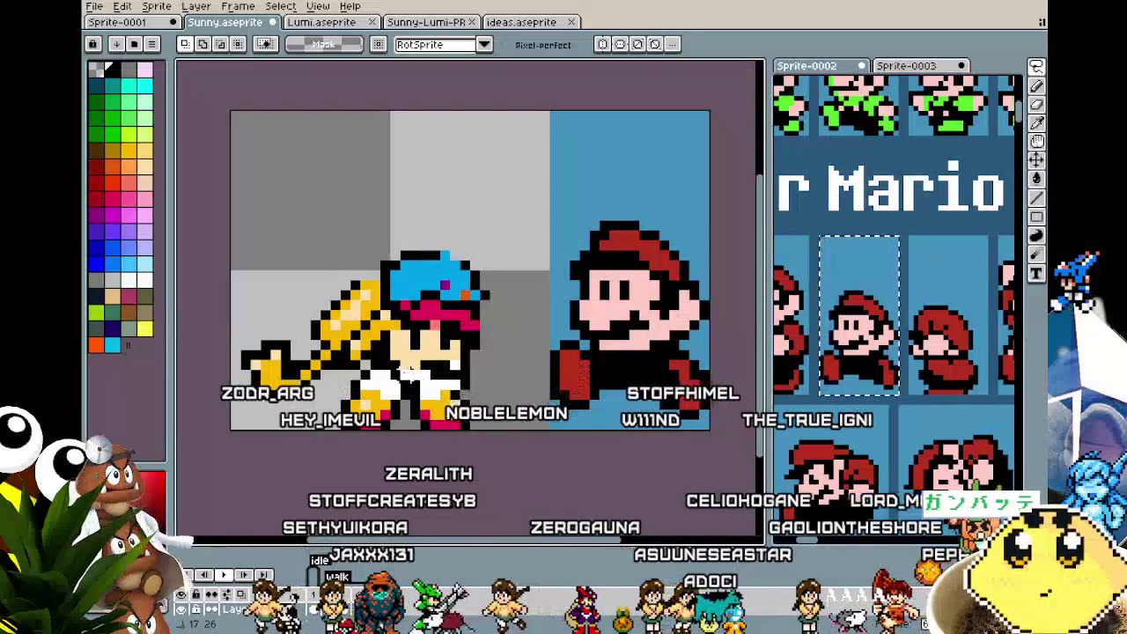
drag(234, 286, 497, 299)
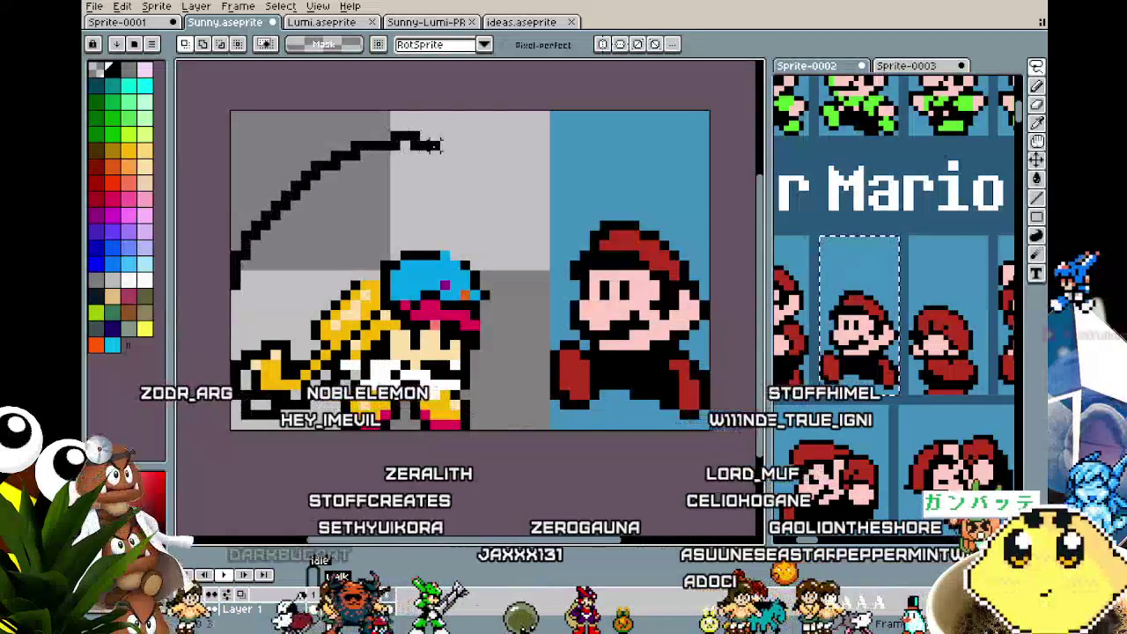
drag(475, 370, 473, 332)
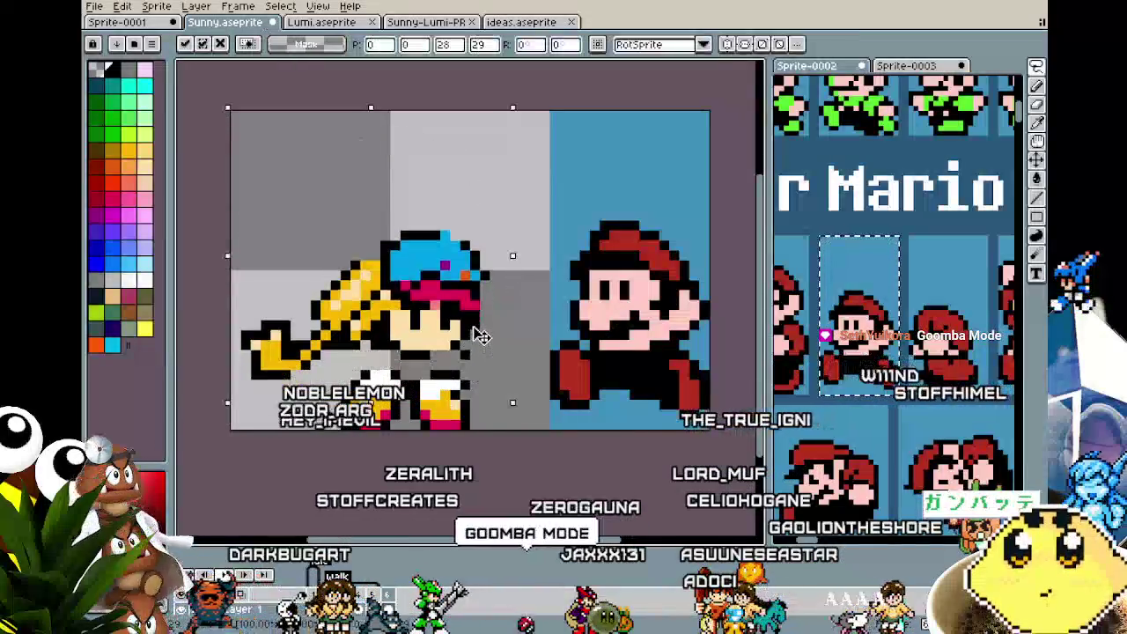
key(Return)
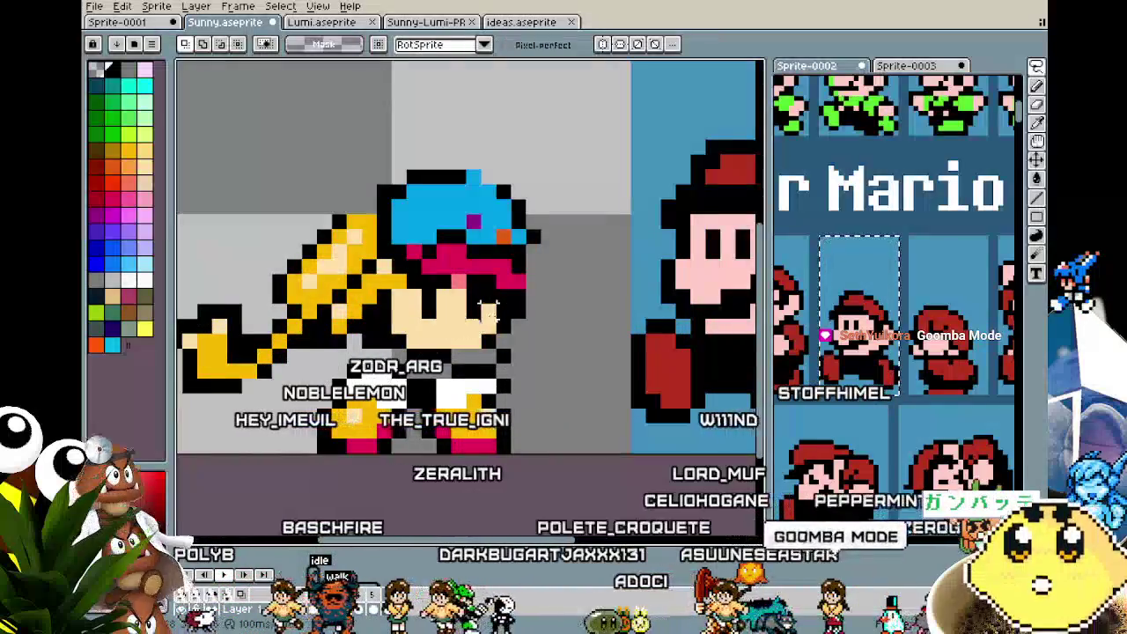
scroll(652, 284, down, 1)
scroll(652, 284, down, 1)
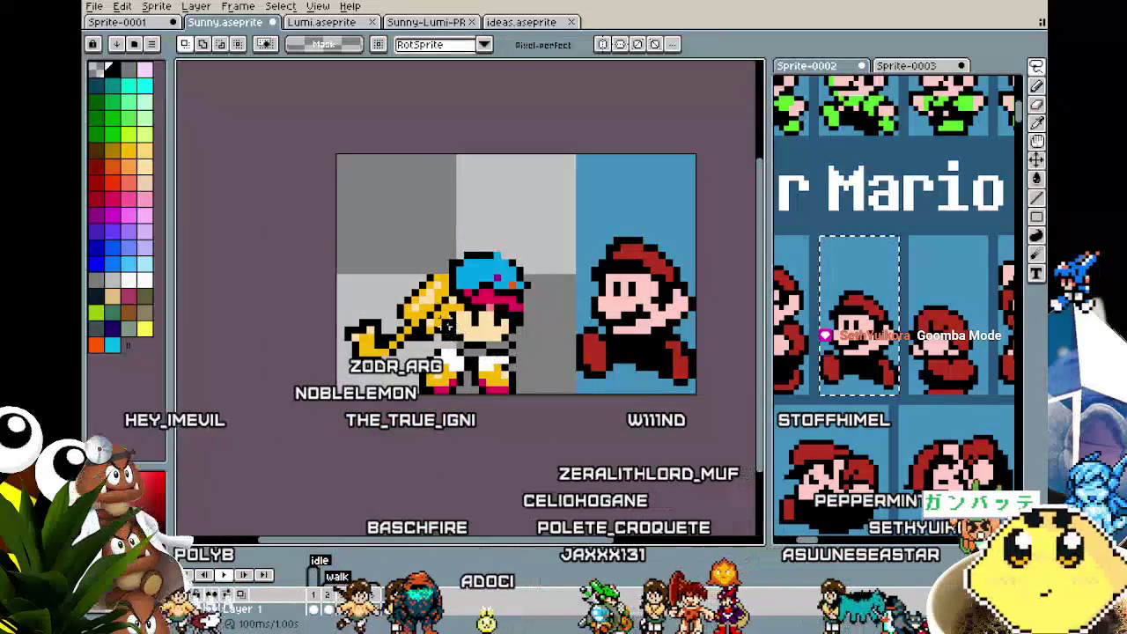
key(b)
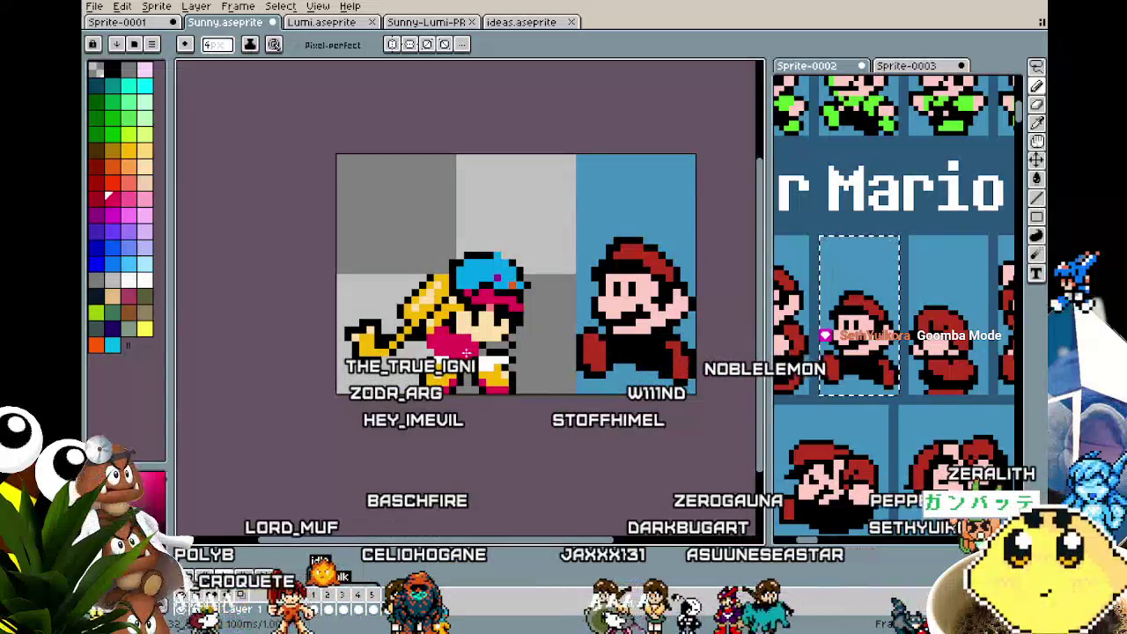
- Pick a new palette colour and paint blue overalls over Sunny's lower body
alt+click(515, 322)
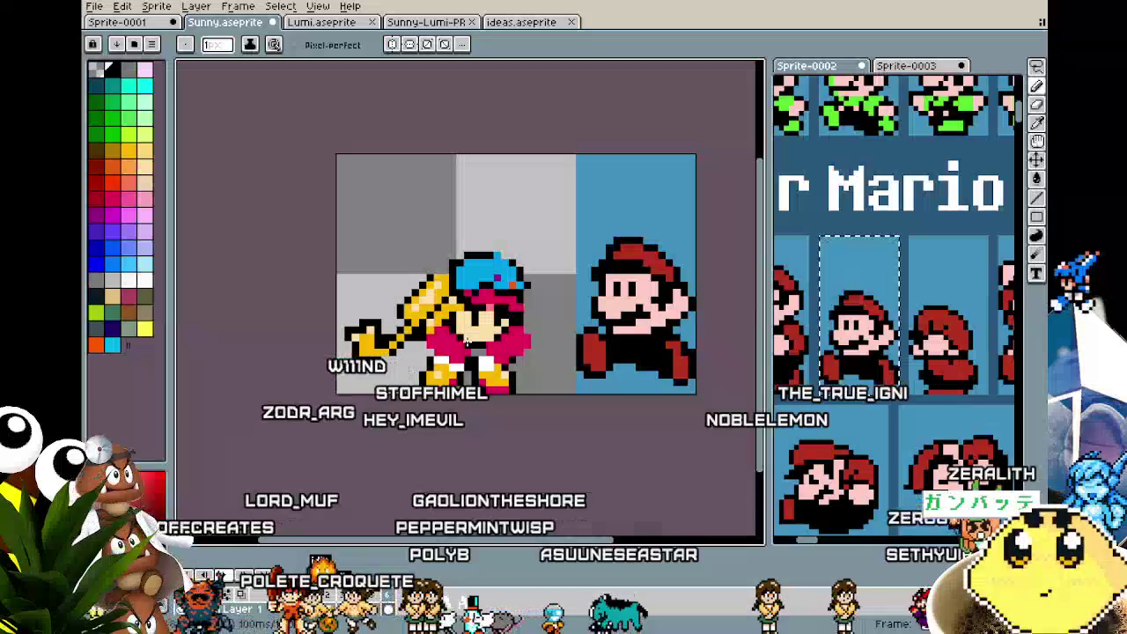
scroll(455, 401, up, 1)
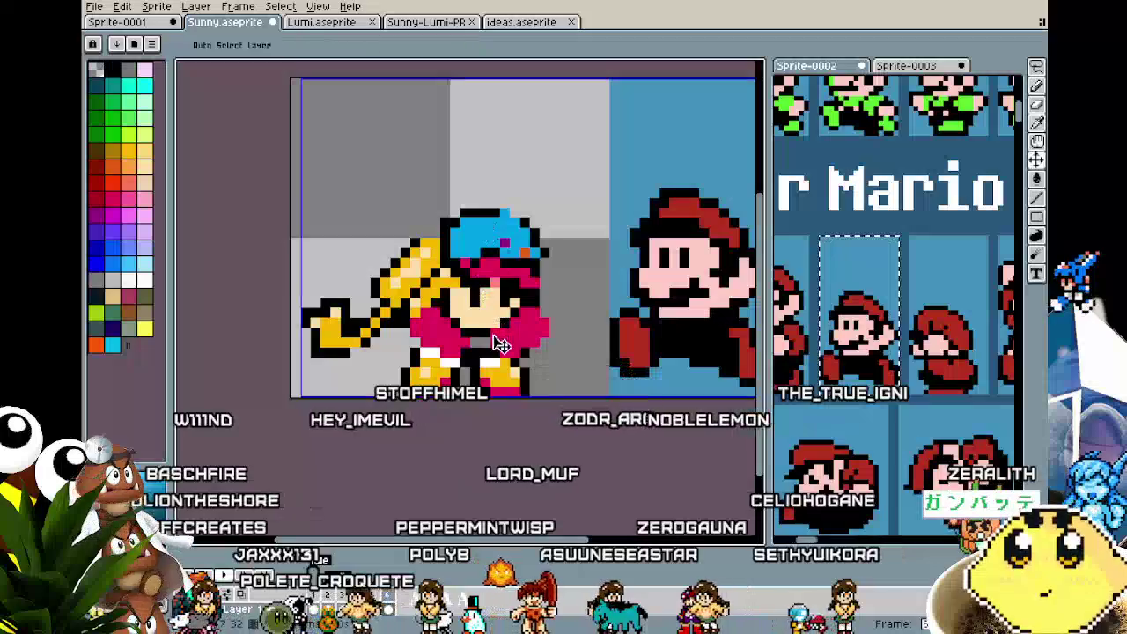
drag(504, 346, 512, 360)
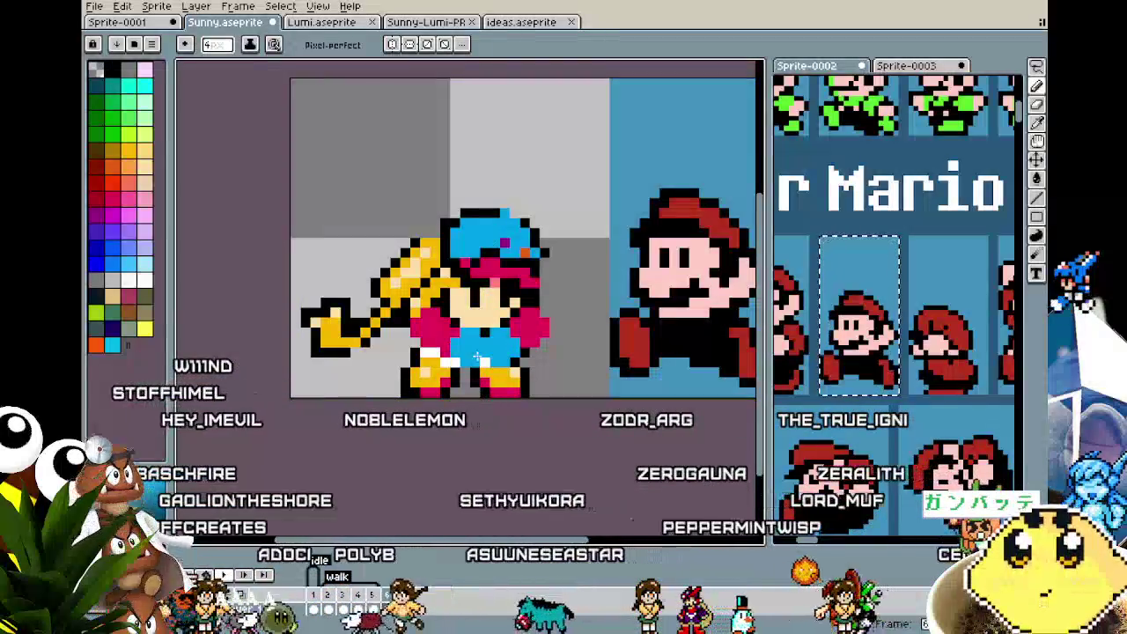
key(i)
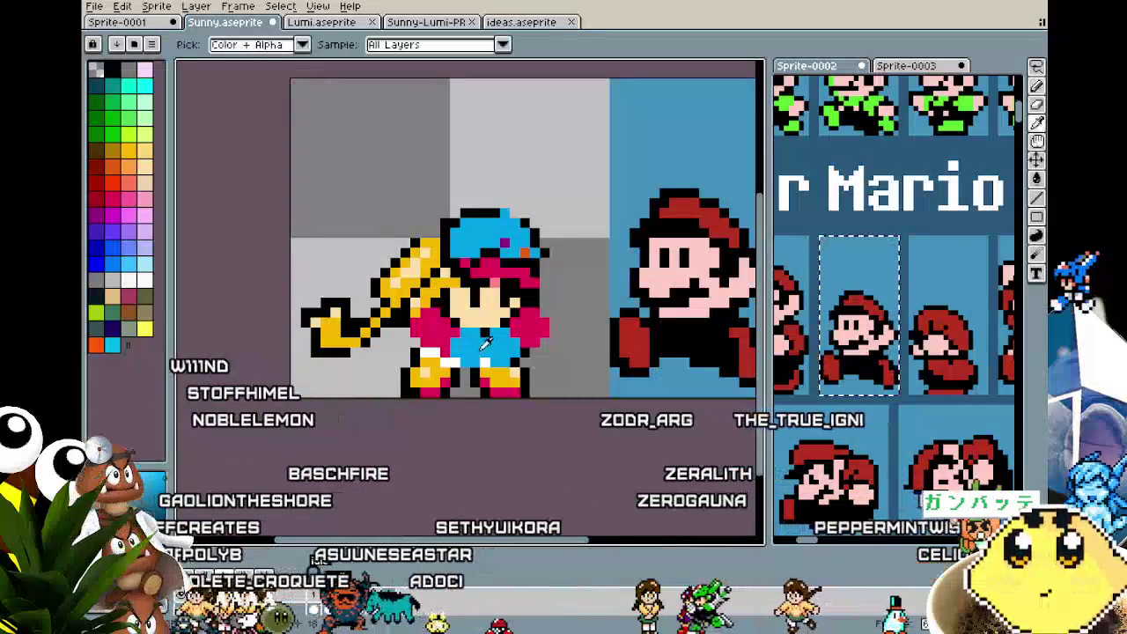
key(b)
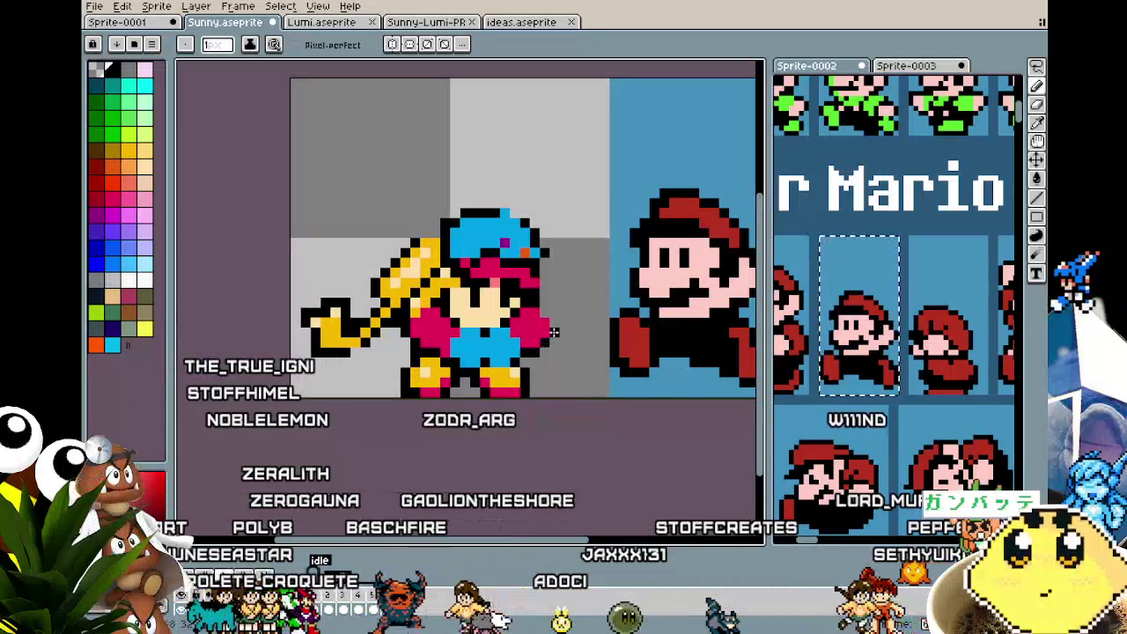
- Sample a dark colour near the face and draw an eye line across Sunny's face
key(i)
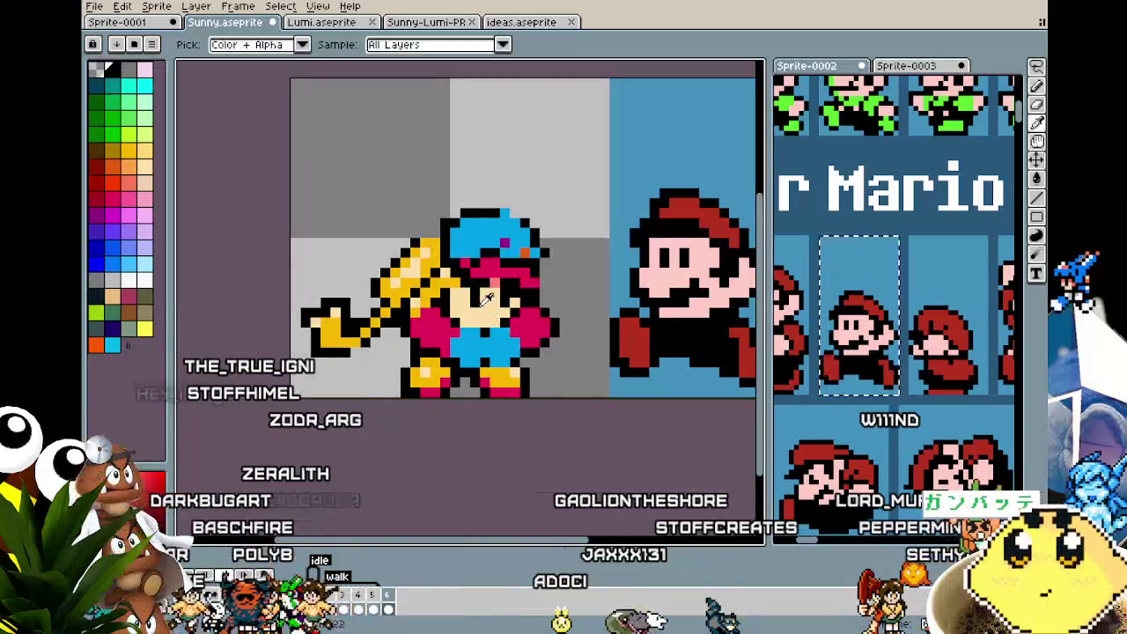
click(490, 300)
key(b)
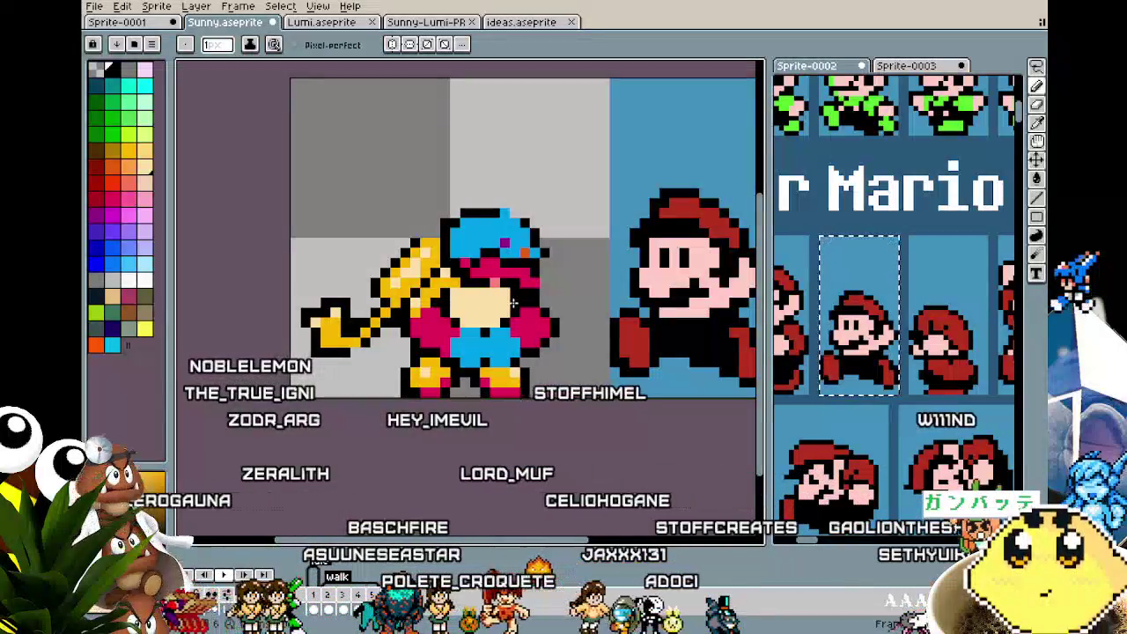
drag(481, 302, 460, 302)
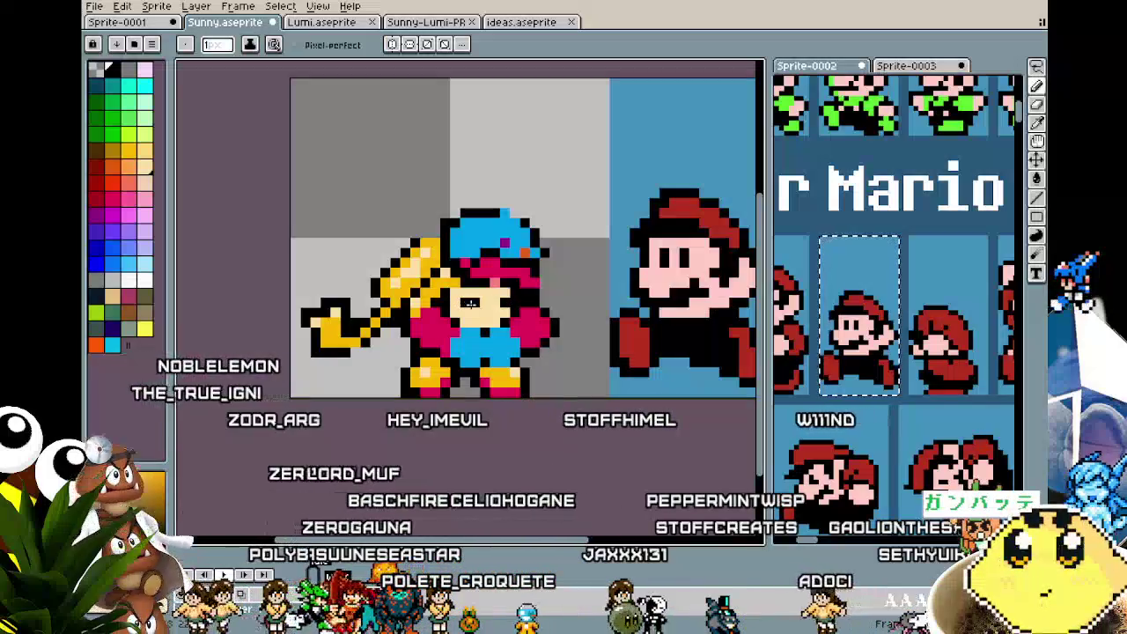
scroll(465, 364, down, 3)
scroll(470, 322, up, 1)
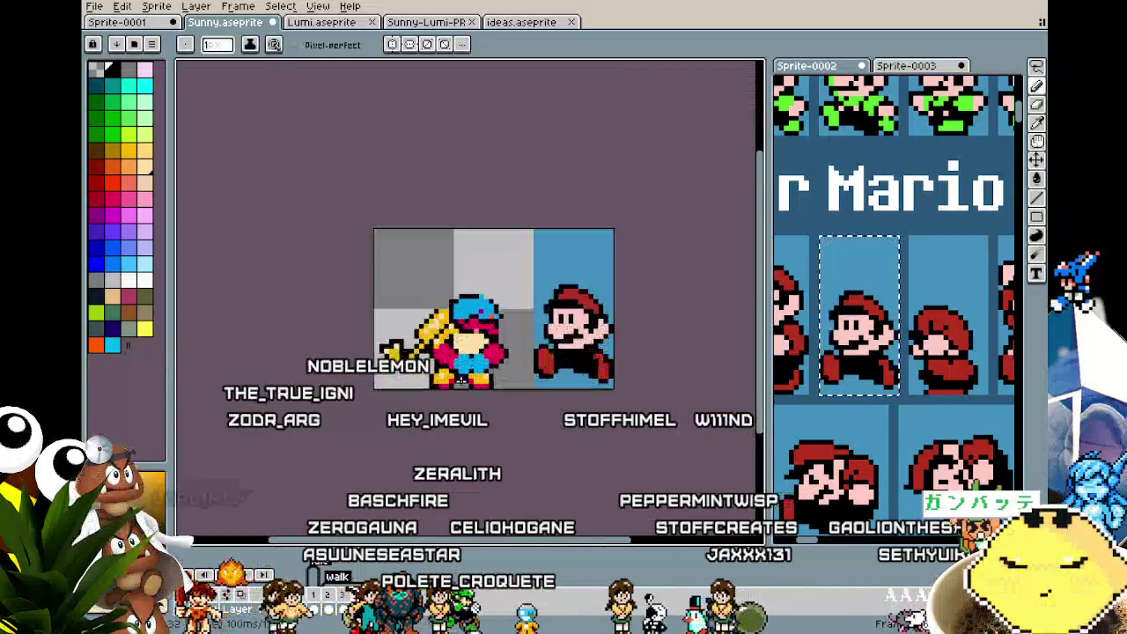
- Pick pink-red #e40058 and extend Sunny's fringe down over her eyes
scroll(469, 319, up, 2)
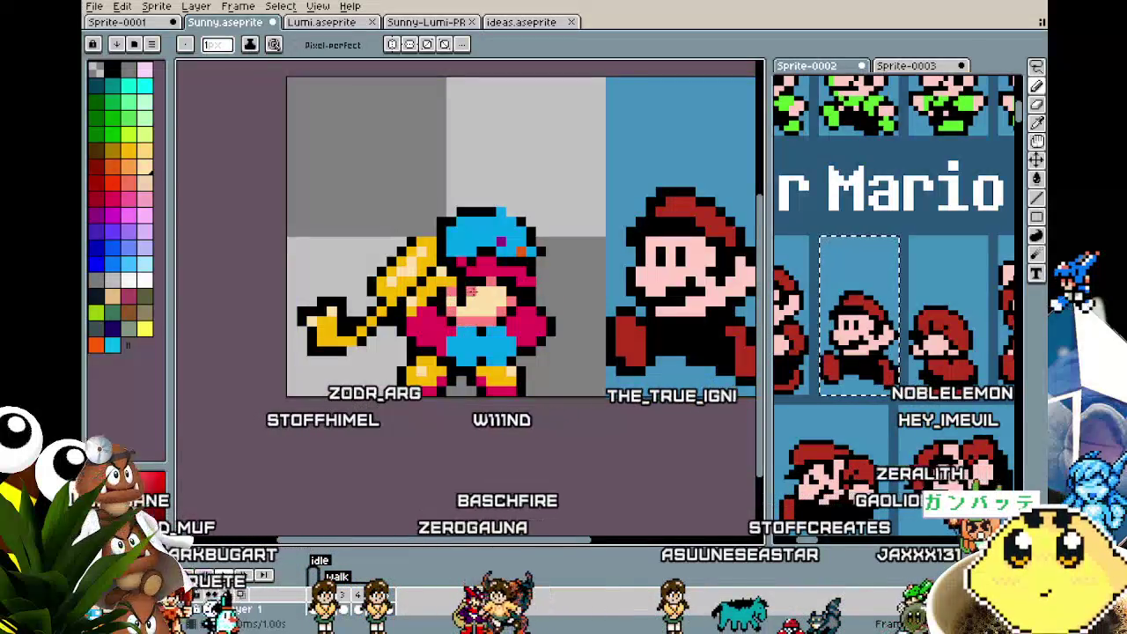
key(alt)
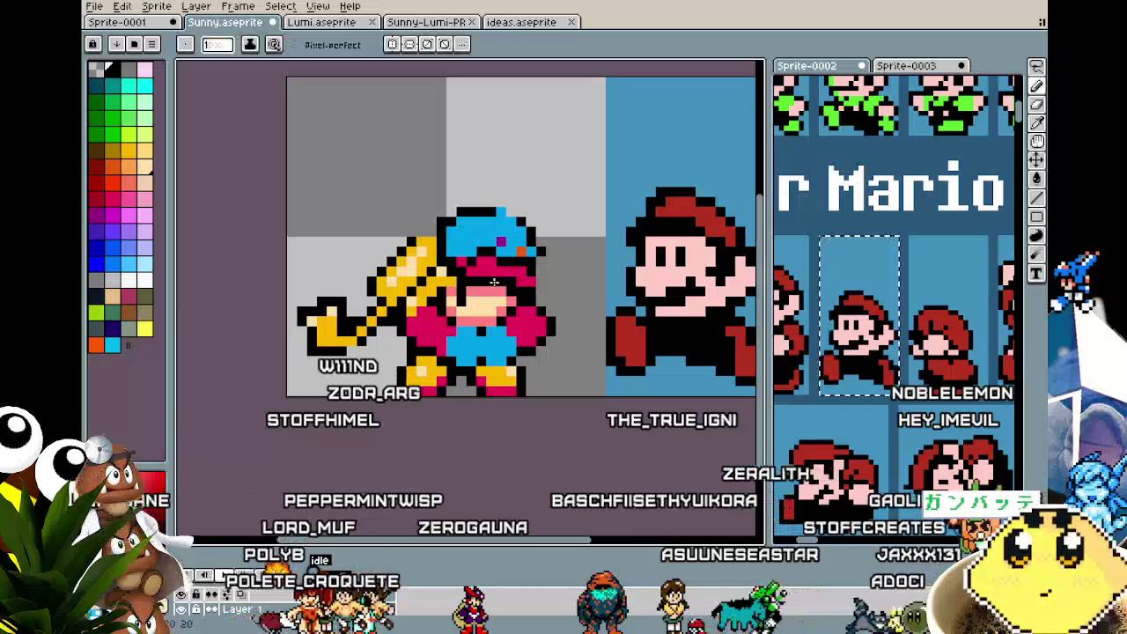
click(500, 262)
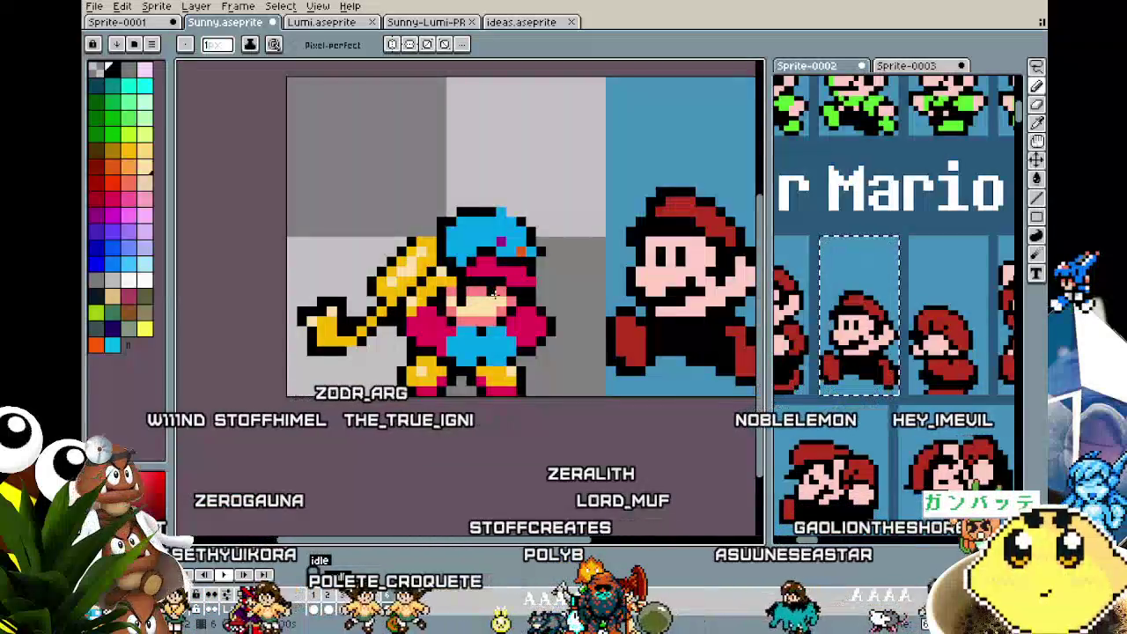
click(107, 196)
scroll(480, 388, down, 2)
scroll(480, 387, down, 1)
scroll(484, 370, up, 1)
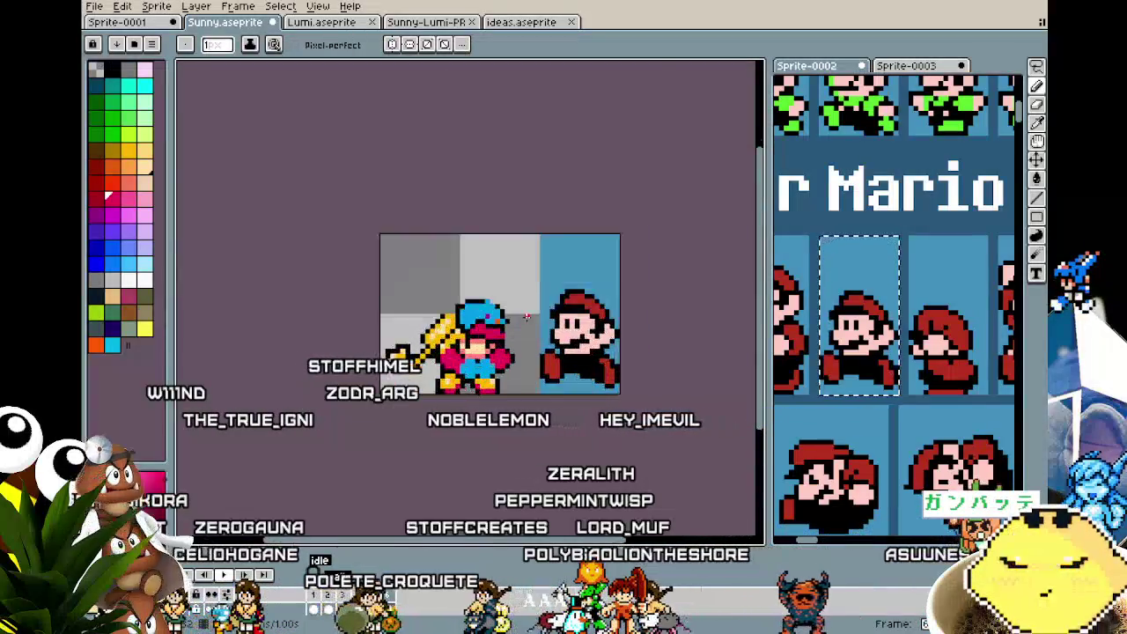
scroll(491, 352, up, 2)
scroll(490, 352, up, 1)
mouse_move(490, 352)
mouse_down()
mouse_move(461, 321)
mouse_move(468, 298)
mouse_up()
alt+click(458, 238)
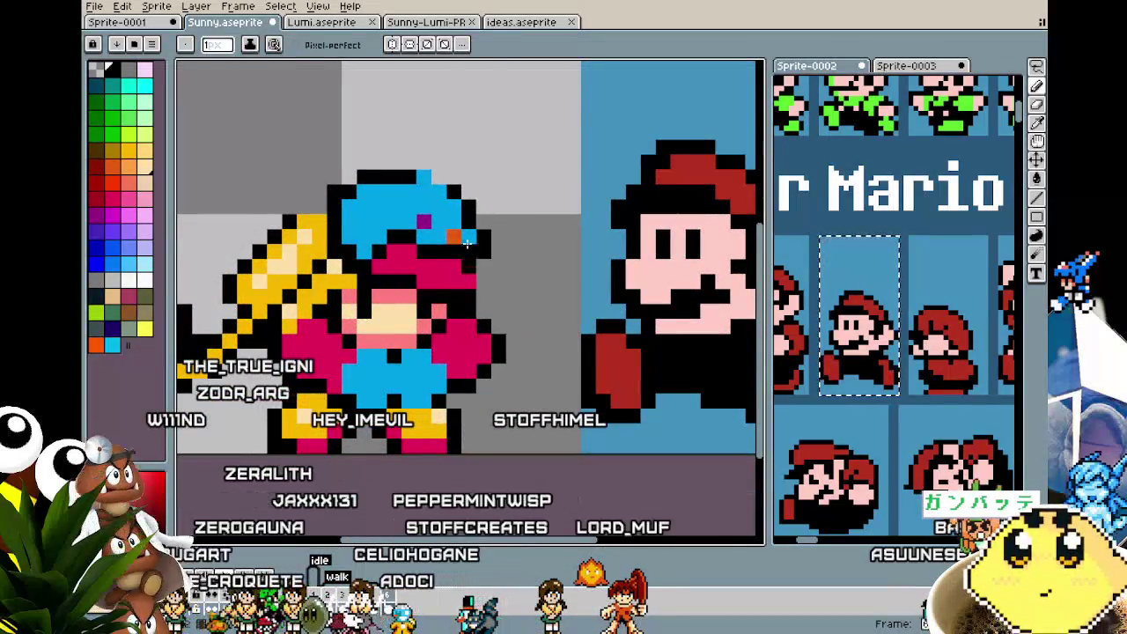
- Add pink-red pixels along Sunny's hair outline and touch up the hair
alt+click(327, 192)
scroll(328, 329, down, 2)
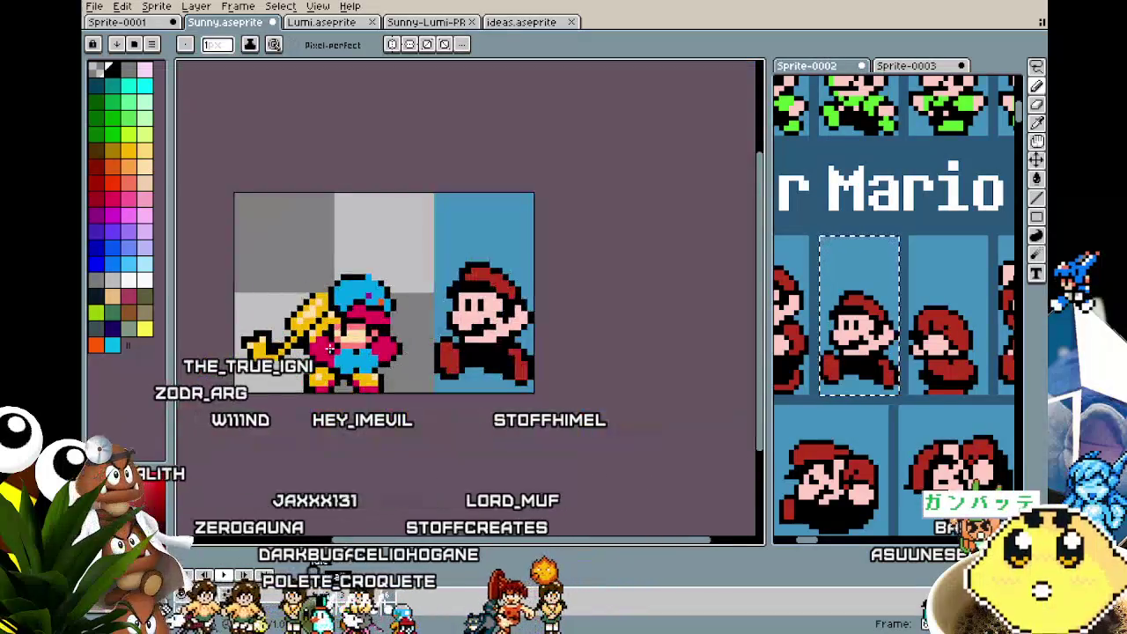
scroll(420, 223, up, 1)
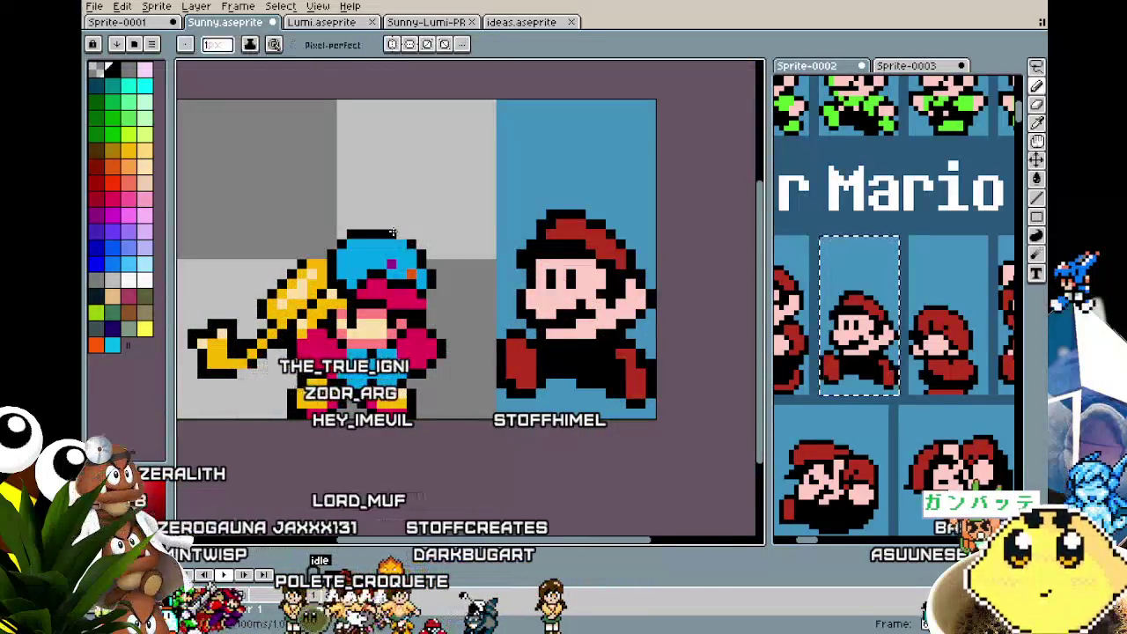
alt+click(341, 220)
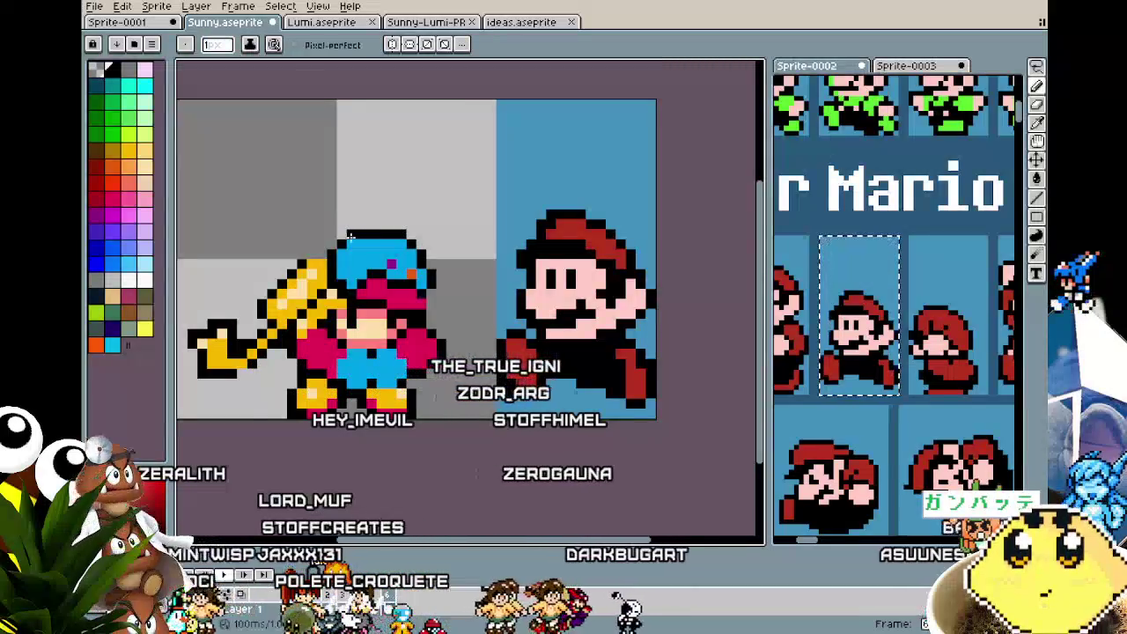
scroll(334, 282, down, 2)
scroll(317, 326, up, 1)
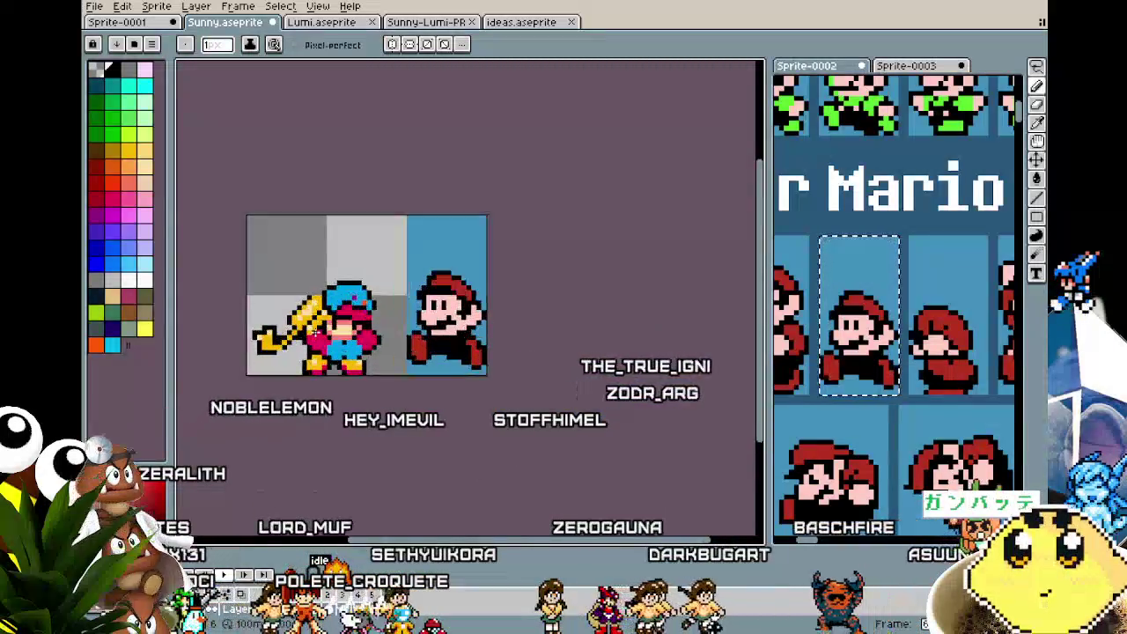
scroll(314, 332, up, 2)
key(m)
key(Right)
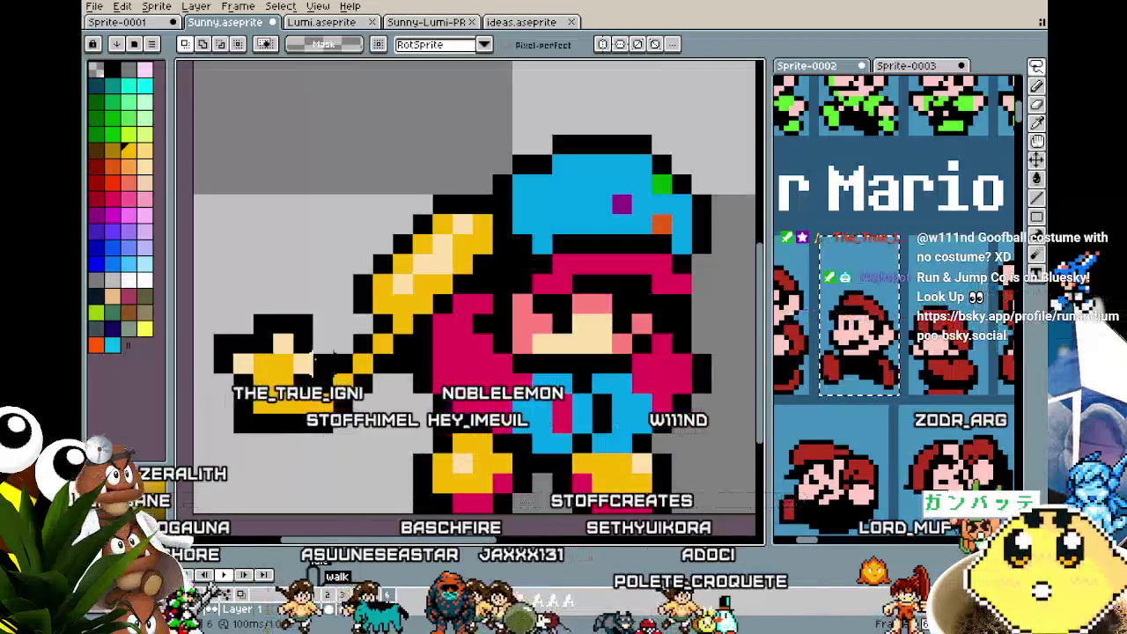
- Paste the yellow gun, rotate it 90° and tuck it against Sunny's back
key(ctrl+v)
scroll(324, 321, down, 2)
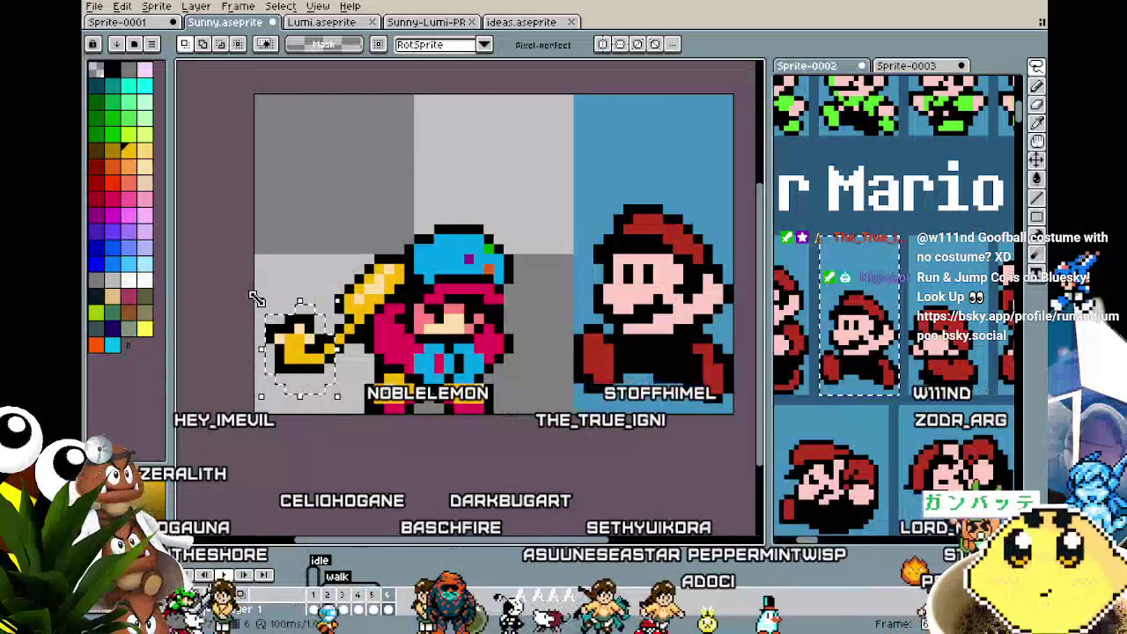
drag(249, 299, 264, 414)
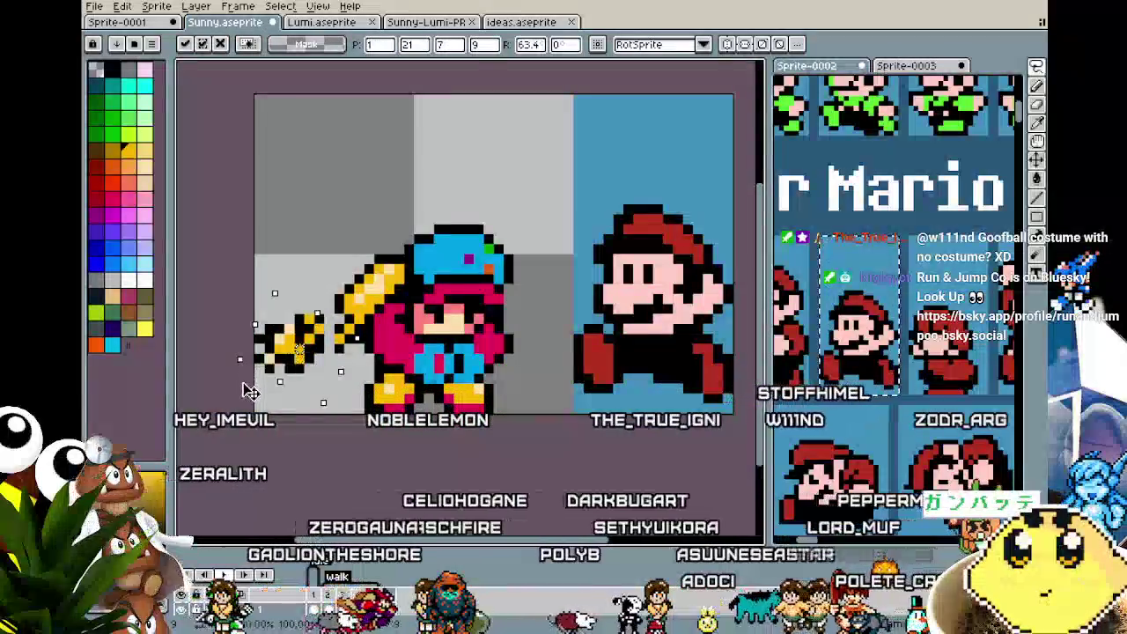
drag(300, 370, 371, 388)
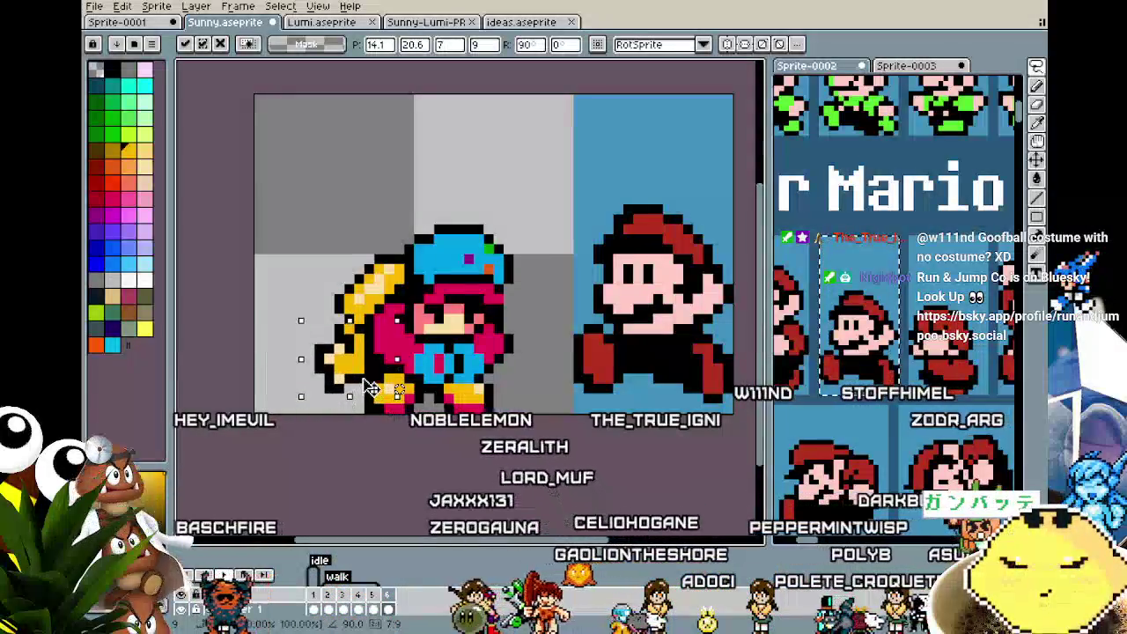
key(Return)
scroll(370, 325, up, 2)
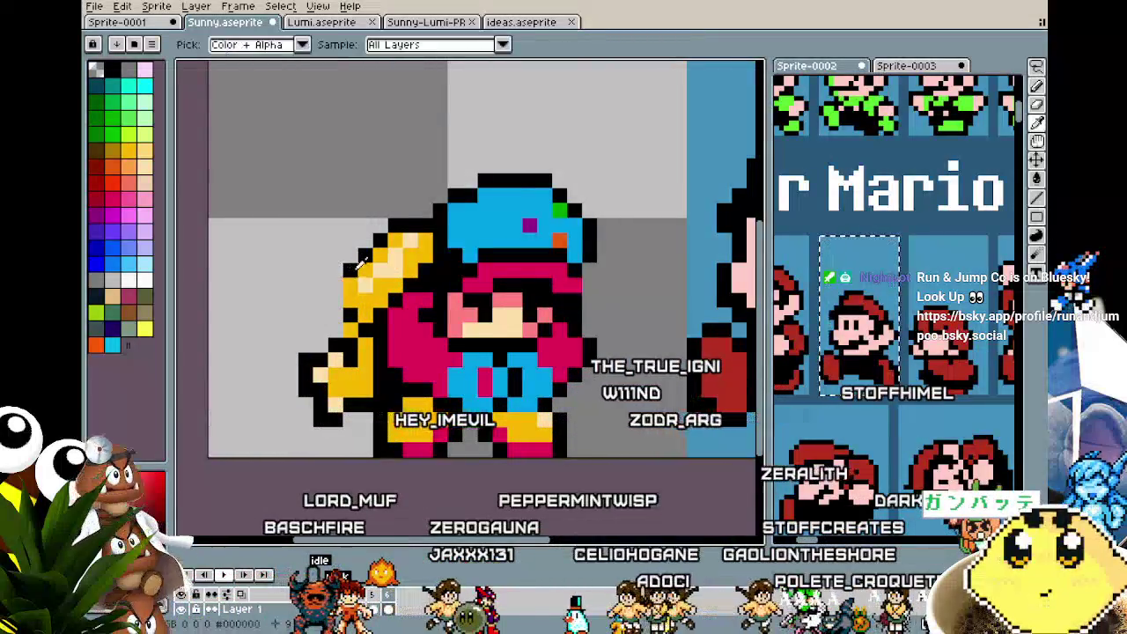
- Draw a black outline along the gun's left edge on the crouching frame
drag(350, 273, 351, 302)
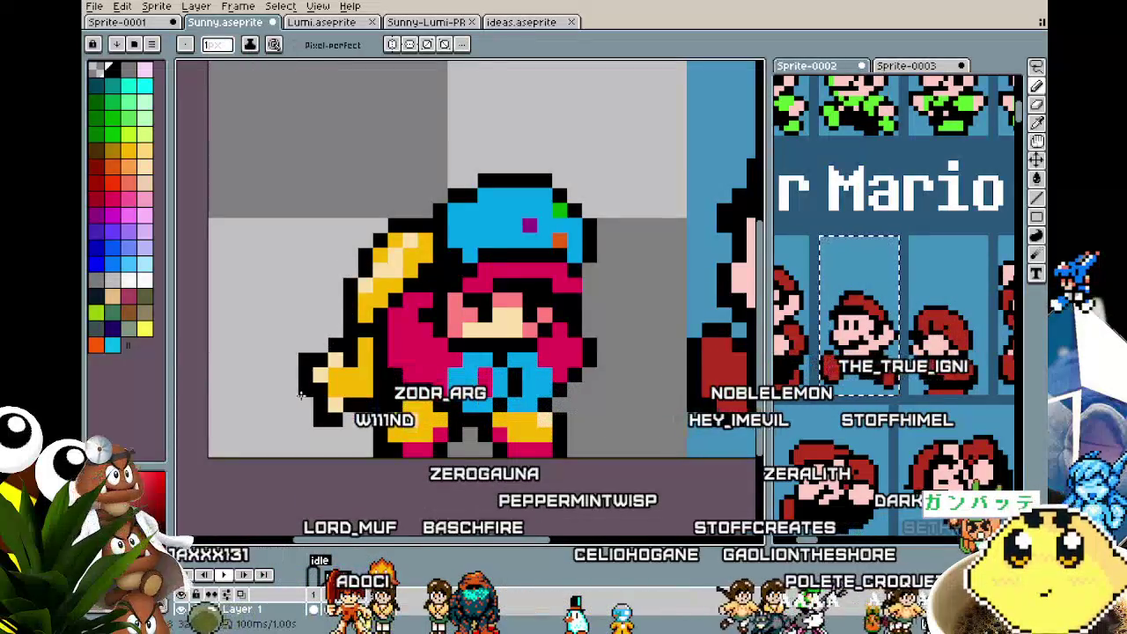
scroll(300, 396, up, 1)
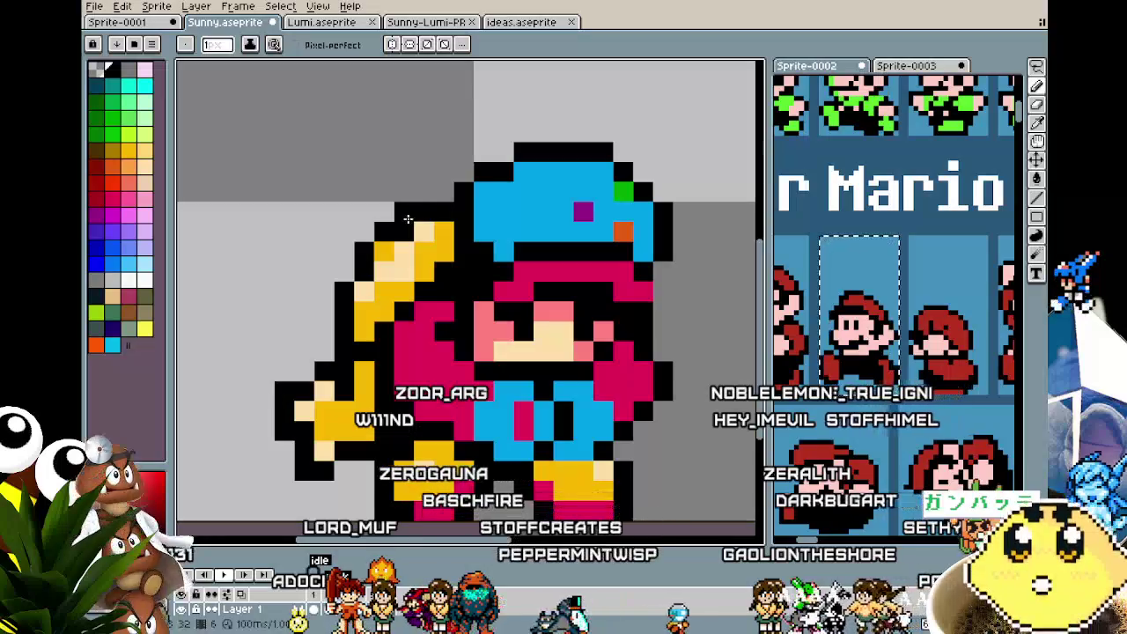
scroll(244, 411, down, 1)
scroll(256, 392, down, 1)
scroll(269, 375, up, 2)
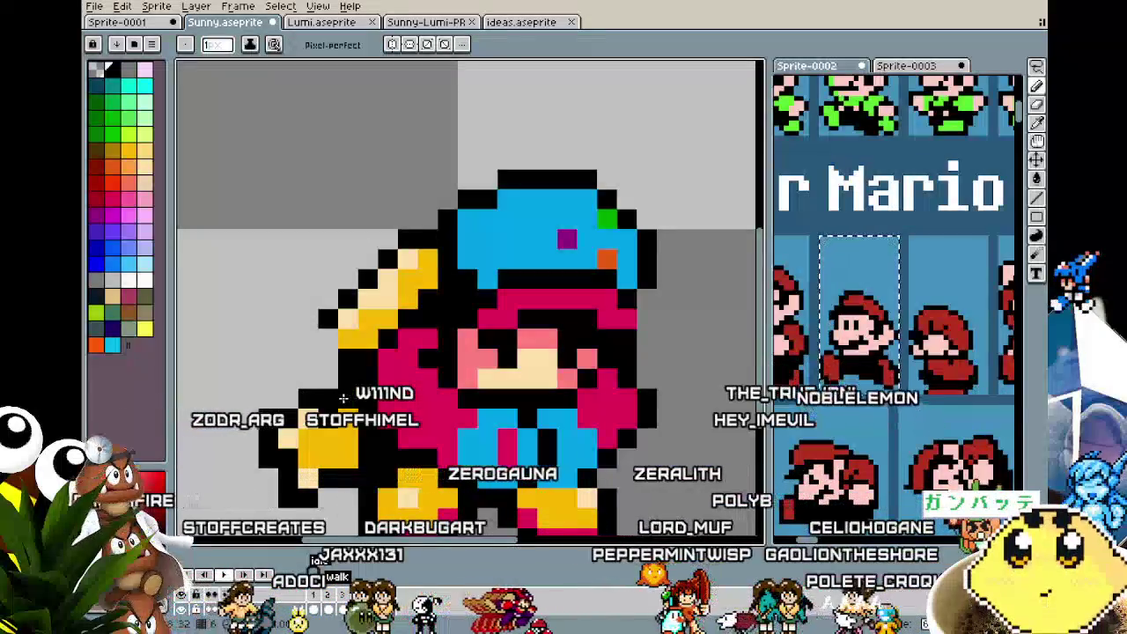
scroll(326, 410, down, 2)
scroll(305, 436, down, 1)
scroll(304, 438, up, 3)
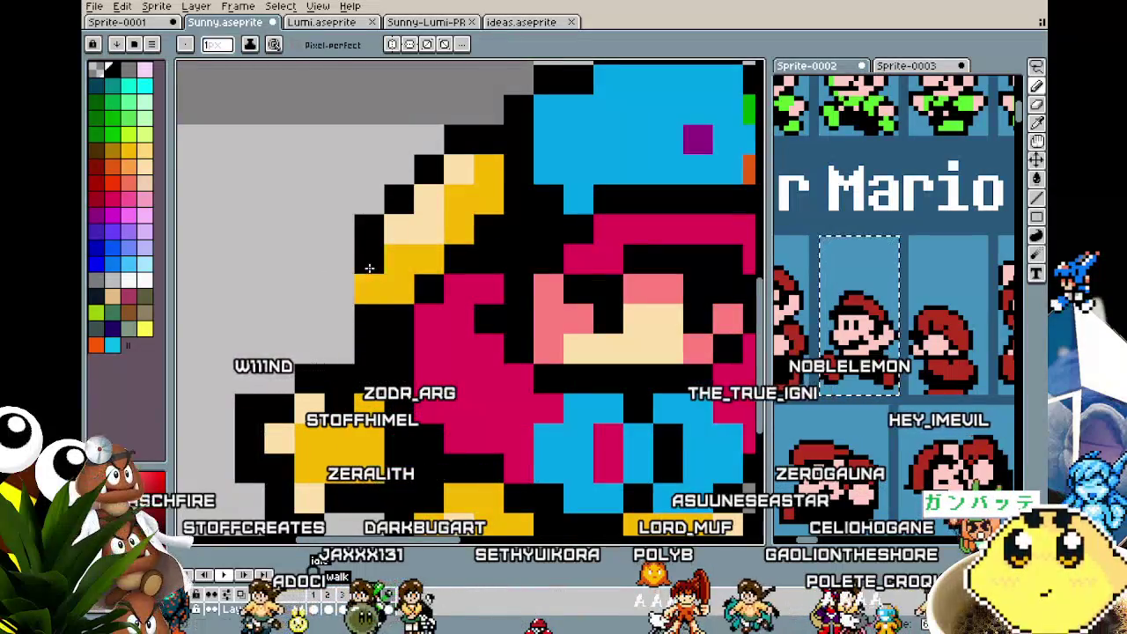
scroll(296, 395, down, 3)
drag(254, 440, 367, 388)
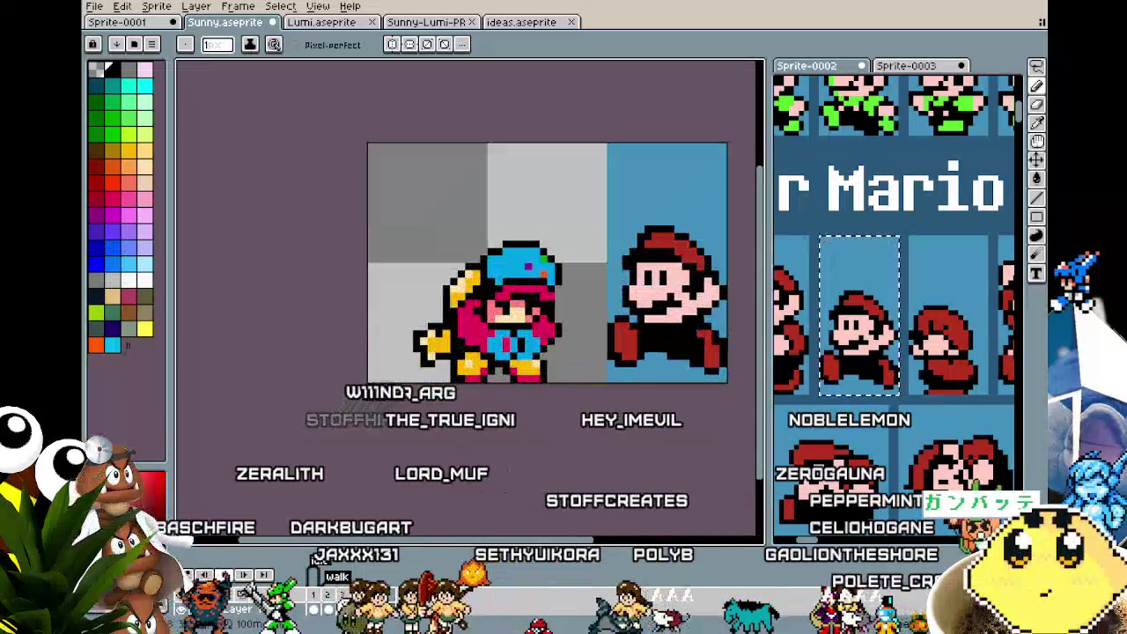
scroll(367, 388, up, 2)
scroll(294, 413, up, 2)
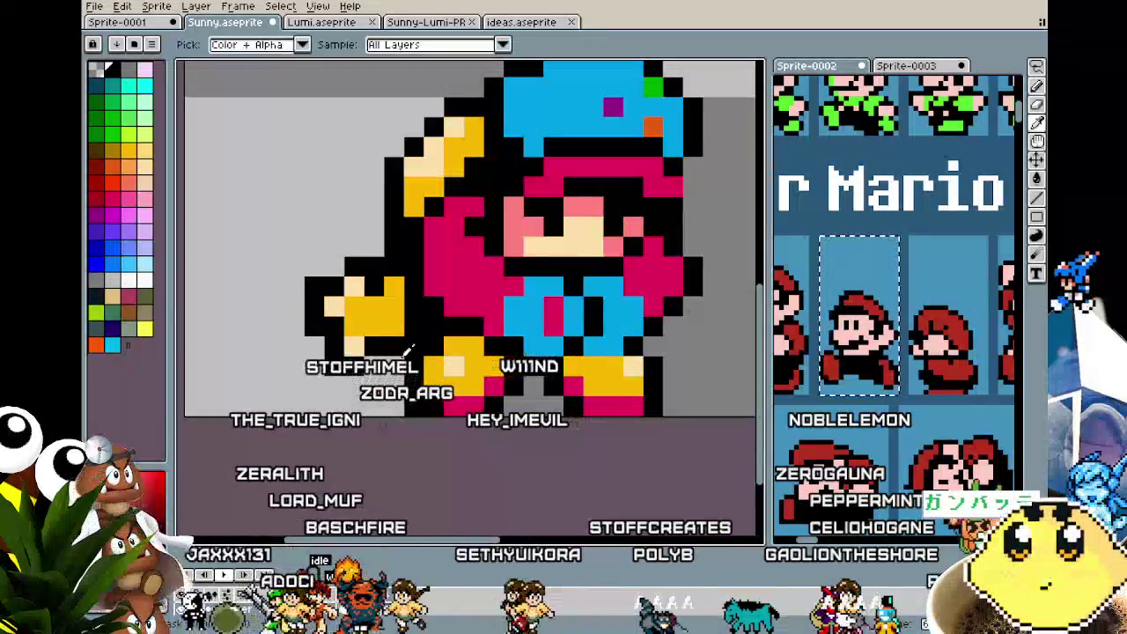
scroll(361, 467, down, 4)
scroll(361, 468, down, 1)
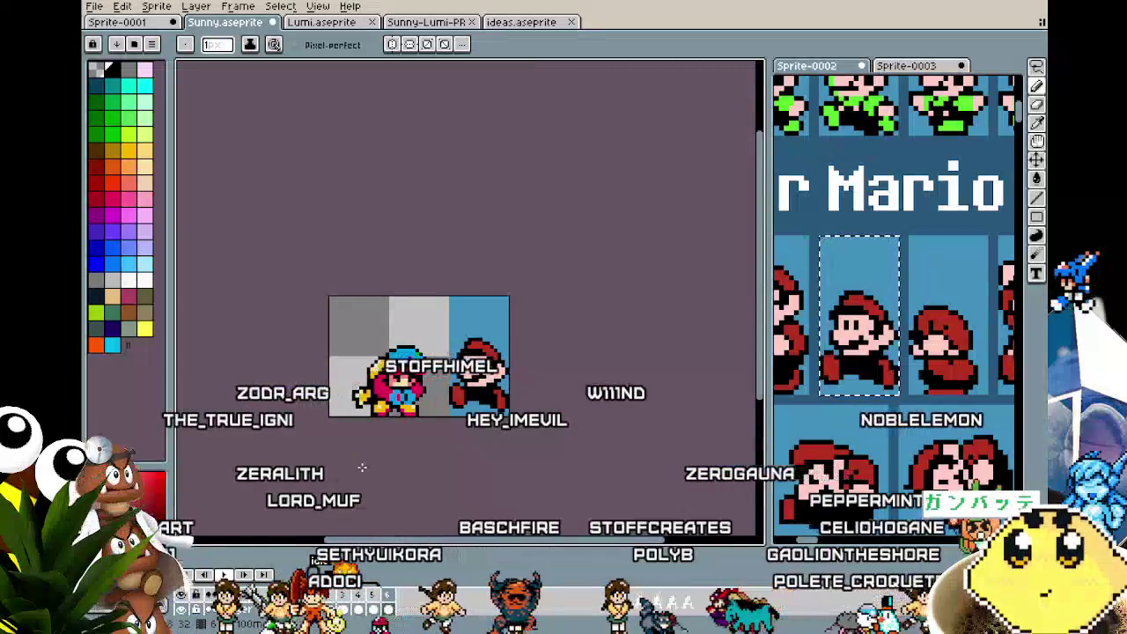
scroll(352, 422, up, 1)
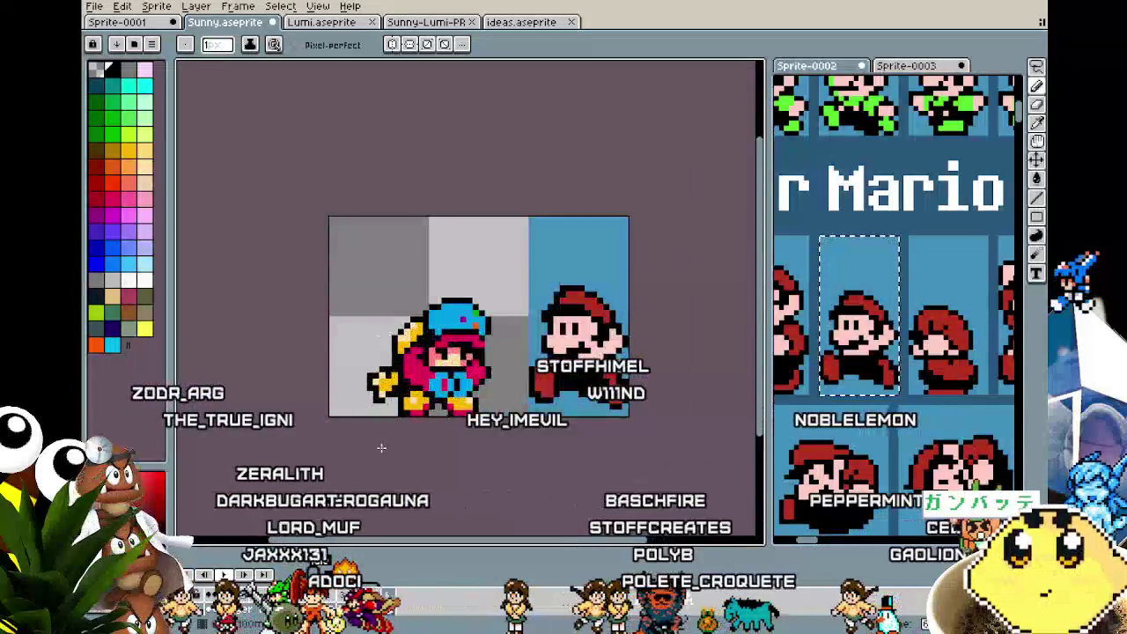
scroll(365, 369, up, 1)
scroll(370, 321, up, 1)
scroll(369, 321, up, 1)
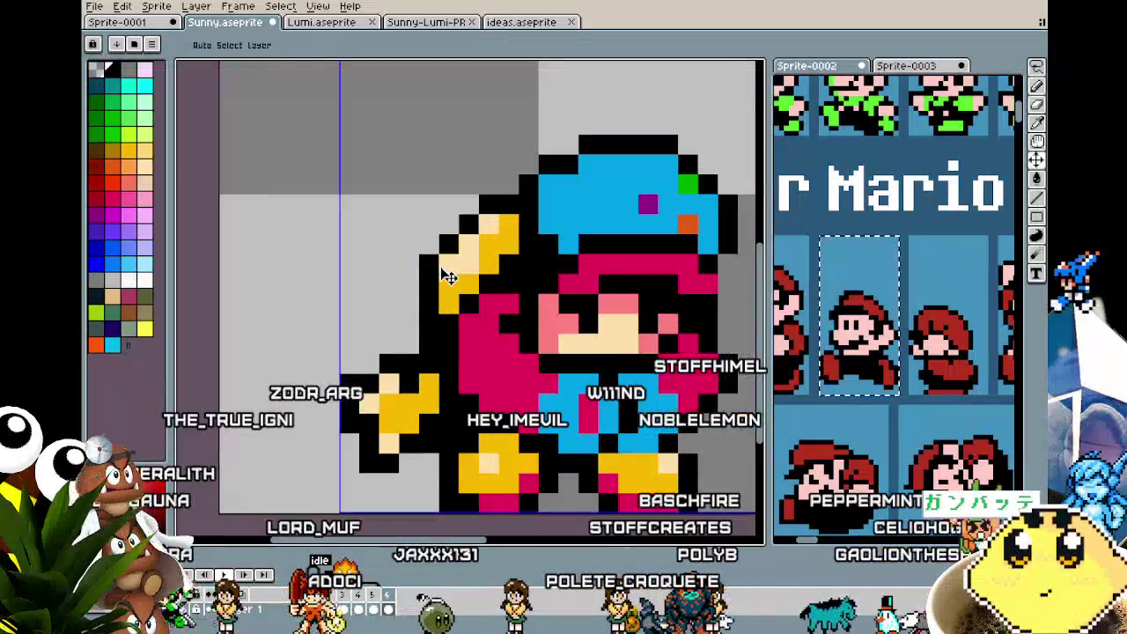
scroll(421, 299, down, 3)
- Sample the pink from Sunny's body with the eyedropper and return to the pencil
key(i)
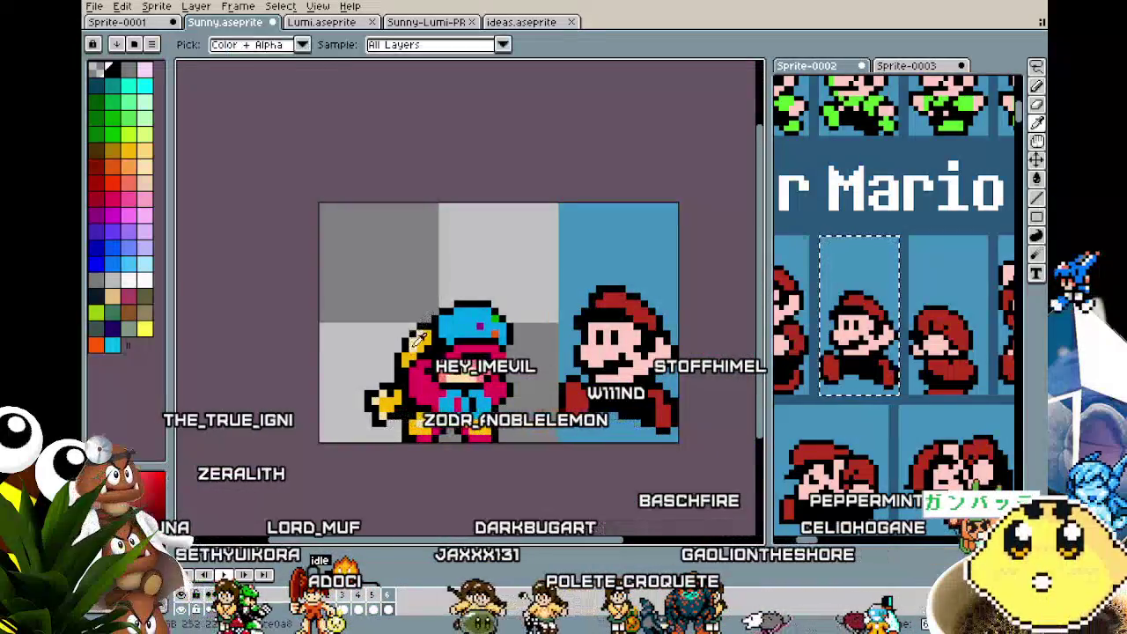
scroll(403, 360, down, 3)
scroll(377, 464, up, 2)
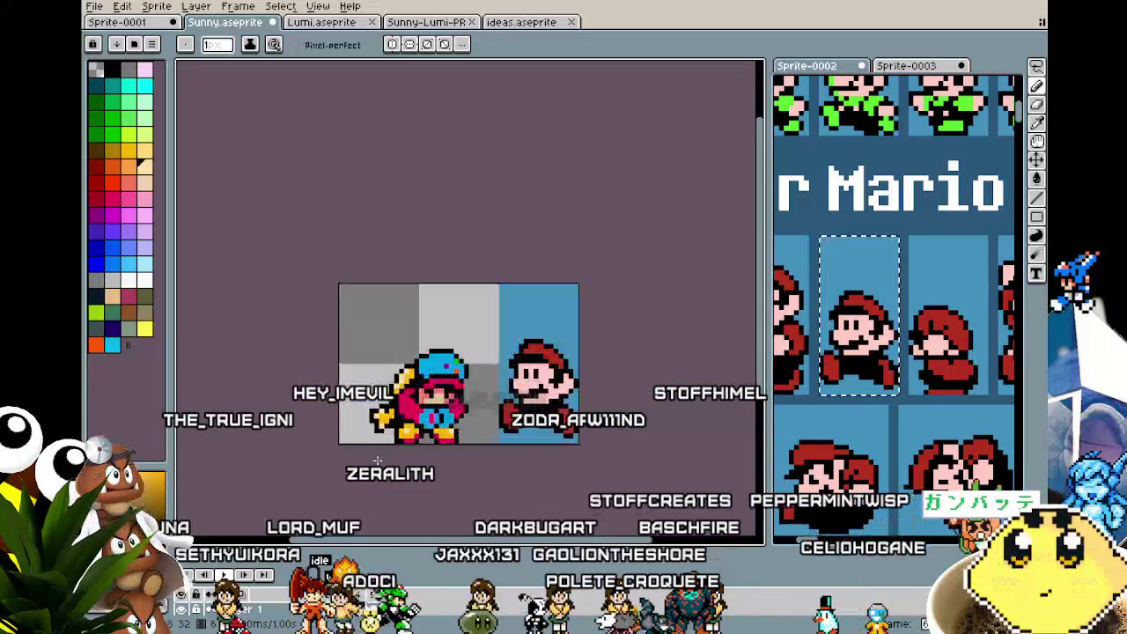
scroll(376, 464, up, 1)
scroll(377, 464, up, 1)
scroll(344, 414, up, 2)
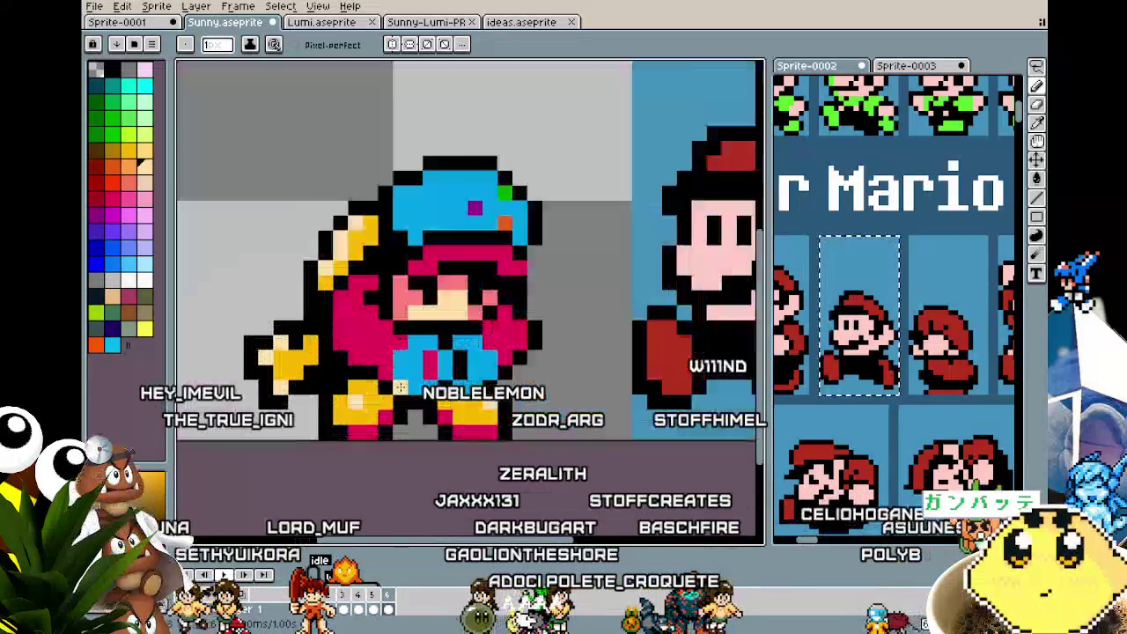
scroll(317, 334, up, 2)
alt+click(305, 299)
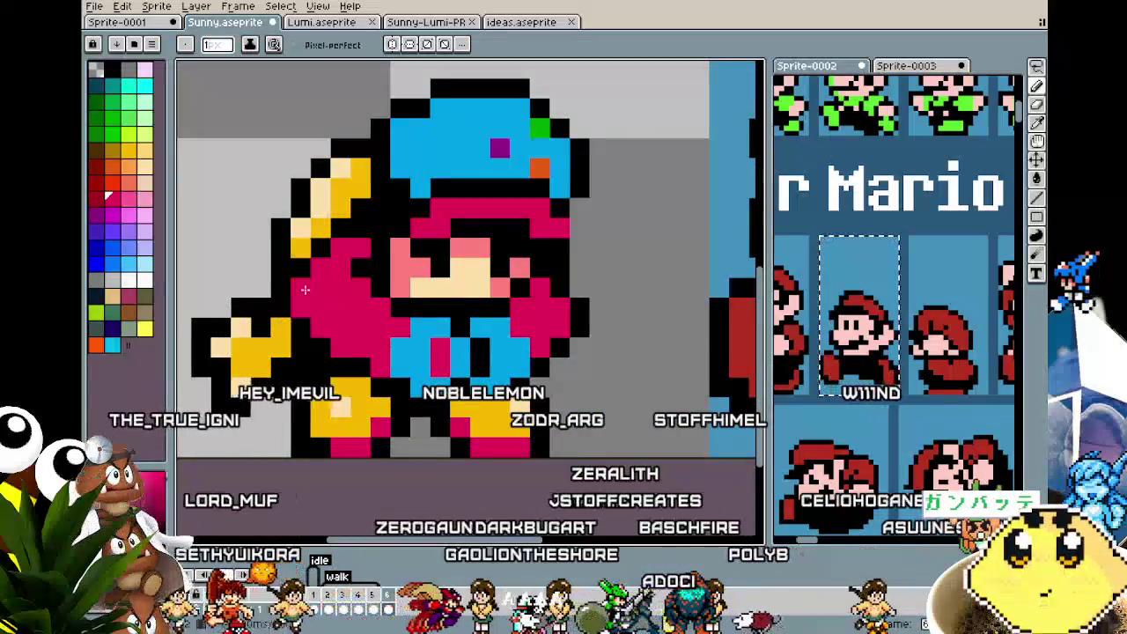
scroll(305, 299, down, 2)
scroll(352, 282, up, 2)
scroll(451, 236, up, 1)
key(i)
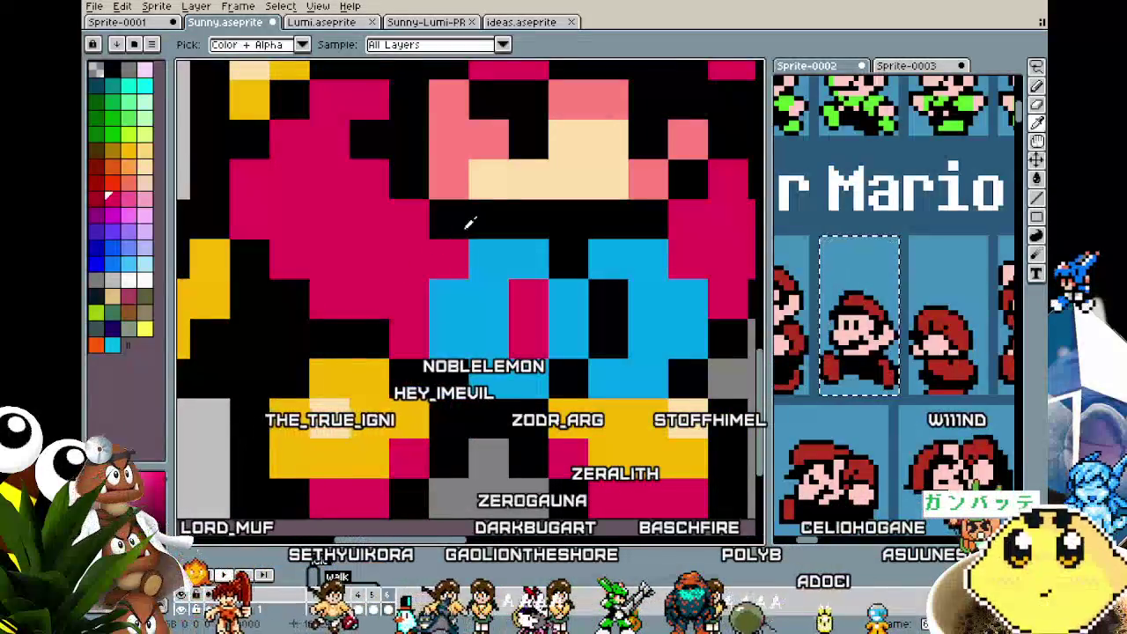
scroll(468, 221, down, 3)
scroll(473, 221, up, 2)
key(b)
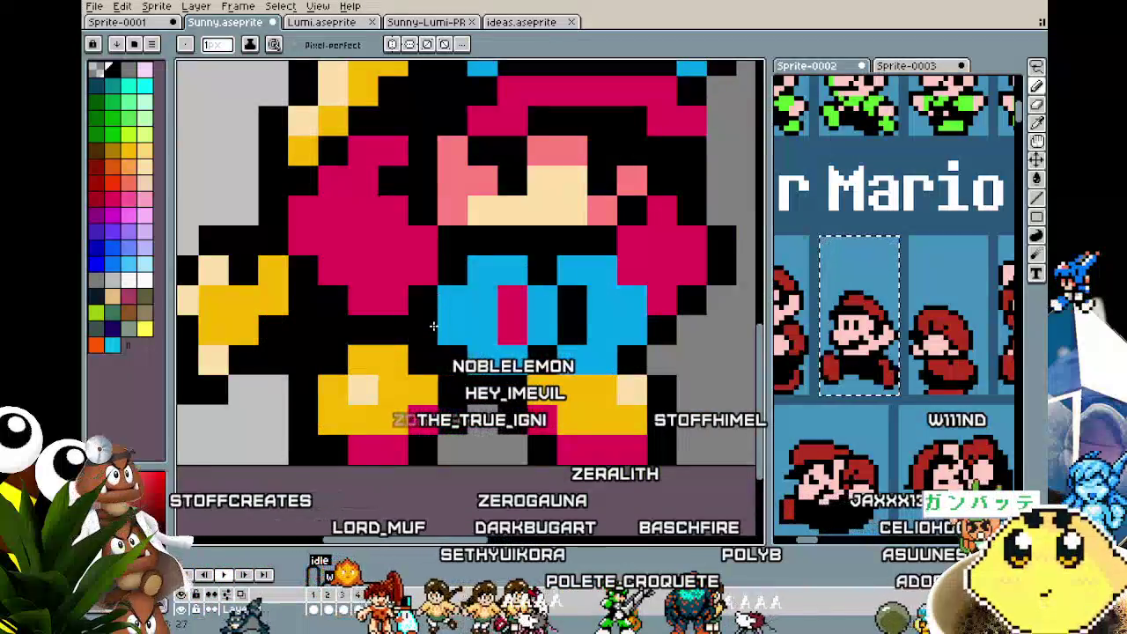
scroll(433, 326, down, 3)
scroll(417, 476, down, 2)
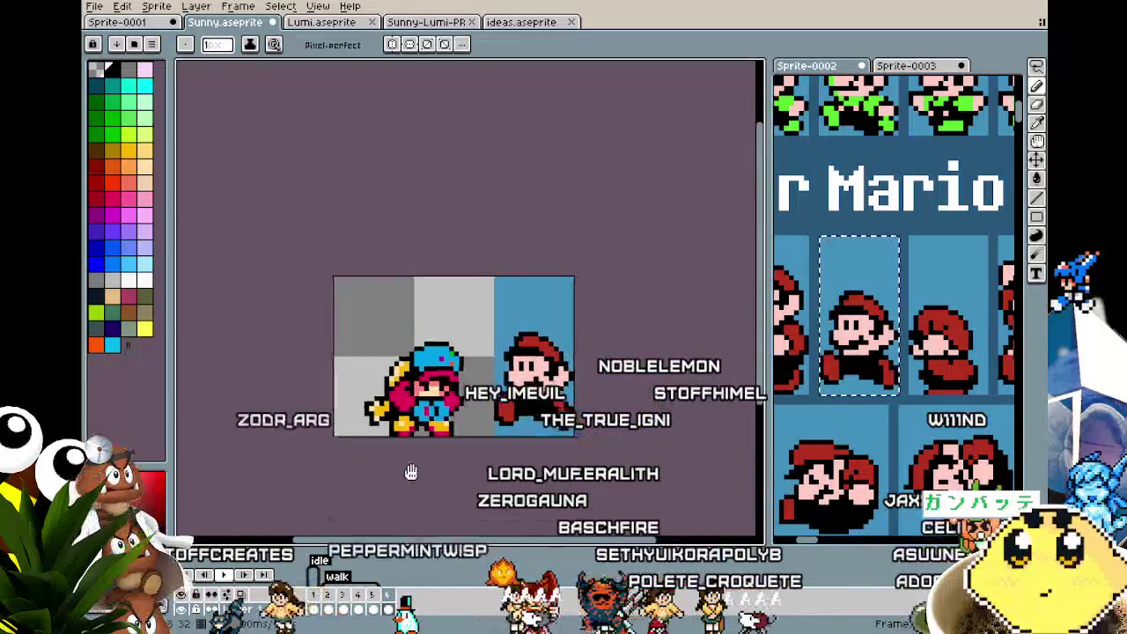
scroll(385, 448, up, 2)
scroll(382, 448, up, 1)
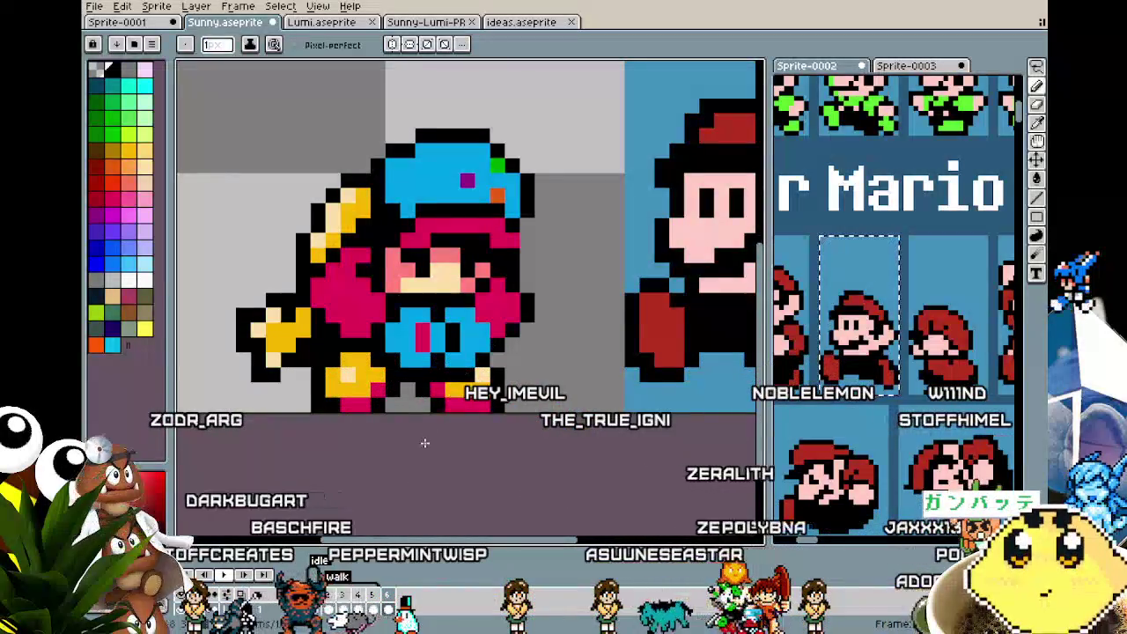
scroll(428, 436, down, 3)
scroll(422, 450, up, 1)
scroll(422, 449, up, 3)
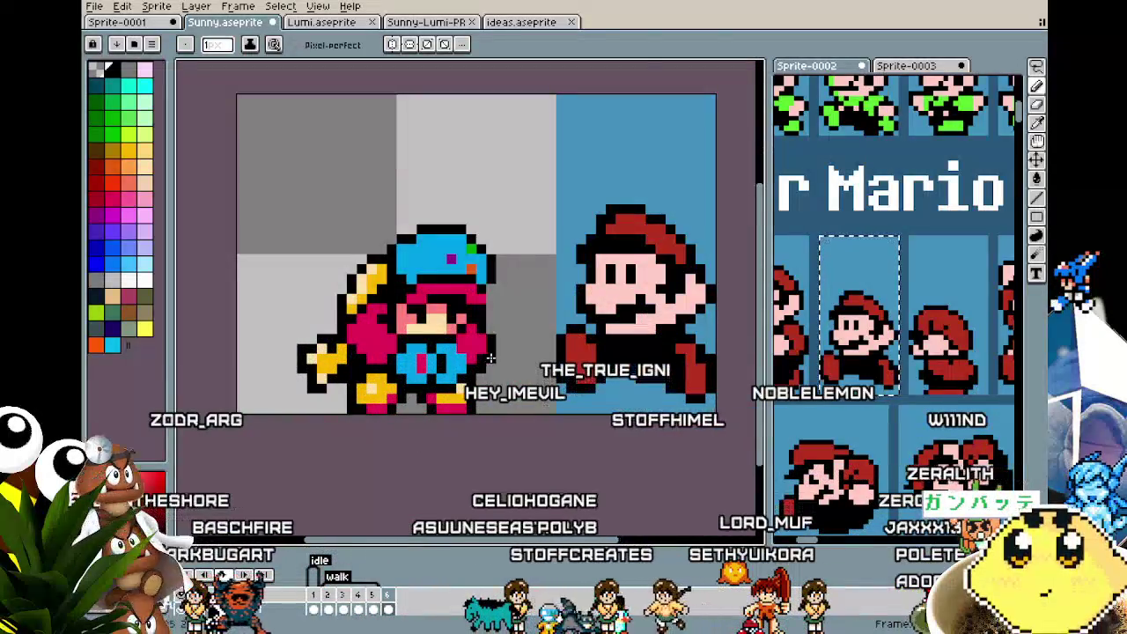
scroll(449, 445, down, 2)
scroll(448, 446, down, 2)
scroll(448, 445, up, 2)
scroll(448, 445, up, 1)
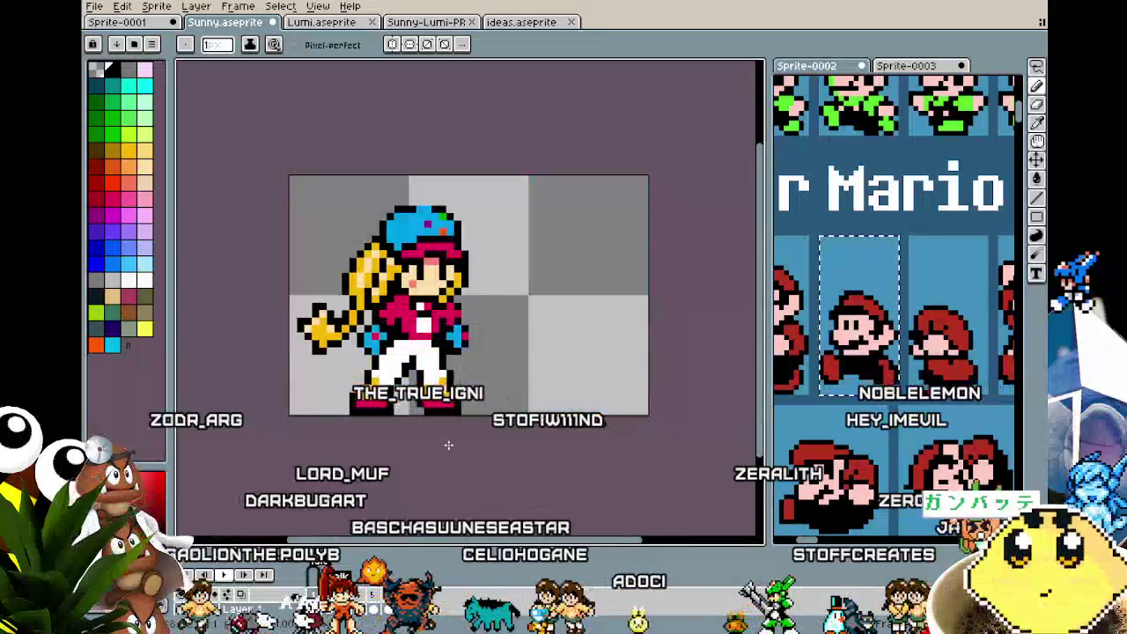
scroll(455, 414, up, 2)
scroll(457, 410, up, 1)
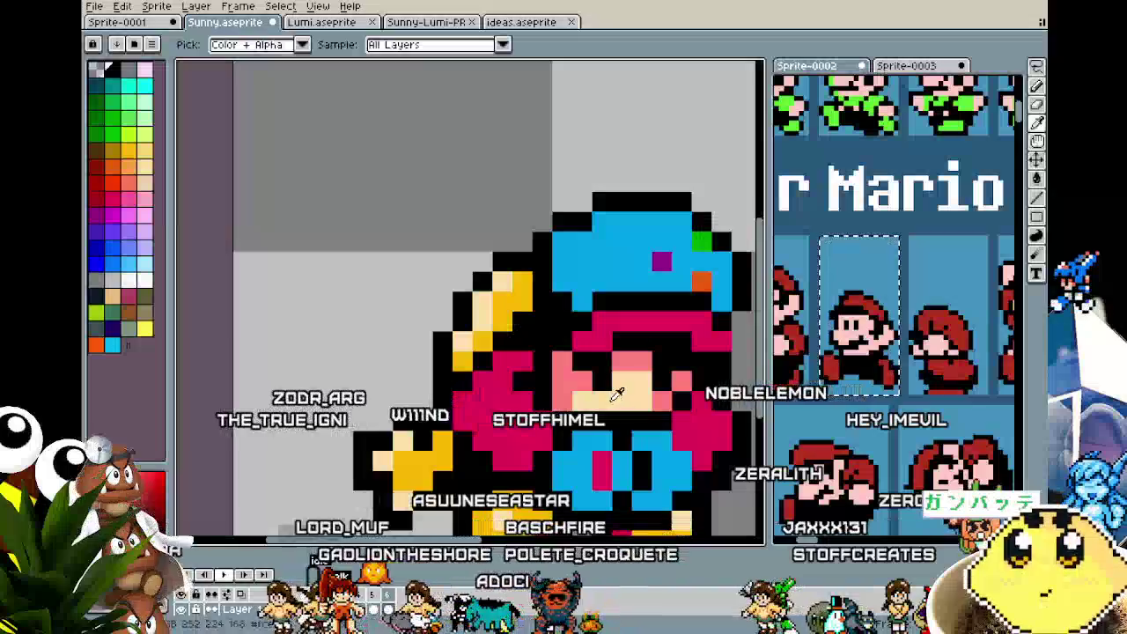
key(i)
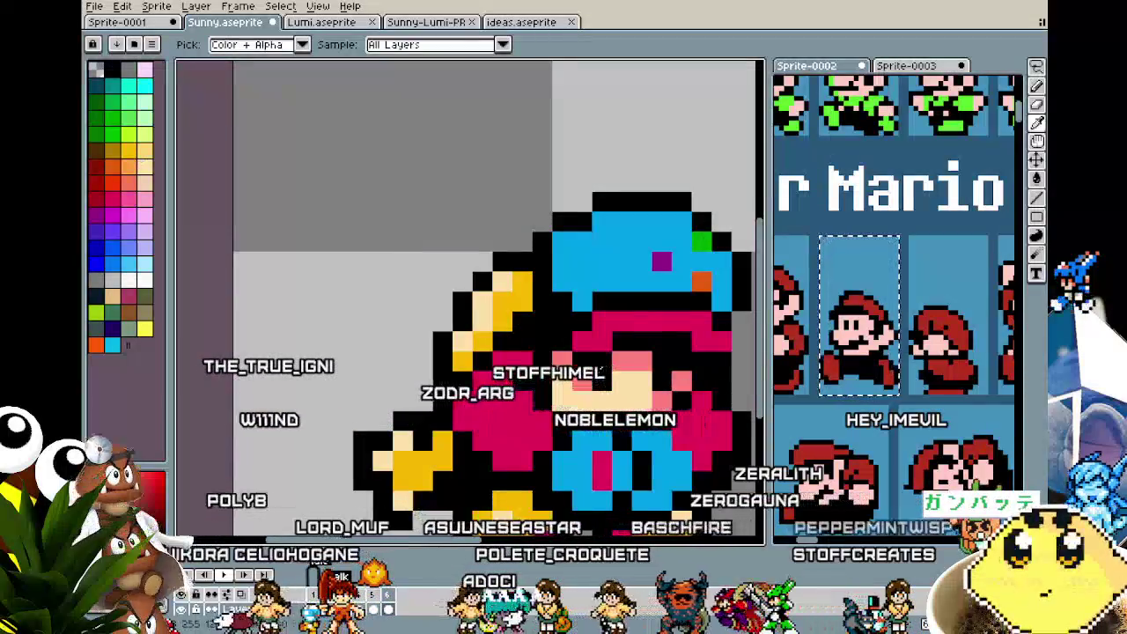
click(572, 395)
key(b)
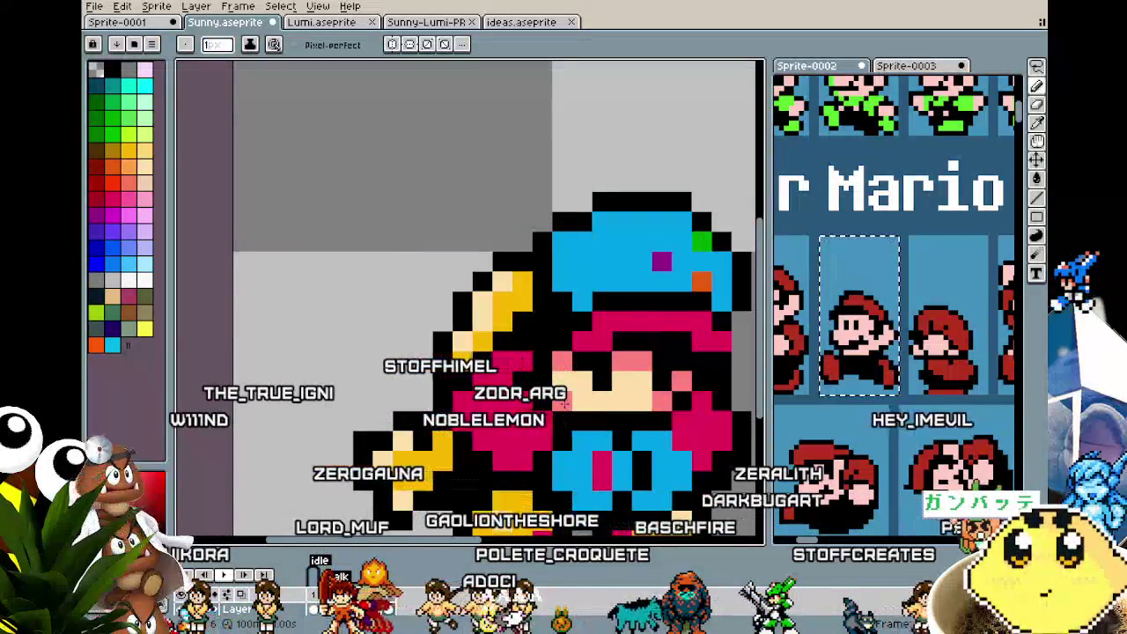
scroll(557, 418, down, 5)
scroll(533, 458, down, 1)
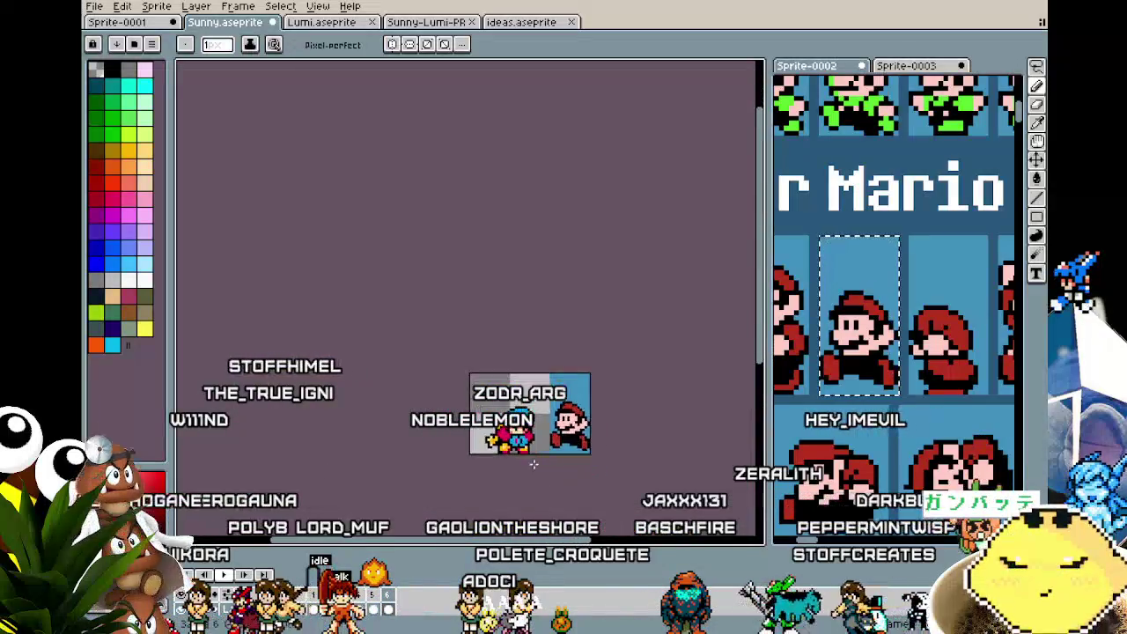
scroll(532, 463, up, 3)
scroll(533, 463, up, 2)
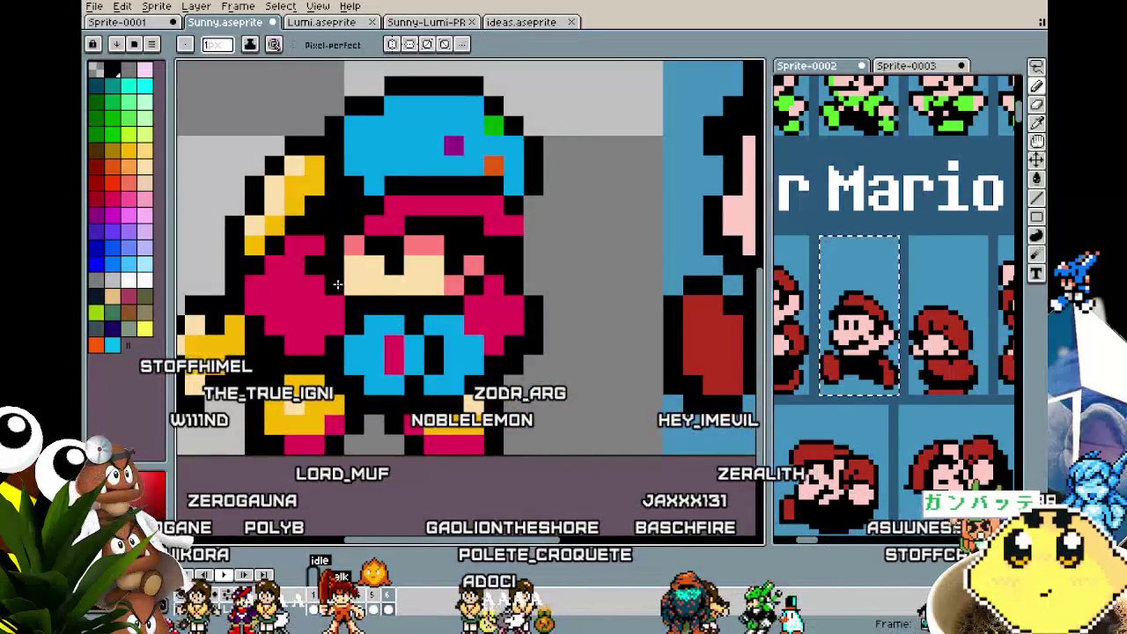
scroll(368, 286, down, 4)
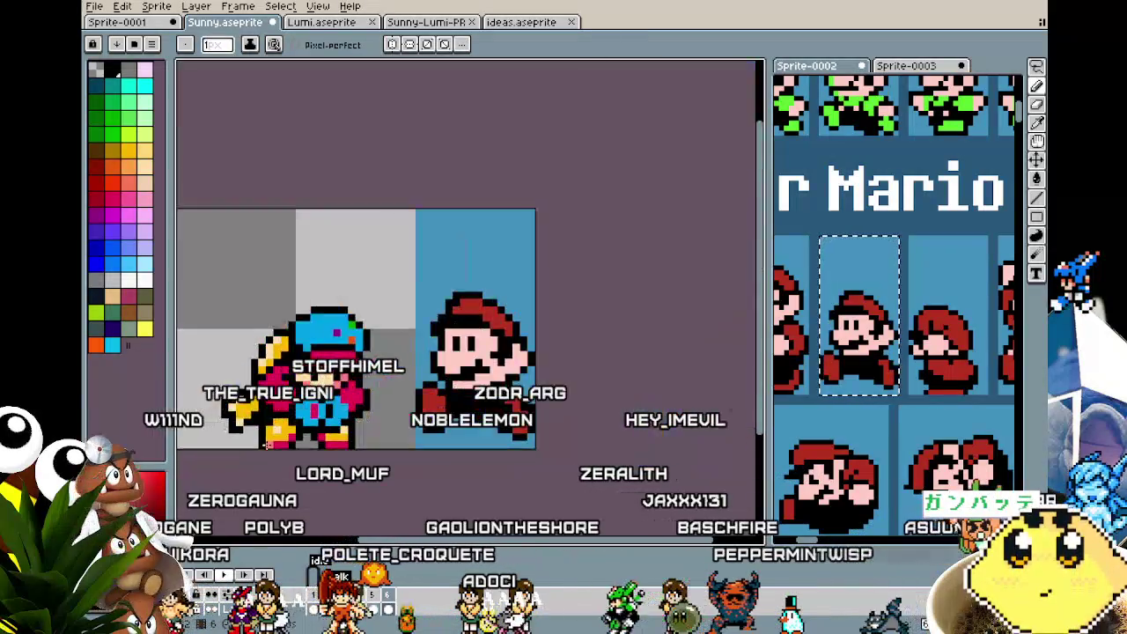
scroll(335, 370, down, 3)
drag(267, 441, 311, 414)
scroll(308, 426, up, 2)
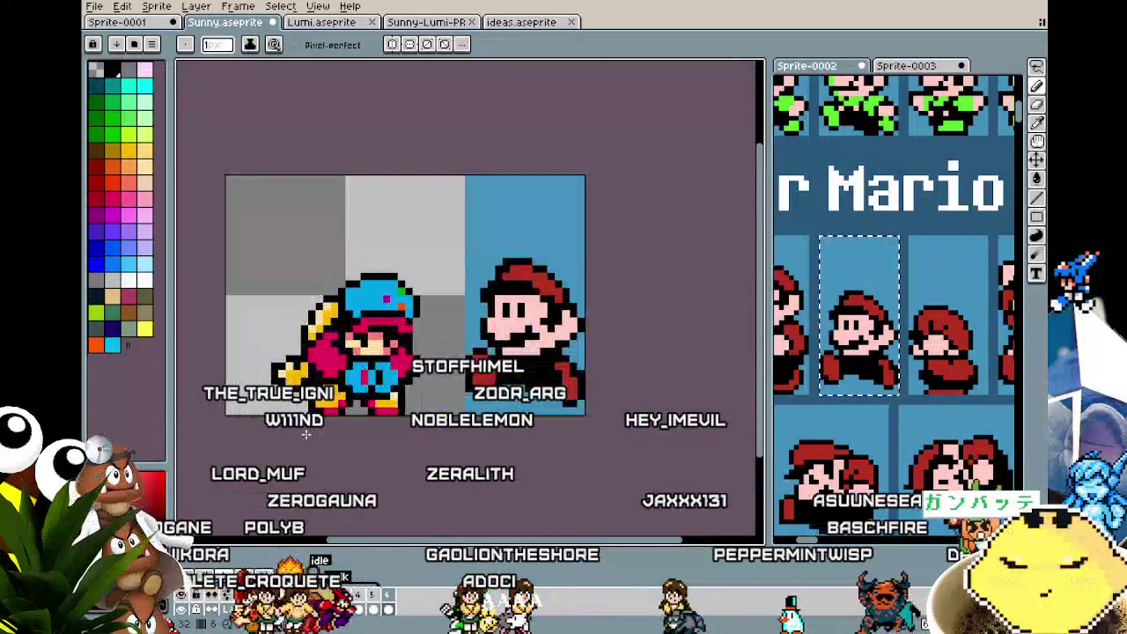
key(Right)
key(Left)
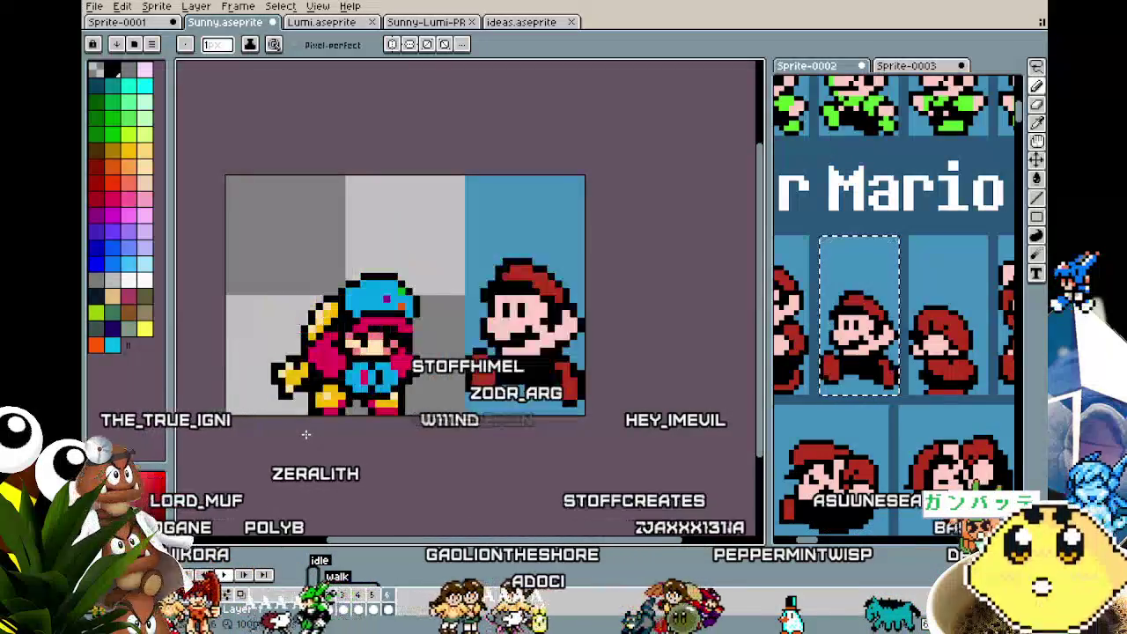
key(Right)
key(Left)
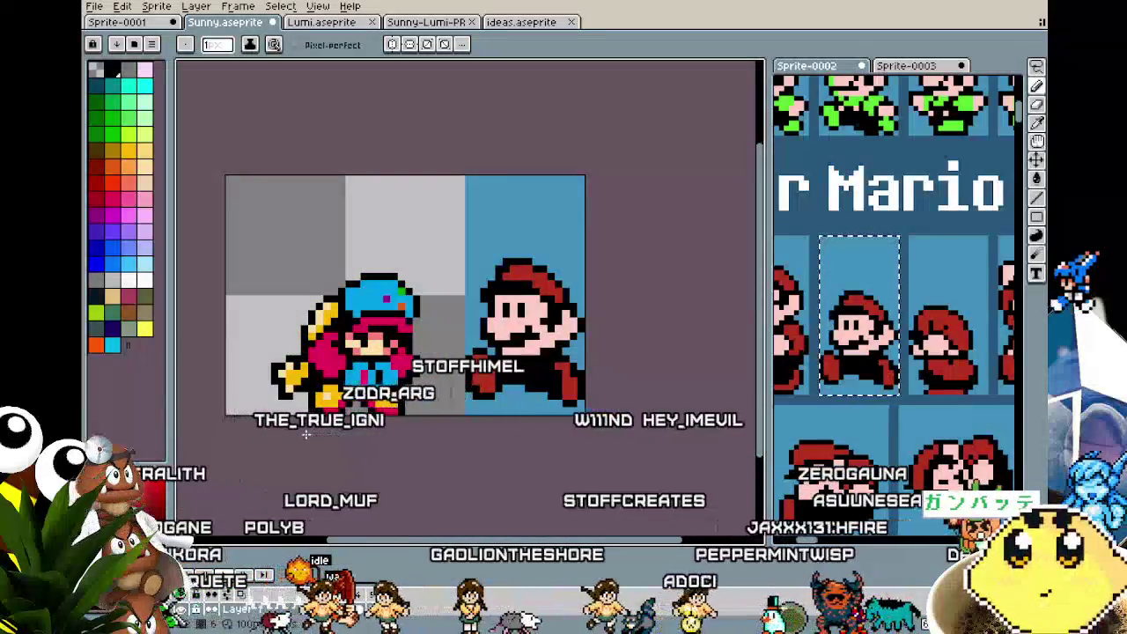
key(Right)
key(Left)
key(Right)
key(Left)
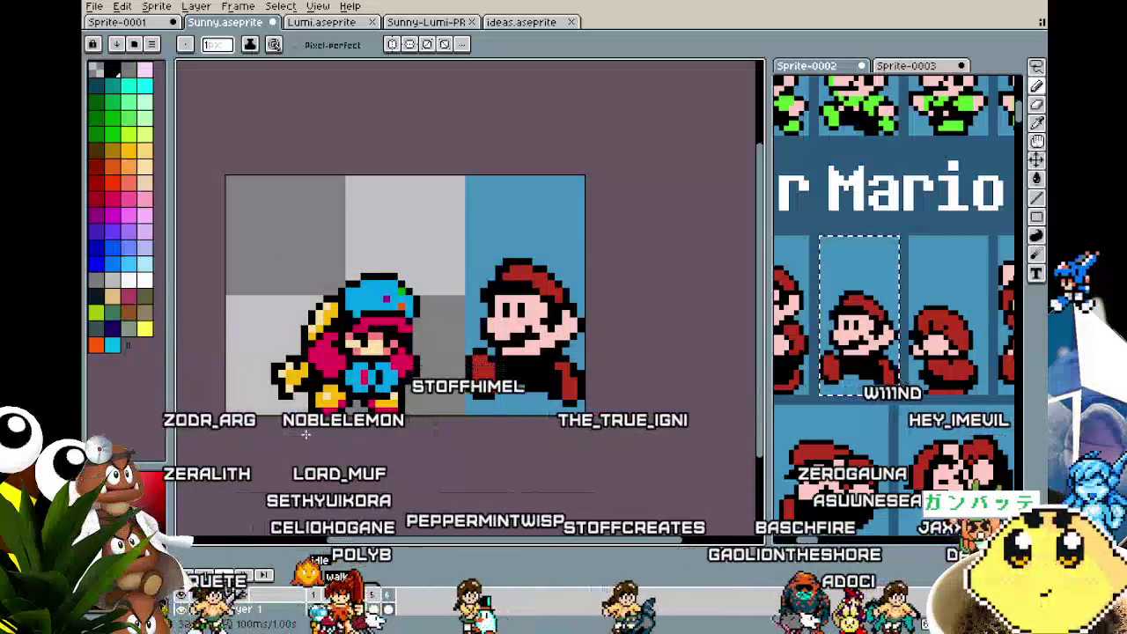
- Paint yellow on the foot and run one-pixel yellow hair strands down the chest
scroll(306, 434, up, 1)
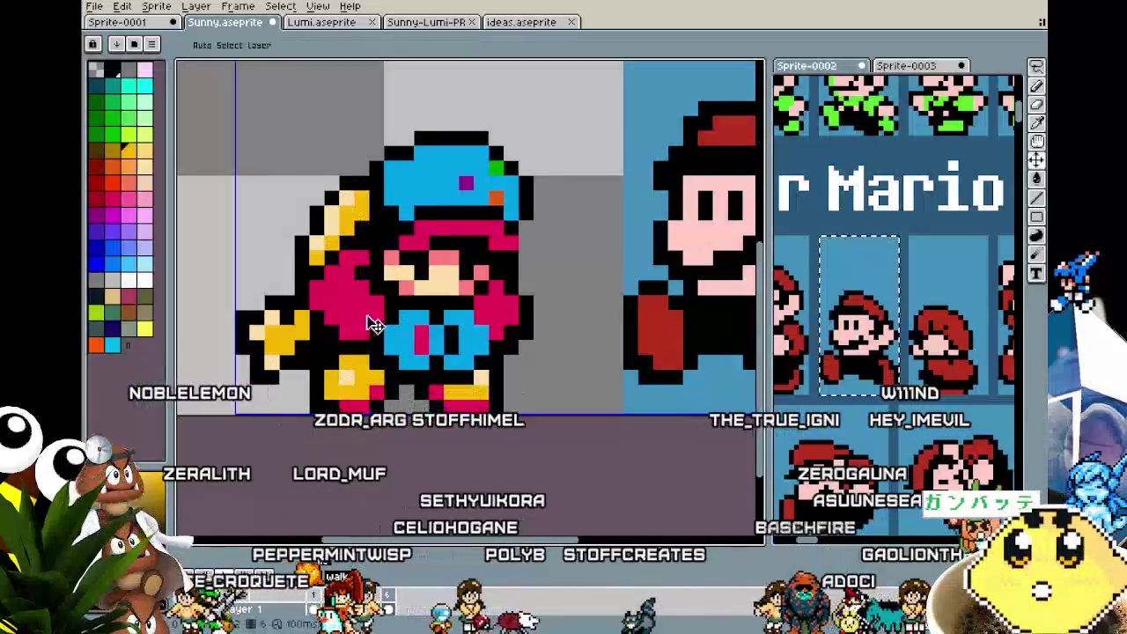
click(404, 385)
click(386, 266)
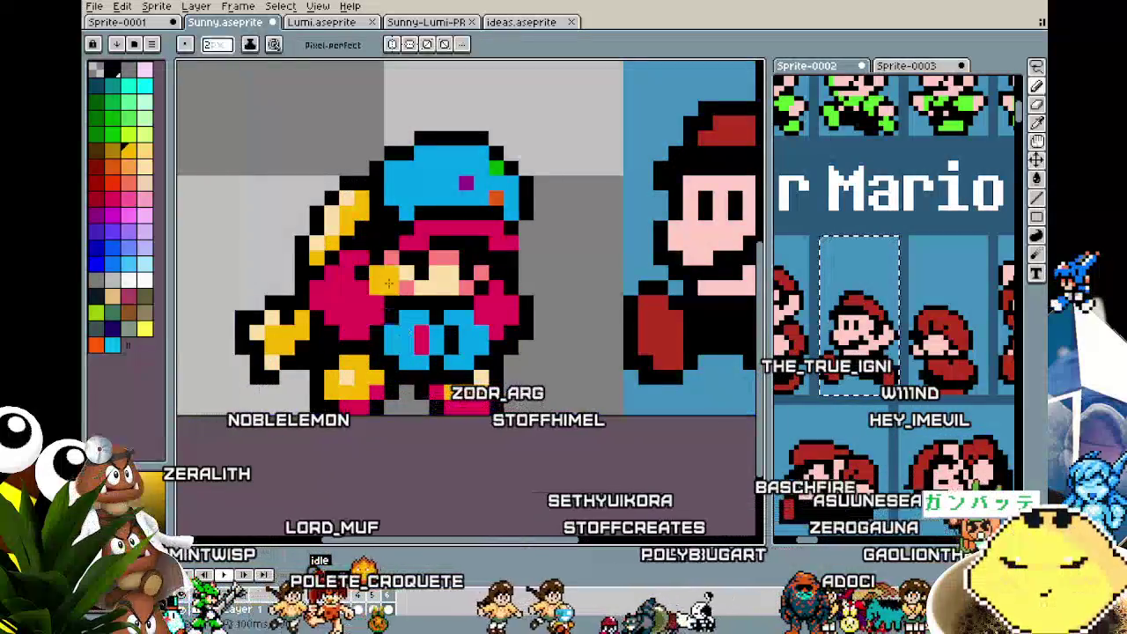
click(368, 296)
key(minus)
click(368, 312)
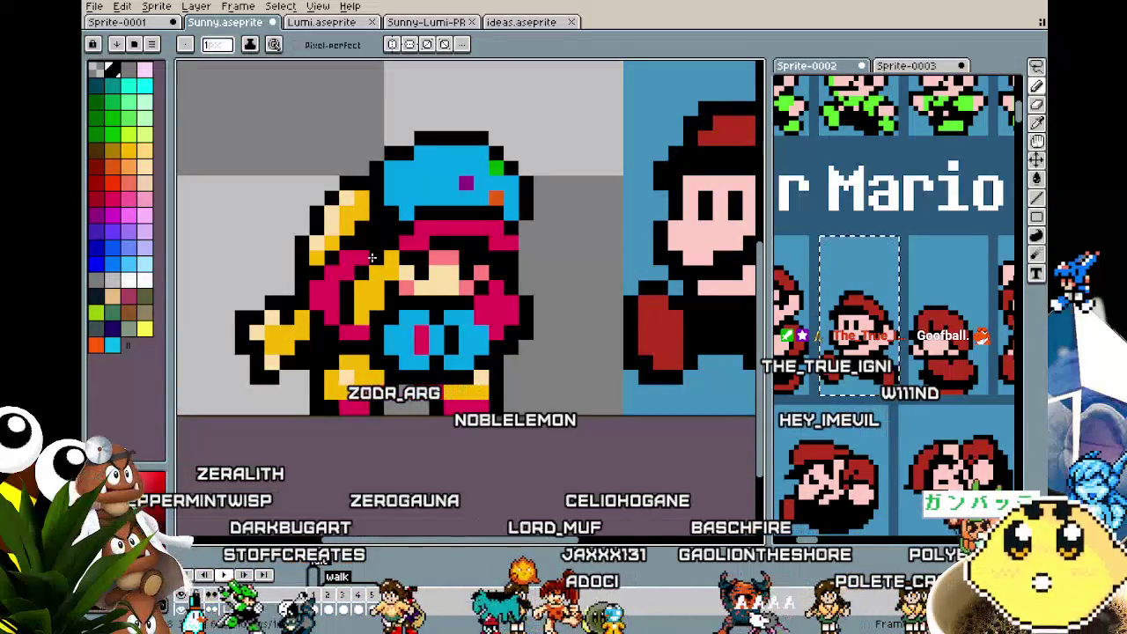
- Add yellow hair pixels along the right side of the face
key(alt)
alt+click(385, 285)
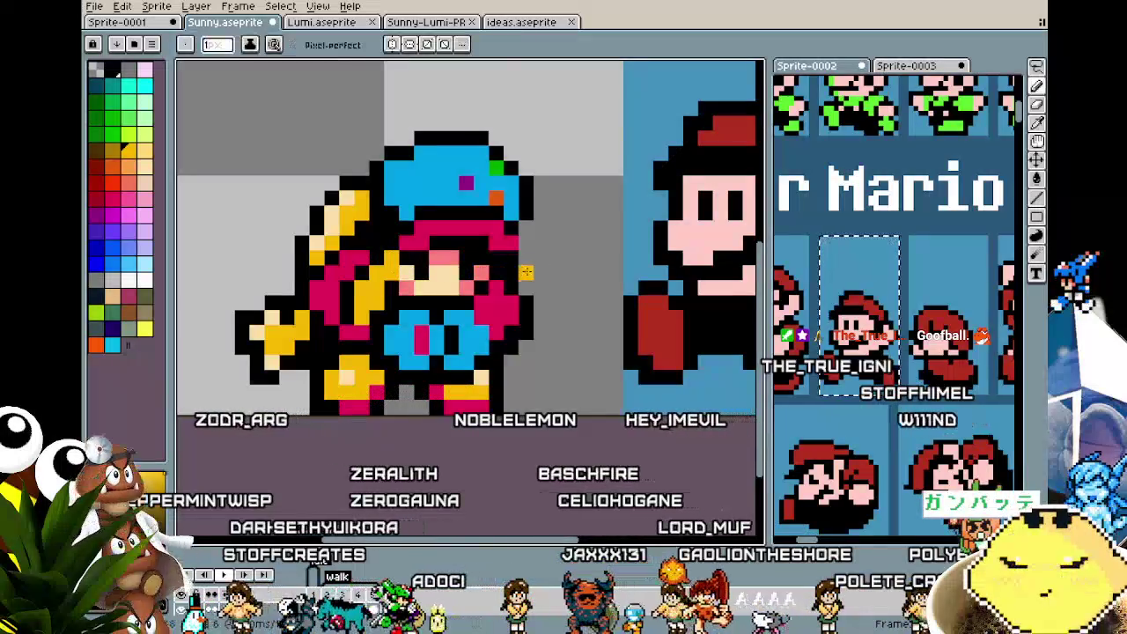
click(512, 273)
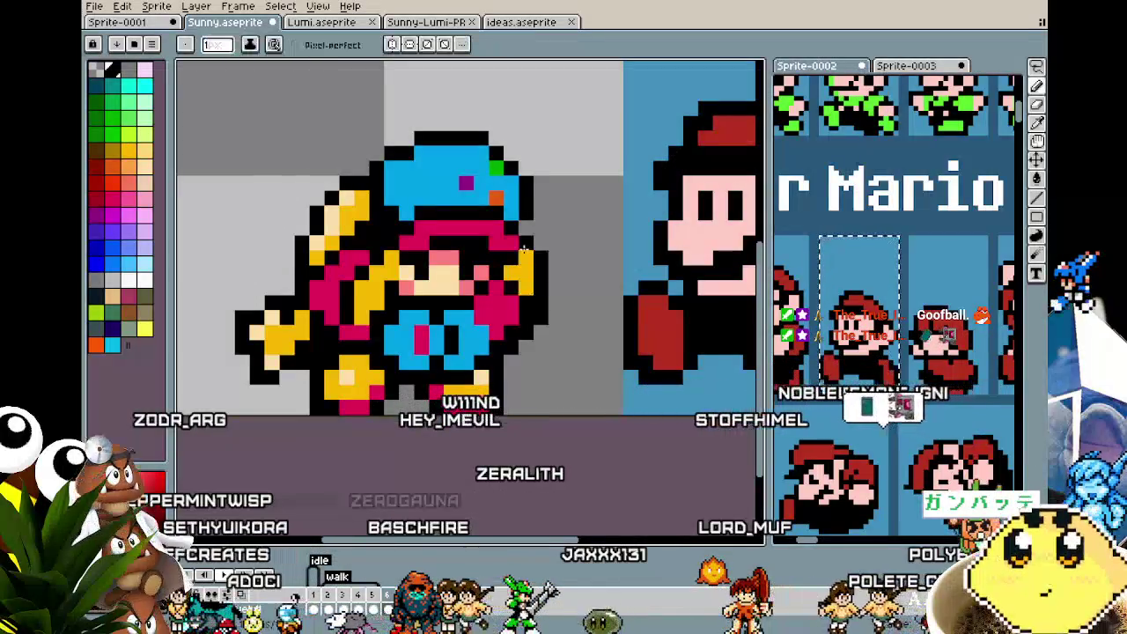
scroll(481, 338, down, 2)
scroll(482, 338, down, 2)
scroll(502, 317, up, 2)
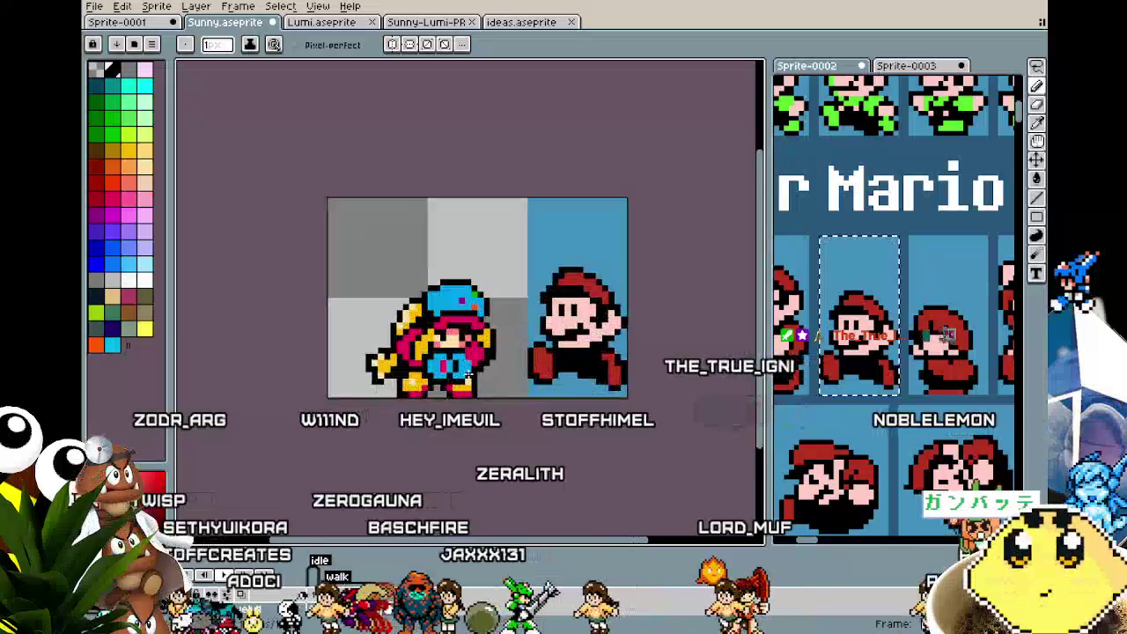
scroll(511, 310, up, 1)
alt+click(511, 310)
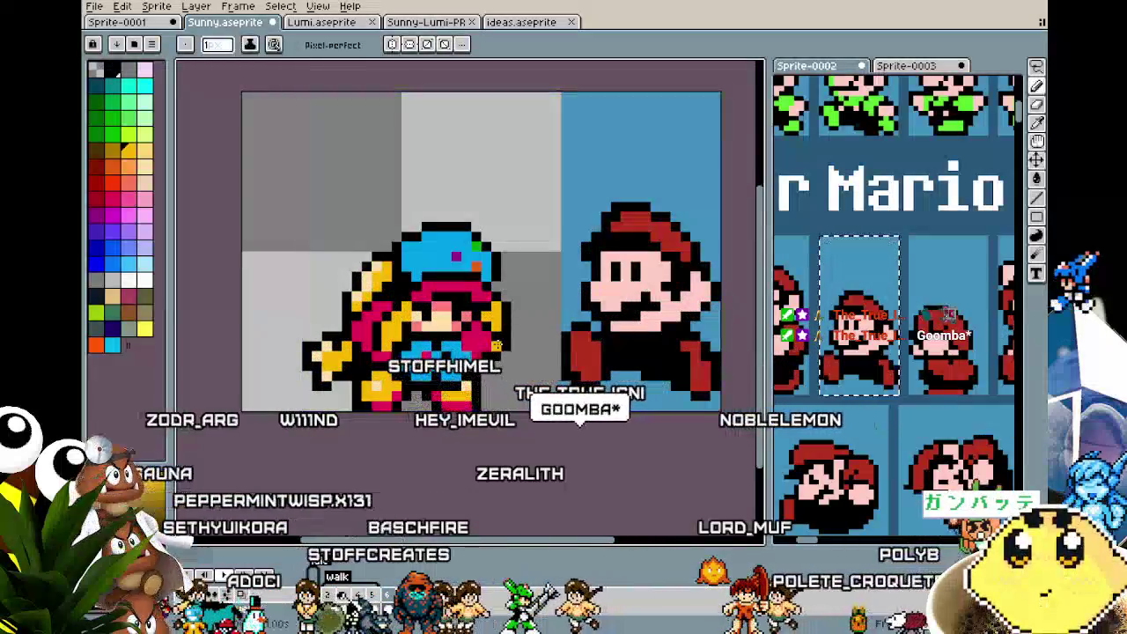
- Add two yellow pixels beside the shoulder, undoing and redoing the lower one
key(alt)
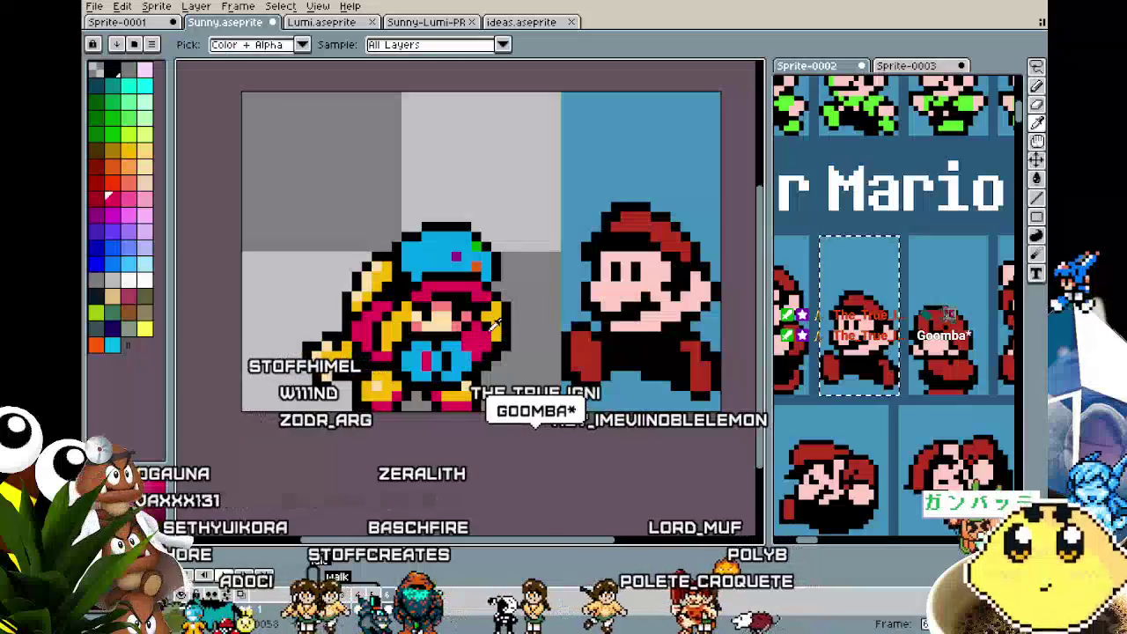
scroll(461, 412, down, 1)
scroll(461, 413, down, 1)
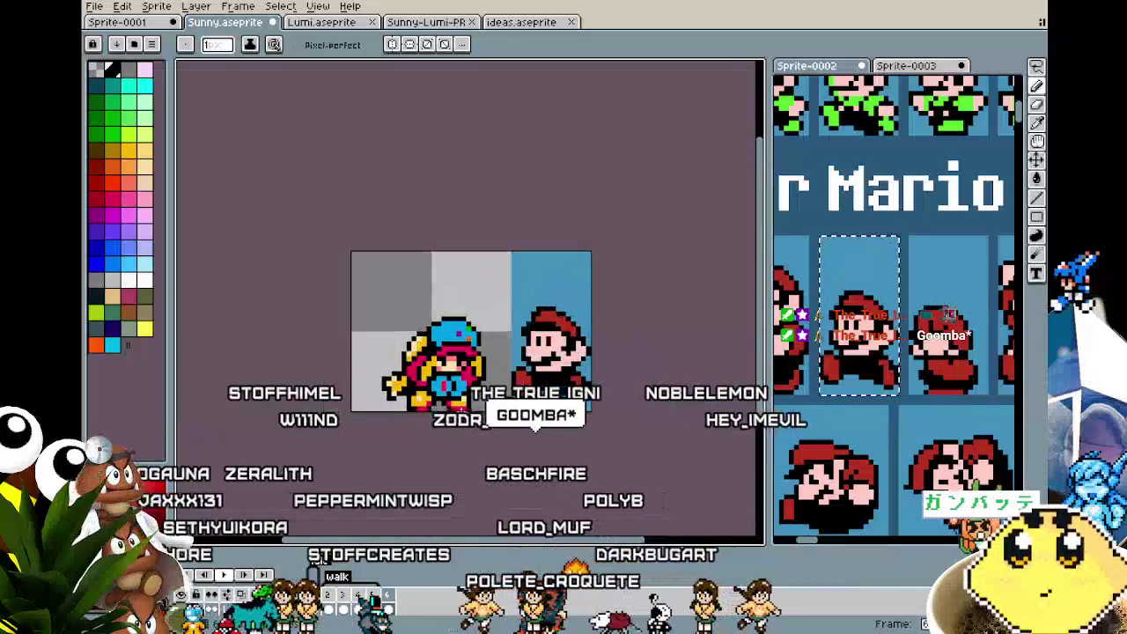
scroll(462, 413, up, 1)
scroll(452, 400, up, 1)
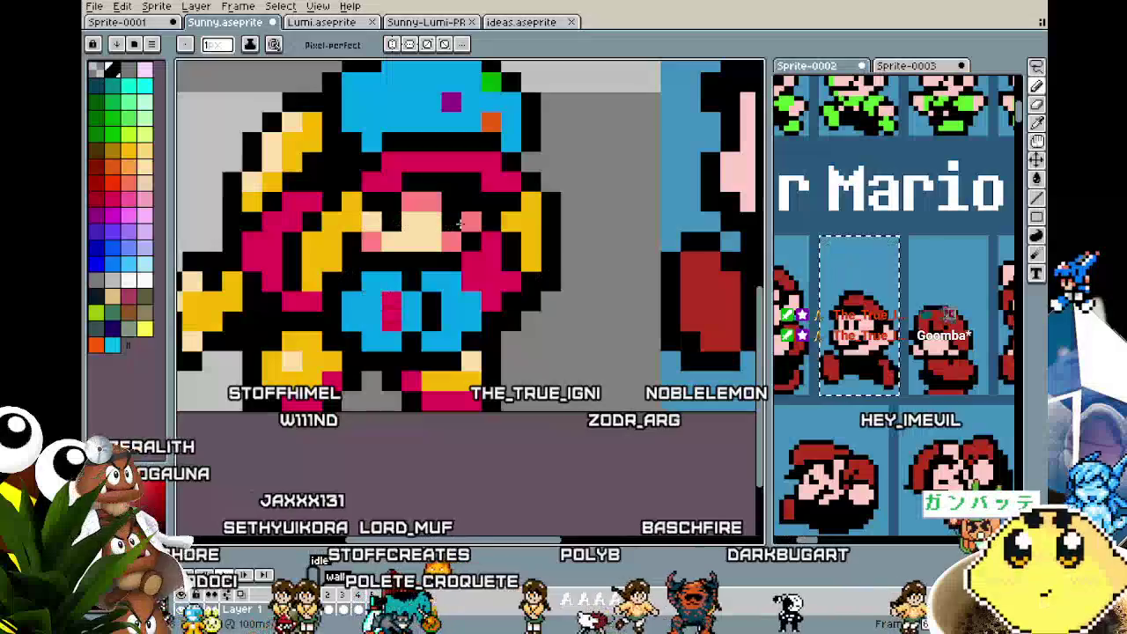
click(549, 280)
click(549, 282)
key(alt)
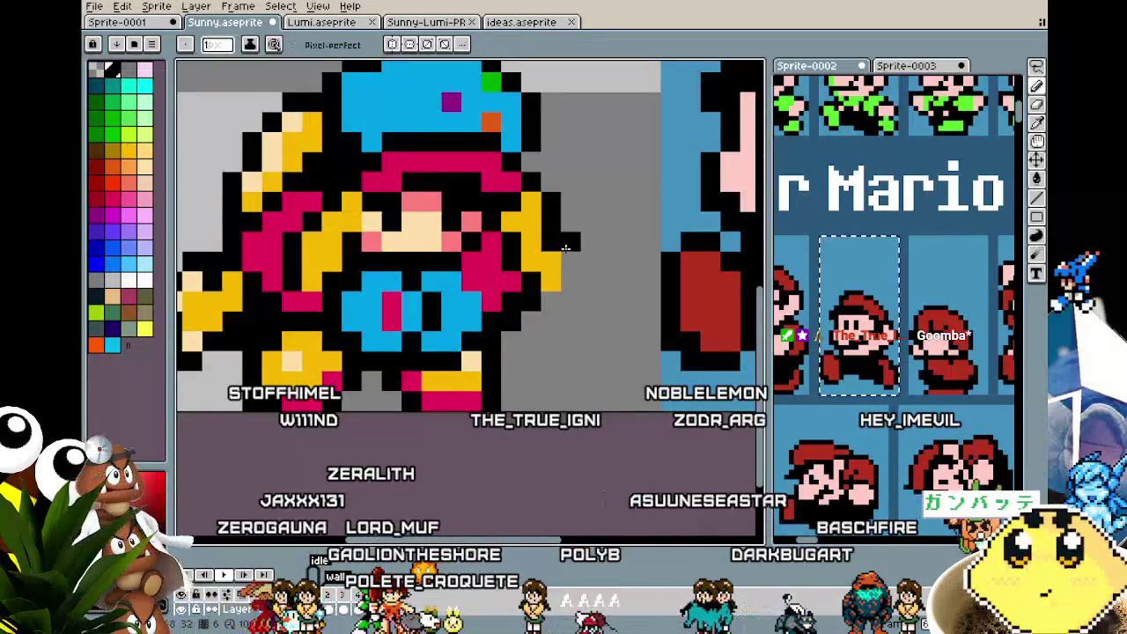
key(ctrl+z)
key(ctrl+y)
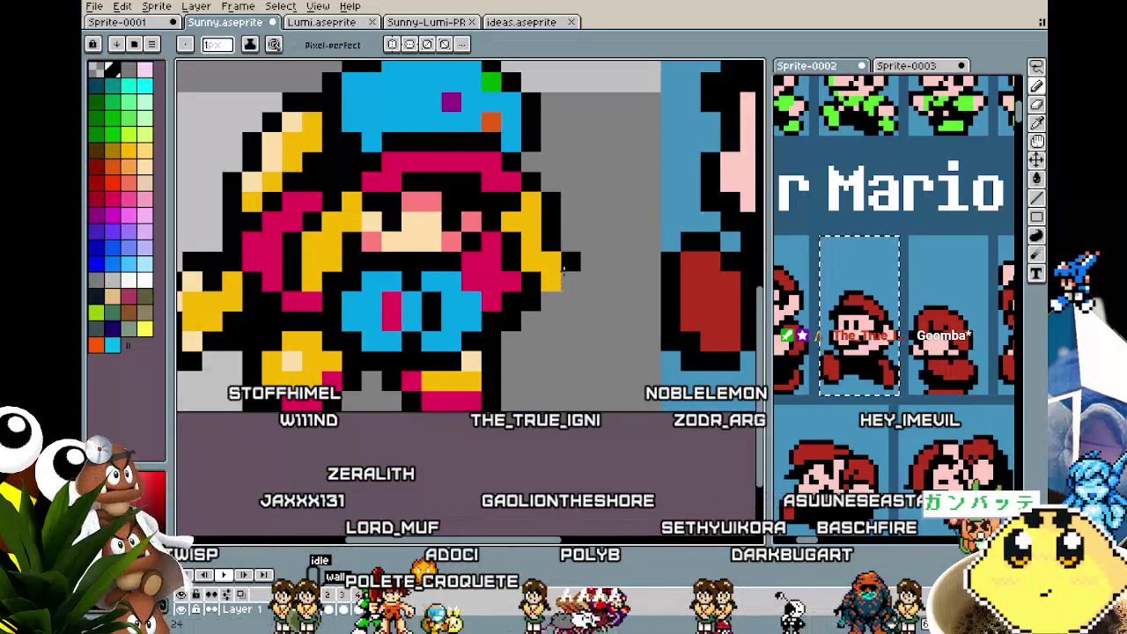
- Sample the sprite's pink as the drawing colour and return to the pencil
scroll(568, 303, down, 4)
scroll(493, 334, down, 2)
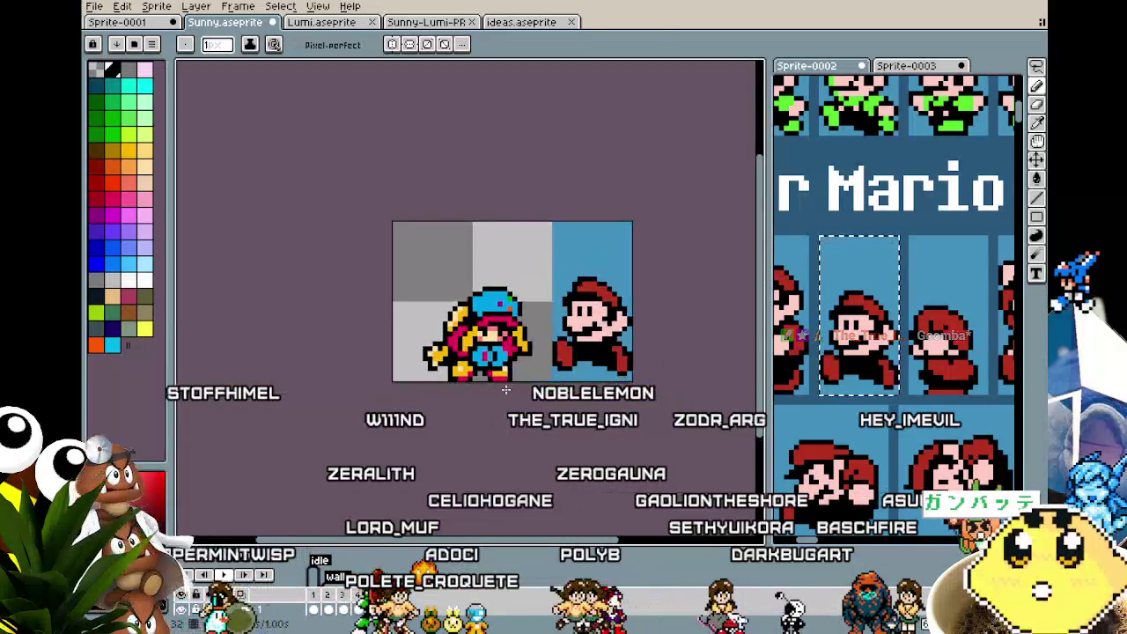
scroll(458, 352, up, 1)
scroll(432, 366, up, 2)
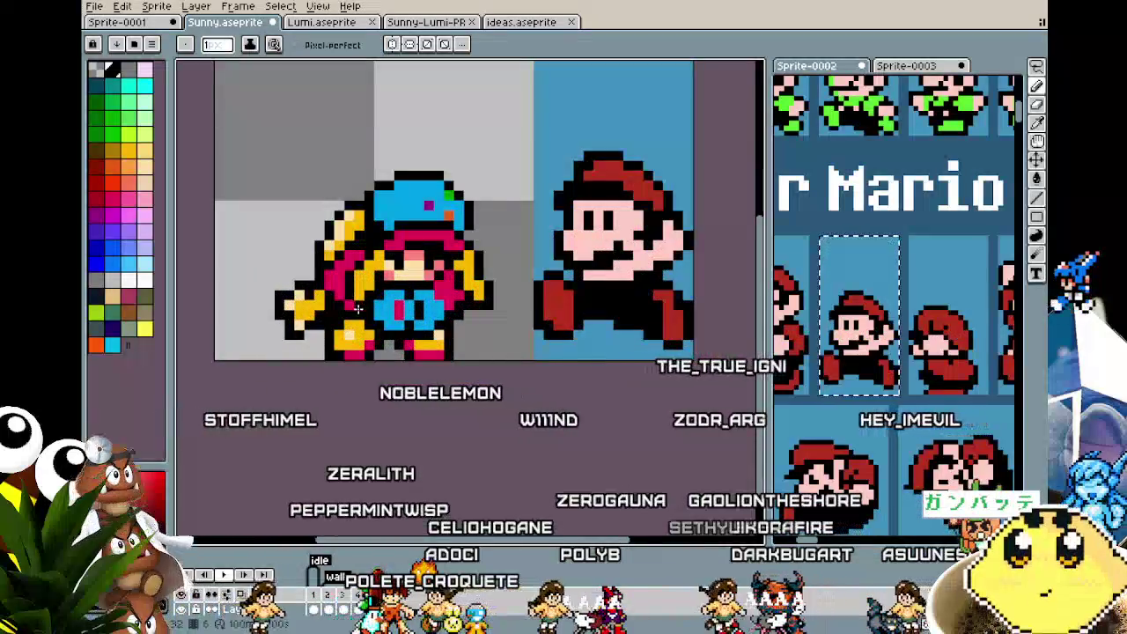
key(i)
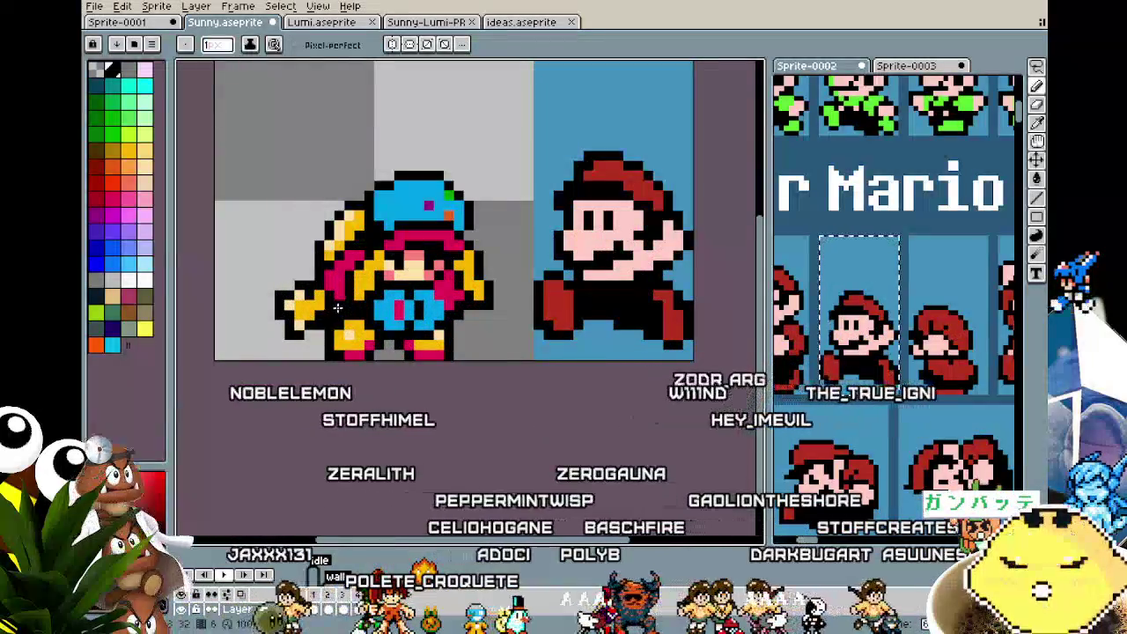
click(356, 272)
key(b)
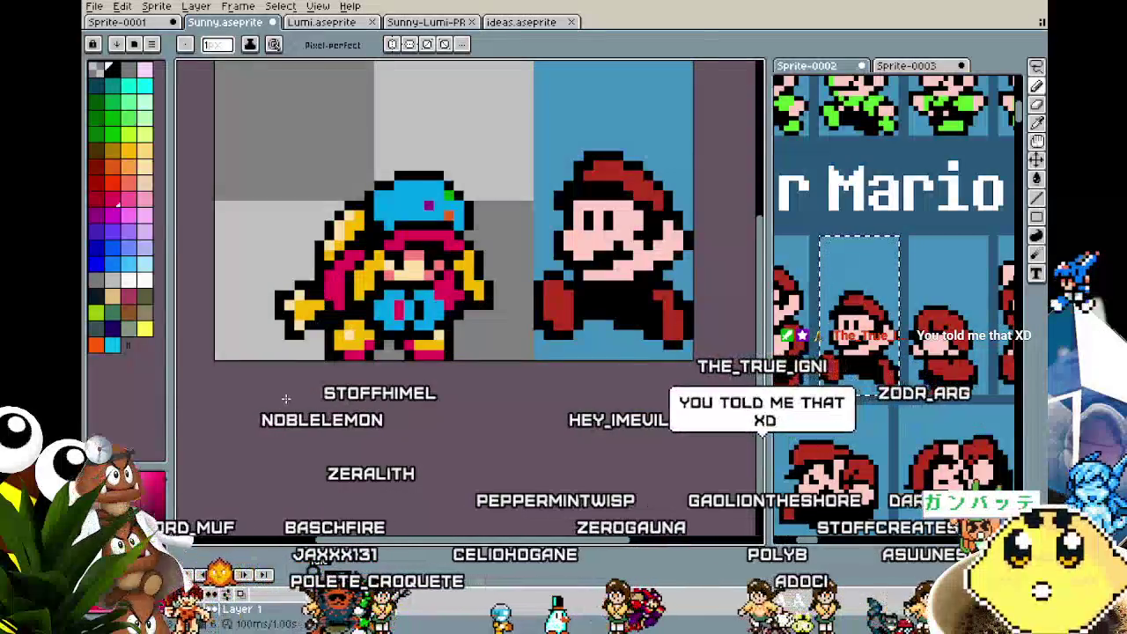
scroll(285, 398, down, 4)
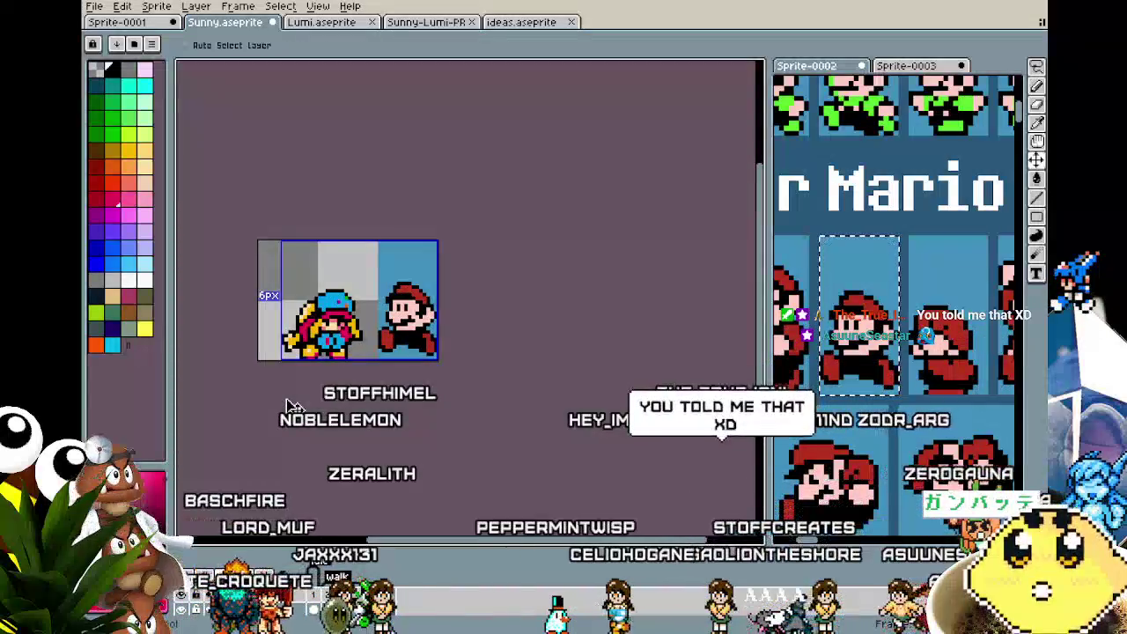
scroll(285, 399, up, 1)
scroll(286, 399, up, 1)
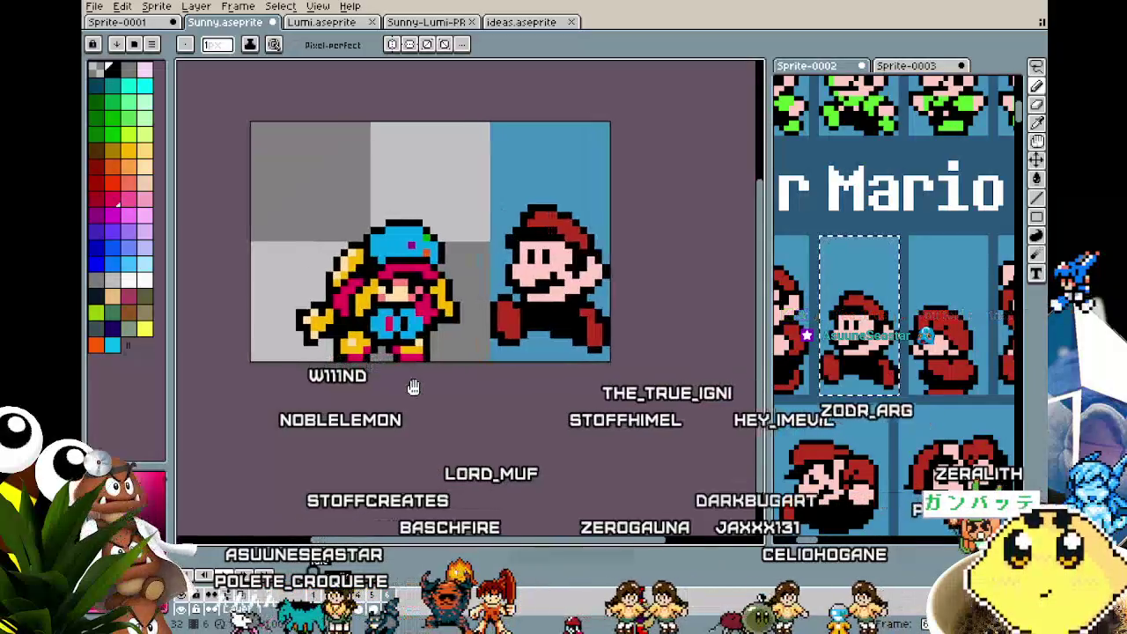
scroll(345, 347, up, 1)
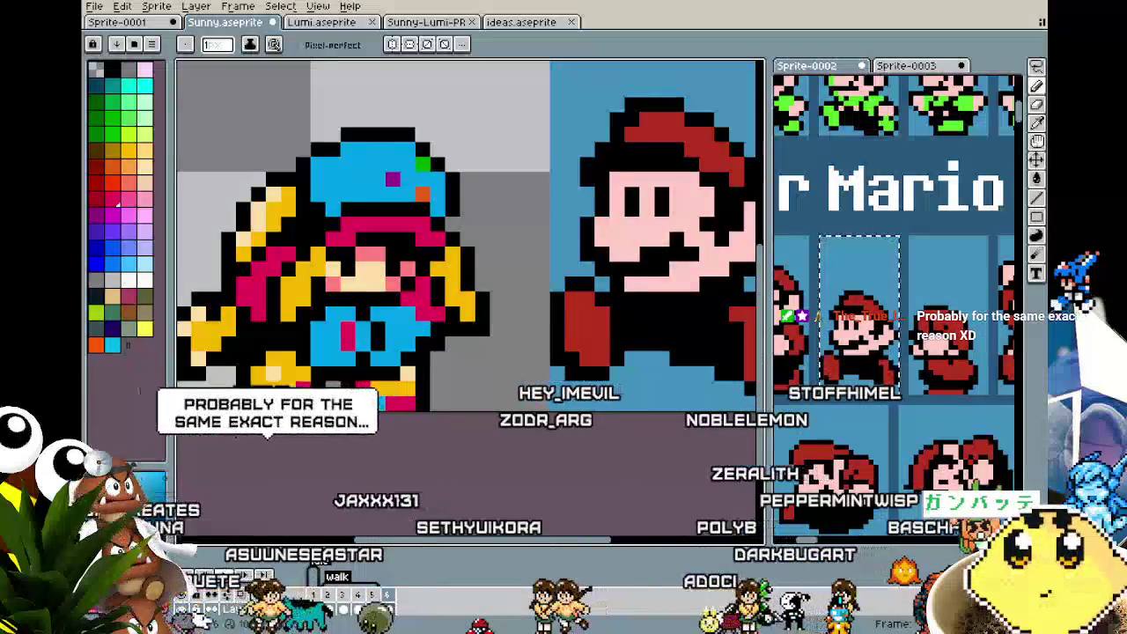
scroll(416, 338, down, 2)
scroll(416, 338, up, 2)
scroll(352, 405, up, 2)
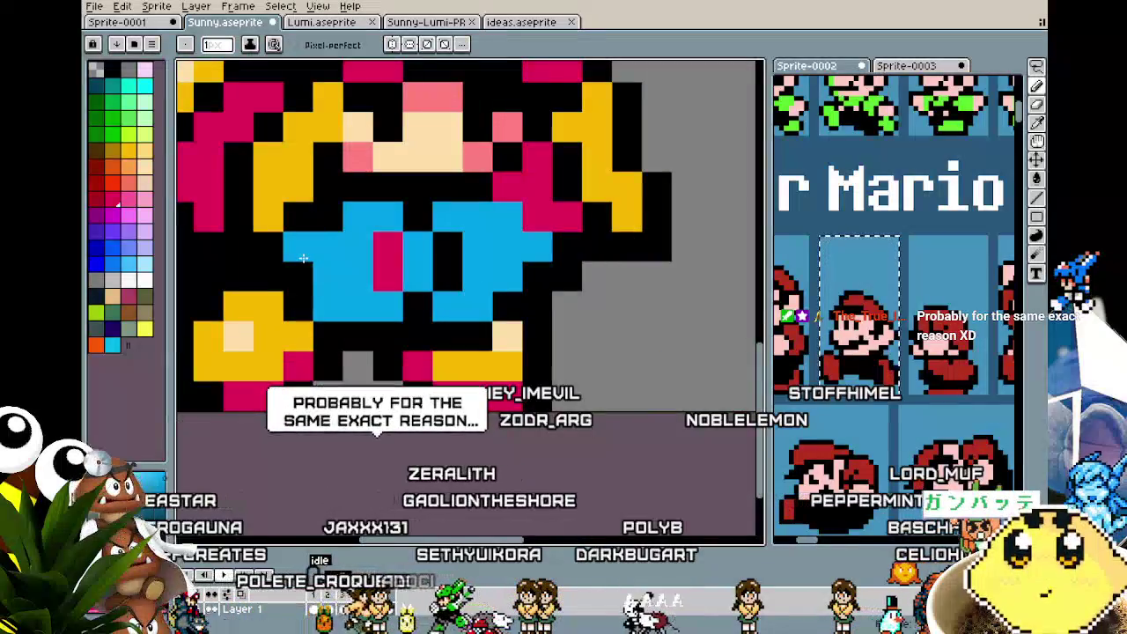
scroll(302, 257, down, 2)
scroll(267, 371, down, 1)
key(ctrl)
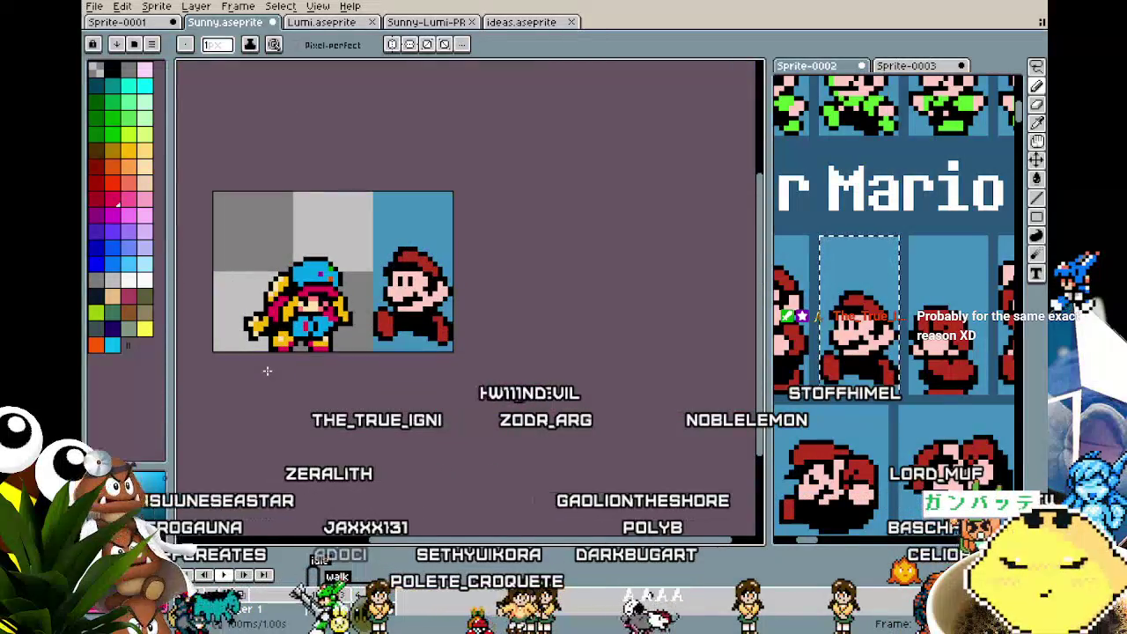
key(Right)
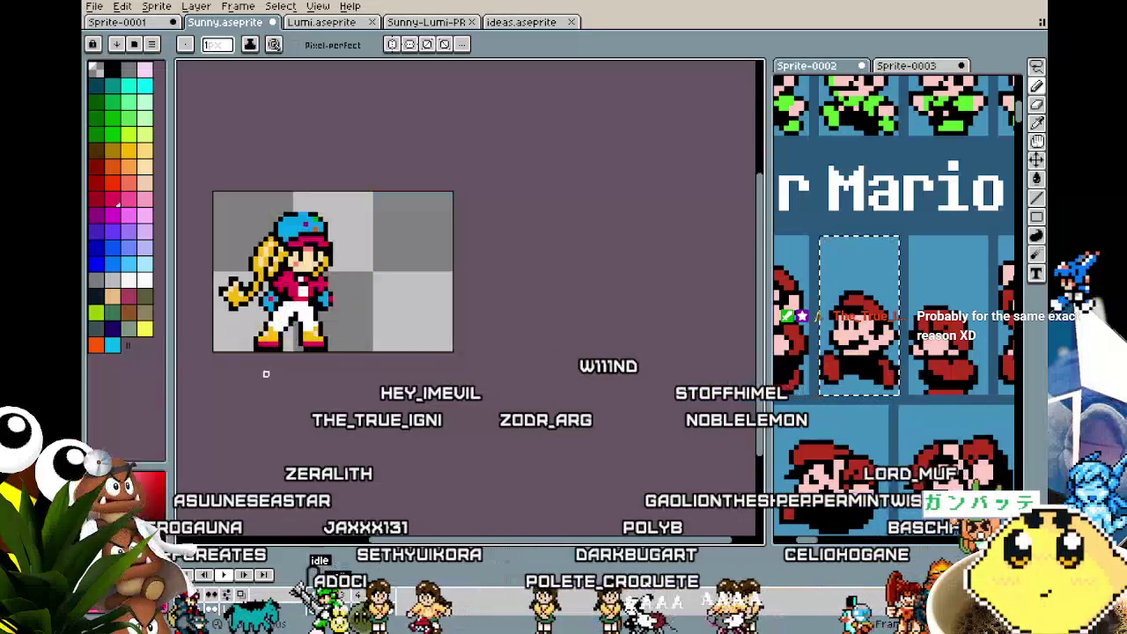
key(Right)
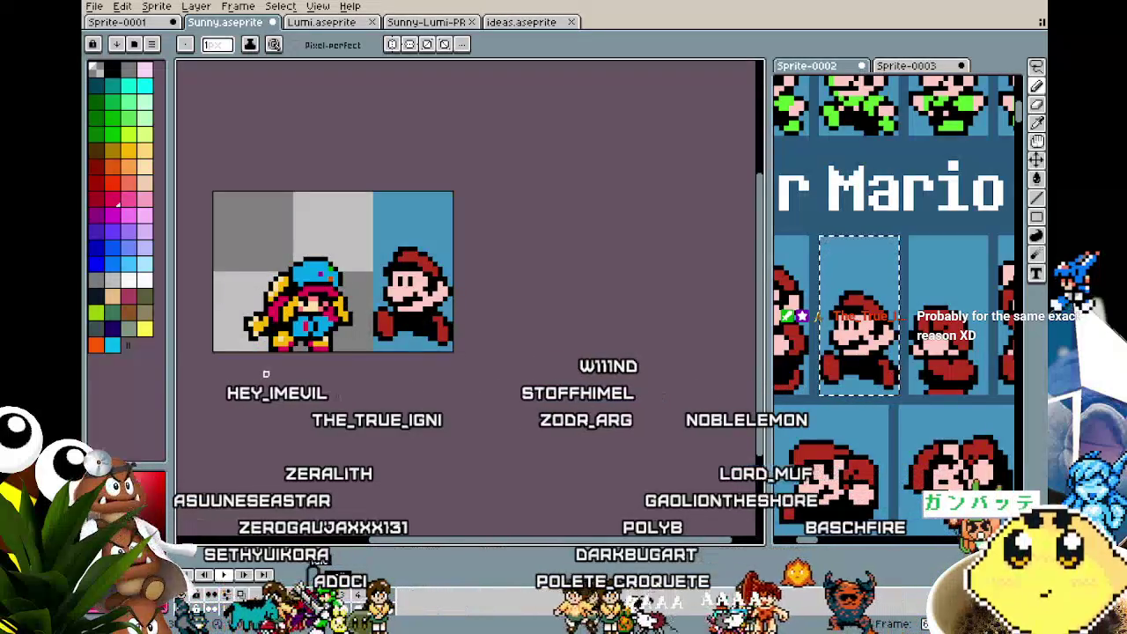
scroll(265, 370, up, 1)
scroll(257, 225, up, 2)
key(b)
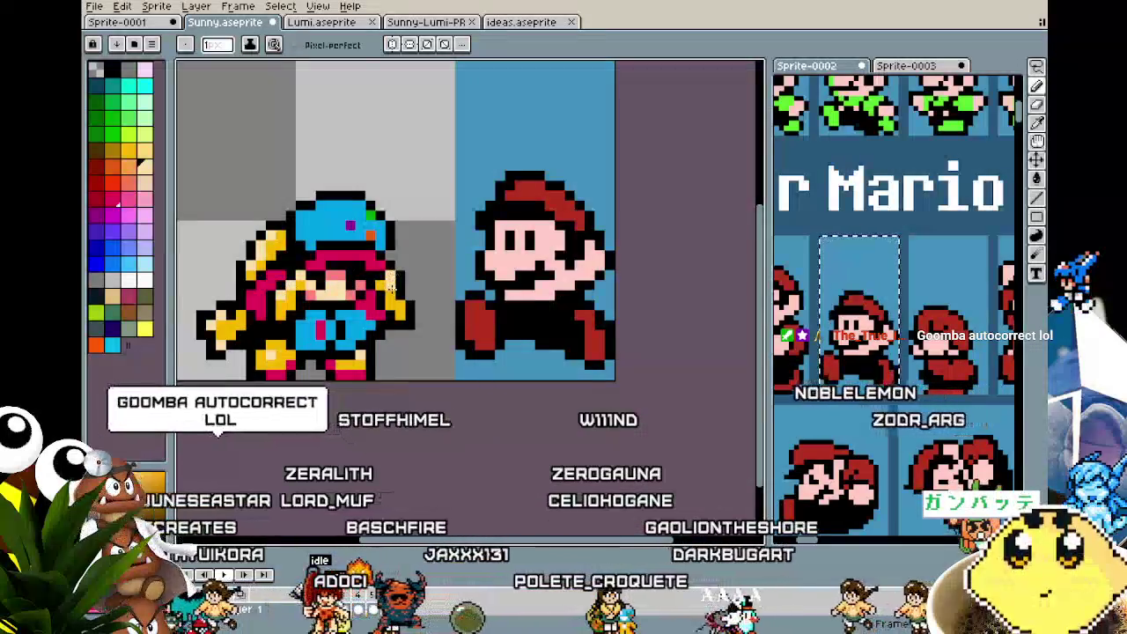
scroll(347, 446, down, 3)
scroll(347, 447, down, 1)
scroll(347, 447, up, 1)
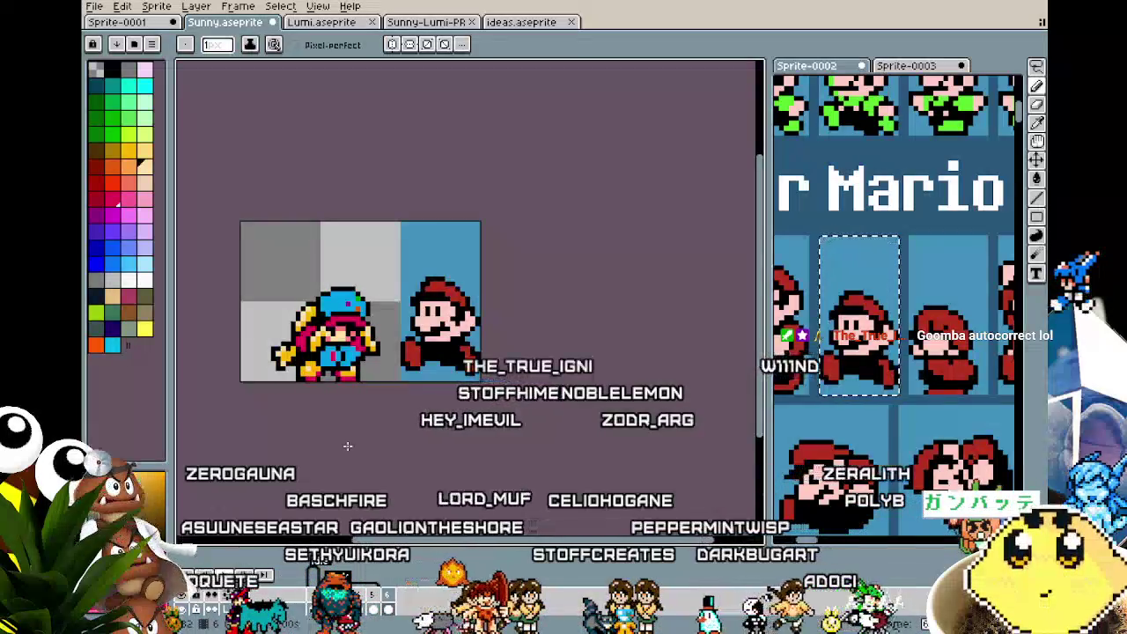
scroll(348, 357, up, 2)
scroll(348, 357, up, 1)
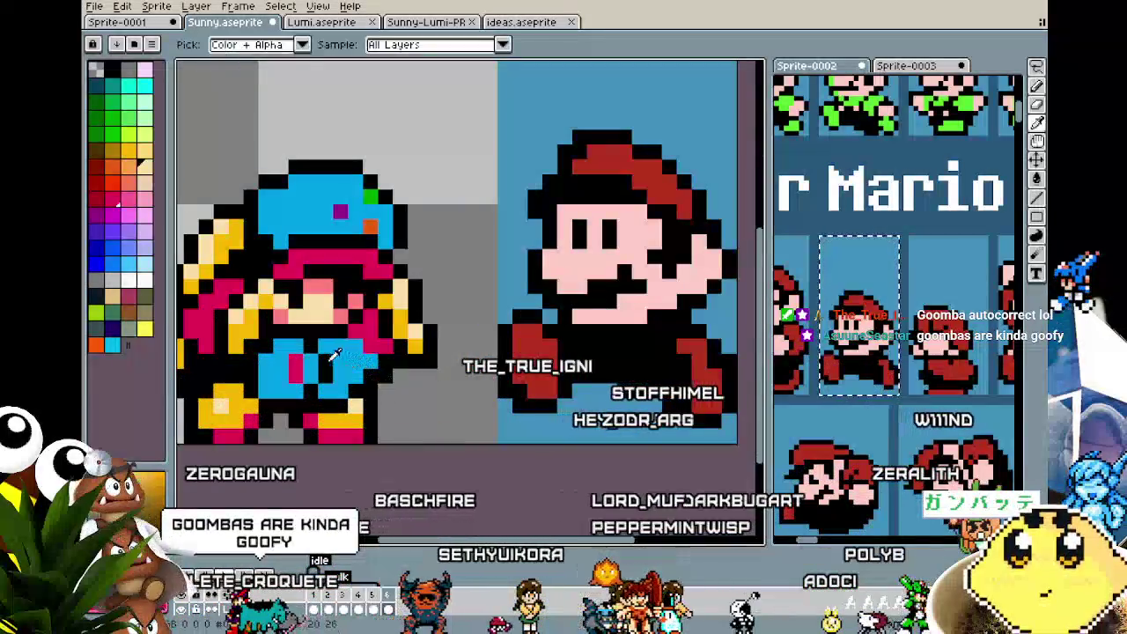
scroll(346, 361, down, 3)
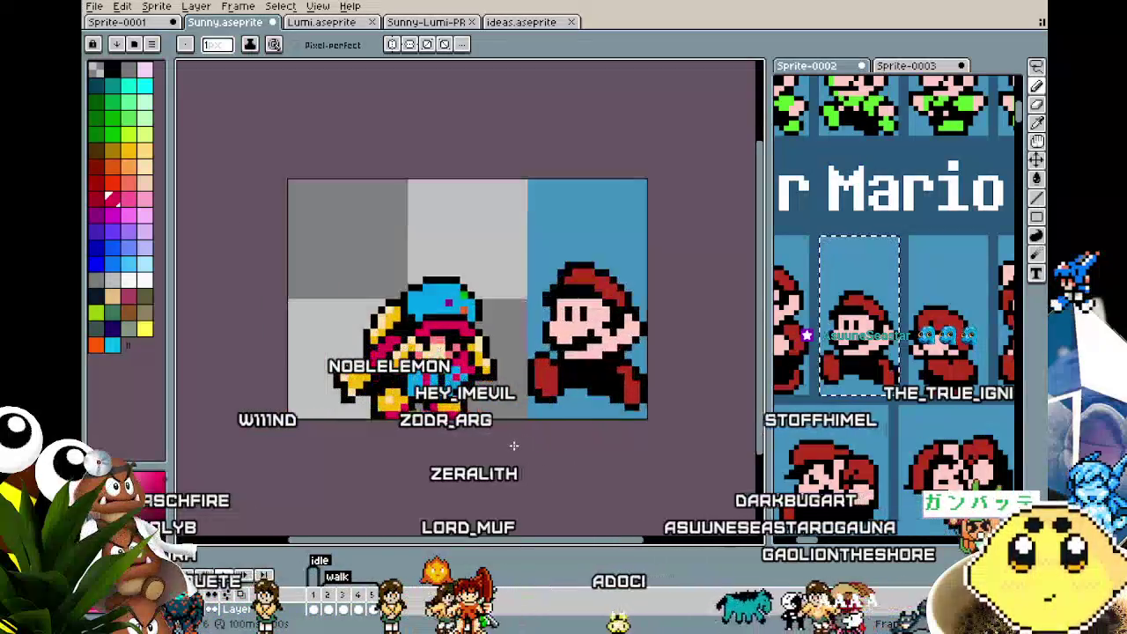
- Zoom in on the ducking frame, sample the boot's yellow, and pan the sprite into view
scroll(467, 420, up, 2)
scroll(523, 420, left, 2)
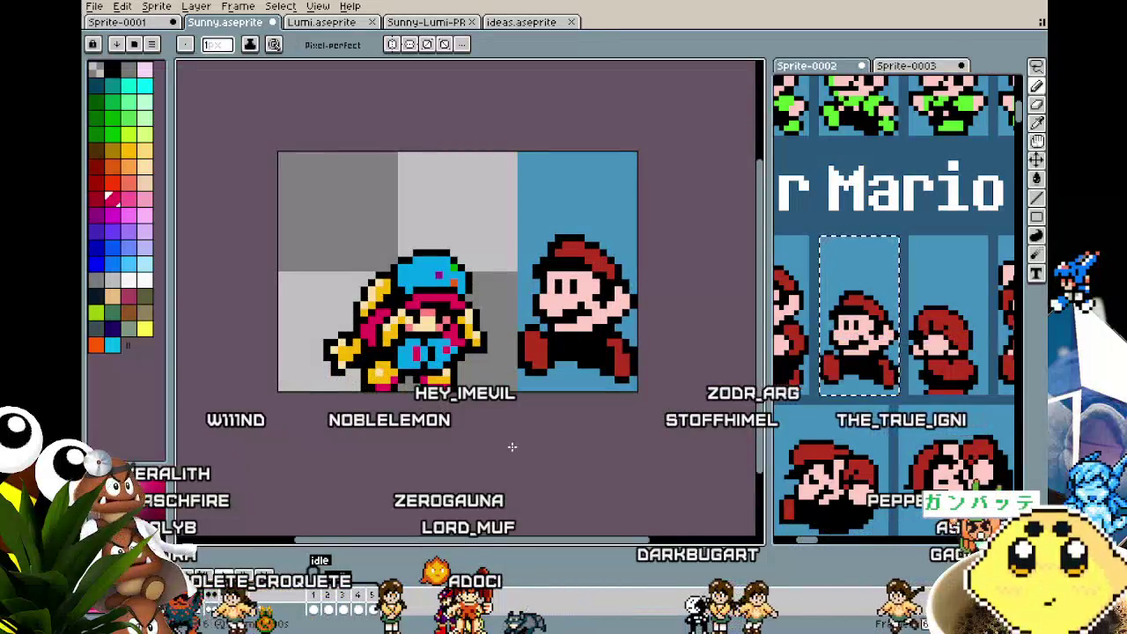
scroll(489, 391, up, 2)
key(i)
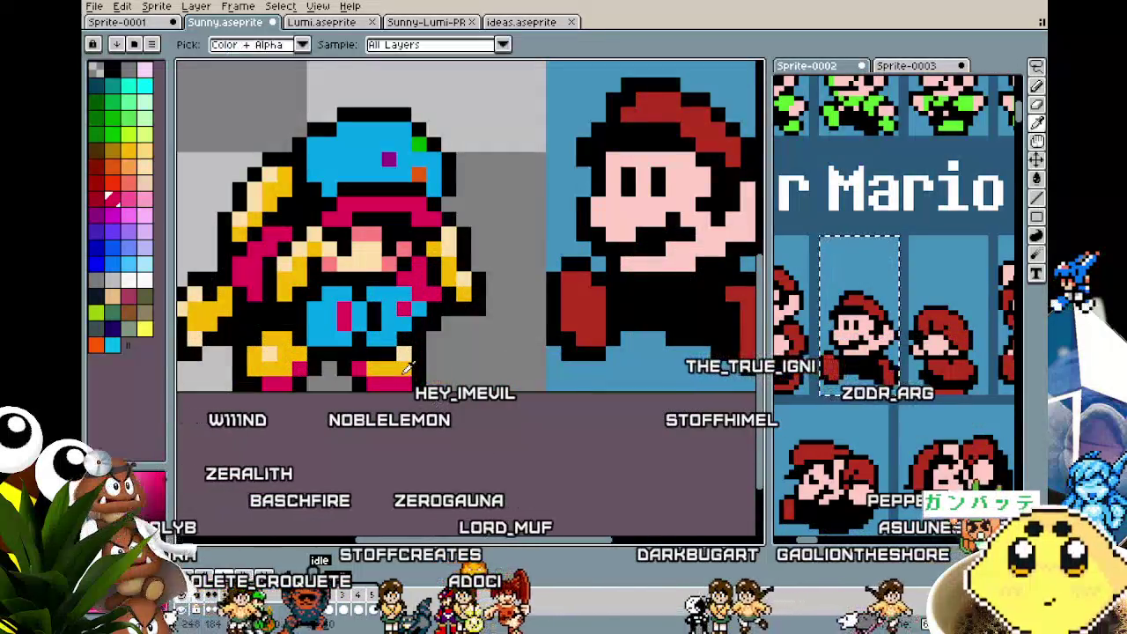
click(408, 368)
scroll(410, 456, down, 5)
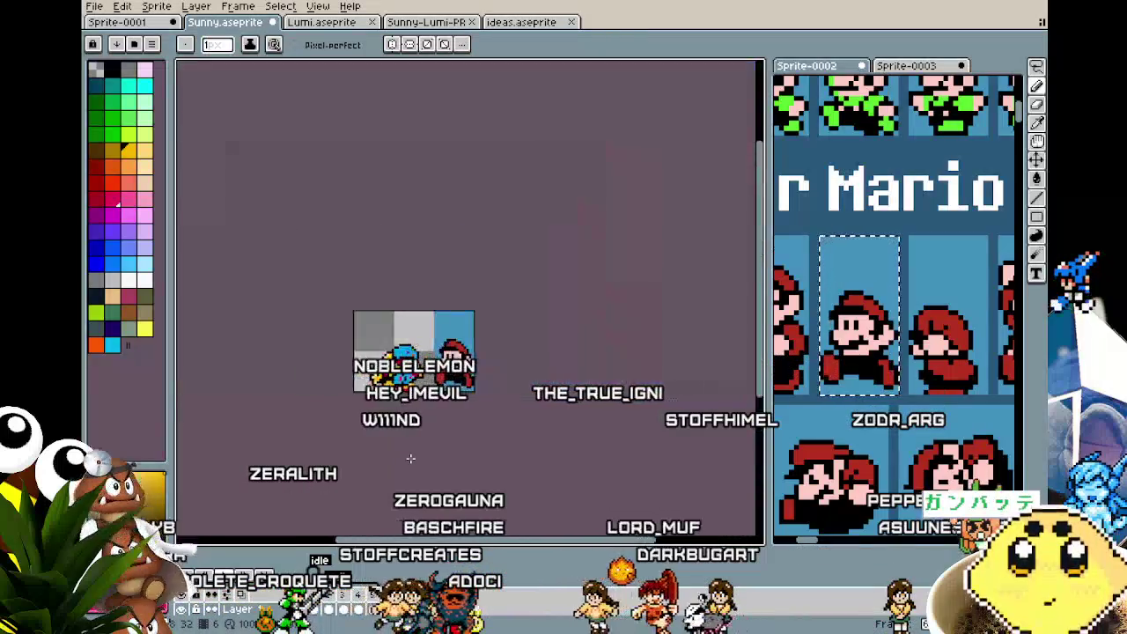
scroll(410, 458, up, 3)
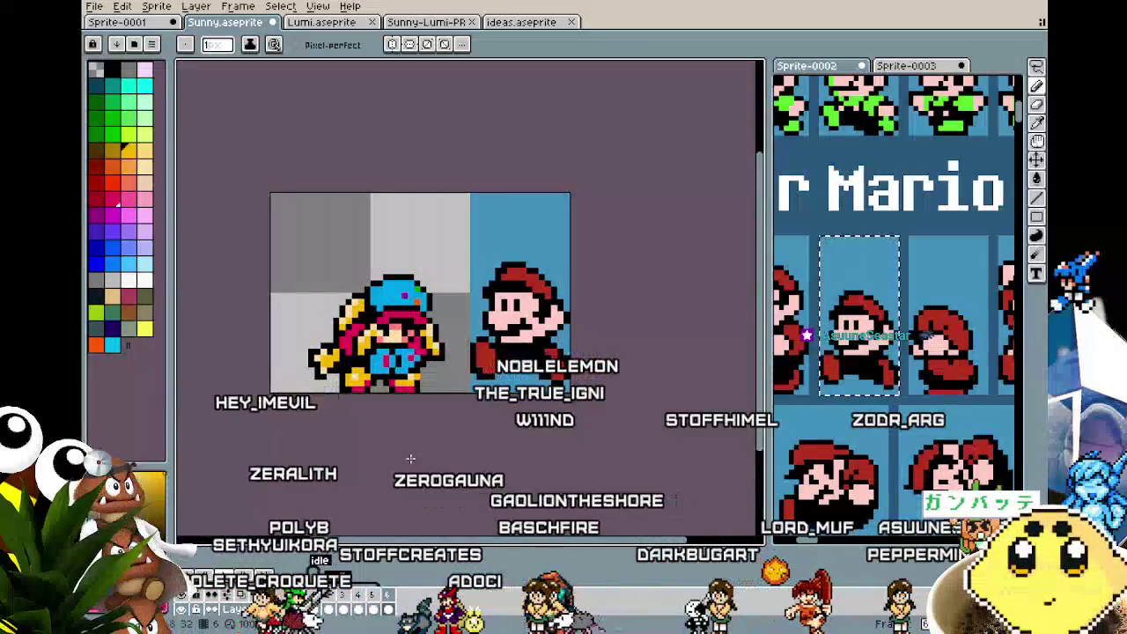
drag(411, 458, 406, 458)
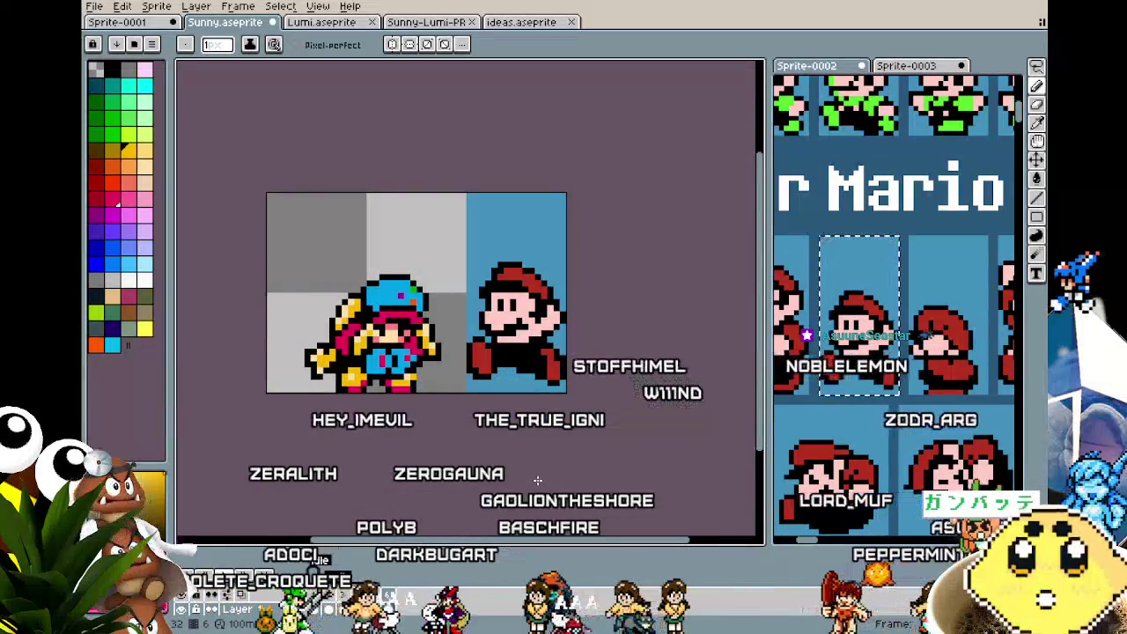
scroll(423, 428, up, 2)
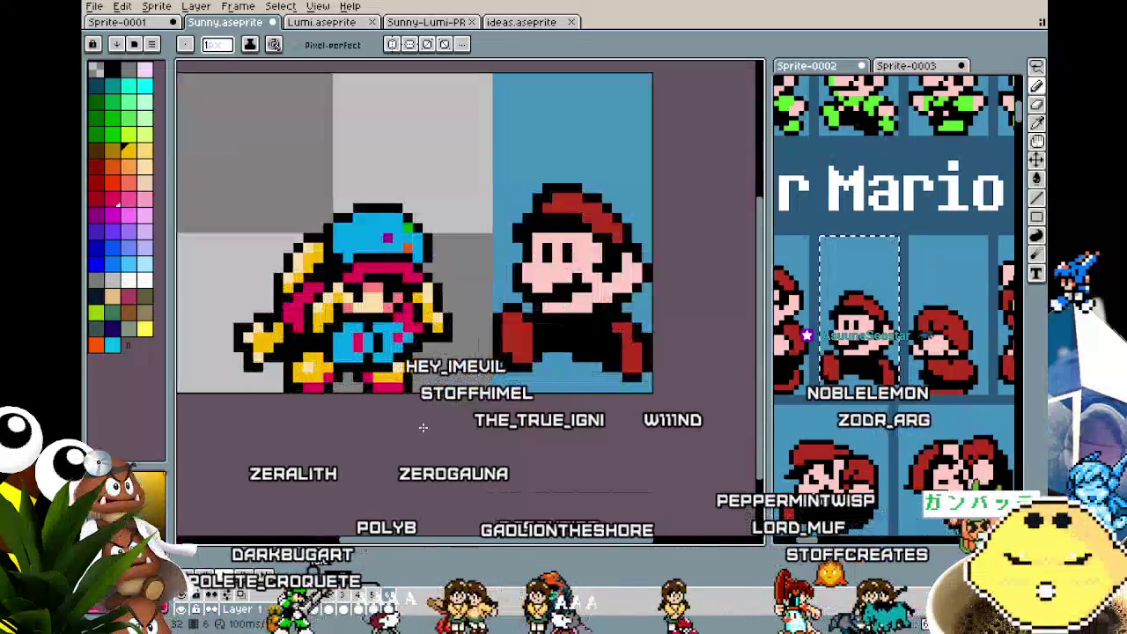
mouse_move(383, 428)
mouse_down()
mouse_move(433, 445)
mouse_move(263, 277)
mouse_up()
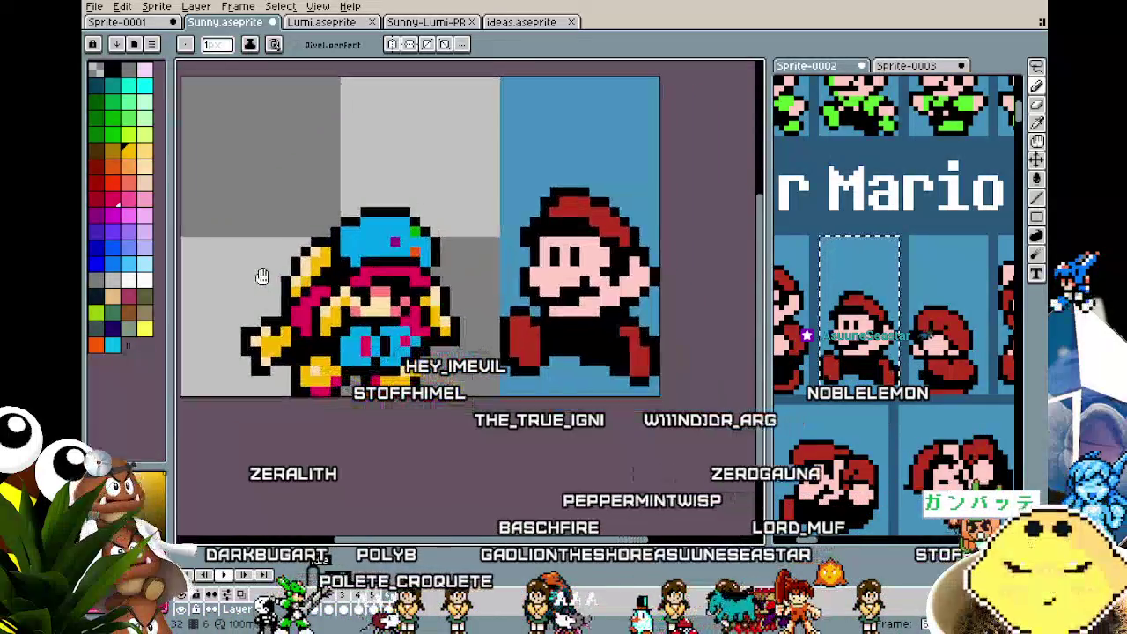
key(i)
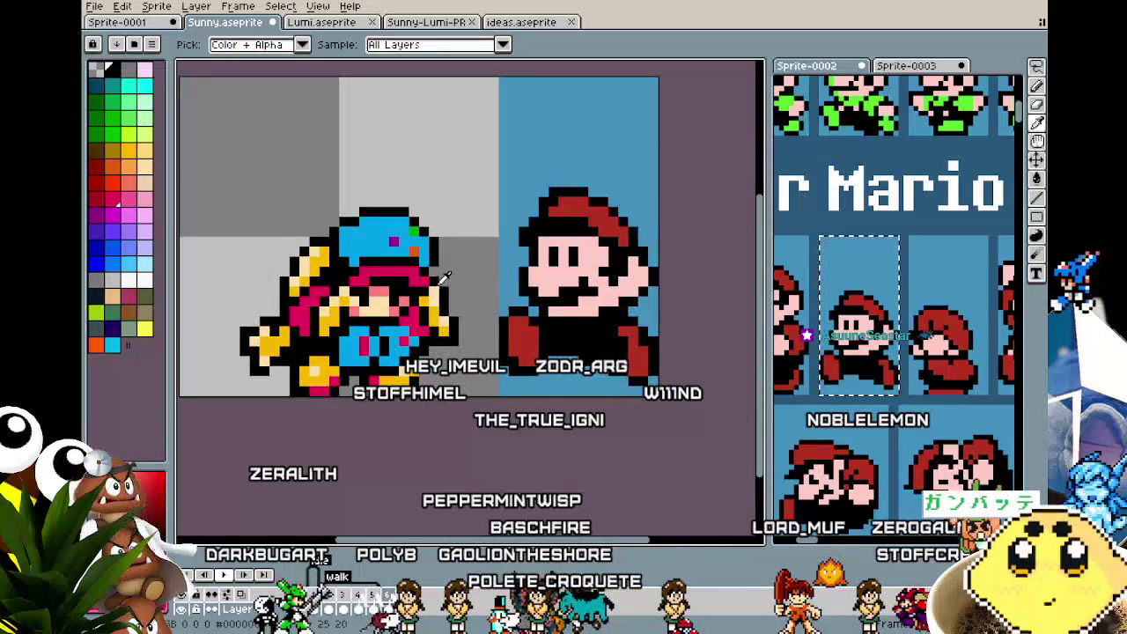
key(b)
scroll(397, 334, down, 3)
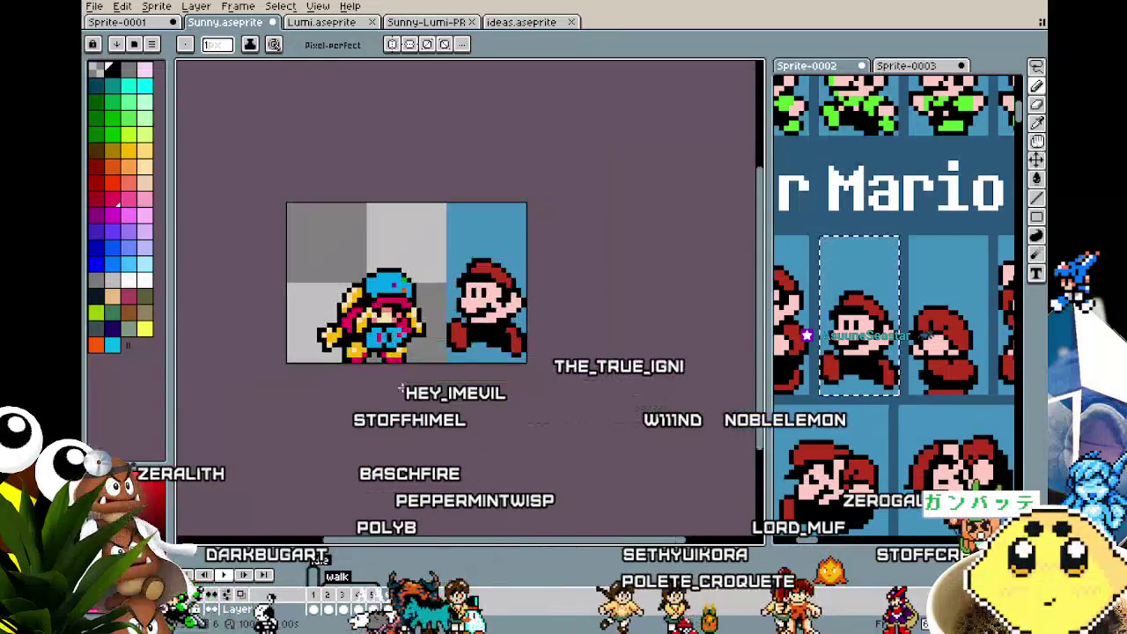
- Play the animation to preview Sunny's standing and ducking frames
key(Return)
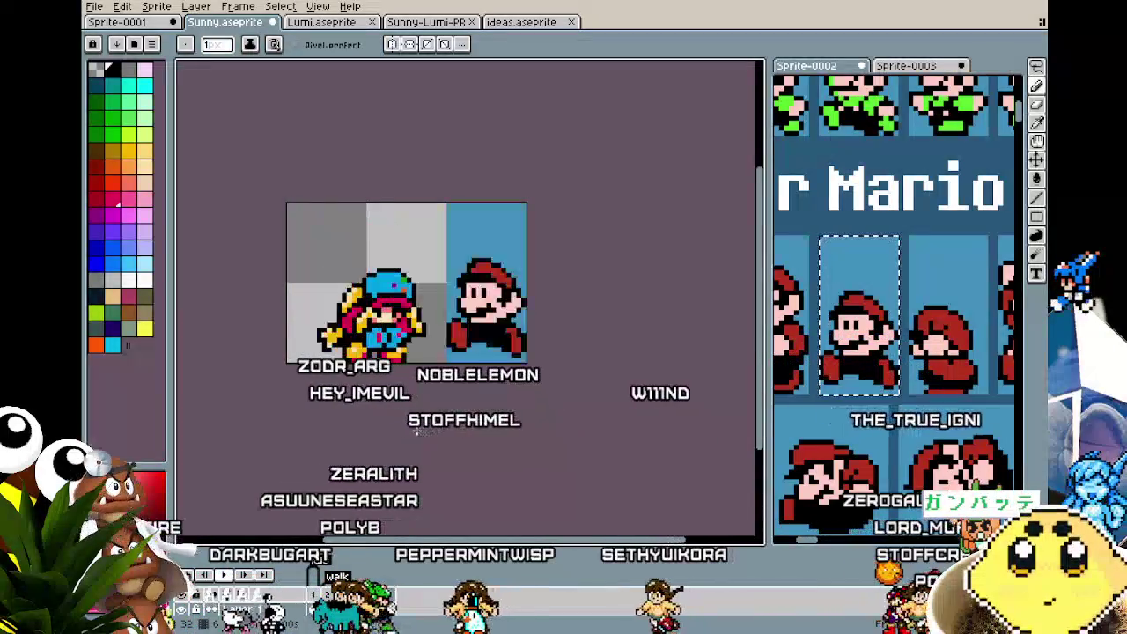
scroll(340, 343, up, 1)
scroll(339, 343, up, 2)
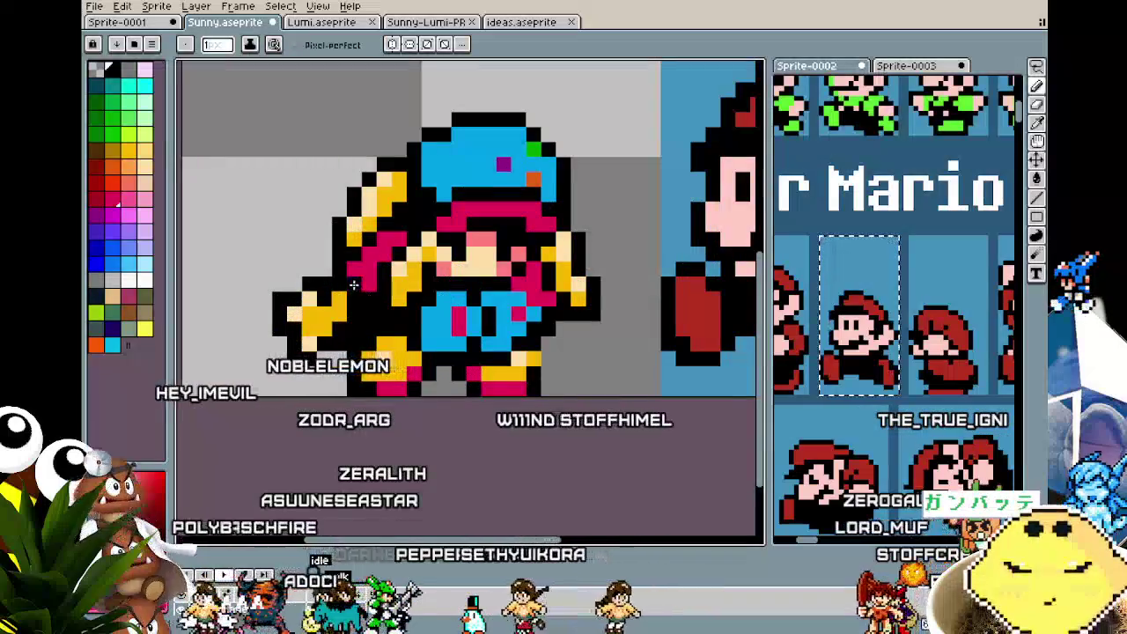
scroll(308, 392, down, 3)
scroll(315, 361, up, 1)
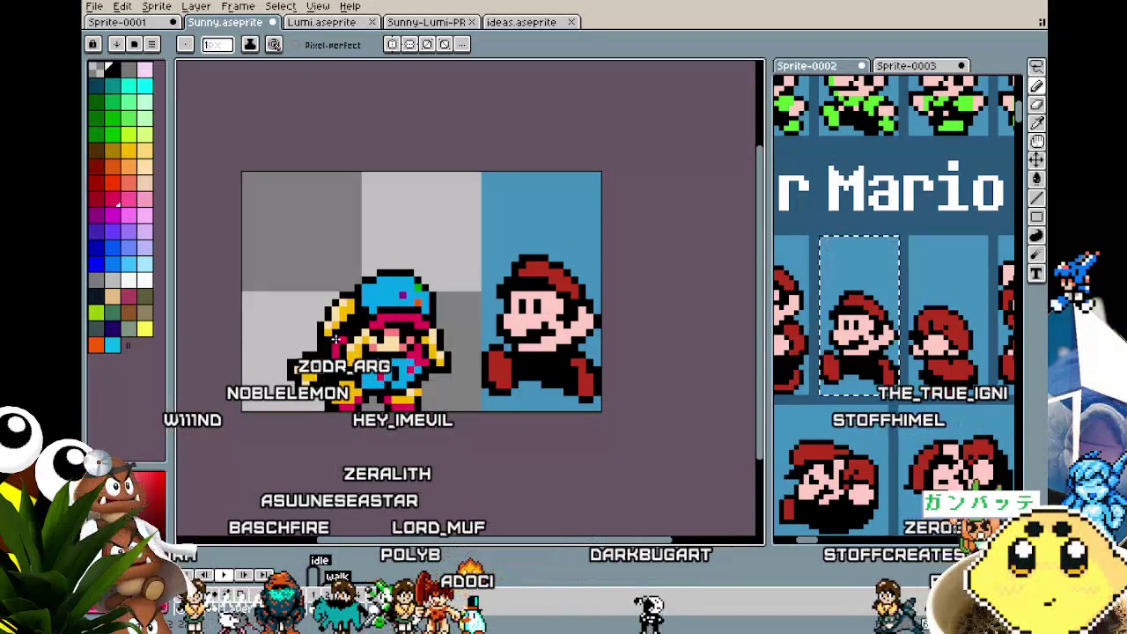
scroll(288, 425, down, 2)
scroll(288, 425, up, 1)
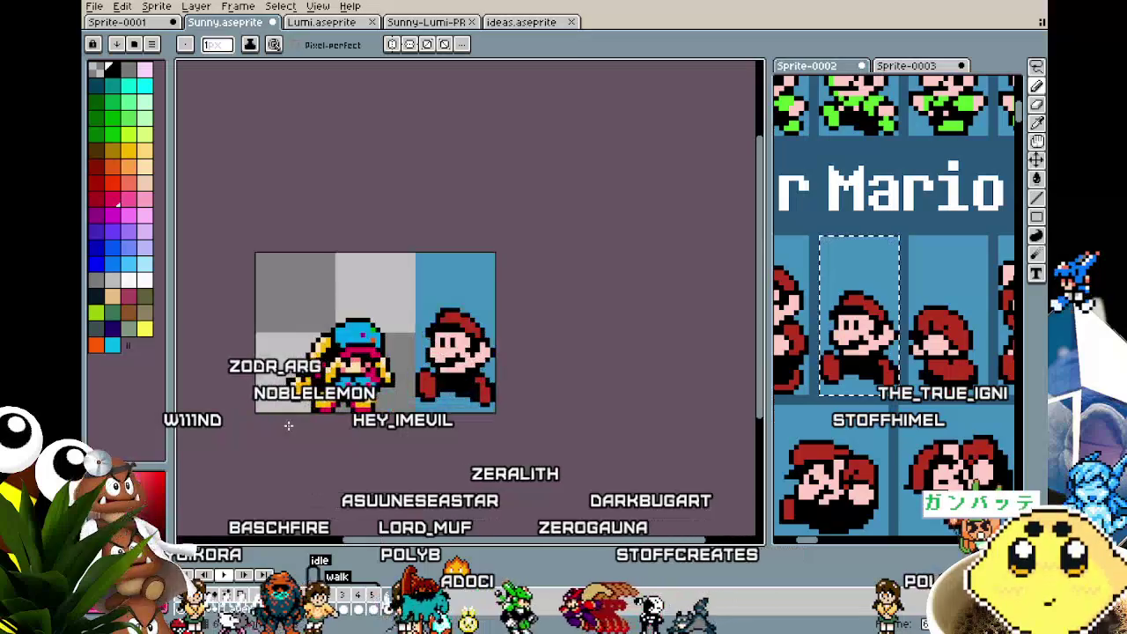
key(v)
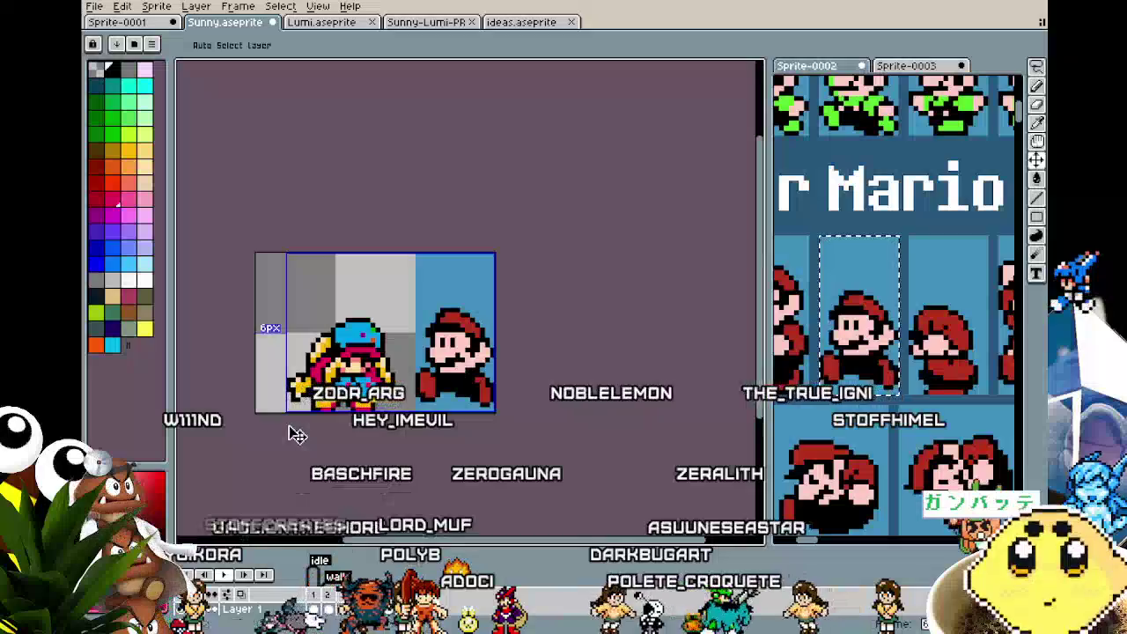
key(b)
scroll(302, 355, up, 1)
scroll(318, 343, up, 1)
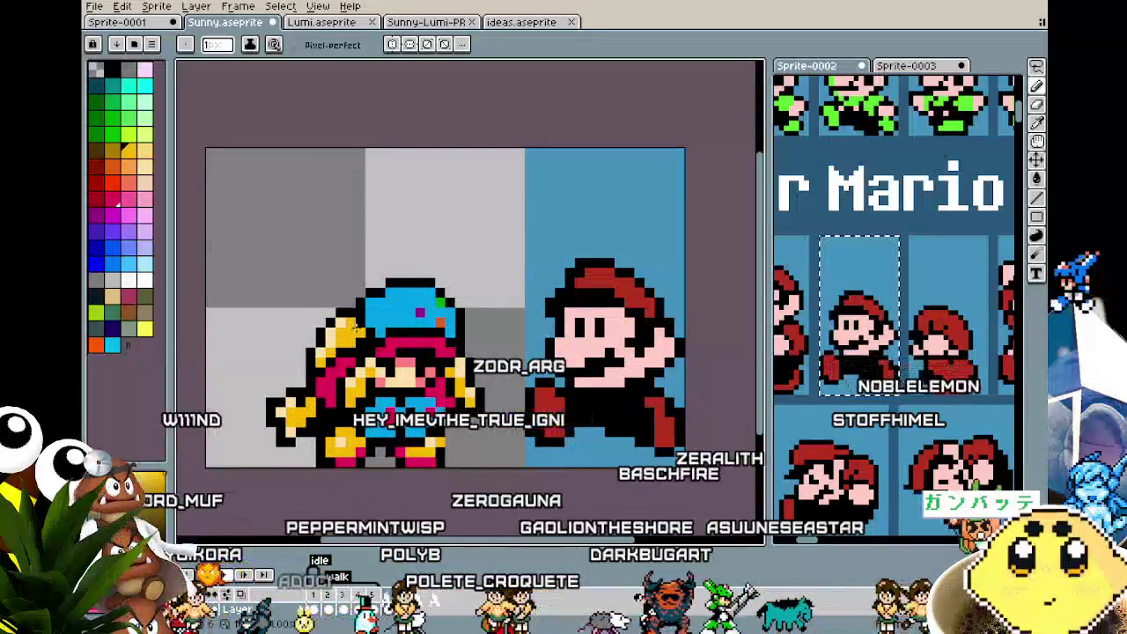
scroll(352, 343, down, 2)
- Replay the animation, then step through the frames back to standing frame 1
key(Return)
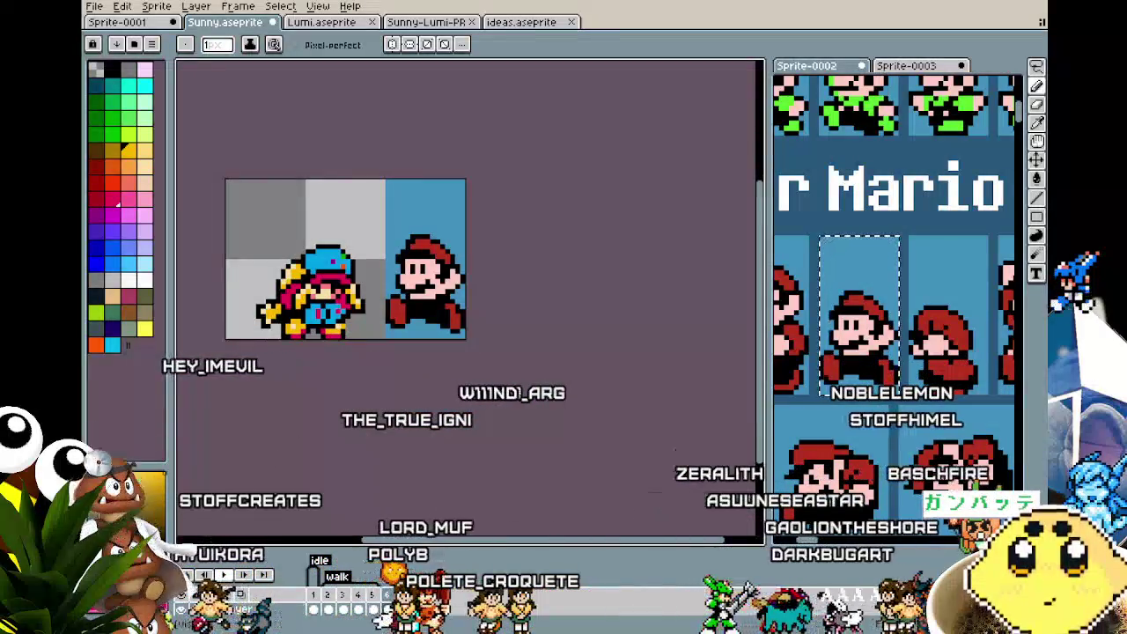
click(319, 599)
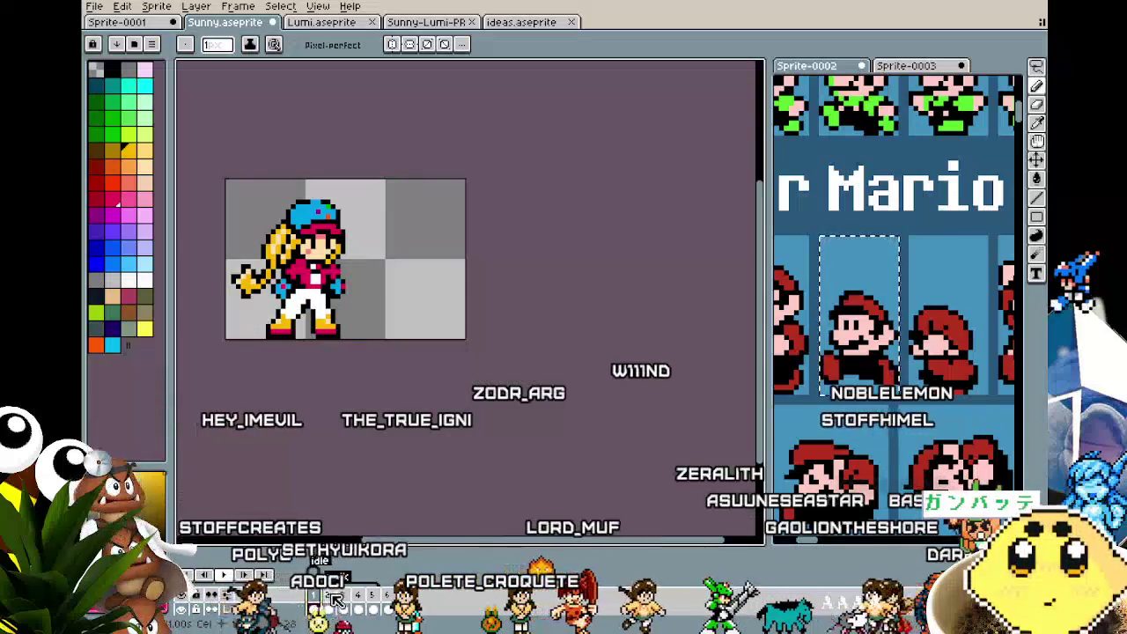
click(388, 596)
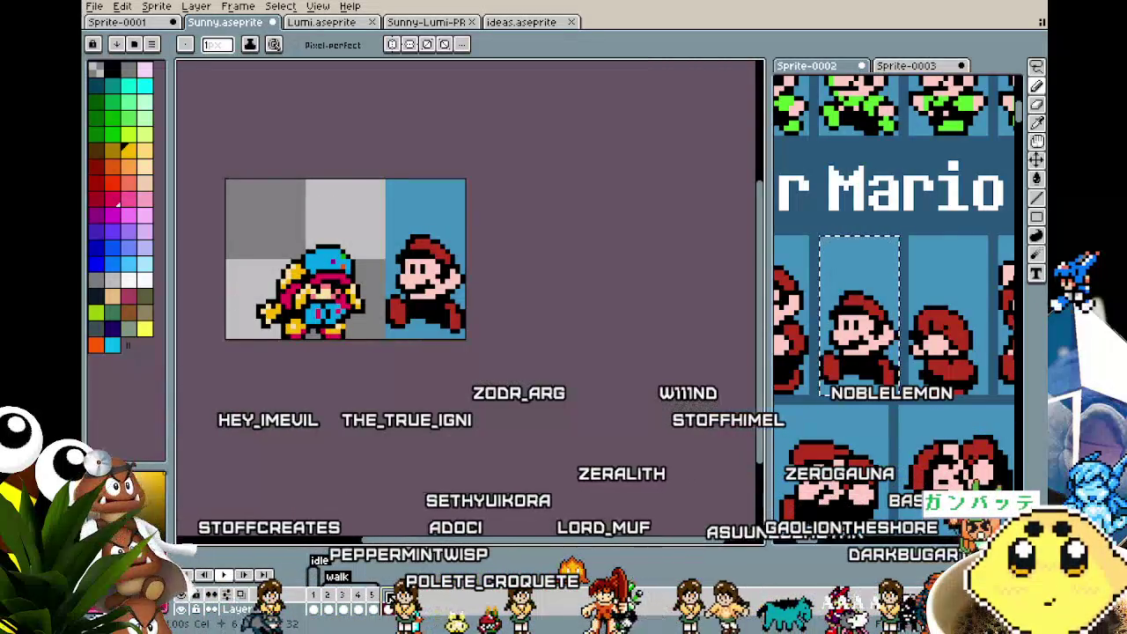
click(316, 599)
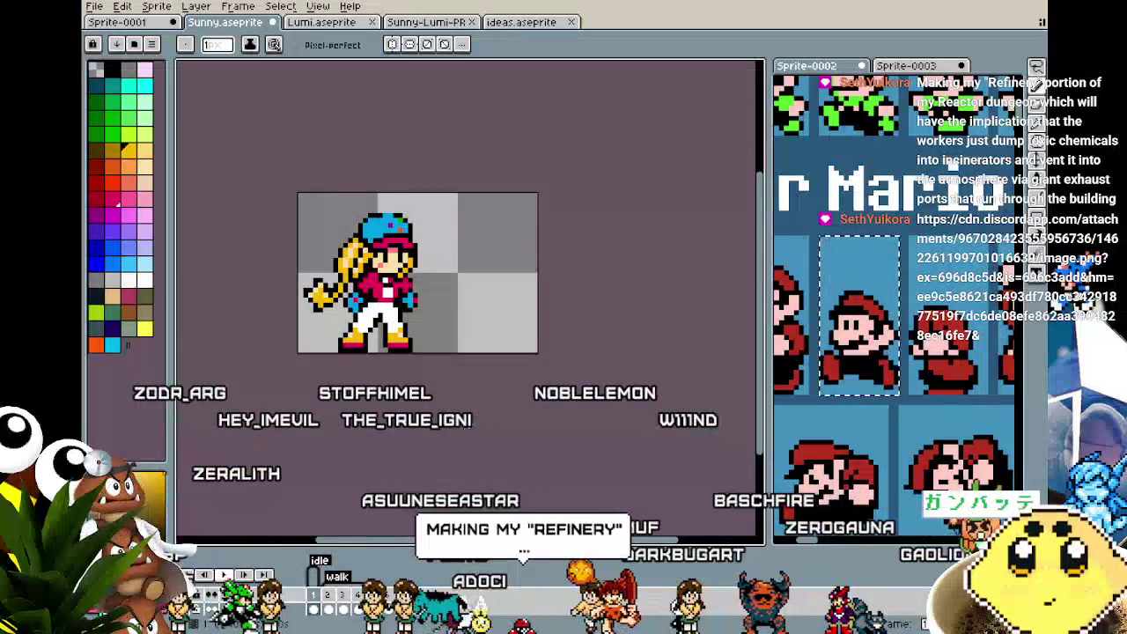
- Resize the canvas to 32 px wide with Canvas Size, trimming 8 px from each side
key(ctrl+alt+c)
text(32)
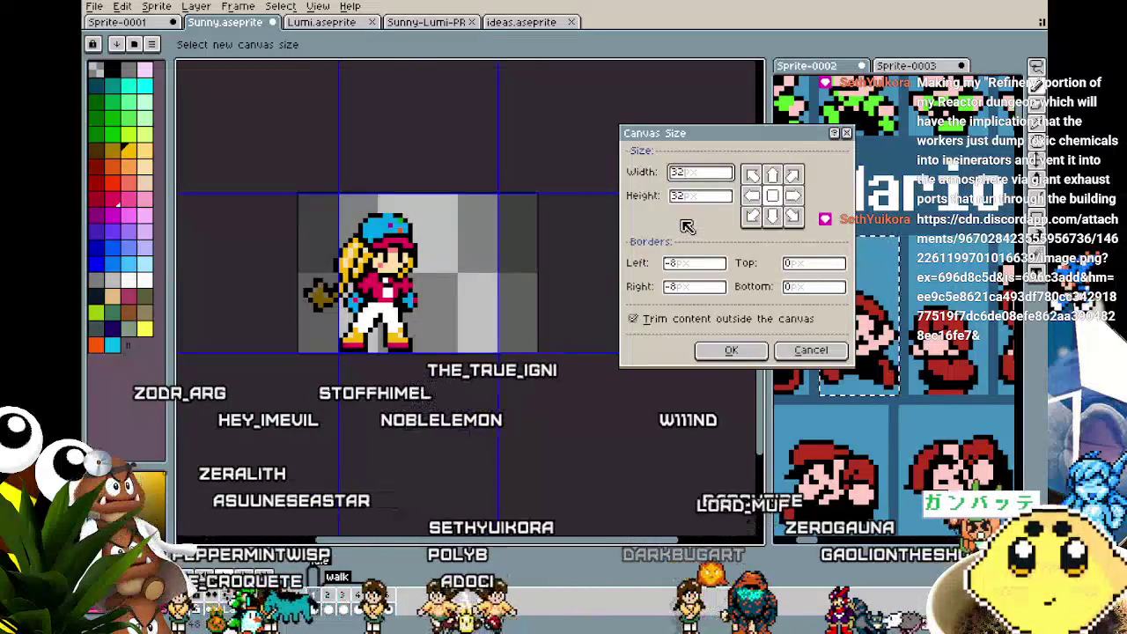
click(727, 349)
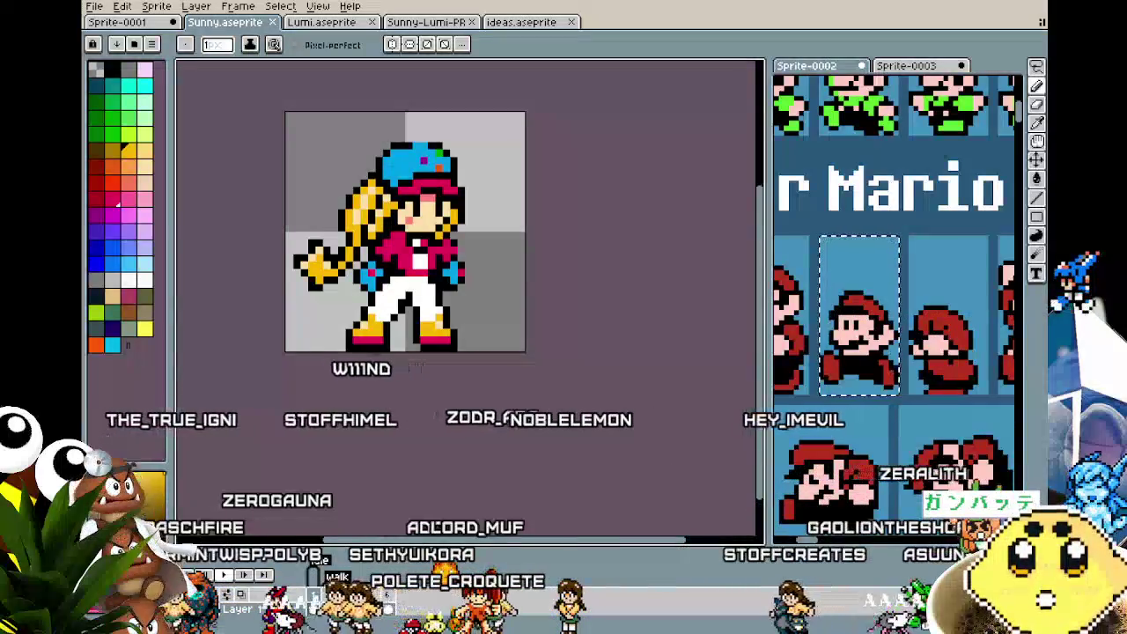
mouse_move(451, 291)
mouse_down()
mouse_move(458, 310)
mouse_move(433, 290)
mouse_up()
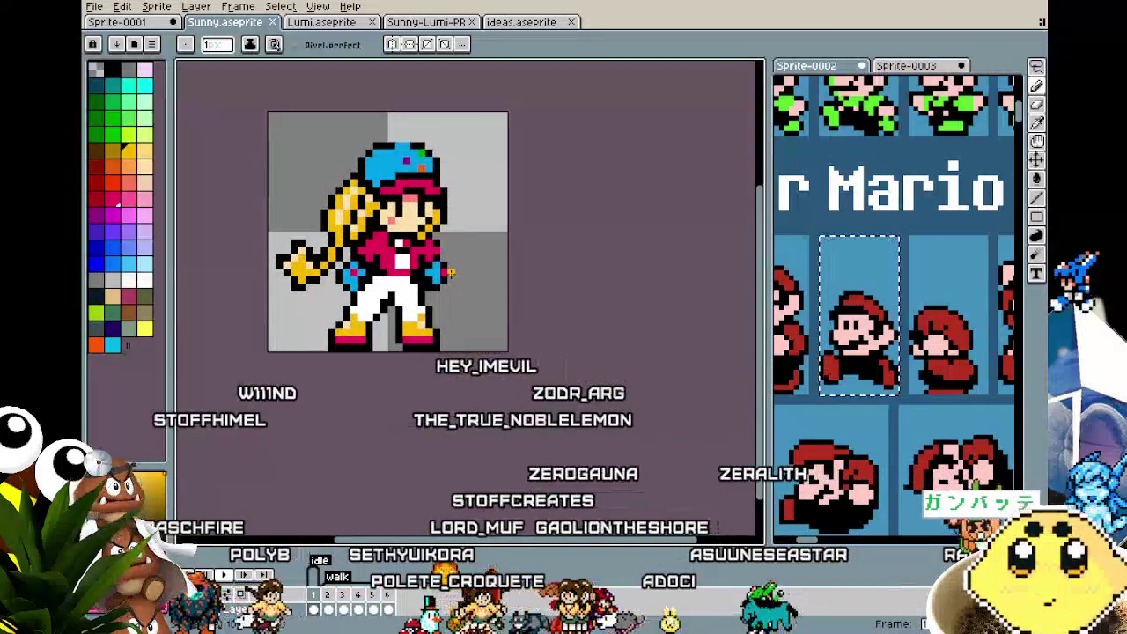
- Preview Sunny's walk animation, then switch between the Sunny and Lumi drawing files
drag(451, 273, 487, 248)
key(Return)
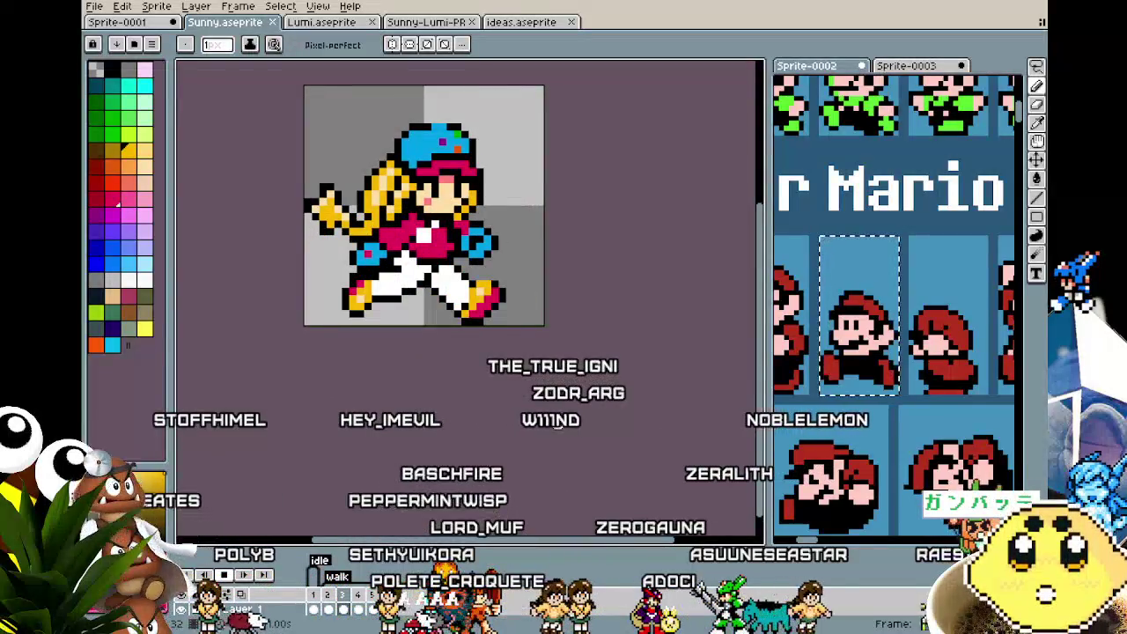
mouse_move(510, 379)
mouse_down()
mouse_move(501, 429)
mouse_move(525, 432)
mouse_up()
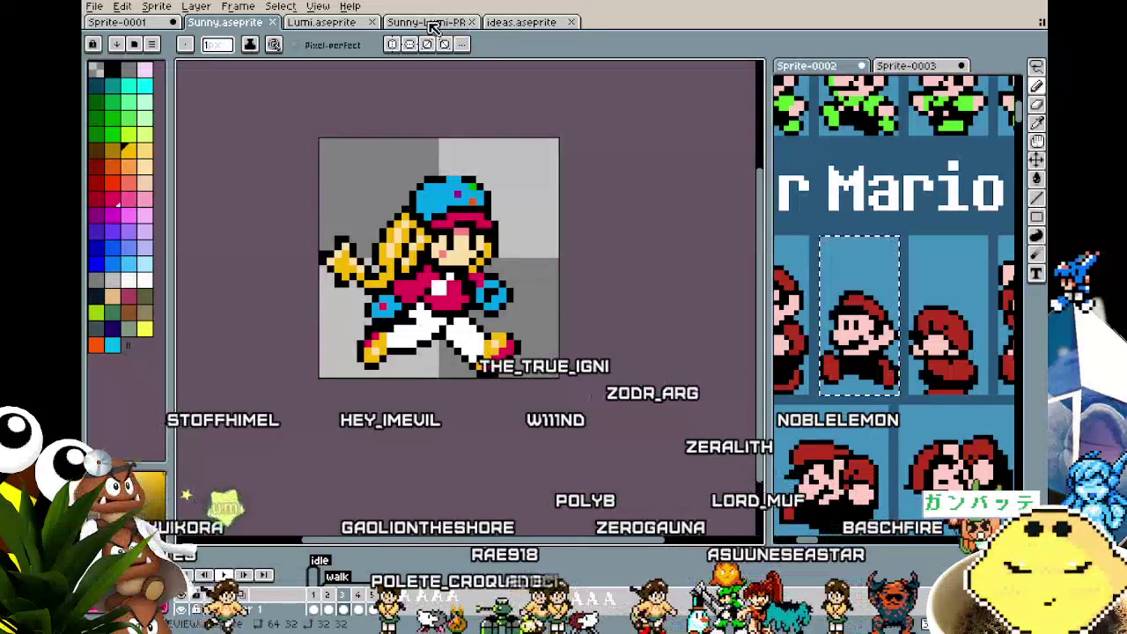
click(430, 23)
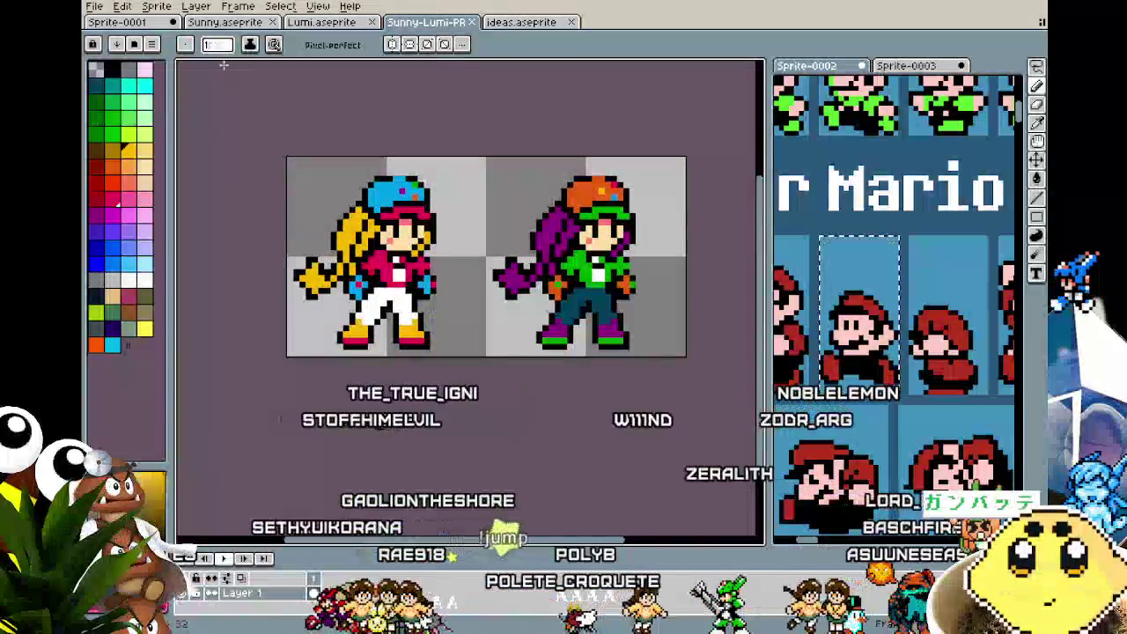
click(117, 22)
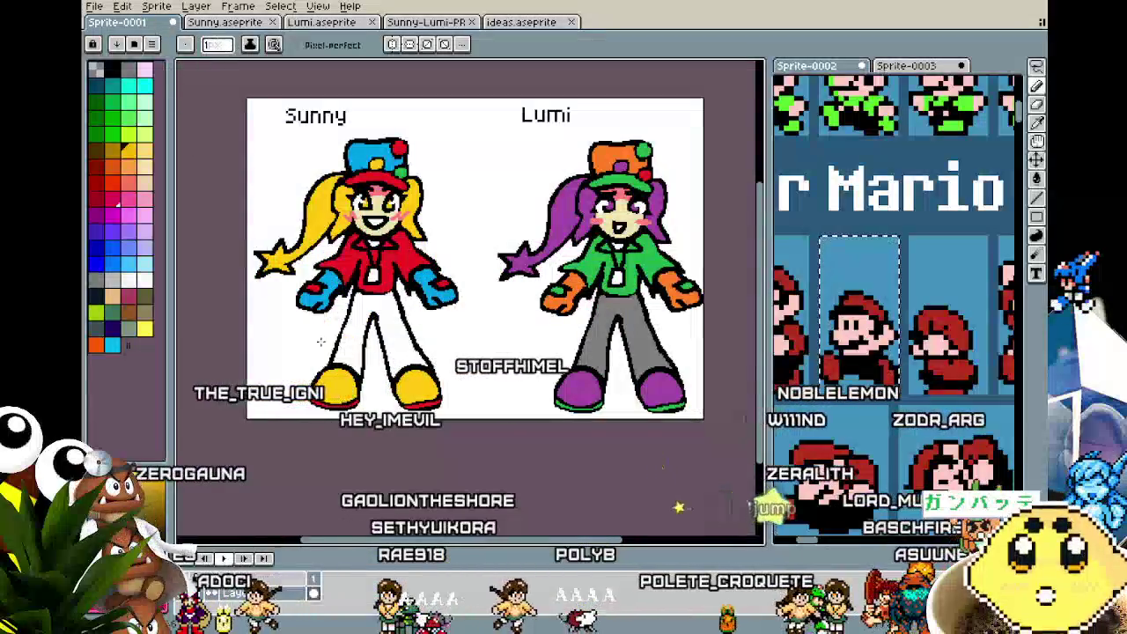
- Centre Sunny and Lumi side by side in the comparison file, then open the game-idea notes
scroll(321, 342, right, 2)
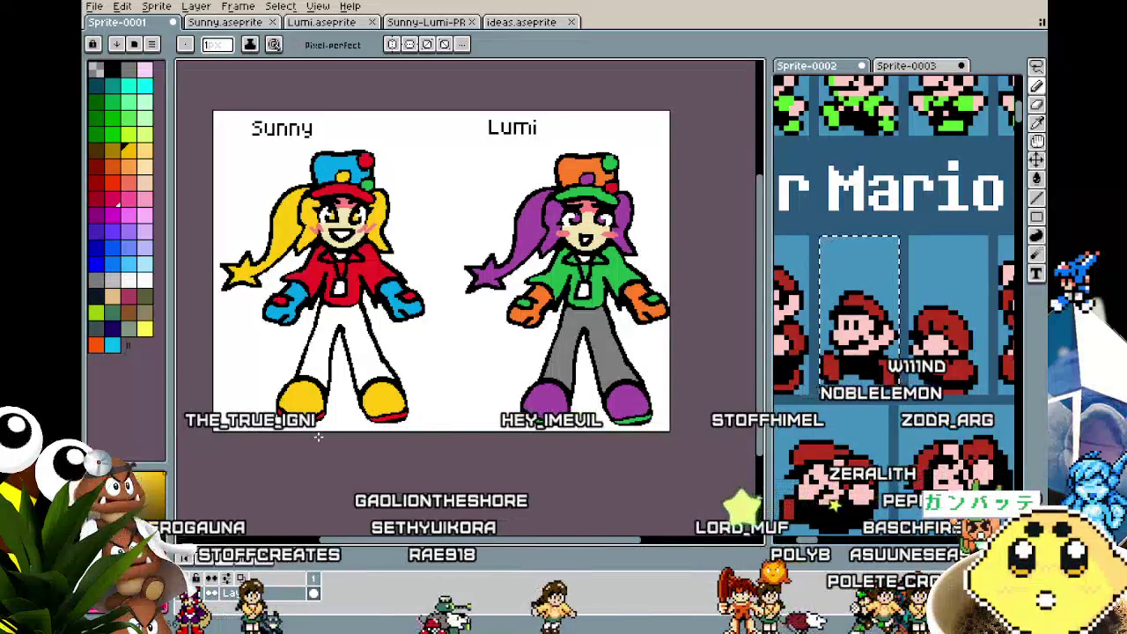
scroll(211, 185, left, 1)
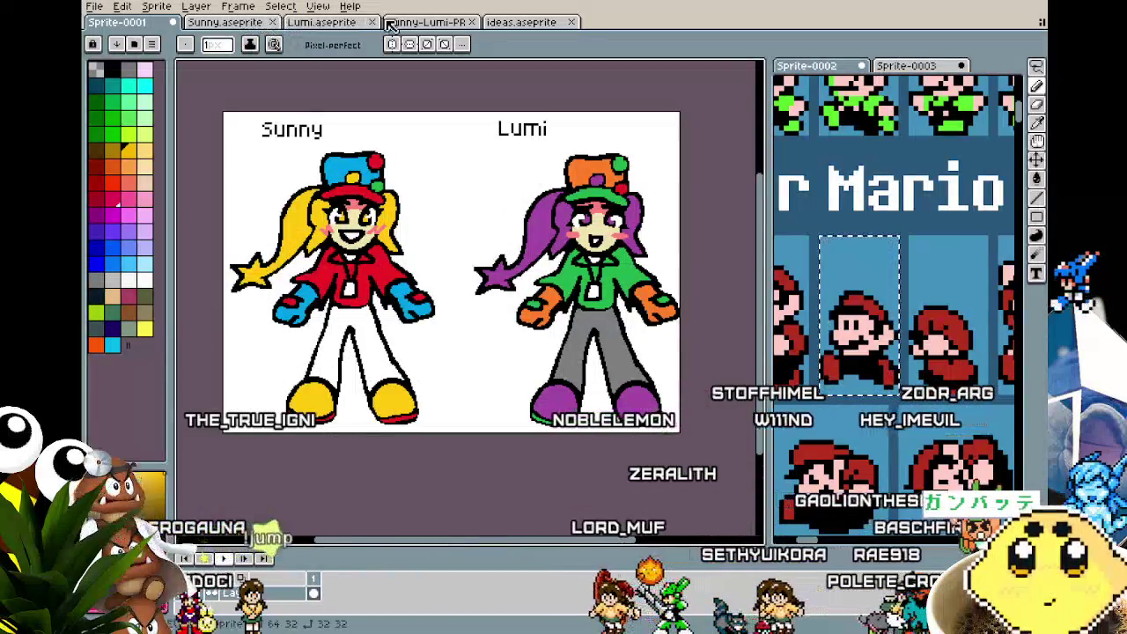
click(417, 28)
scroll(394, 291, up, 1)
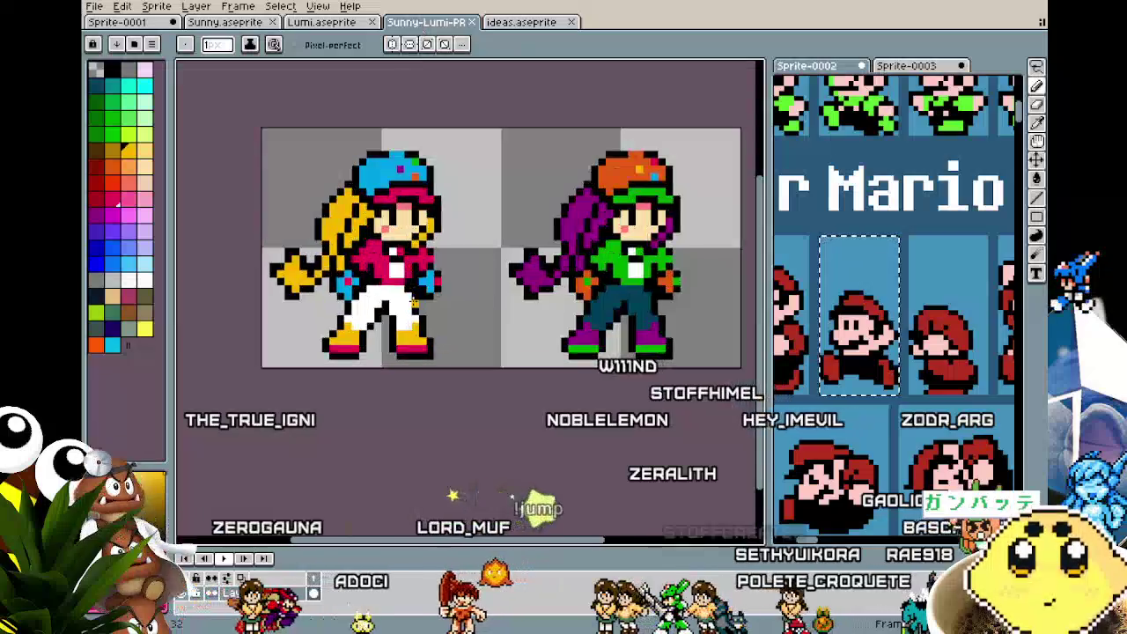
drag(398, 310, 356, 327)
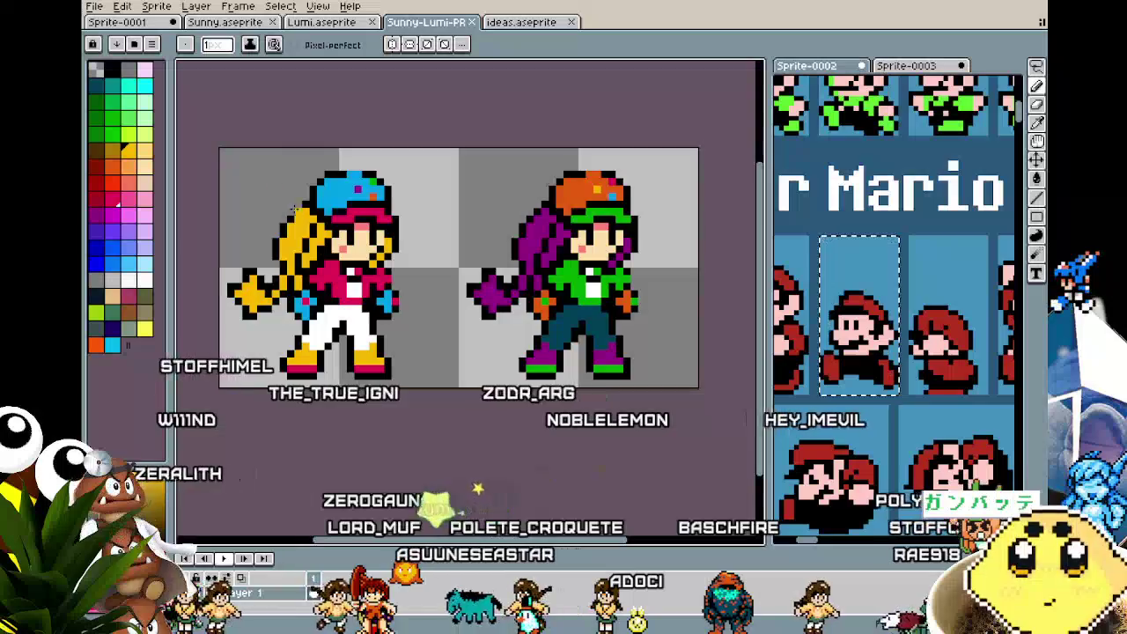
drag(293, 208, 278, 212)
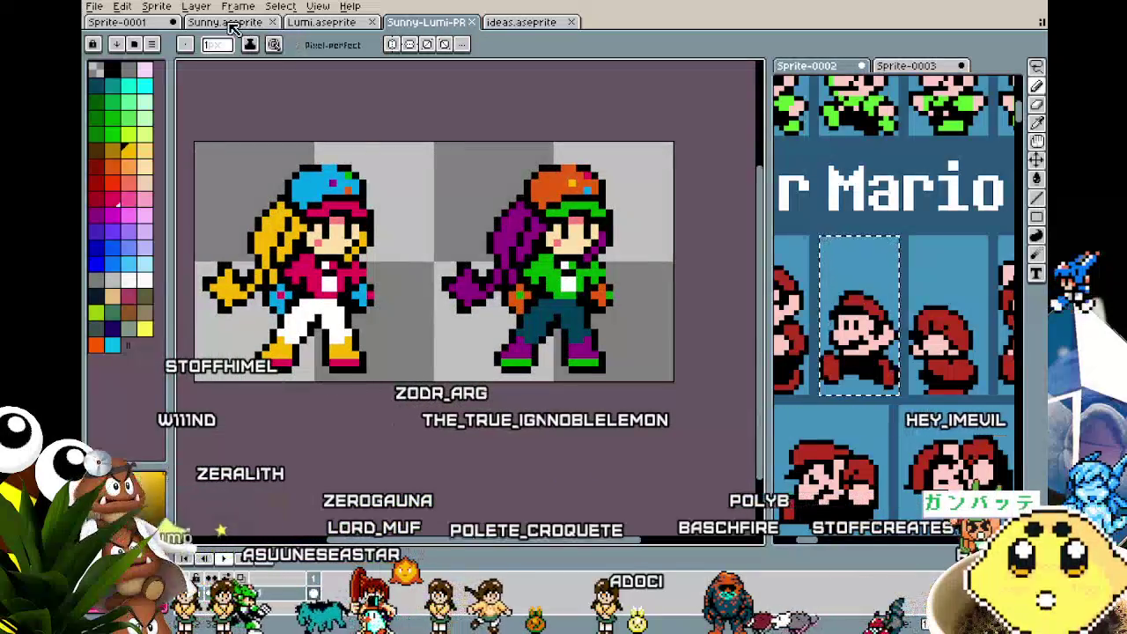
click(532, 19)
- Scroll up and down through the game-idea notes on hats and worlds
scroll(513, 218, down, 2)
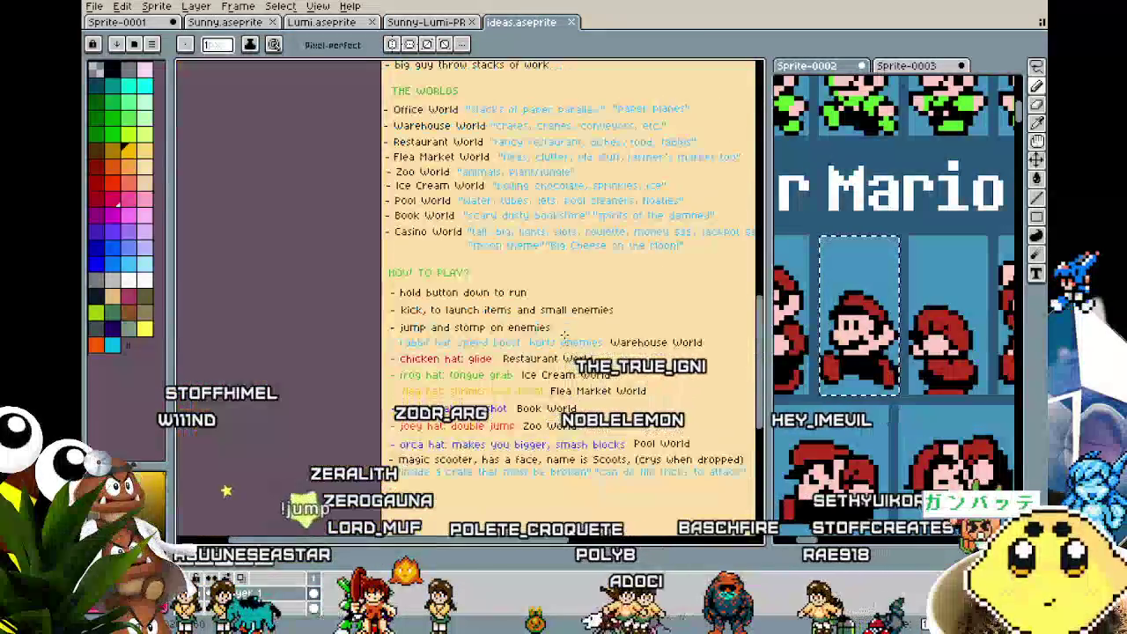
scroll(512, 217, up, 2)
scroll(513, 217, up, 5)
scroll(513, 218, up, 5)
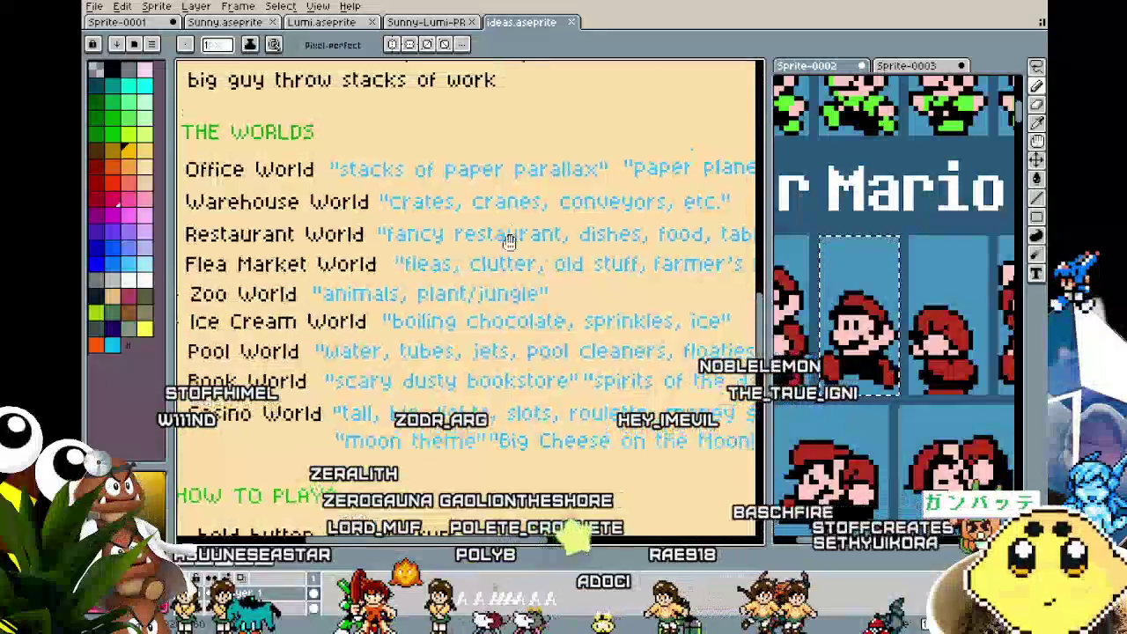
scroll(512, 217, up, 5)
scroll(473, 231, up, 2)
scroll(473, 231, down, 5)
scroll(473, 231, down, 4)
scroll(473, 231, down, 2)
scroll(473, 230, up, 2)
scroll(466, 335, up, 3)
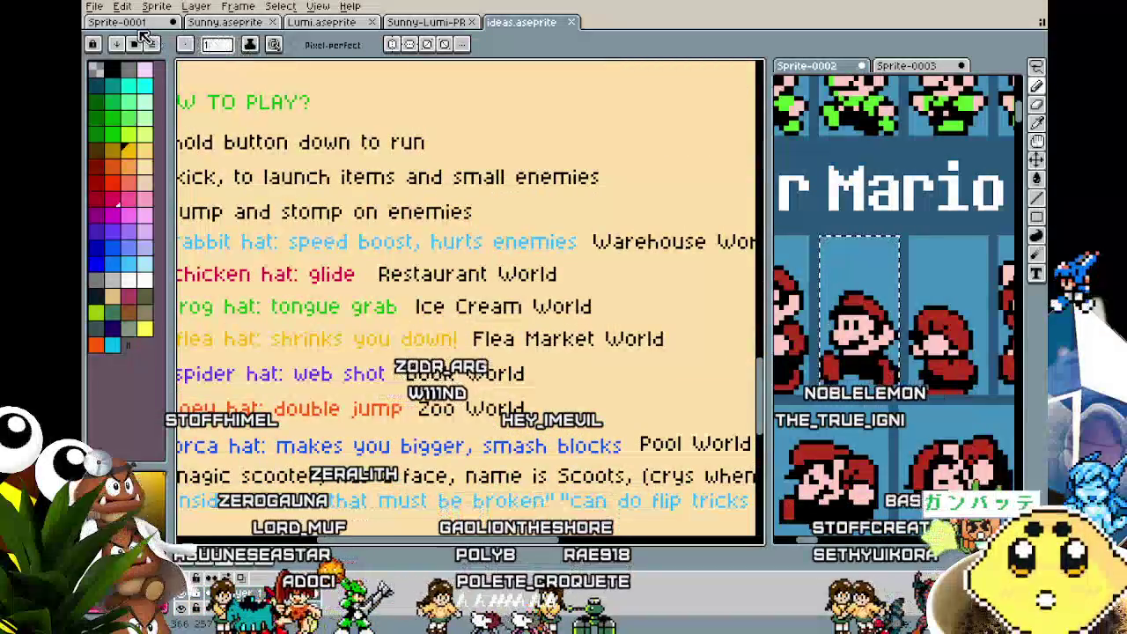
- Switch to the Sunny sprite and shift the view of the Mario reference sheet
click(276, 25)
scroll(371, 431, up, 1)
scroll(371, 432, up, 1)
scroll(815, 394, down, 1)
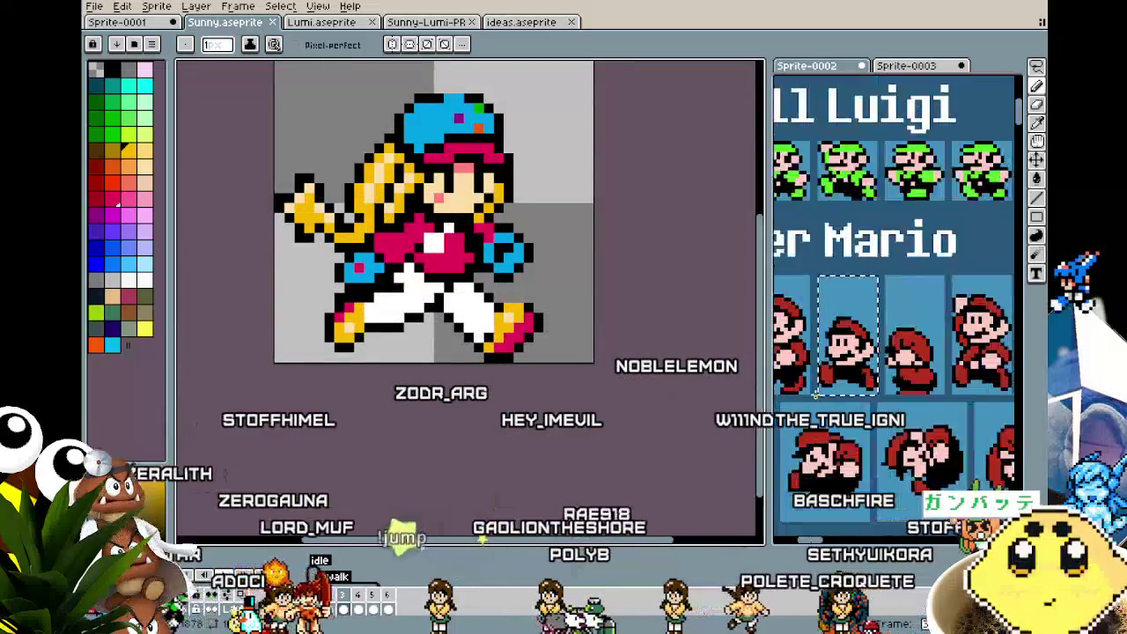
scroll(808, 414, down, 1)
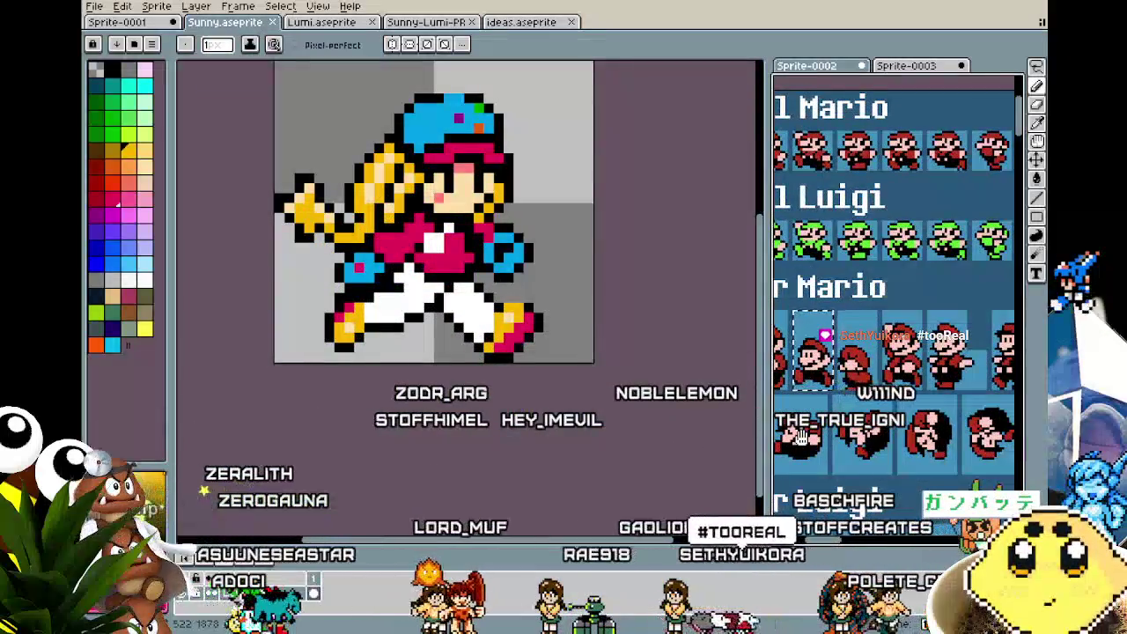
drag(802, 438, 780, 438)
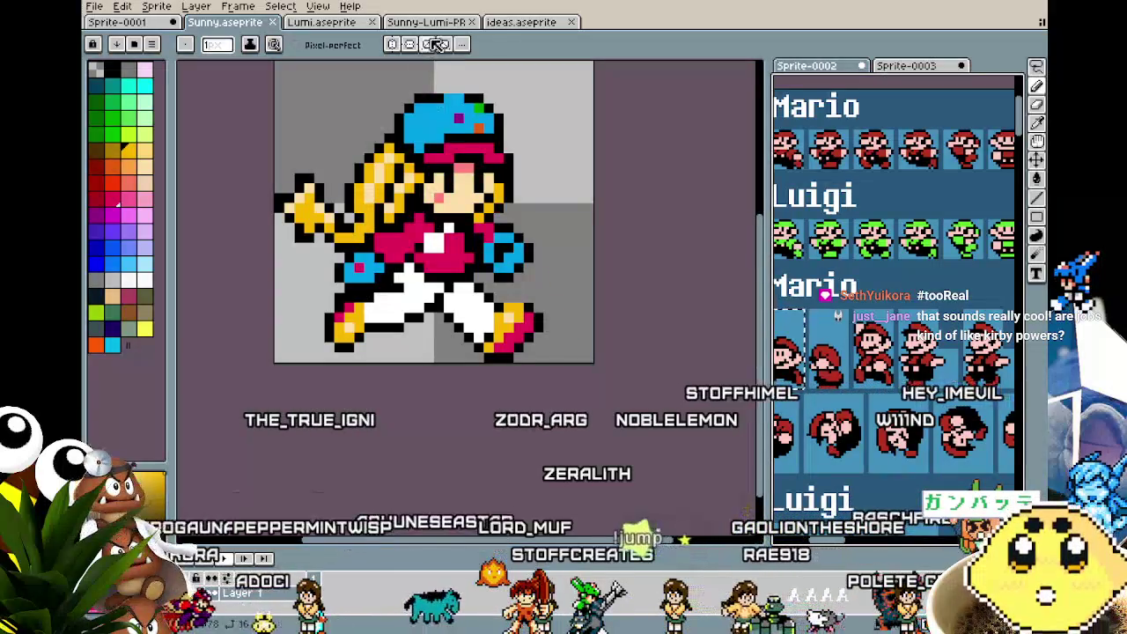
- Pan through the notes' HOW TO PLAY? section and hats list, then return to Sunny.aseprite
click(519, 22)
drag(446, 377, 523, 355)
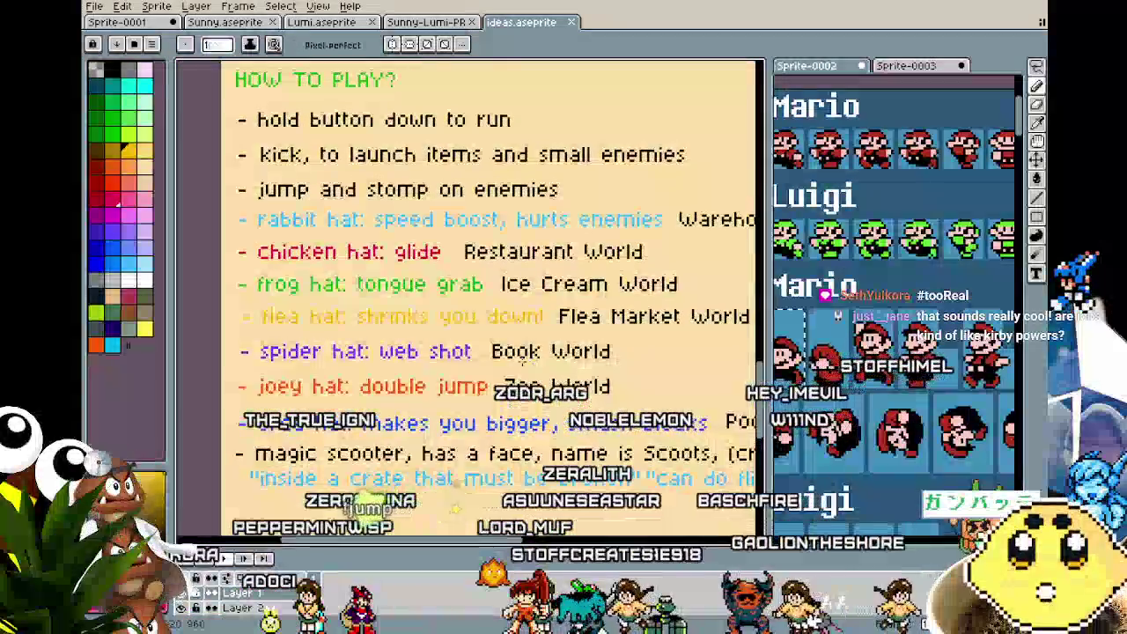
drag(404, 336, 369, 325)
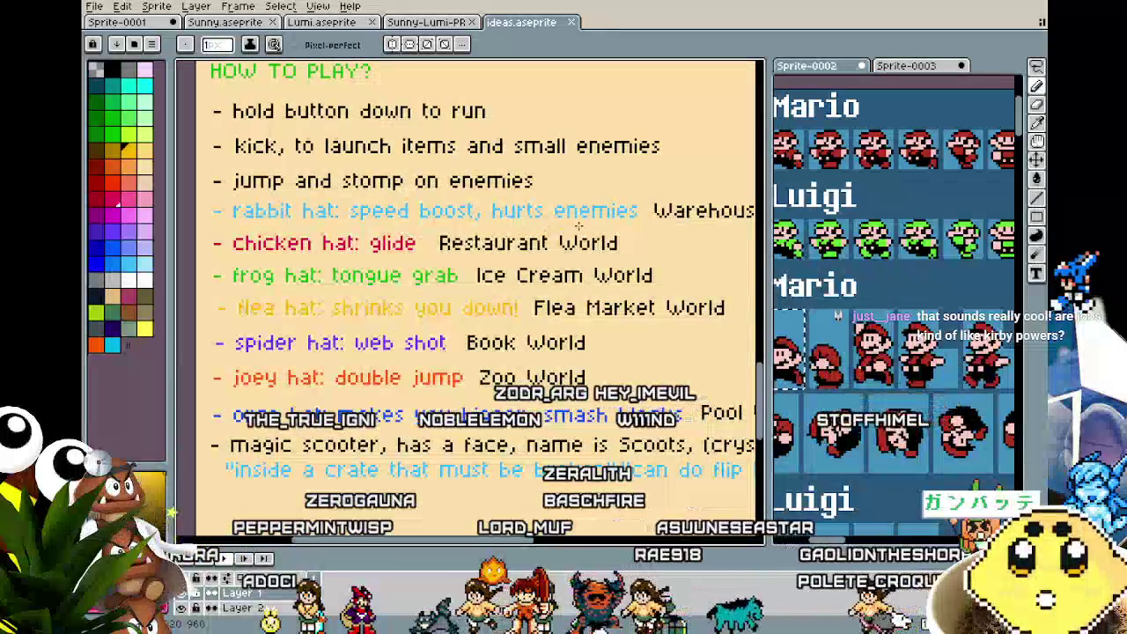
drag(472, 275, 403, 247)
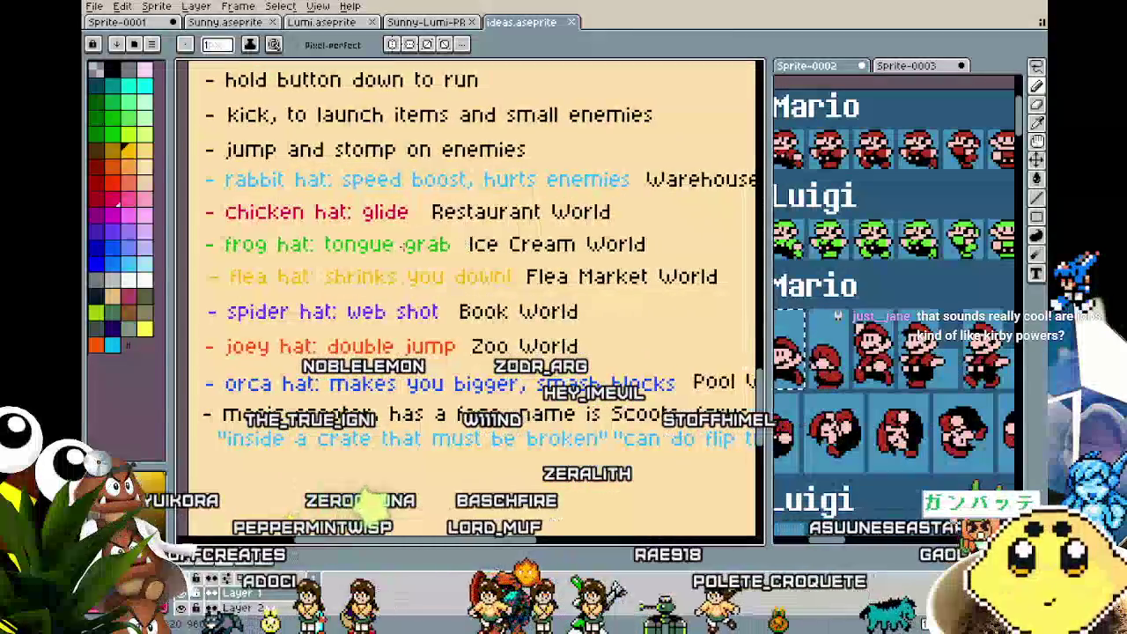
mouse_move(312, 198)
mouse_down()
mouse_move(342, 268)
mouse_move(515, 302)
mouse_up()
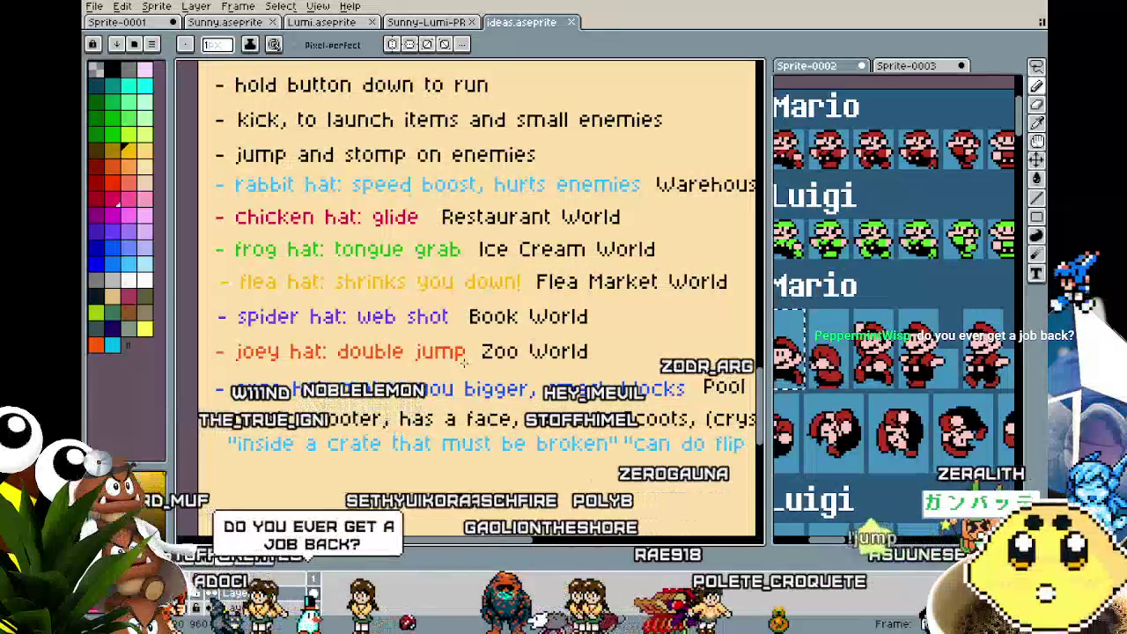
drag(516, 303, 507, 290)
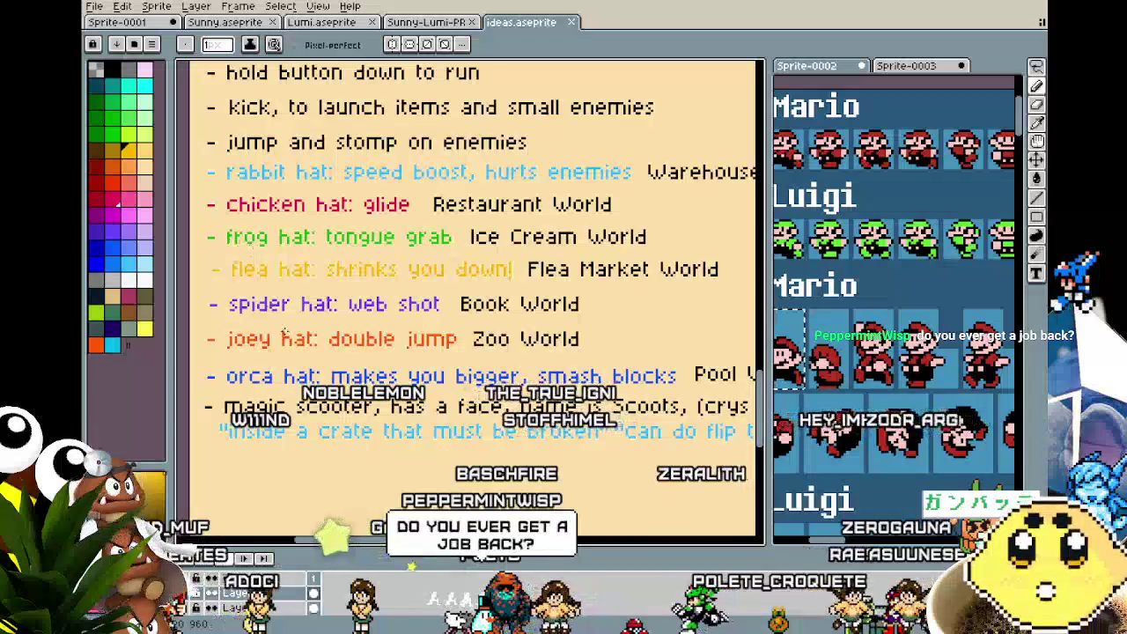
drag(341, 406, 350, 412)
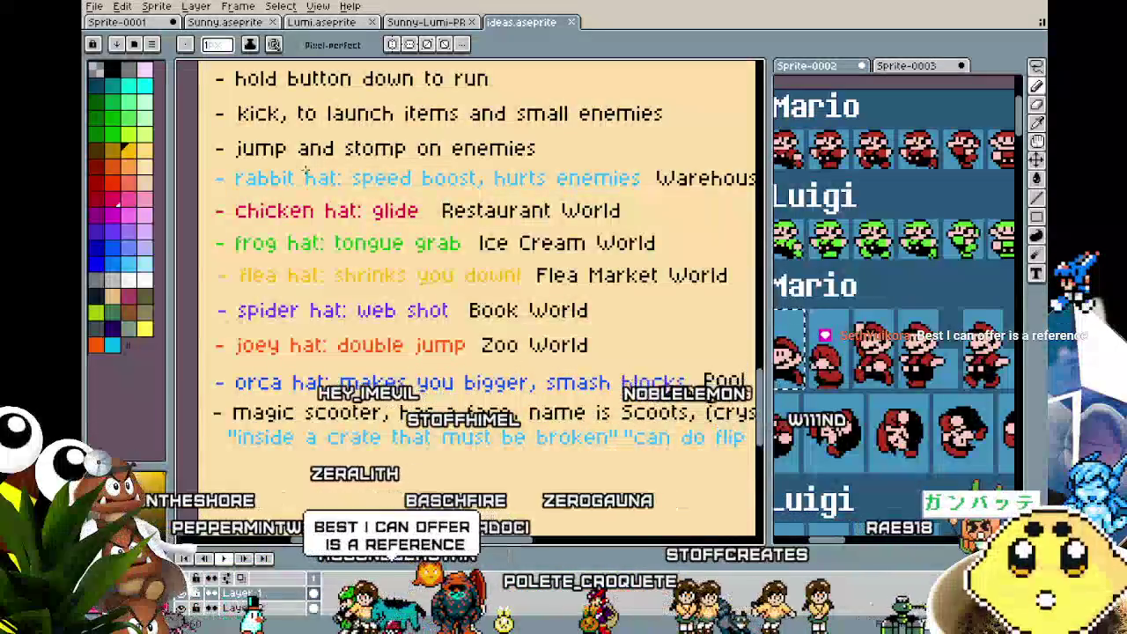
click(218, 24)
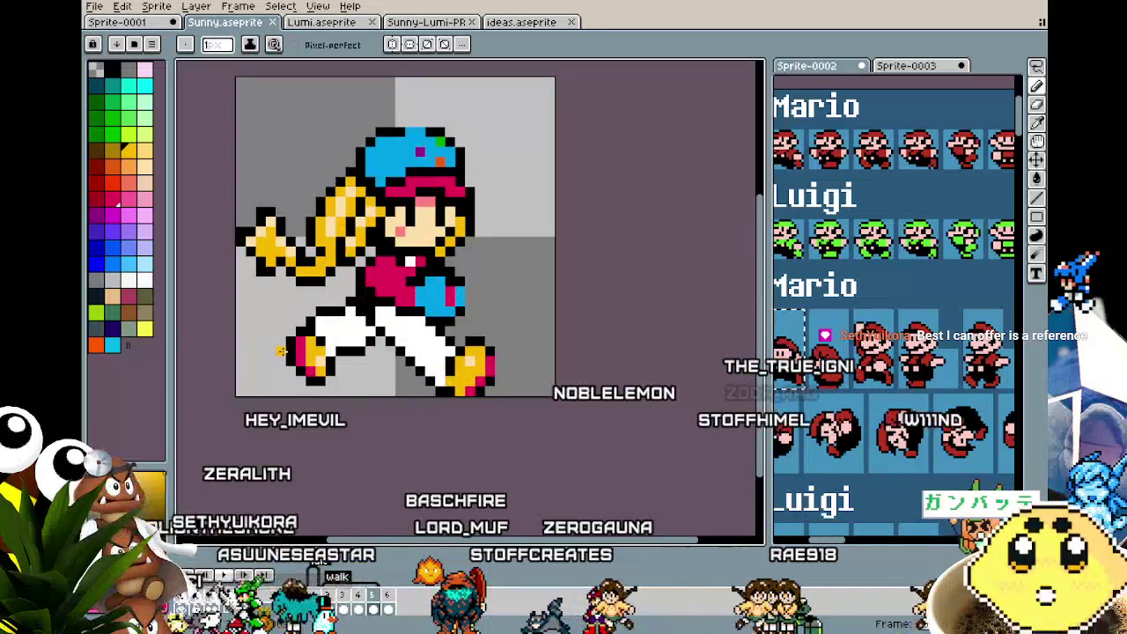
- Add a 'duck' tag covering frame 6 (From 6 To 6) alongside the idle and walk tags
mouse_move(280, 351)
mouse_down()
mouse_move(329, 371)
mouse_move(296, 372)
mouse_move(369, 372)
mouse_move(346, 367)
mouse_up()
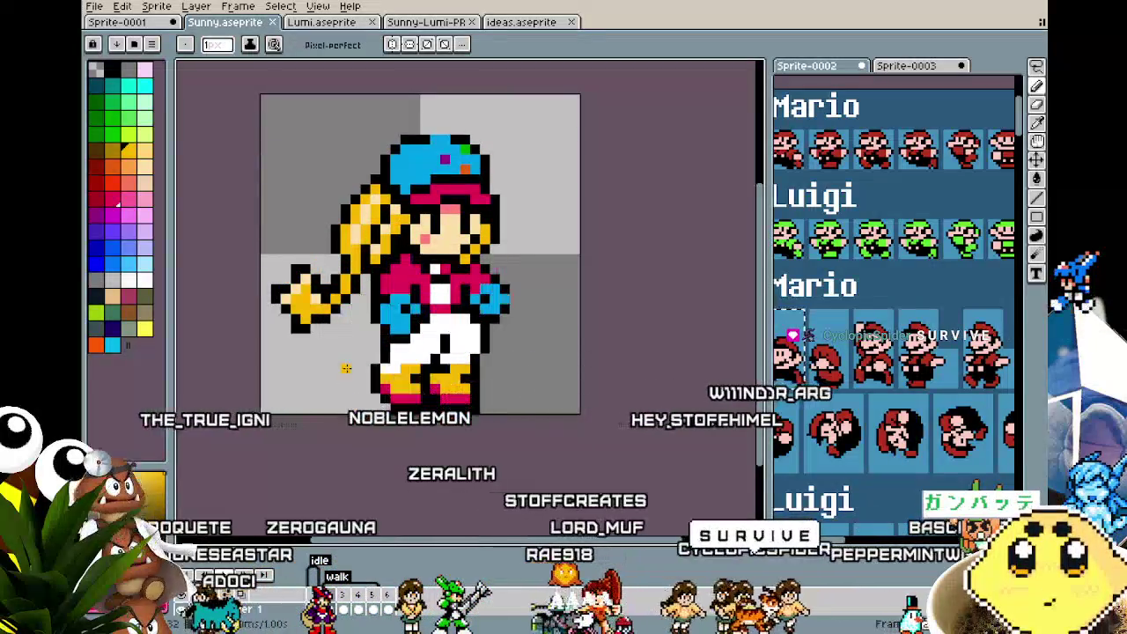
drag(346, 368, 284, 368)
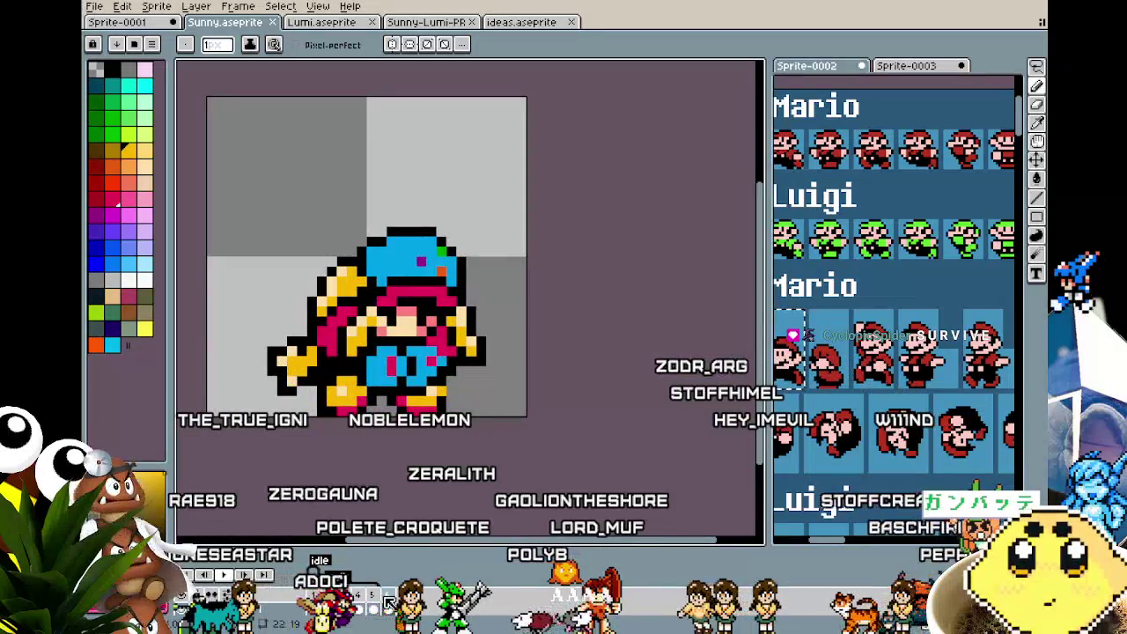
right_click(388, 602)
click(428, 574)
text(duck)
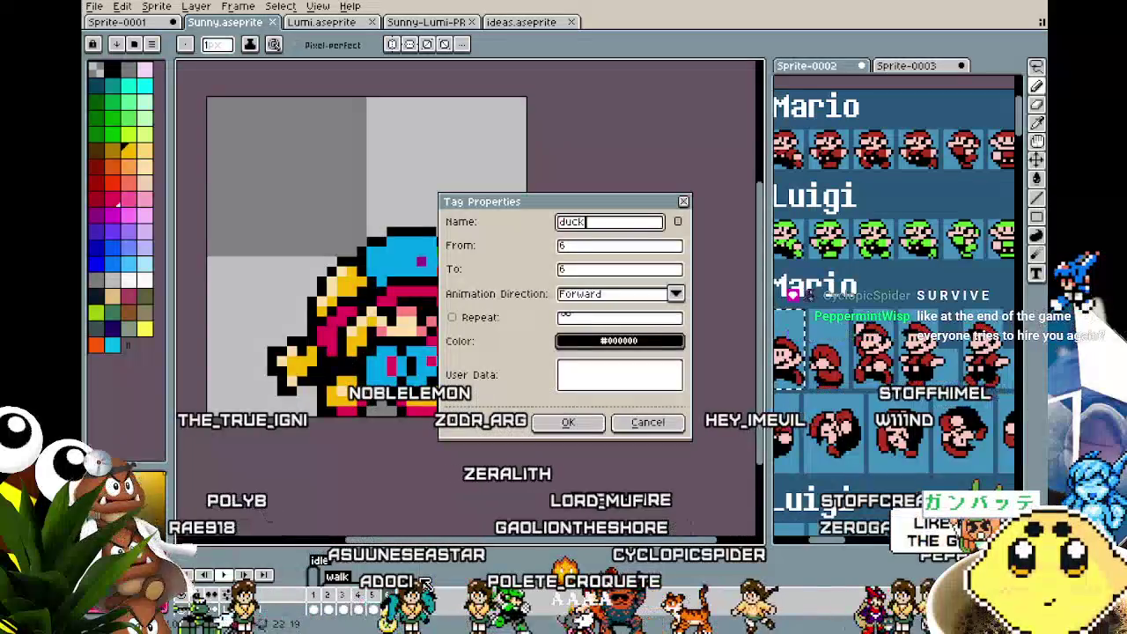
key(Return)
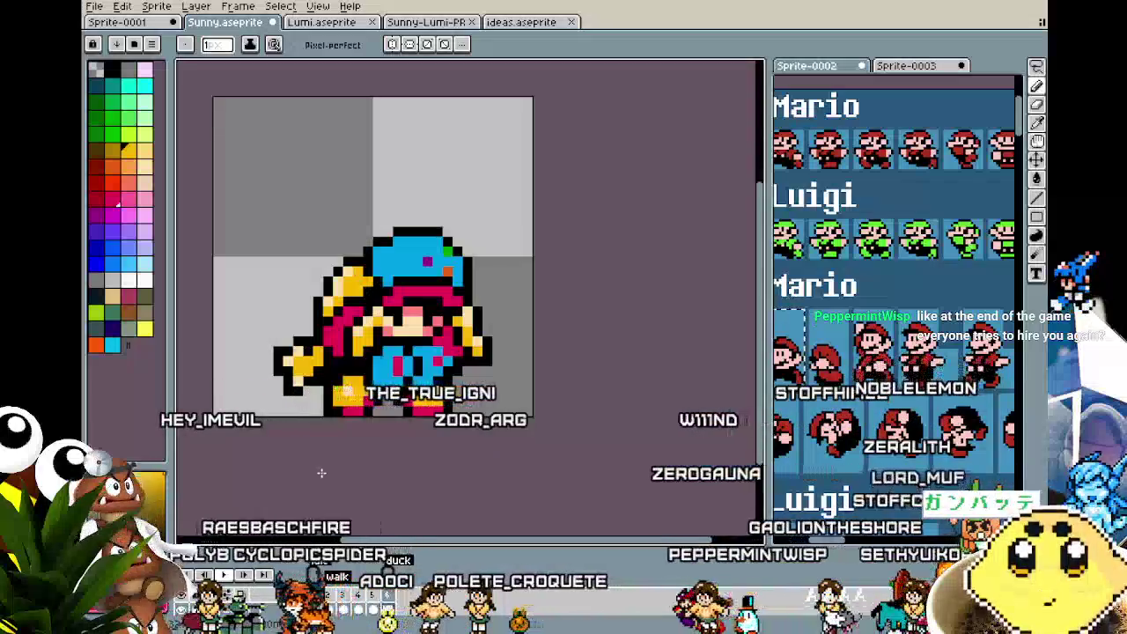
drag(322, 473, 304, 473)
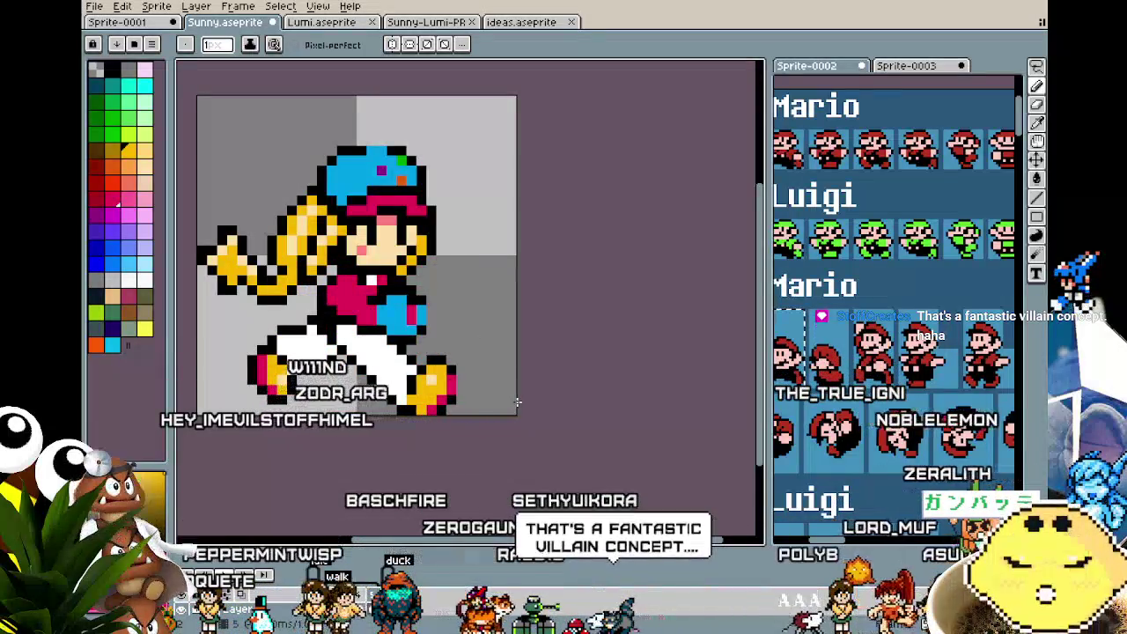
drag(518, 403, 558, 399)
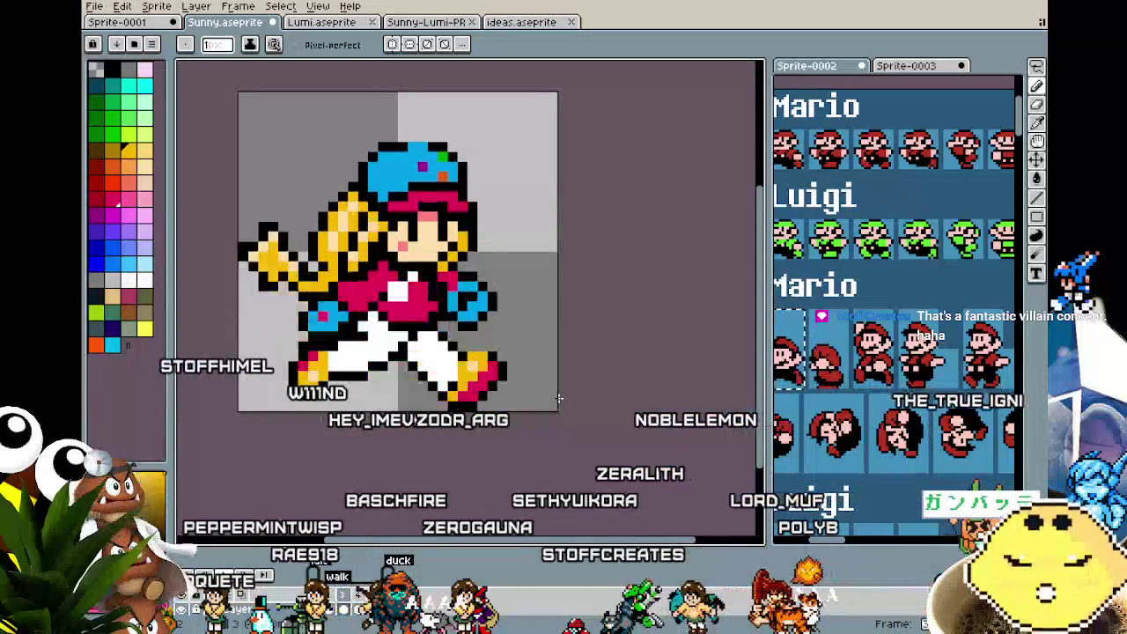
drag(558, 399, 507, 396)
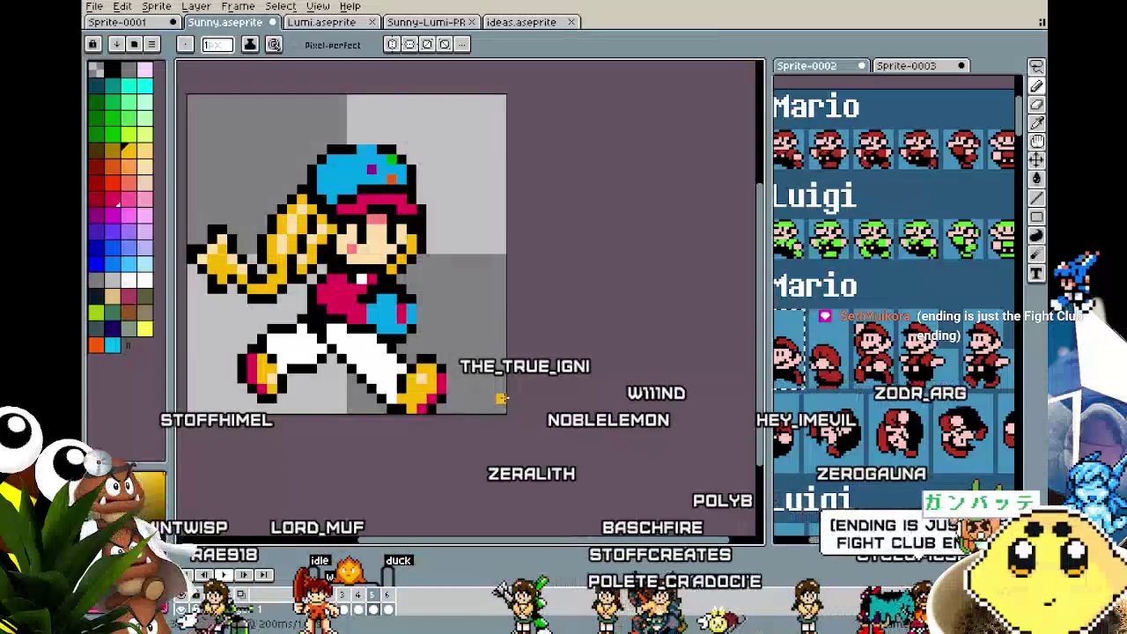
drag(501, 398, 482, 373)
key(Return)
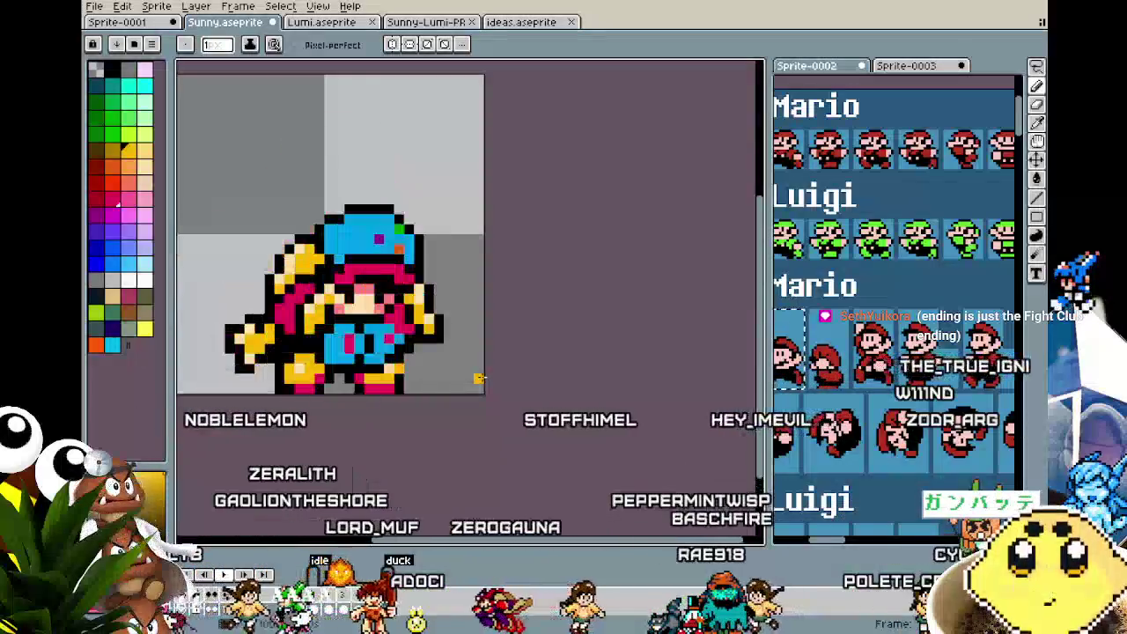
drag(478, 378, 471, 419)
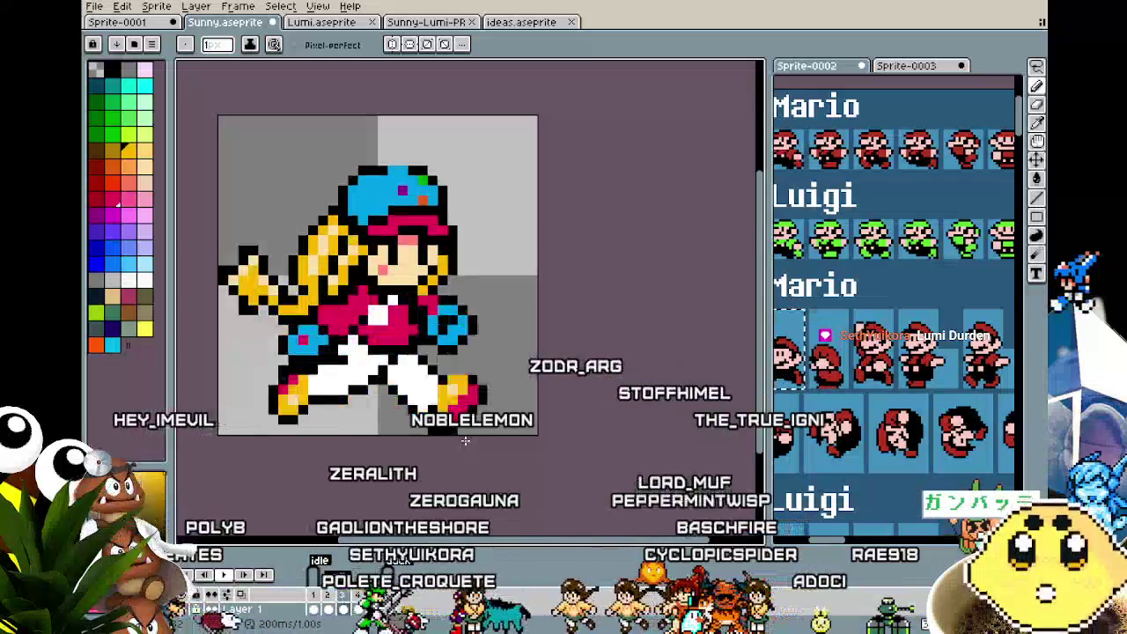
drag(465, 441, 458, 451)
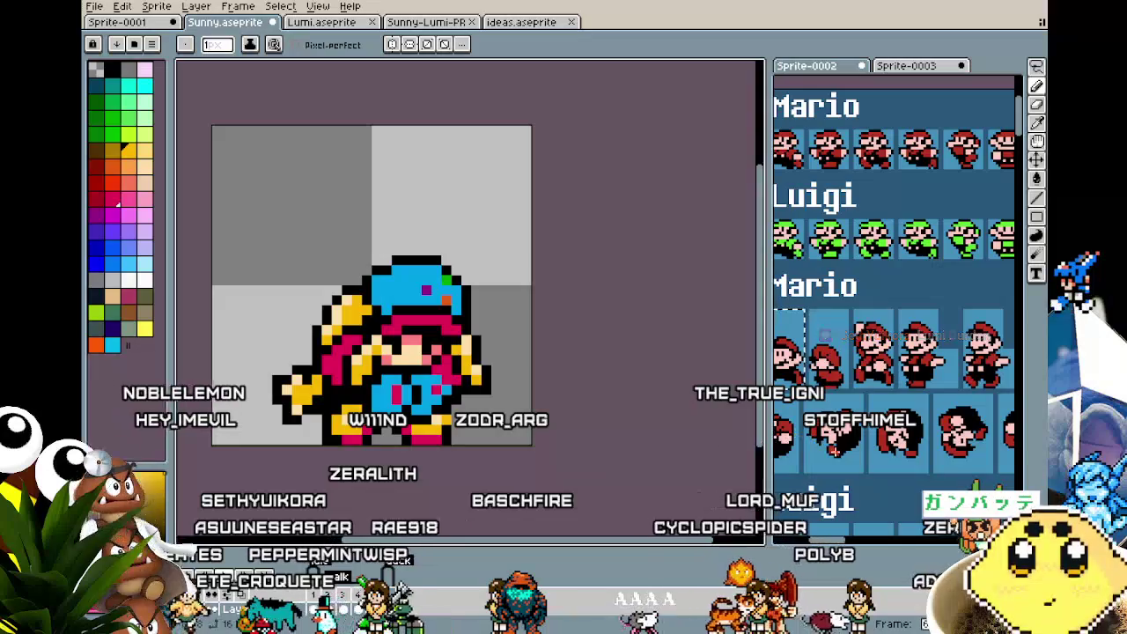
drag(786, 473, 766, 468)
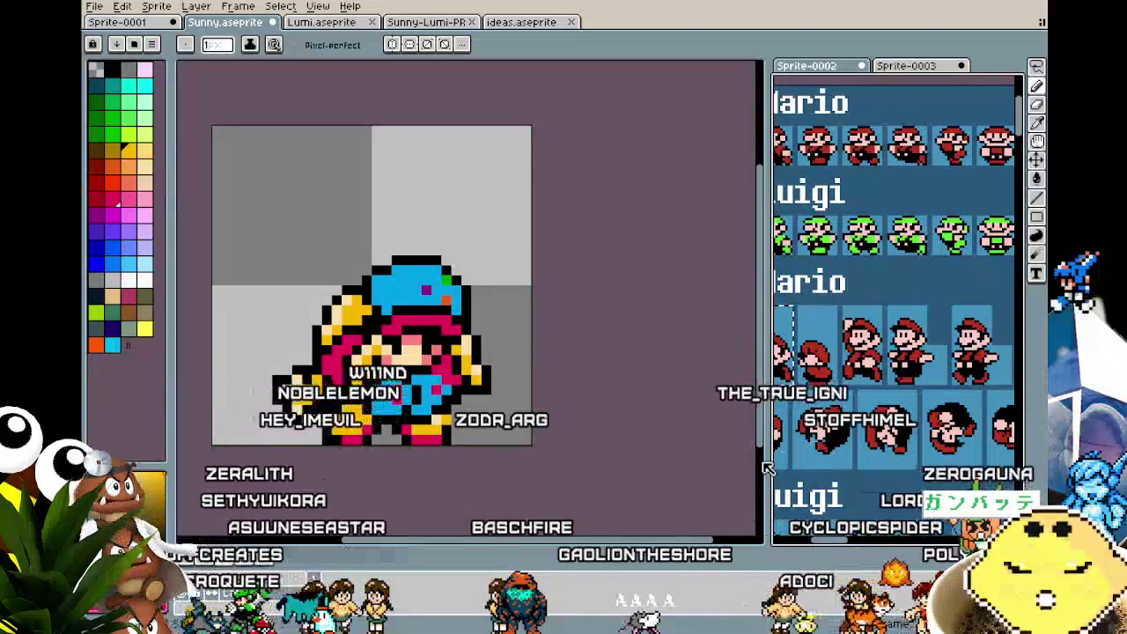
scroll(327, 467, right, 1)
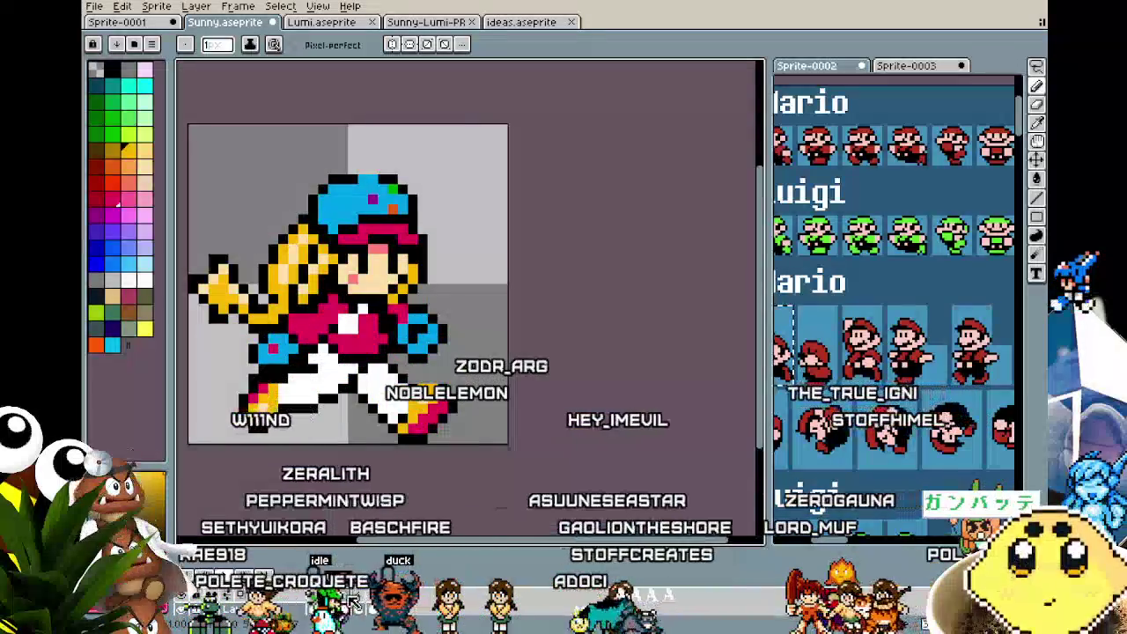
right_click(353, 597)
- Zoom in on Sunny's arm, marquee the blue glove and drag it up onto her chest
click(353, 597)
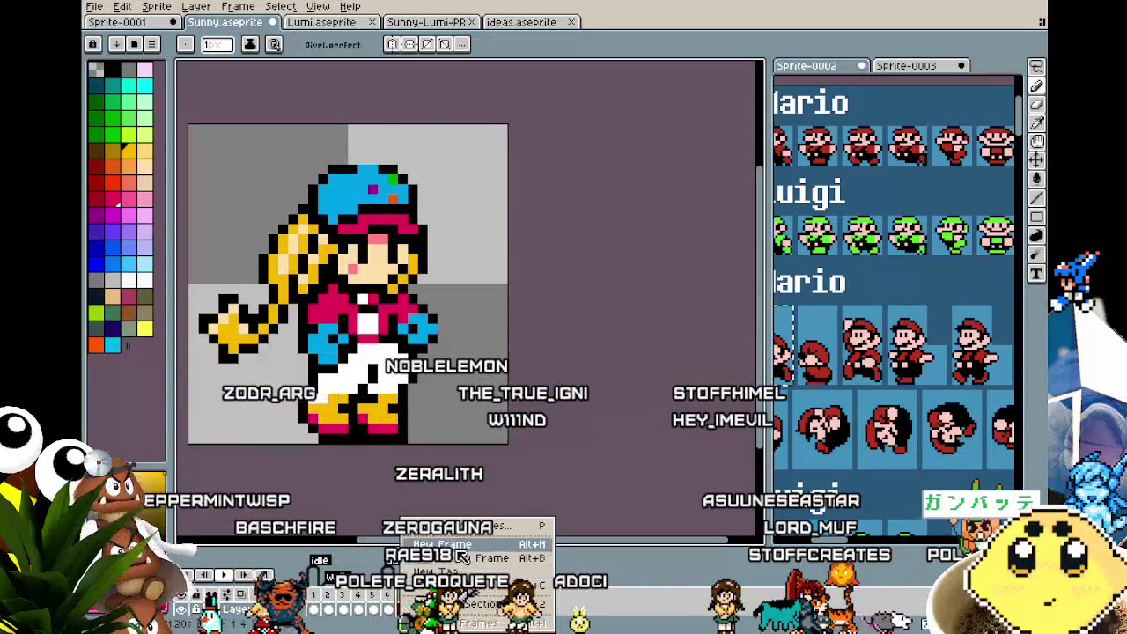
drag(407, 483, 431, 477)
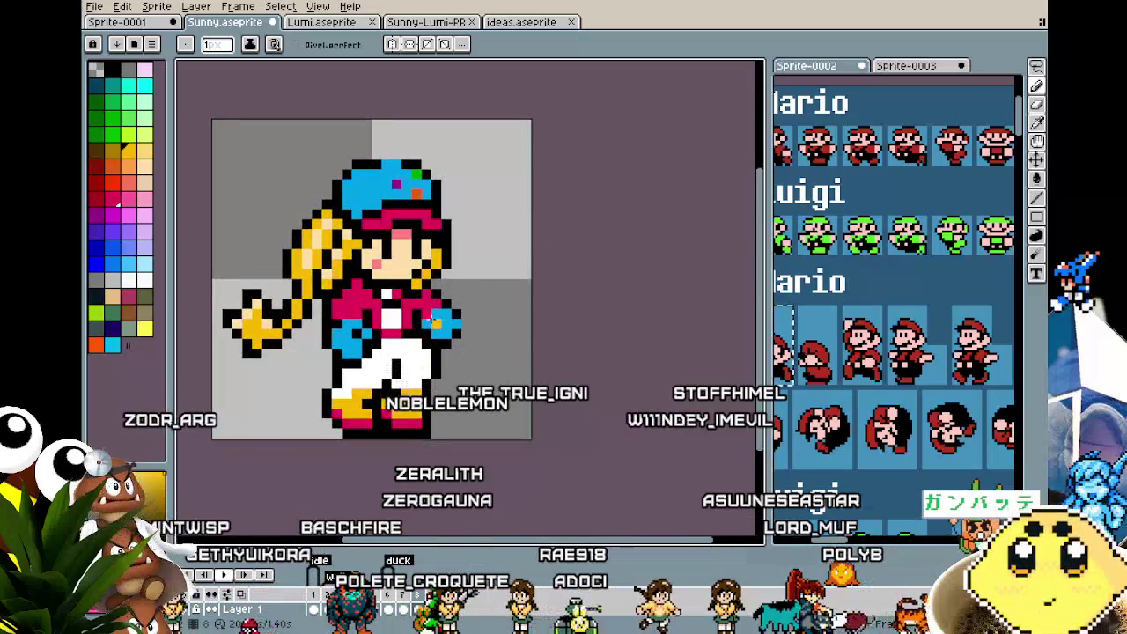
scroll(396, 343, up, 1)
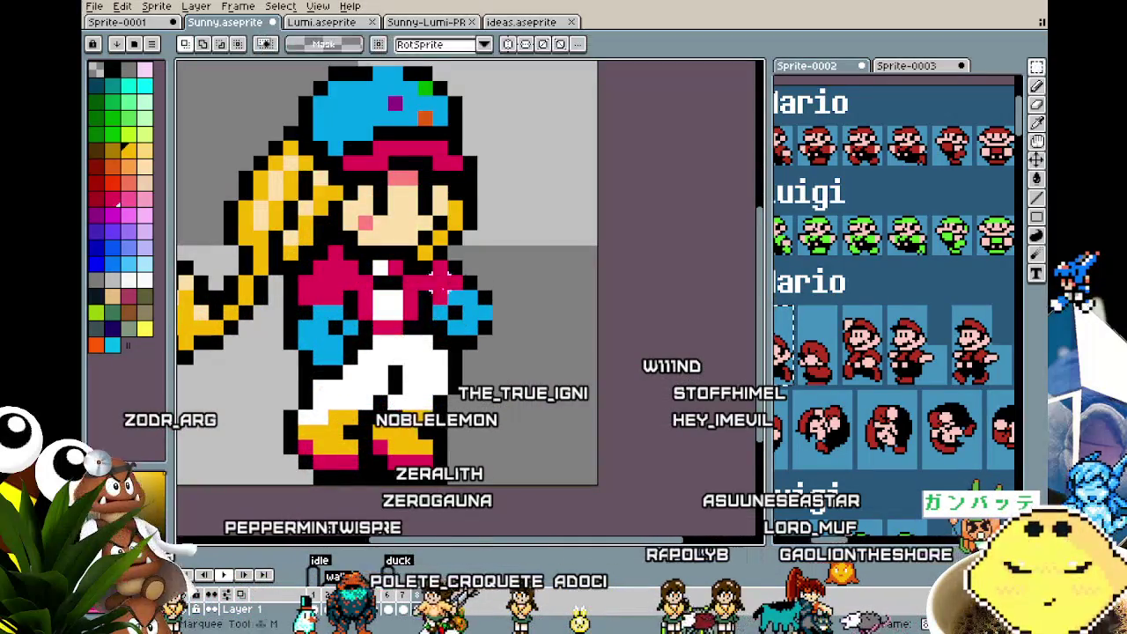
key(b)
drag(483, 292, 295, 359)
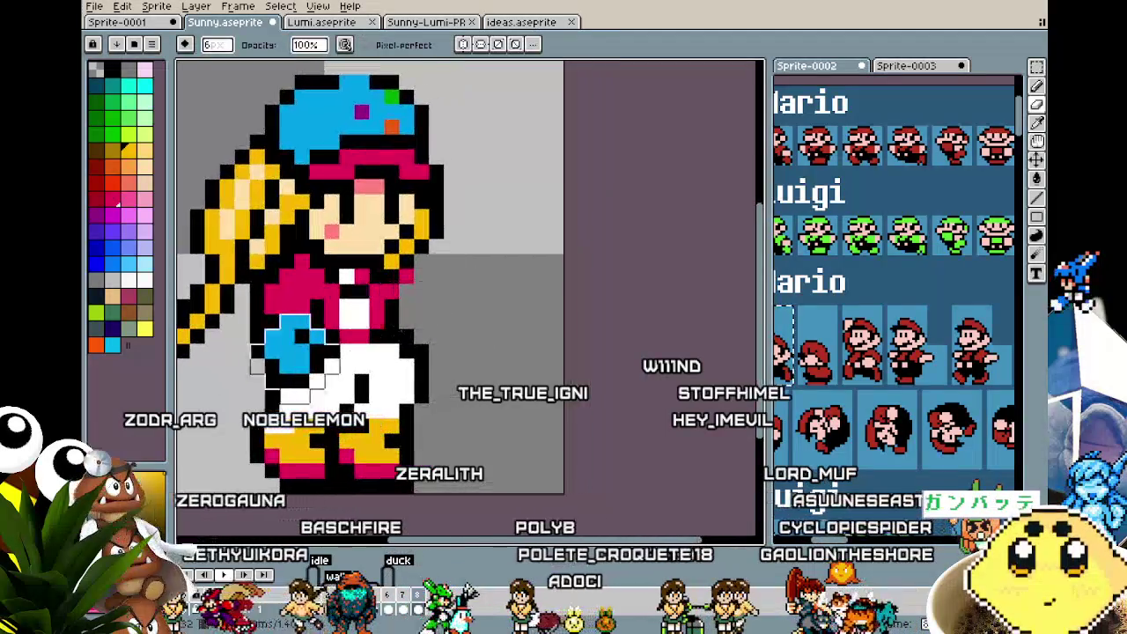
key(m)
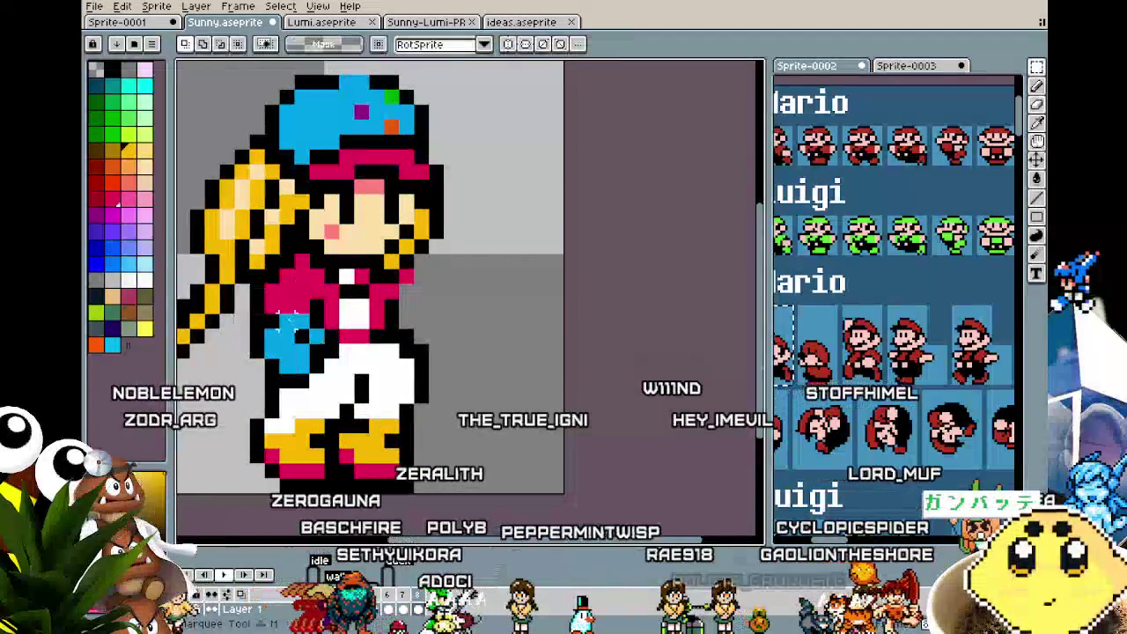
drag(264, 313, 328, 359)
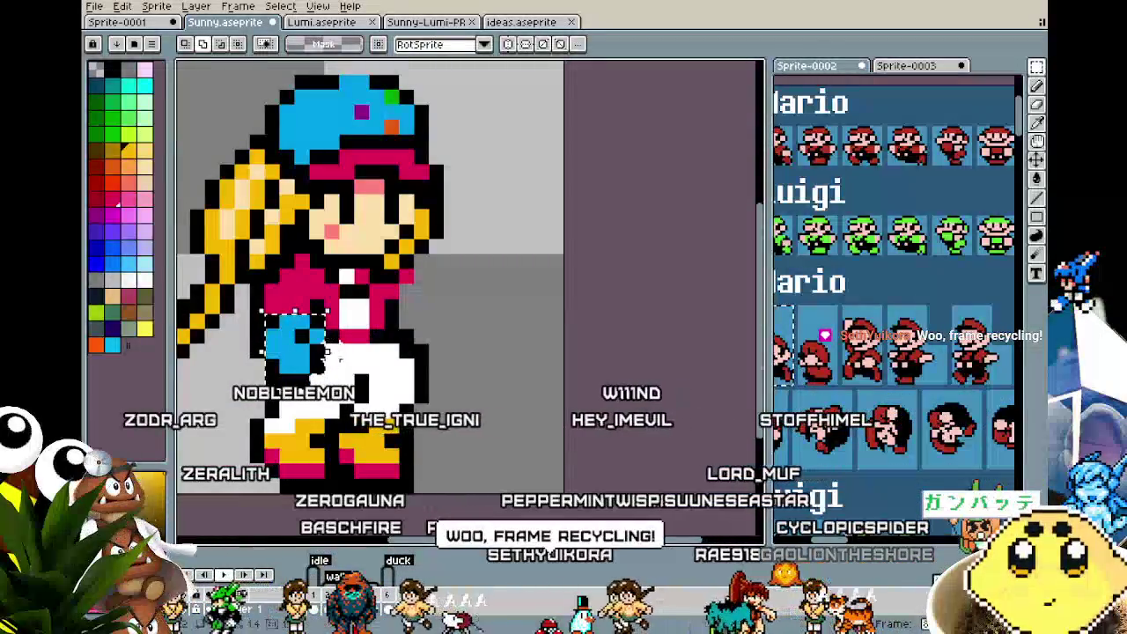
mouse_move(295, 361)
mouse_down()
mouse_move(337, 343)
mouse_move(332, 332)
mouse_up()
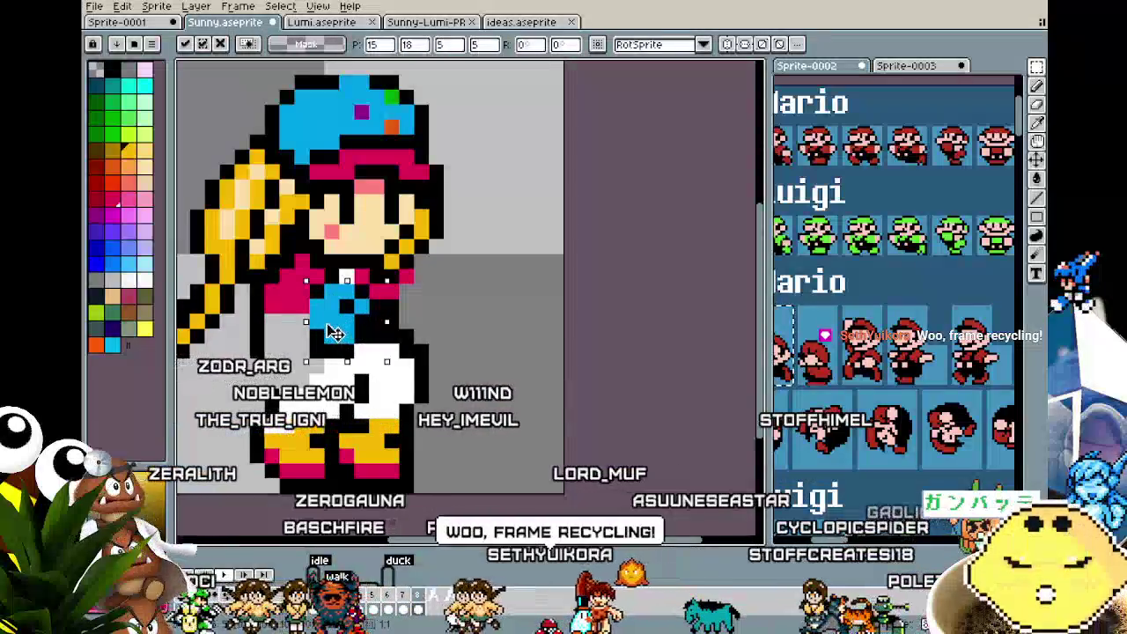
key(Return)
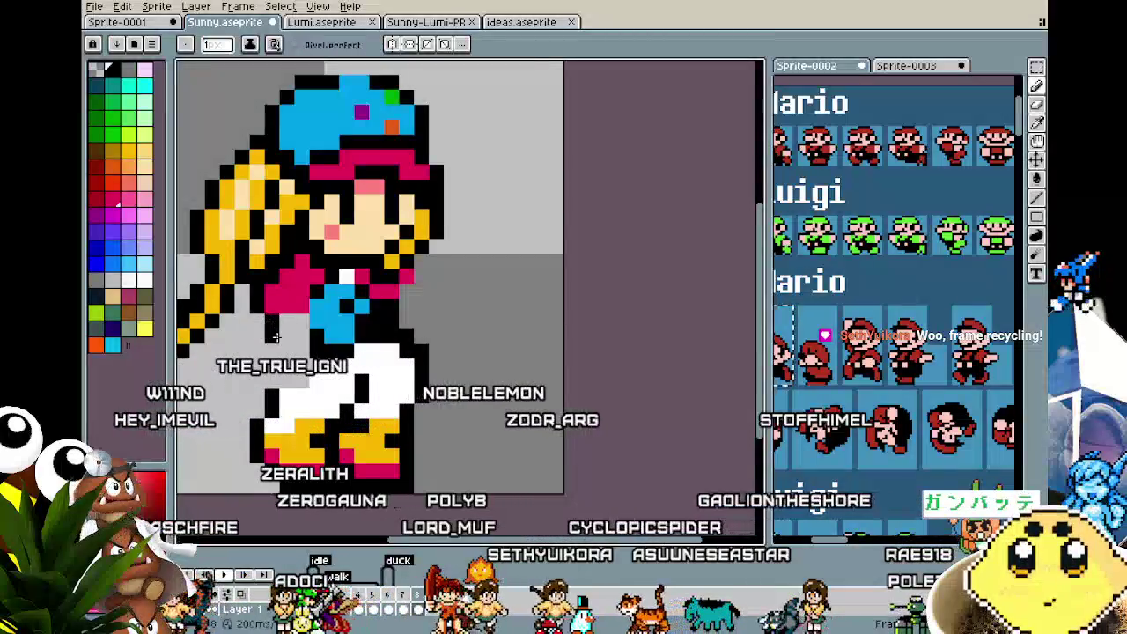
- Zoom in and out to check the moved glove, then pick blue for drawing pixels
scroll(296, 338, down, 3)
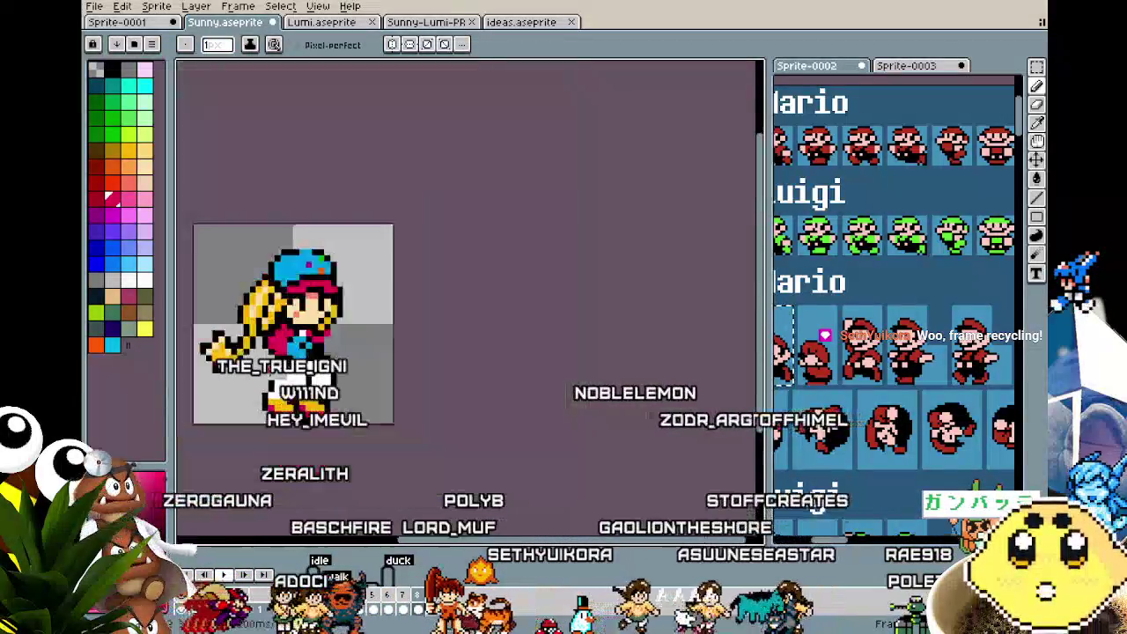
scroll(270, 374, up, 1)
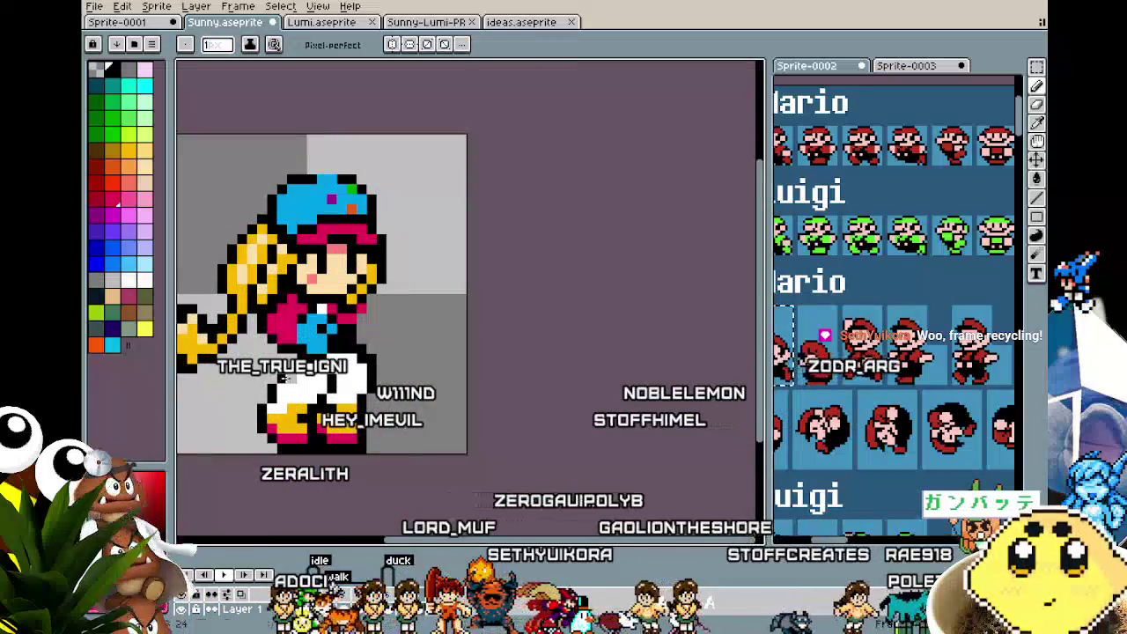
scroll(308, 333, down, 1)
scroll(307, 333, up, 2)
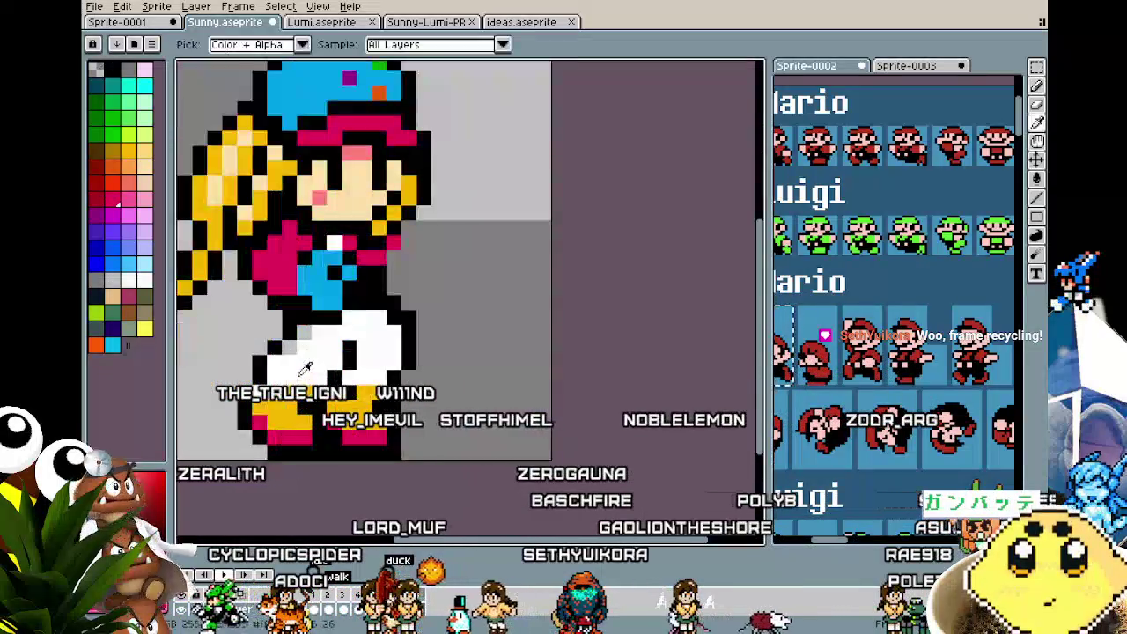
scroll(297, 345, down, 2)
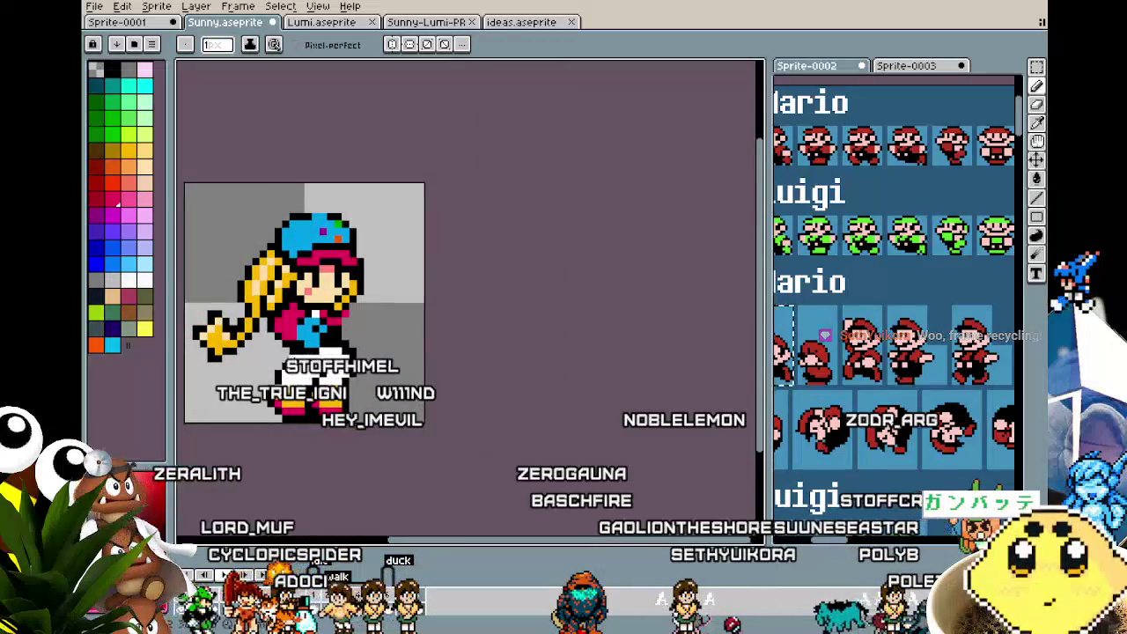
scroll(317, 343, up, 2)
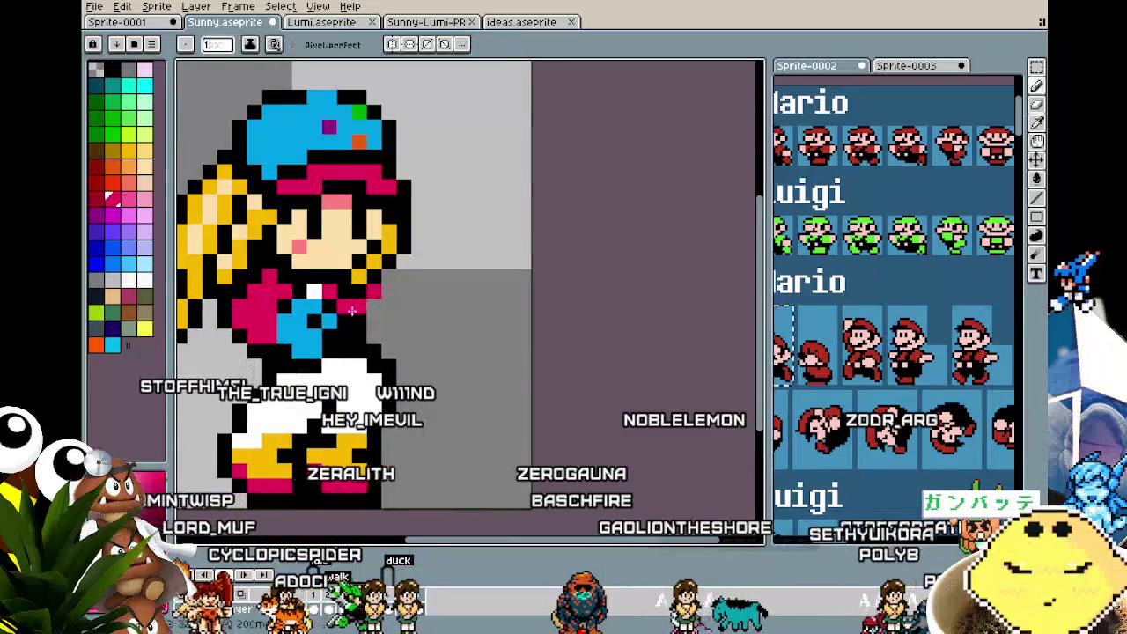
drag(312, 370, 362, 376)
alt+click(340, 168)
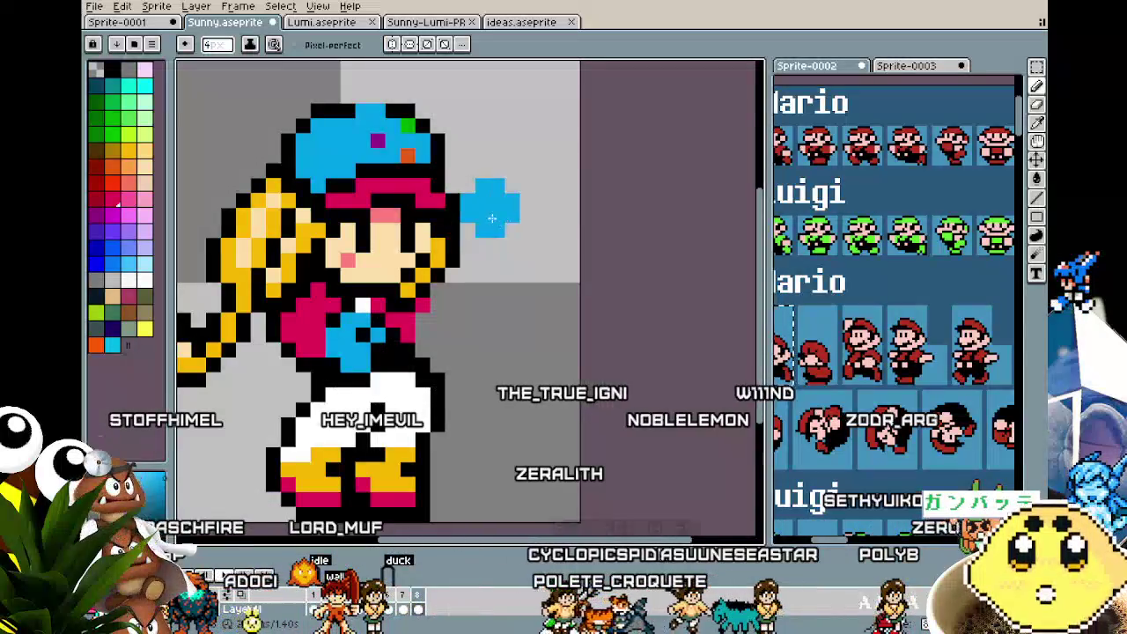
- Pick black from the sprite and outline the enlarged raised glove, undoing stray pixels beside the body
key(v)
key(b)
key(alt)
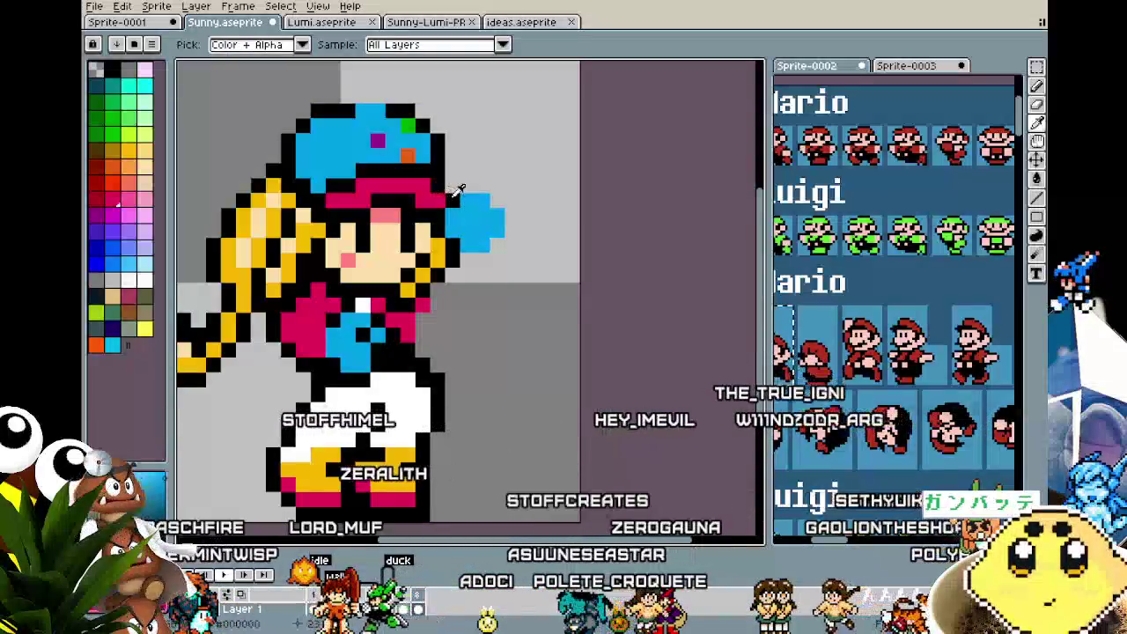
alt+click(452, 198)
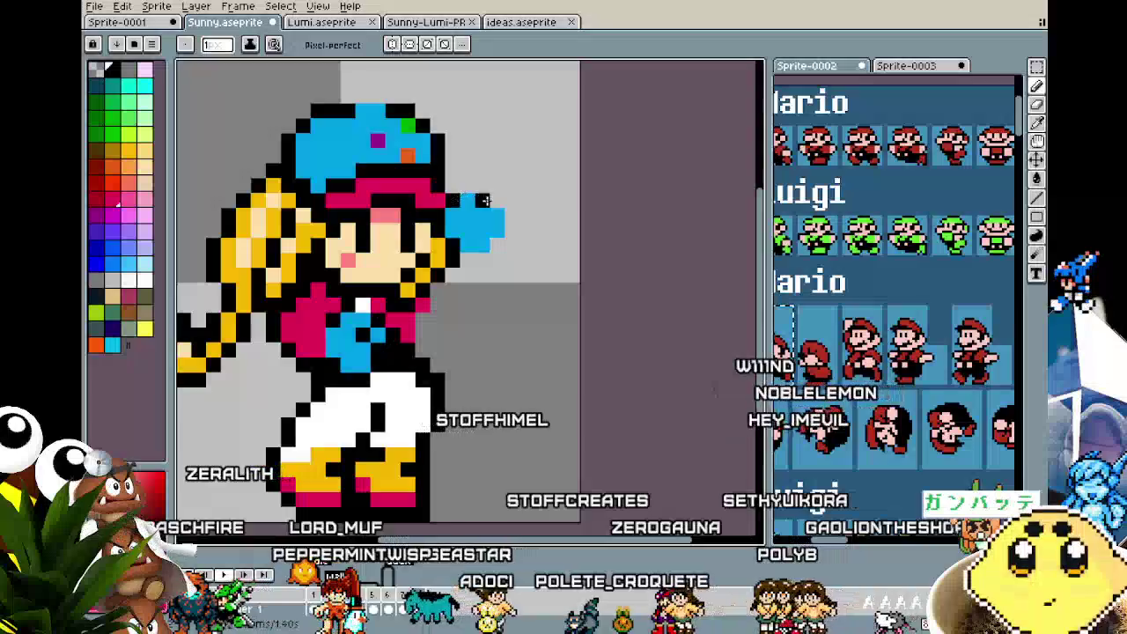
mouse_move(483, 201)
mouse_down()
mouse_move(498, 244)
mouse_move(473, 263)
mouse_up()
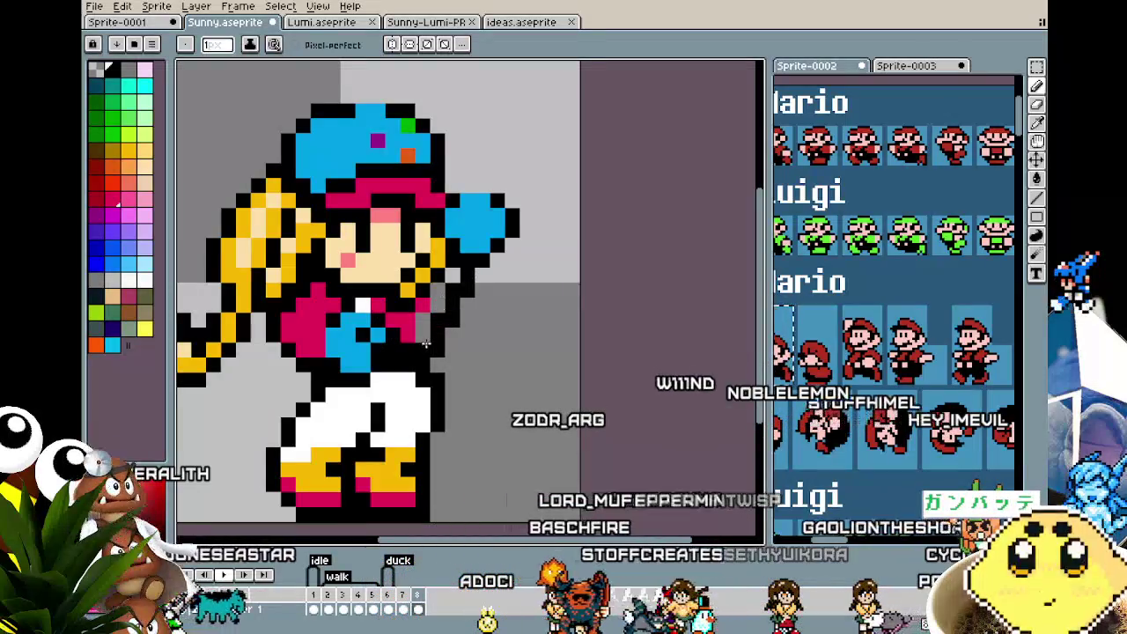
key(ctrl+z)
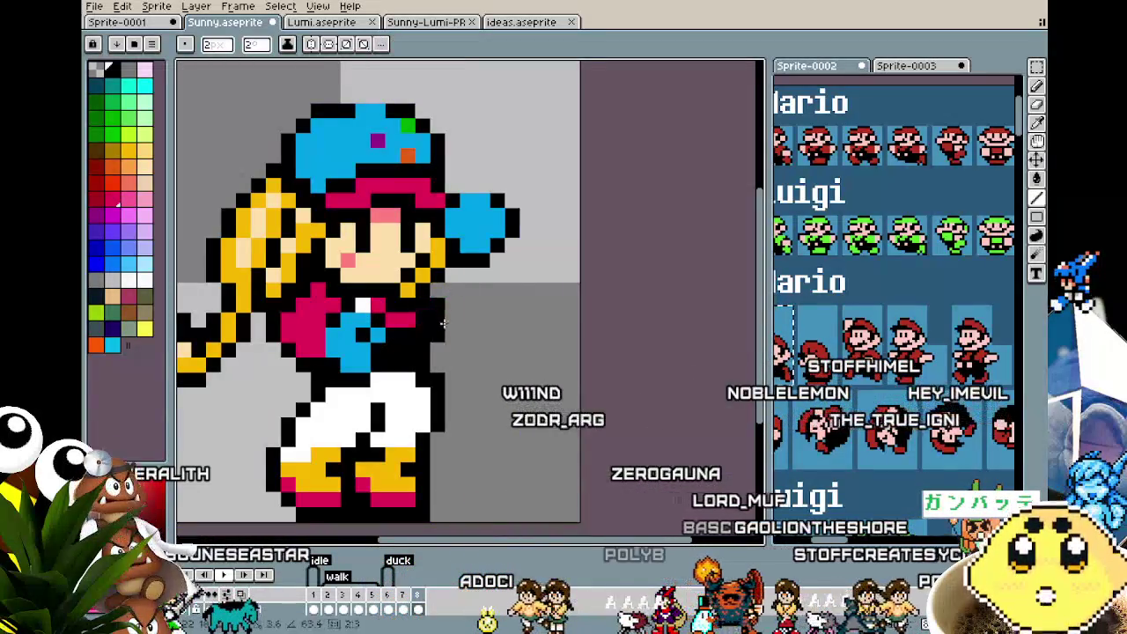
key(e)
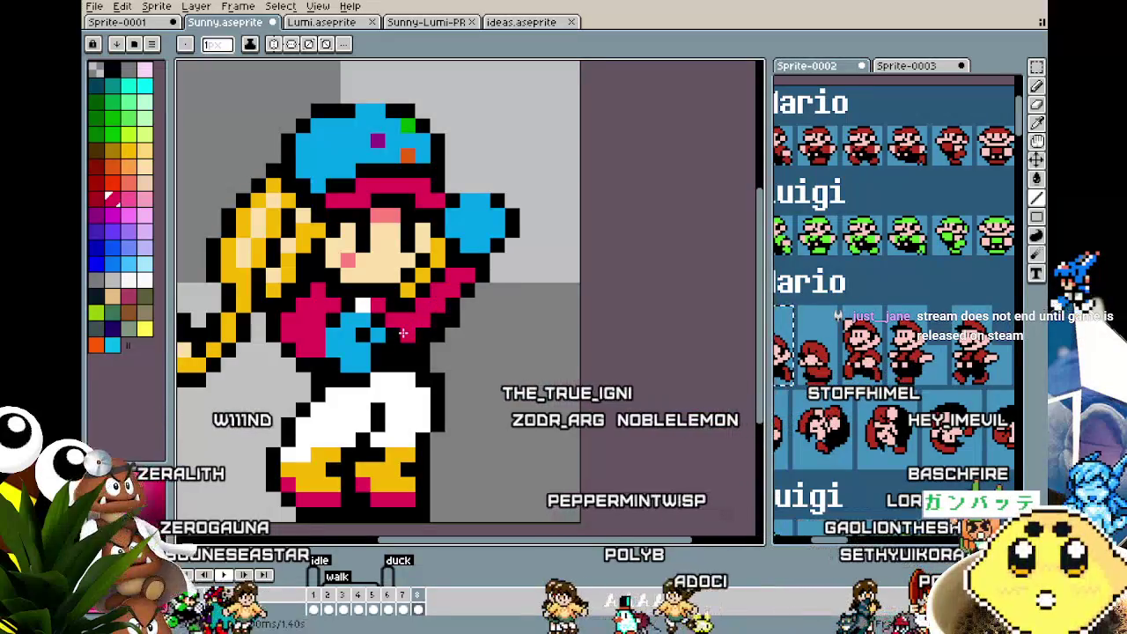
scroll(402, 332, down, 1)
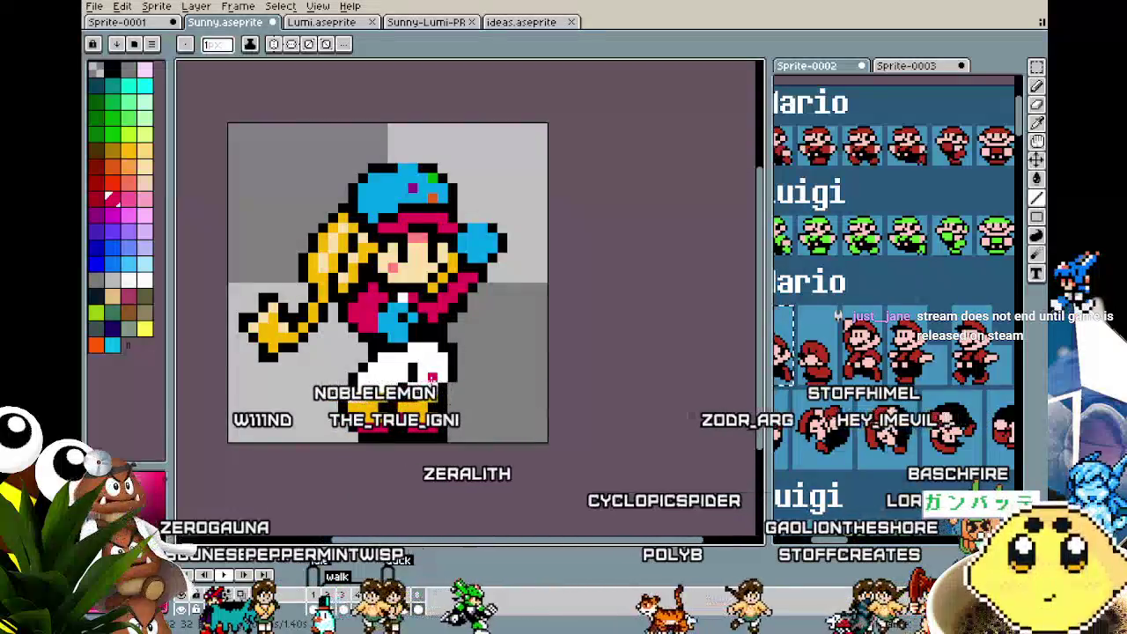
scroll(431, 377, up, 1)
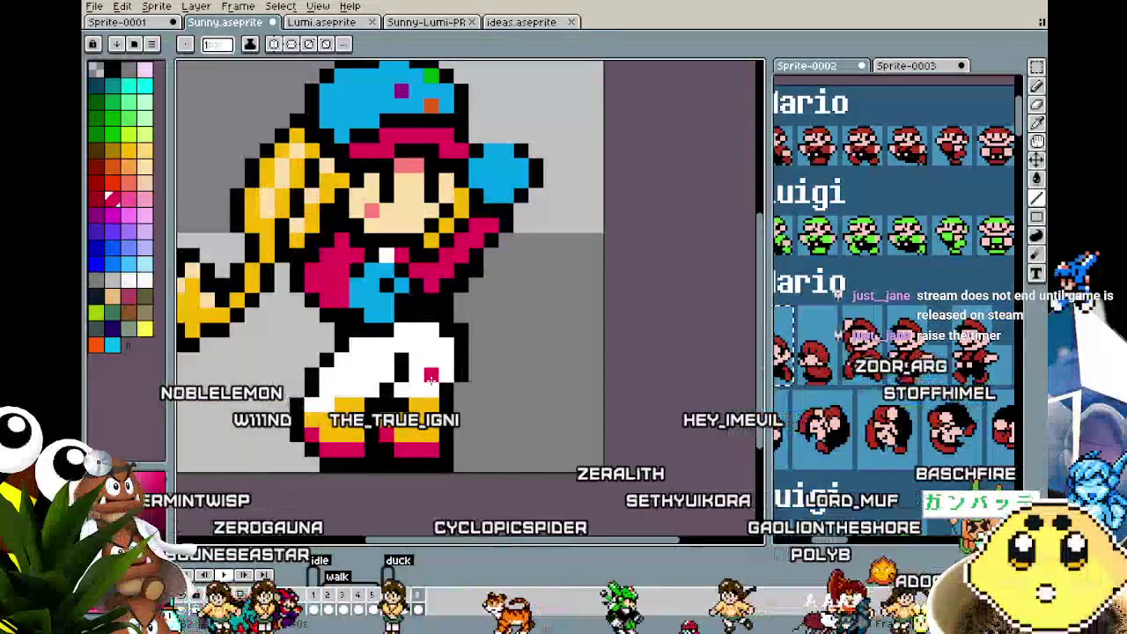
scroll(428, 344, right, 1)
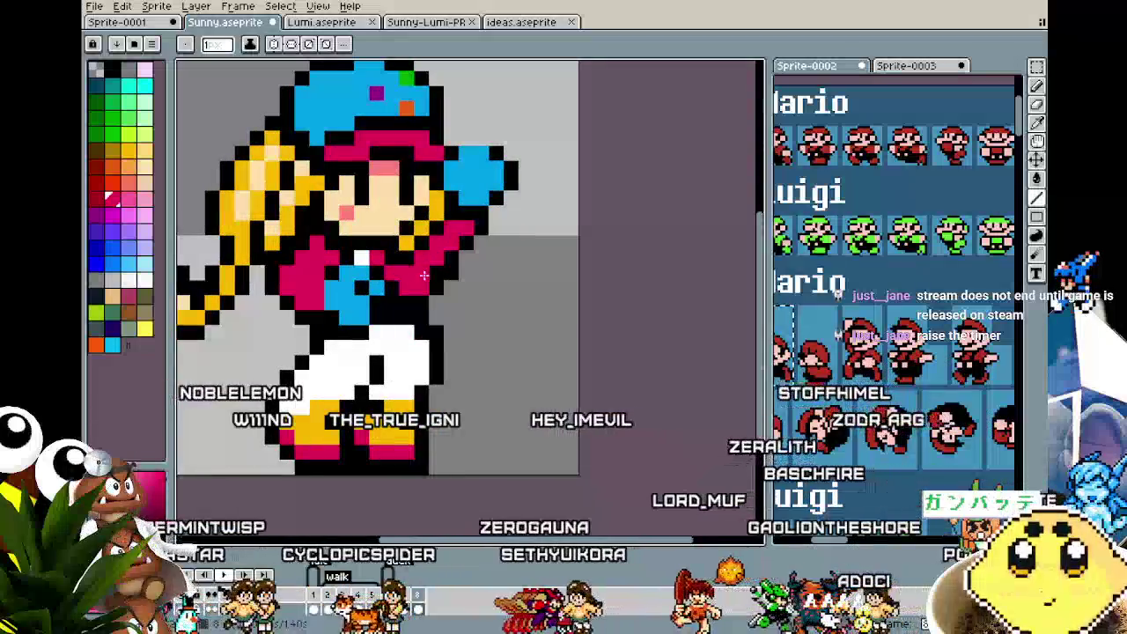
key(i)
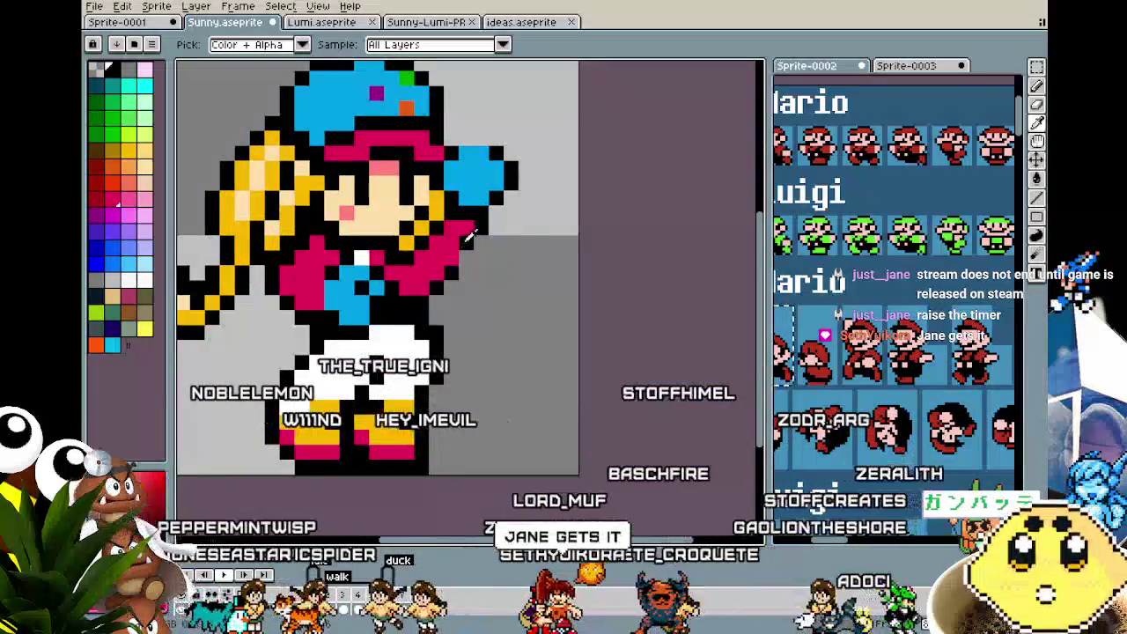
key(b)
scroll(487, 386, down, 2)
scroll(487, 386, down, 1)
scroll(487, 386, up, 1)
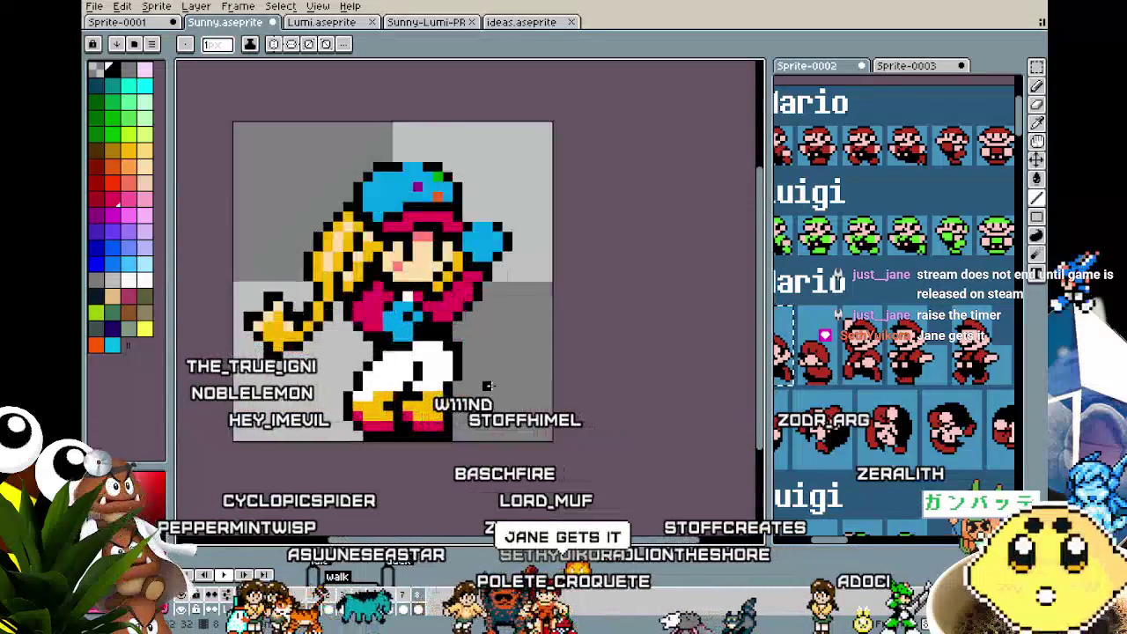
drag(487, 385, 427, 383)
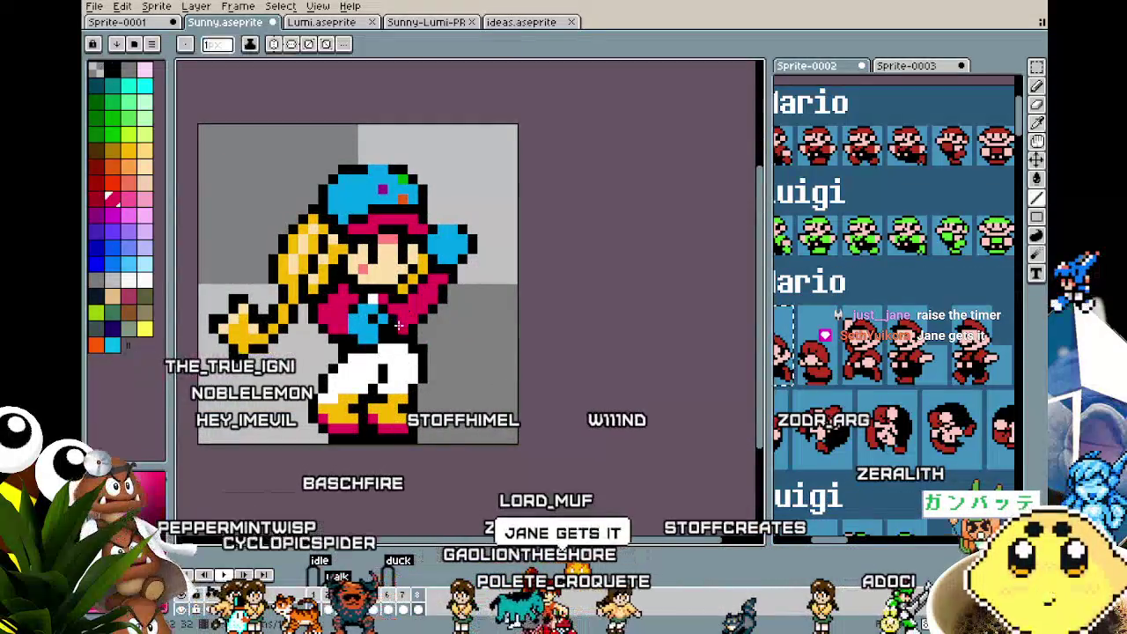
key(v)
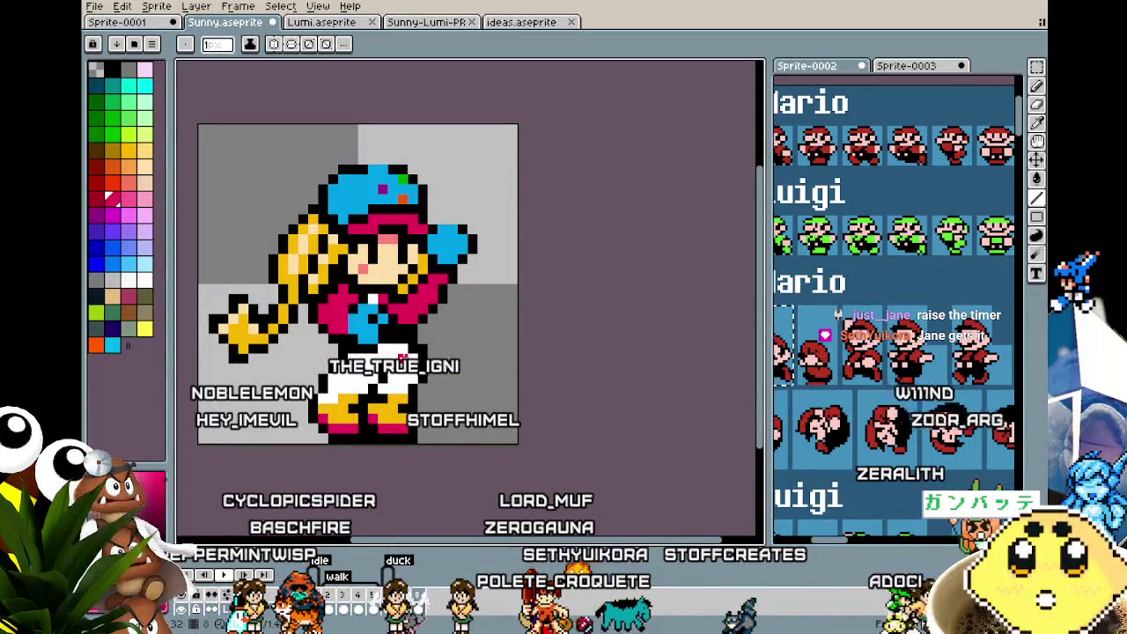
drag(402, 355, 373, 342)
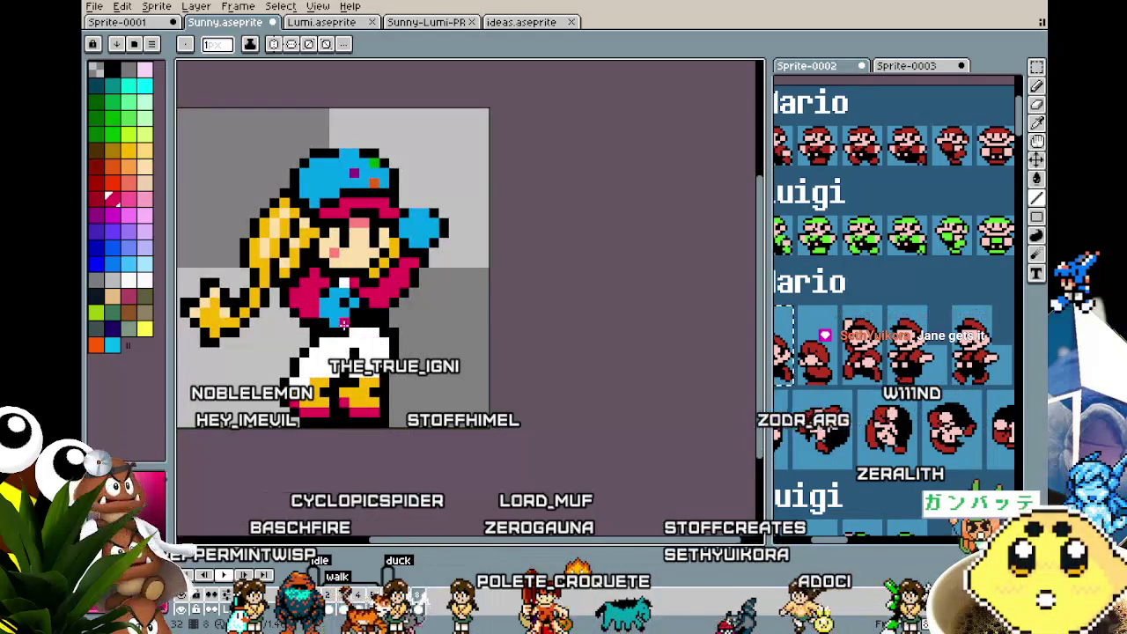
scroll(344, 323, up, 1)
scroll(370, 326, up, 1)
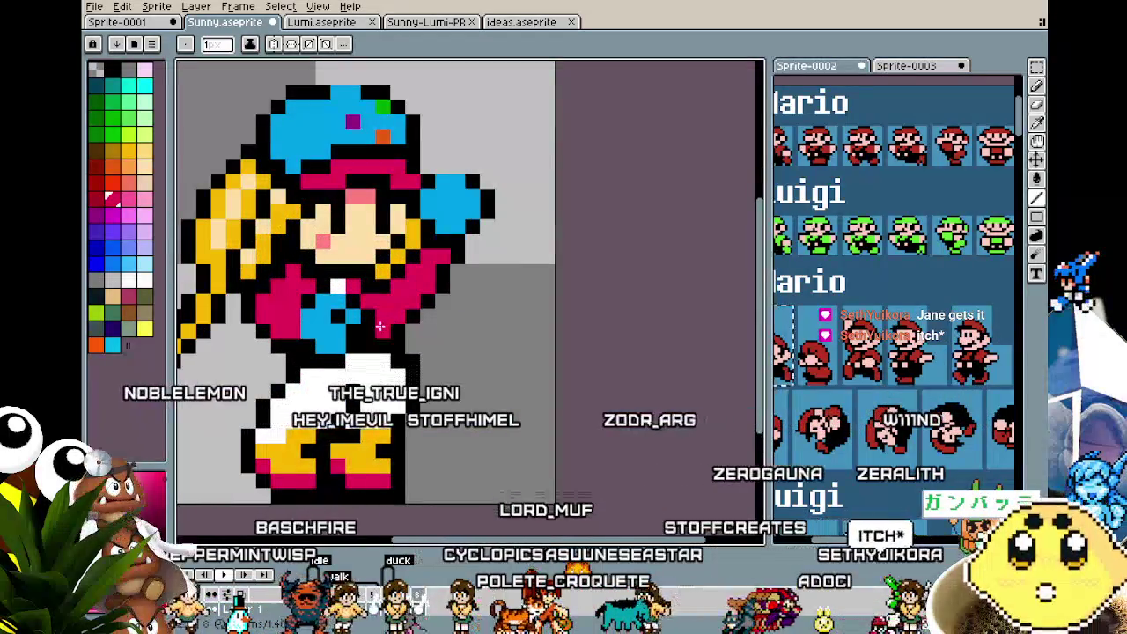
scroll(413, 439, down, 2)
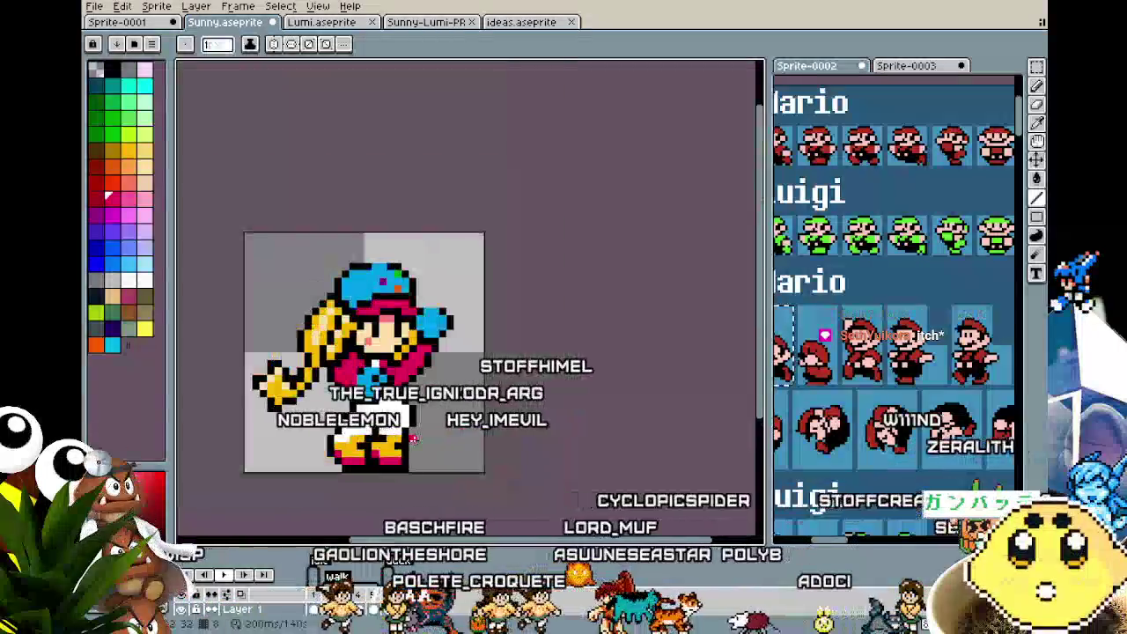
scroll(395, 421, up, 1)
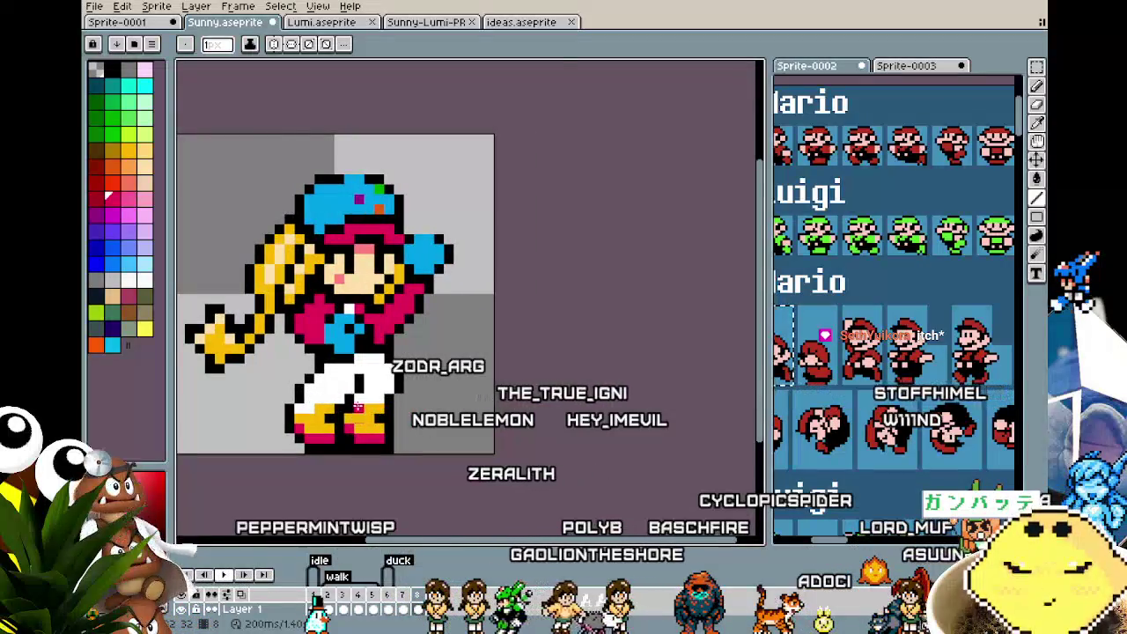
scroll(396, 421, up, 1)
drag(349, 320, 311, 335)
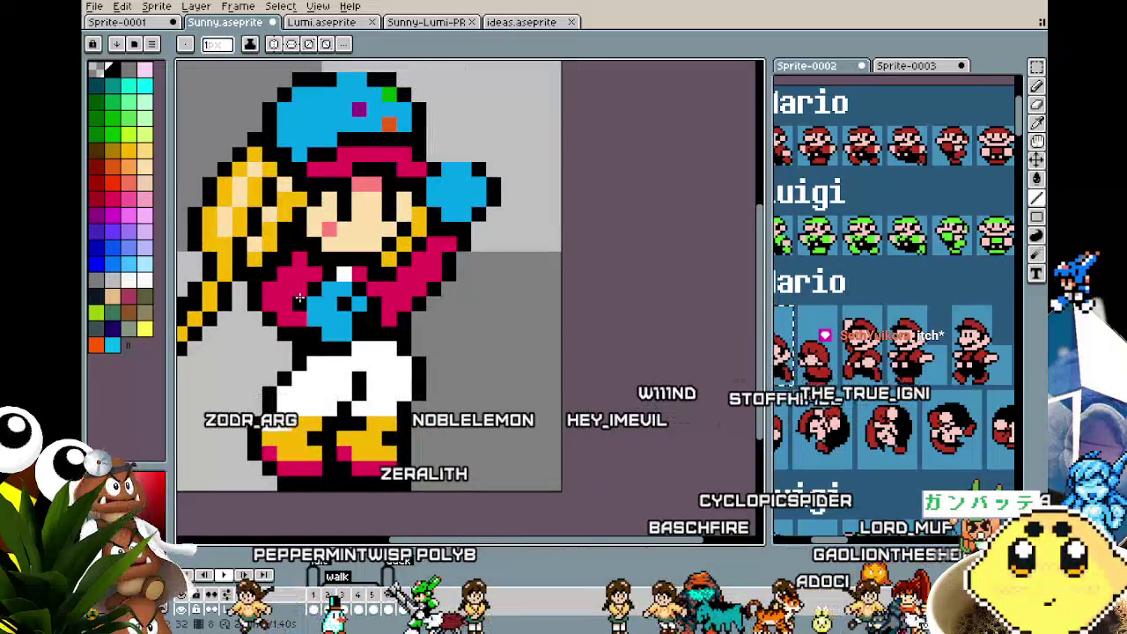
scroll(275, 390, down, 2)
drag(269, 403, 287, 375)
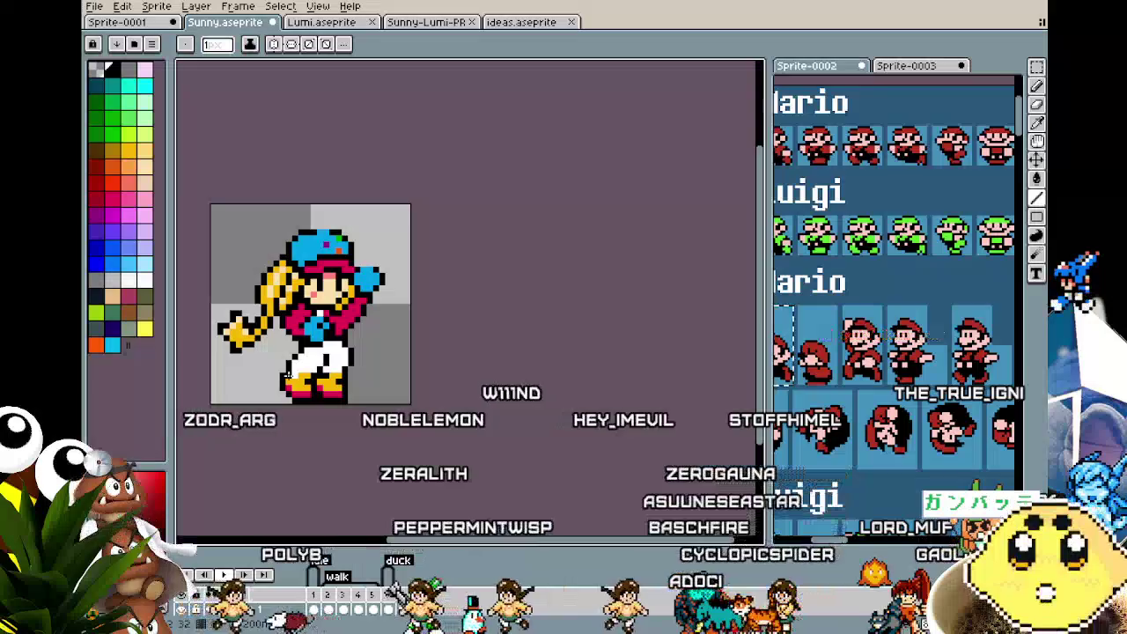
scroll(322, 355, up, 2)
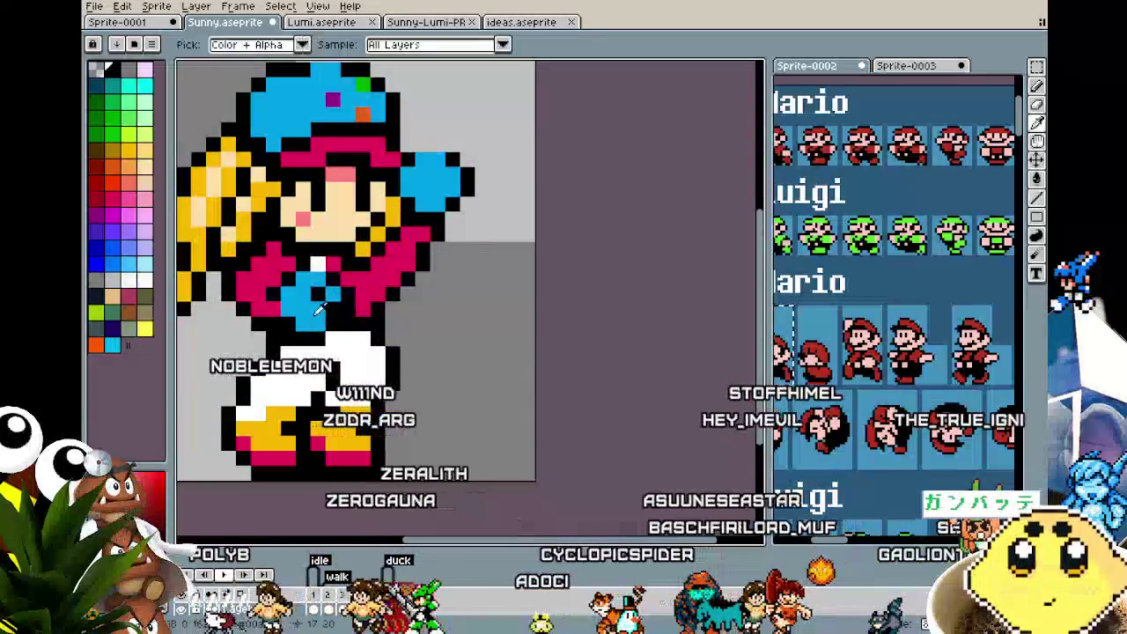
scroll(298, 352, down, 2)
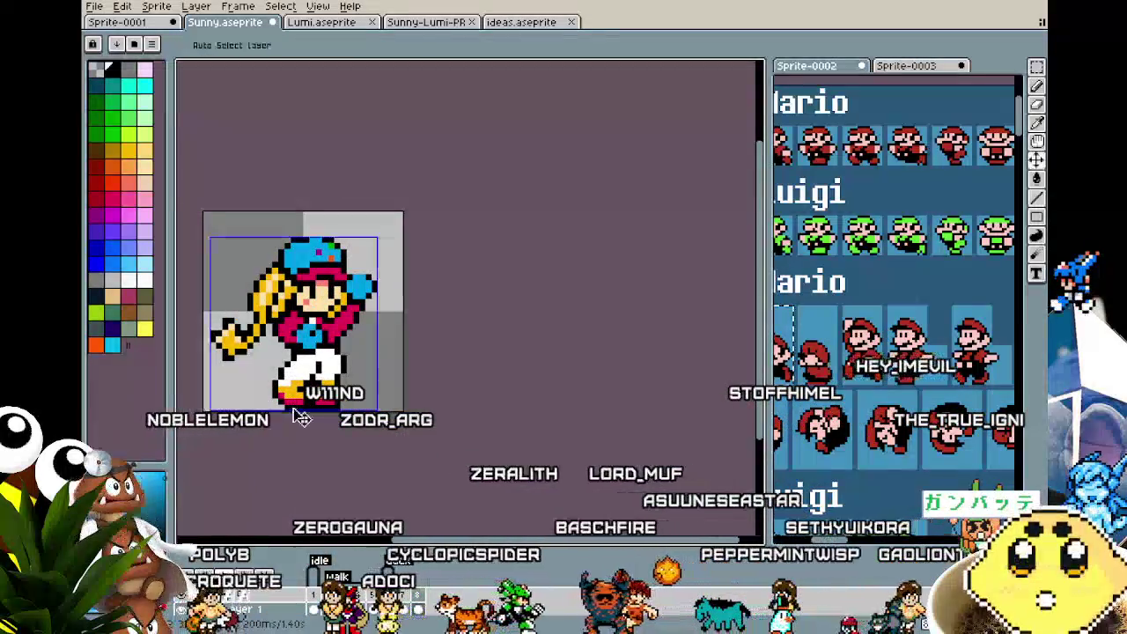
drag(290, 399, 269, 399)
scroll(266, 390, up, 1)
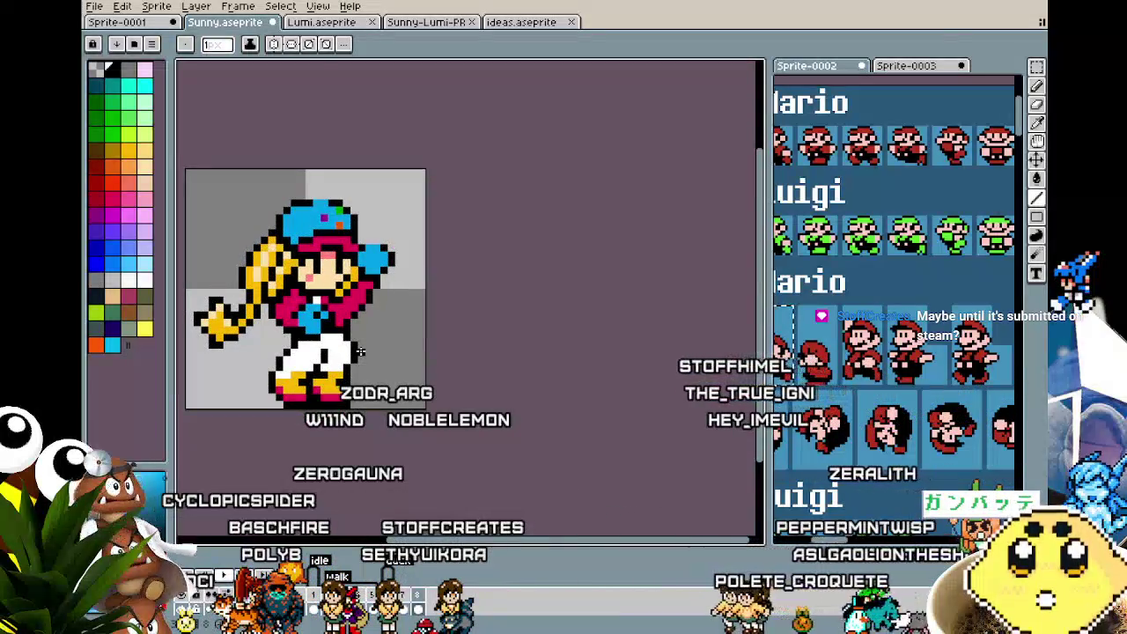
scroll(360, 351, up, 1)
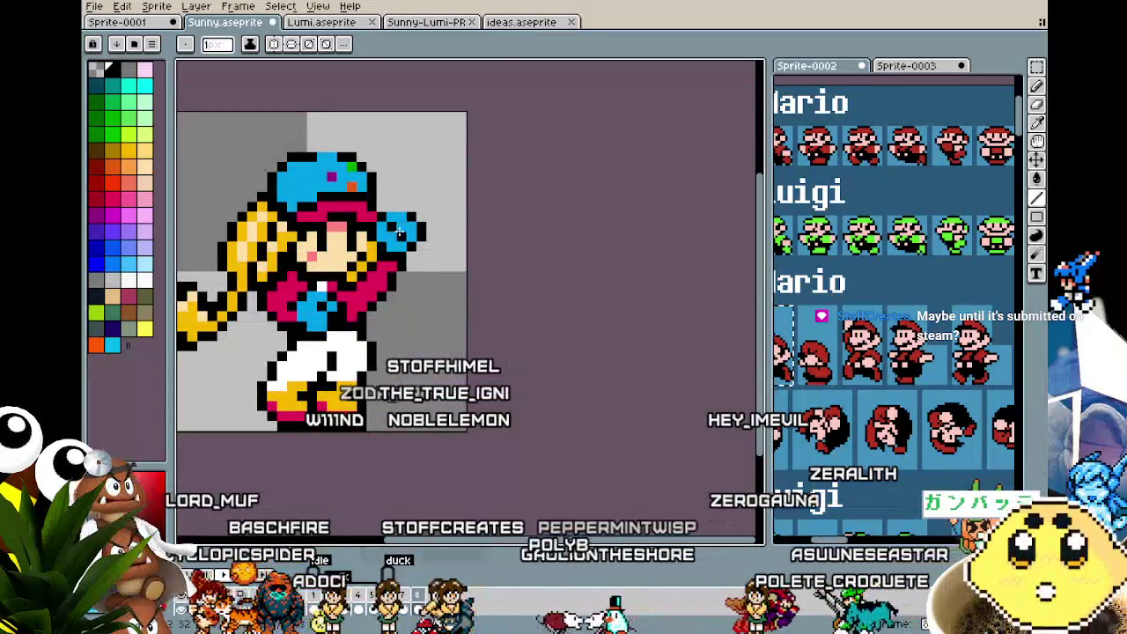
scroll(290, 304, down, 1)
scroll(359, 365, down, 1)
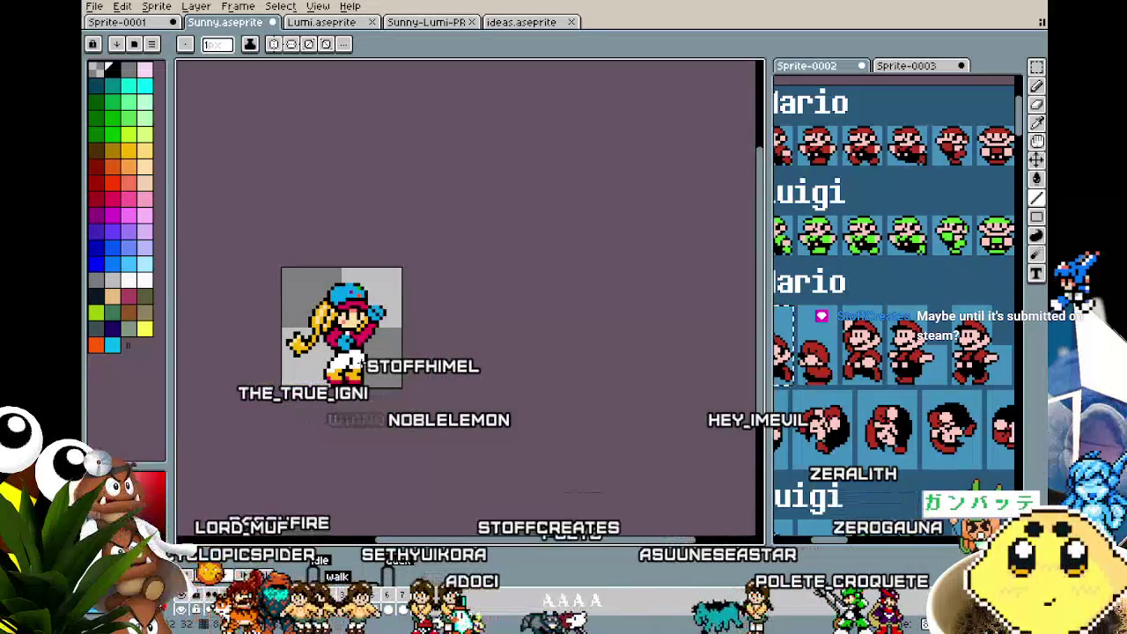
scroll(360, 364, up, 2)
scroll(379, 322, up, 1)
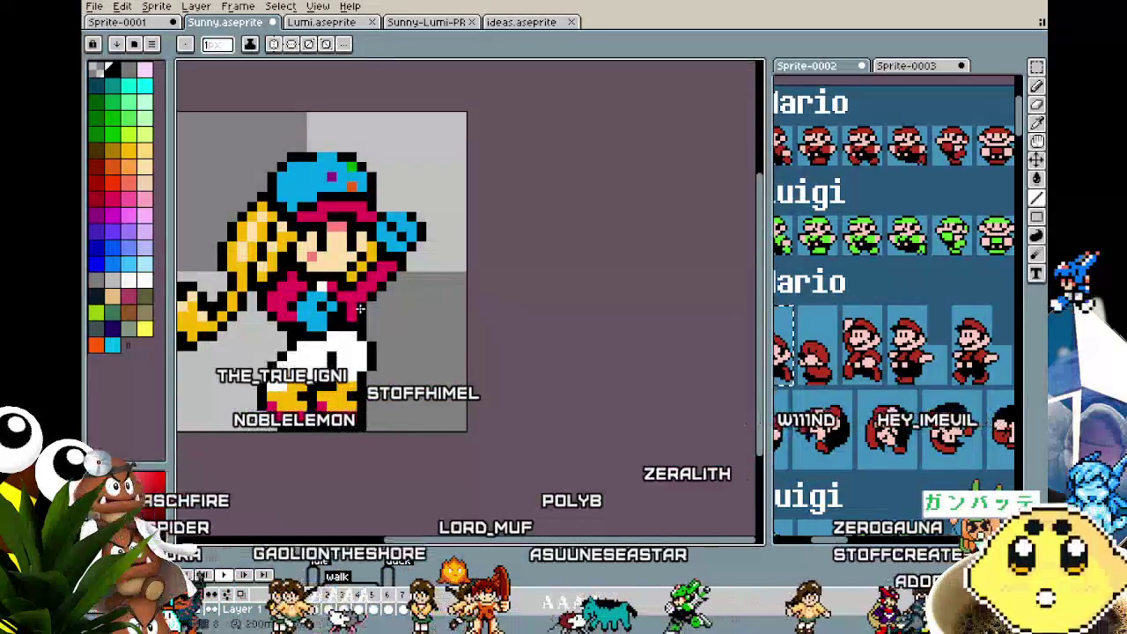
scroll(368, 307, down, 2)
scroll(366, 282, up, 3)
alt+click(366, 269)
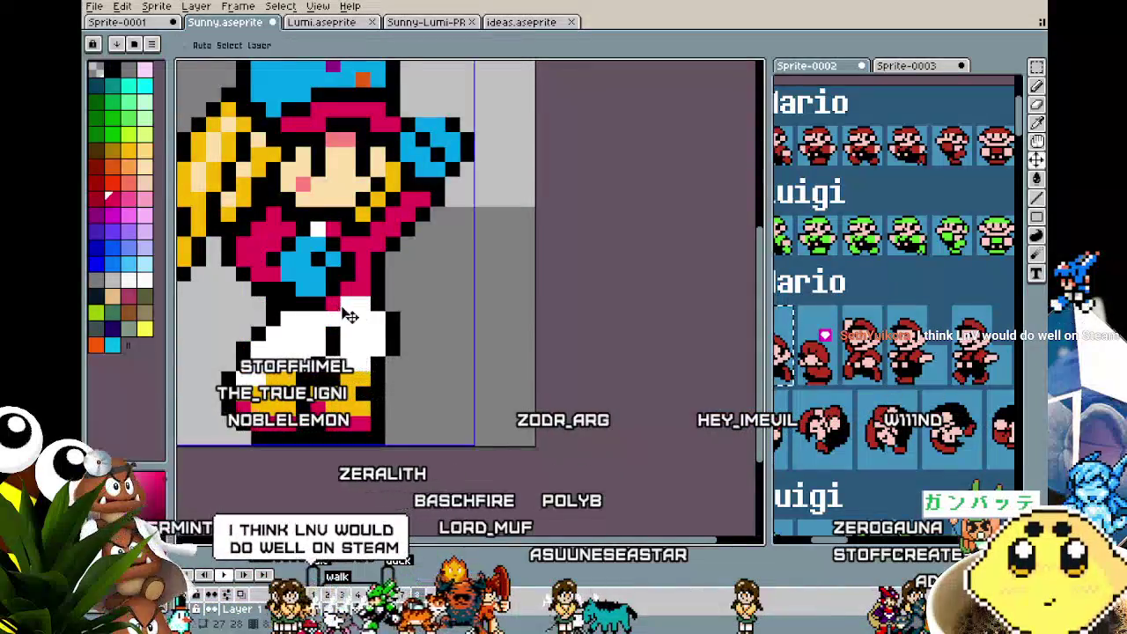
scroll(404, 345, down, 3)
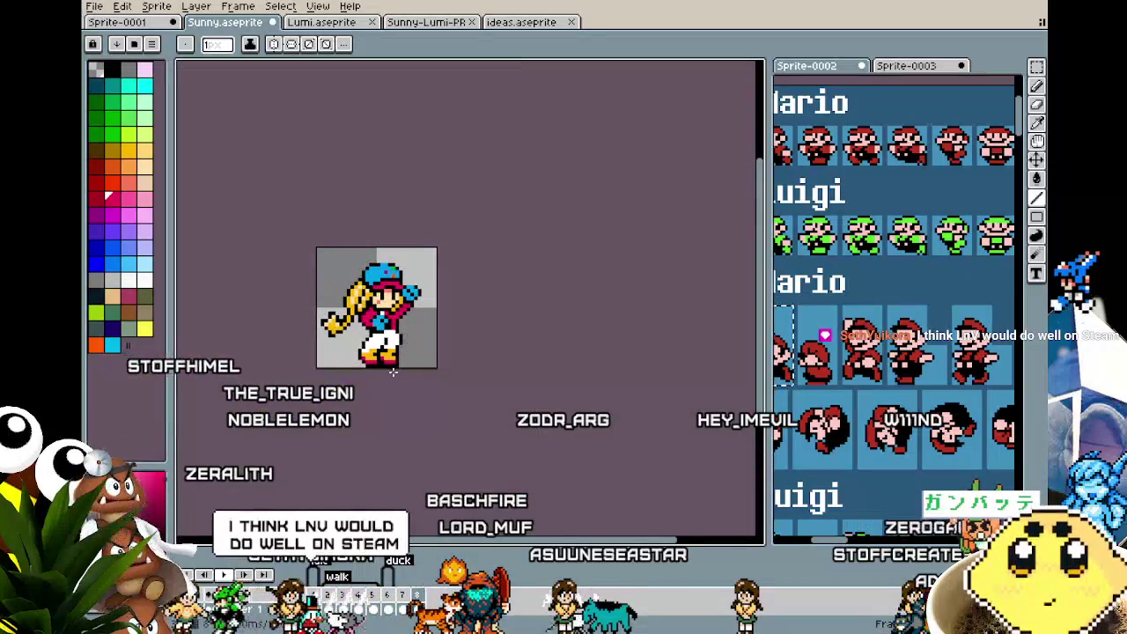
scroll(401, 372, up, 1)
scroll(388, 373, up, 1)
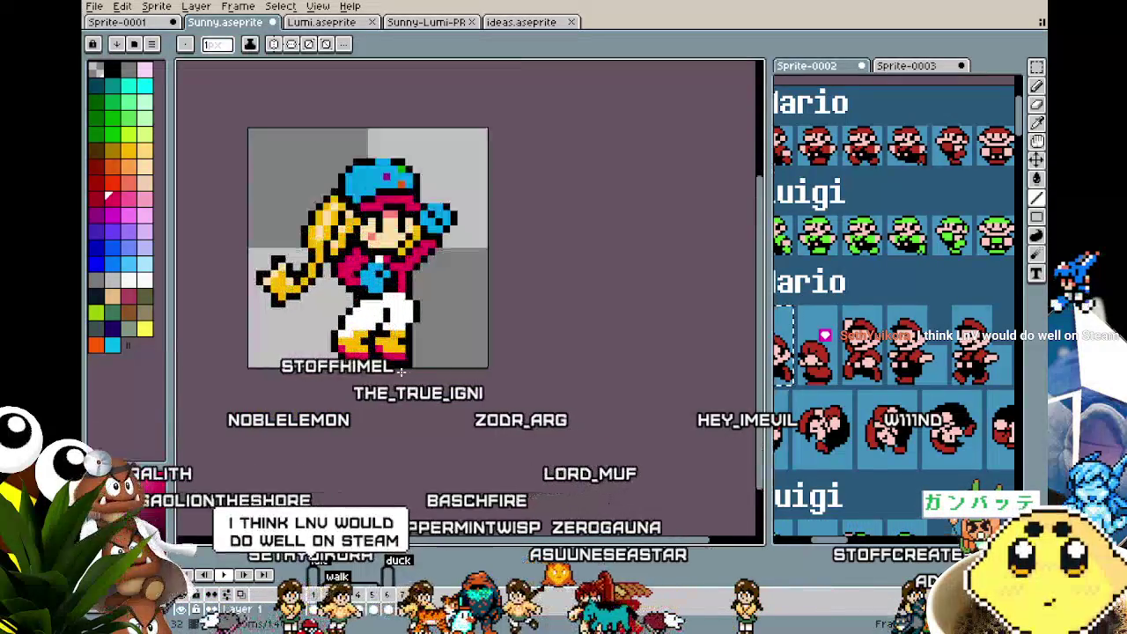
scroll(370, 373, up, 1)
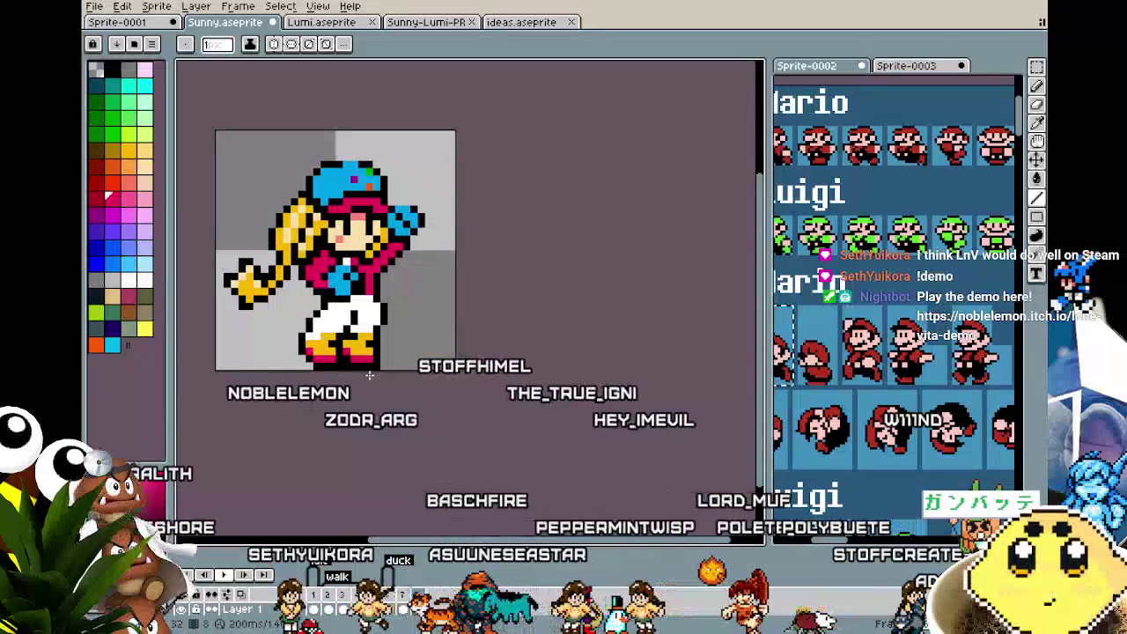
scroll(354, 348, up, 1)
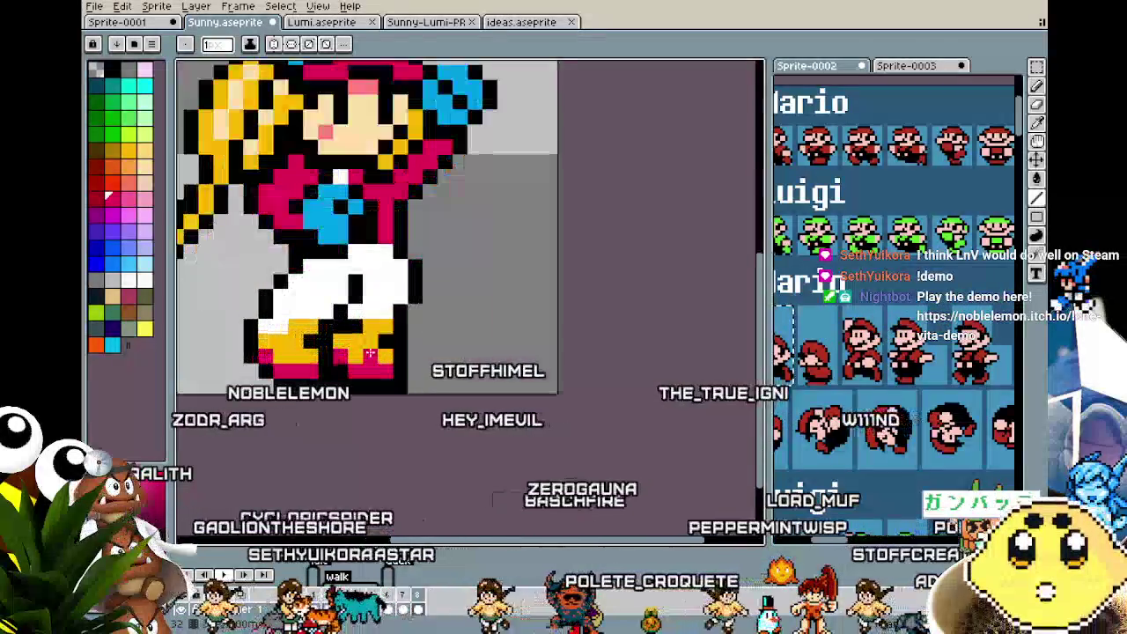
key(m)
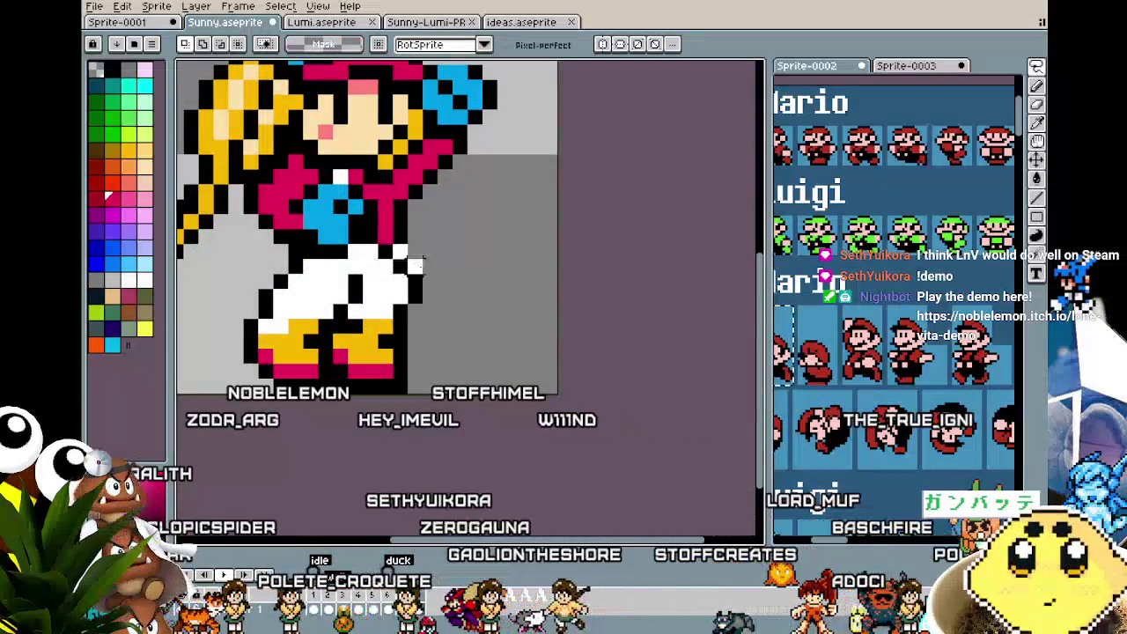
- Select Sunny's right leg, lift it up and to the right, and commit it in place
drag(414, 265, 401, 384)
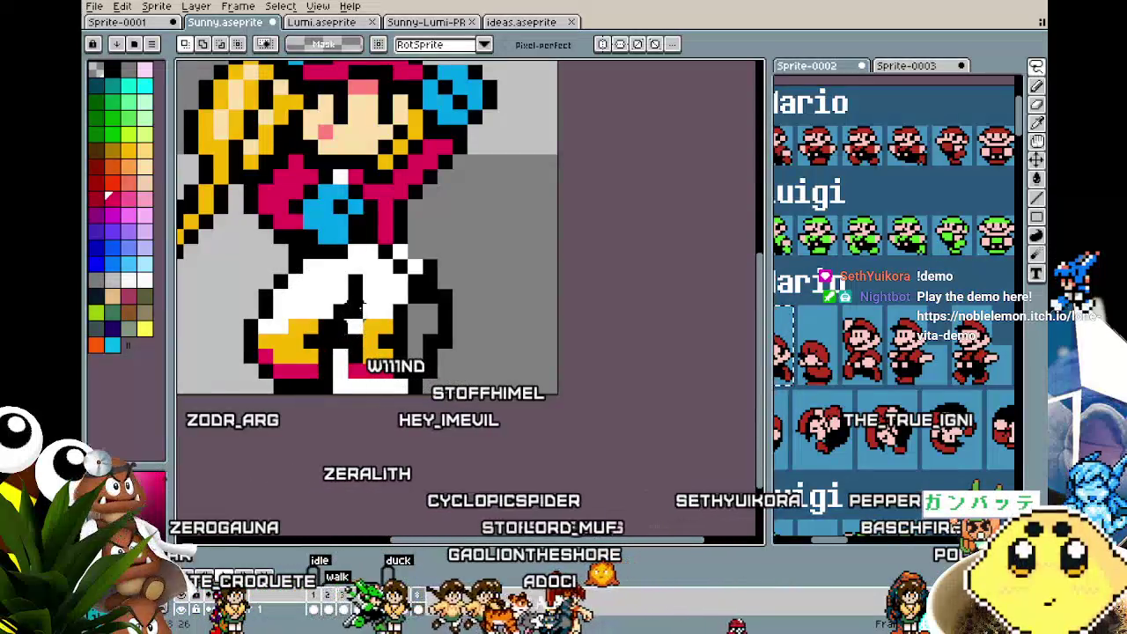
drag(379, 255, 454, 392)
drag(414, 317, 425, 293)
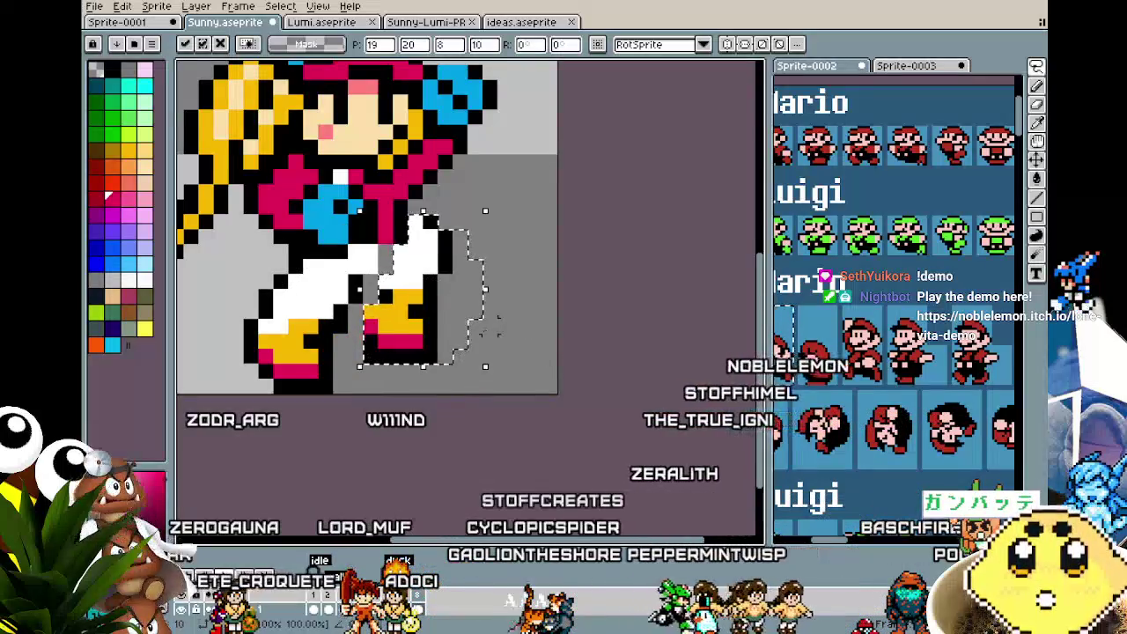
key(b)
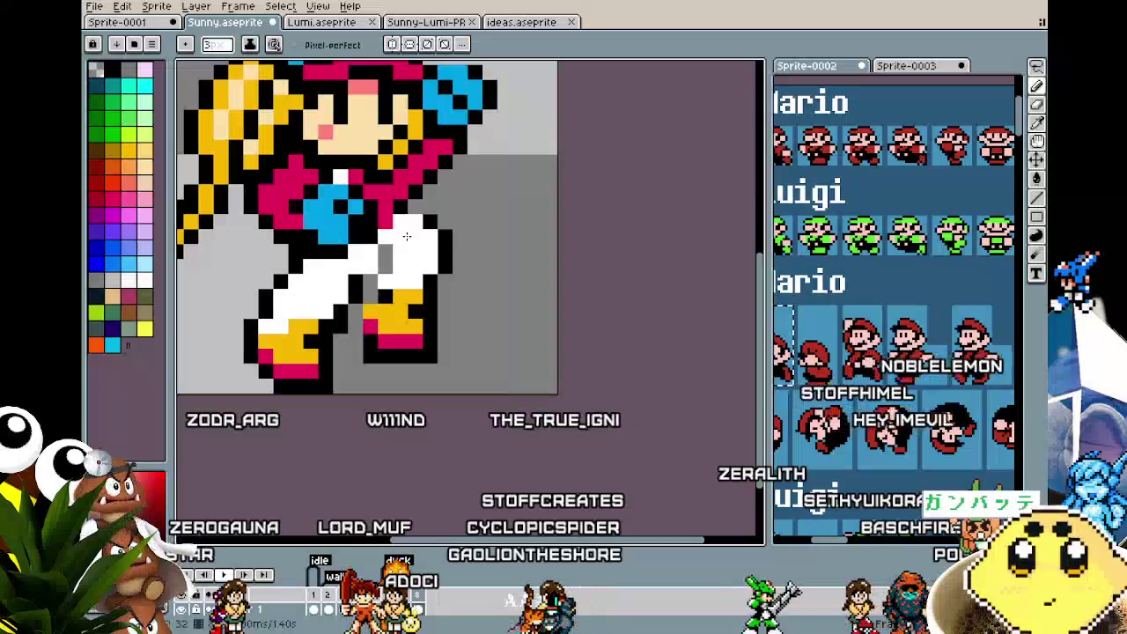
scroll(407, 236, up, 1)
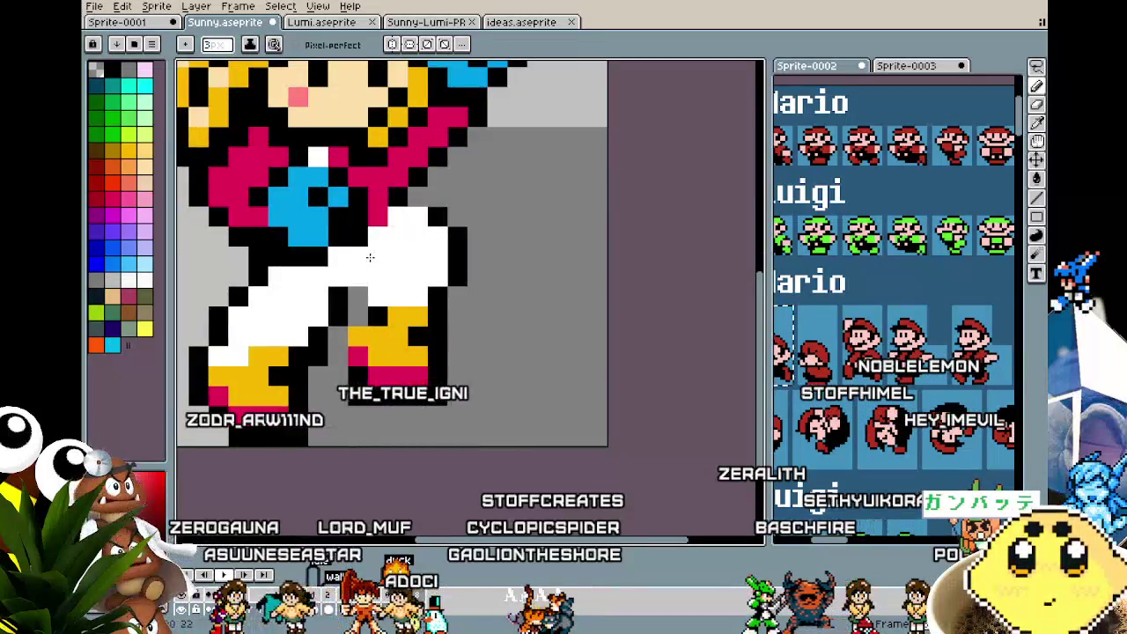
- Pick black and draw an outline along the raised leg
key(i)
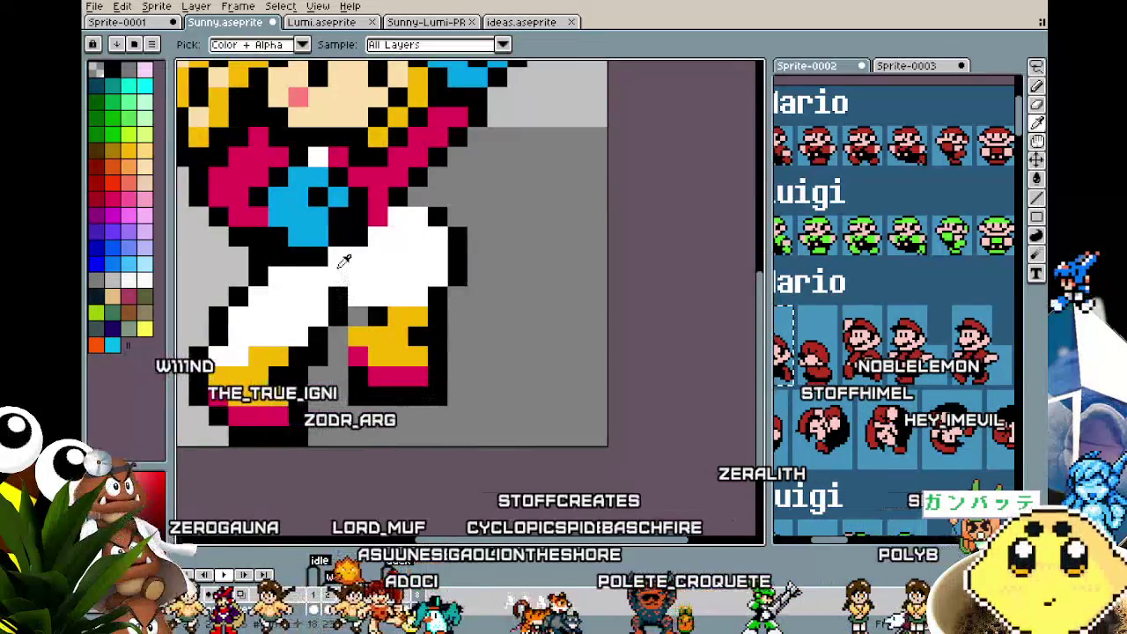
key(b)
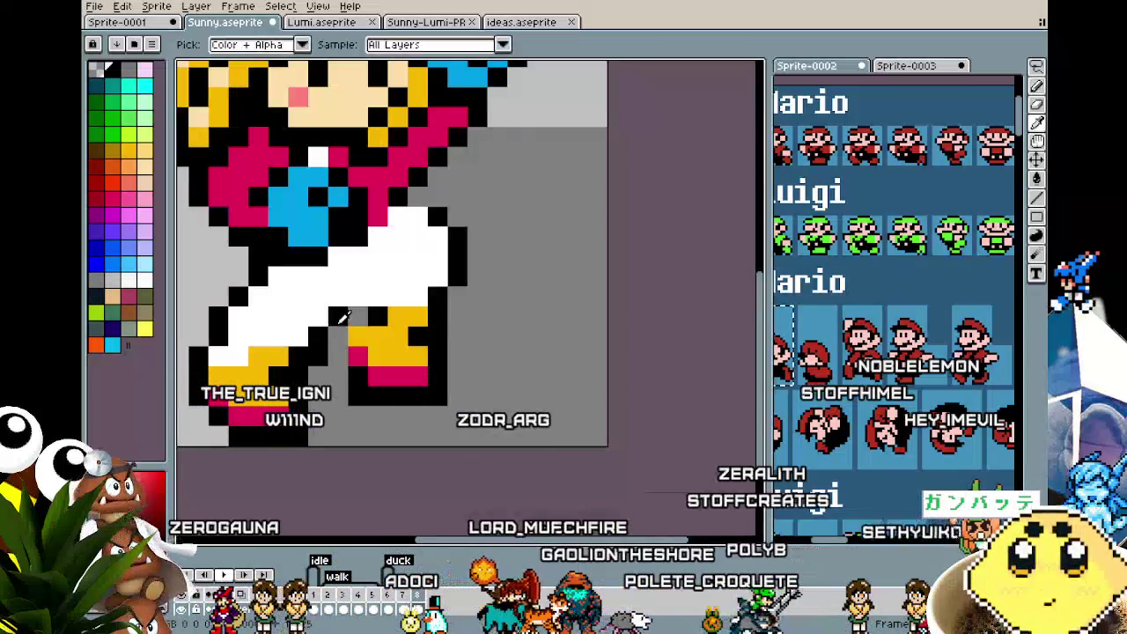
drag(357, 297, 379, 278)
scroll(352, 304, down, 3)
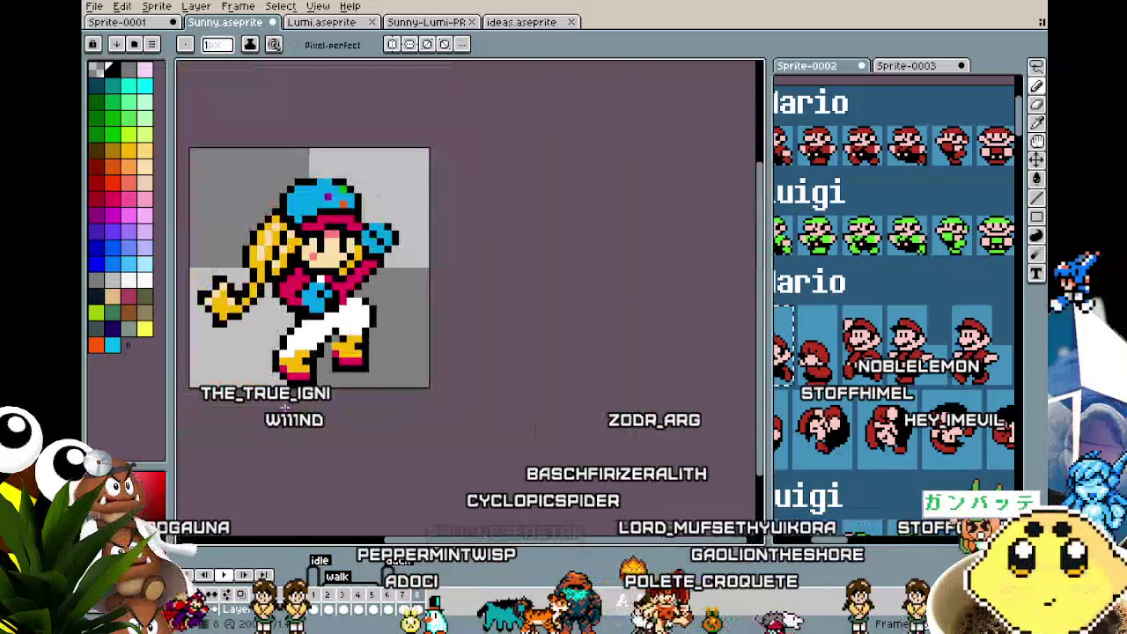
scroll(352, 304, down, 1)
scroll(352, 304, up, 4)
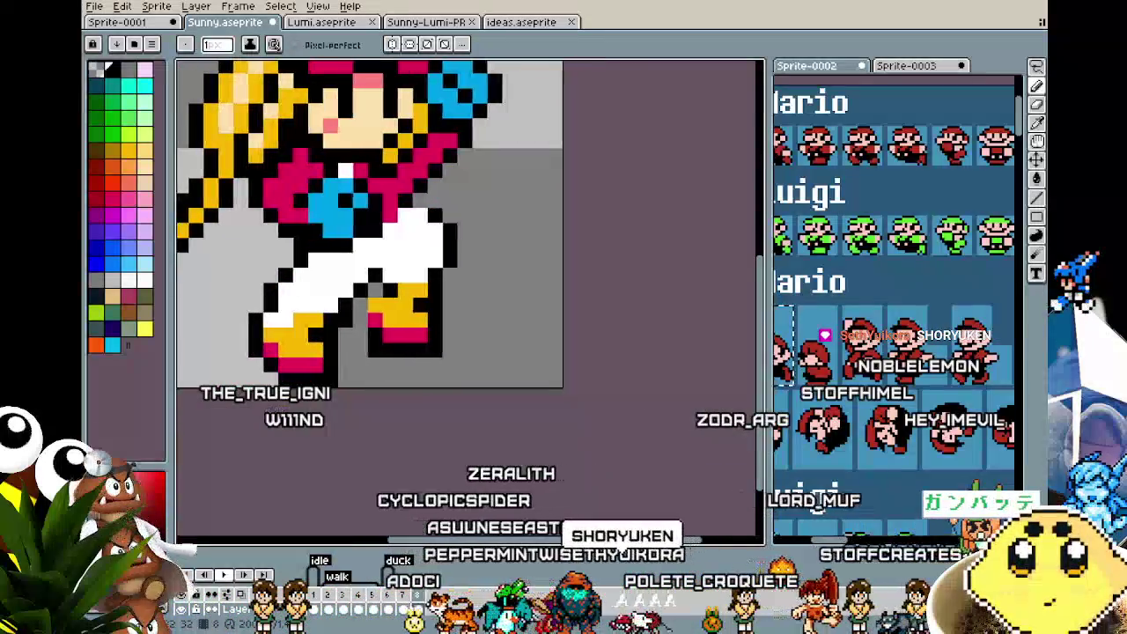
- Marquee Sunny's left boot, shift it up-right and drop it, then pick the leg colour for the Pencil
key(m)
mouse_move(251, 313)
mouse_down()
mouse_move(339, 389)
mouse_move(319, 401)
mouse_move(249, 296)
mouse_up()
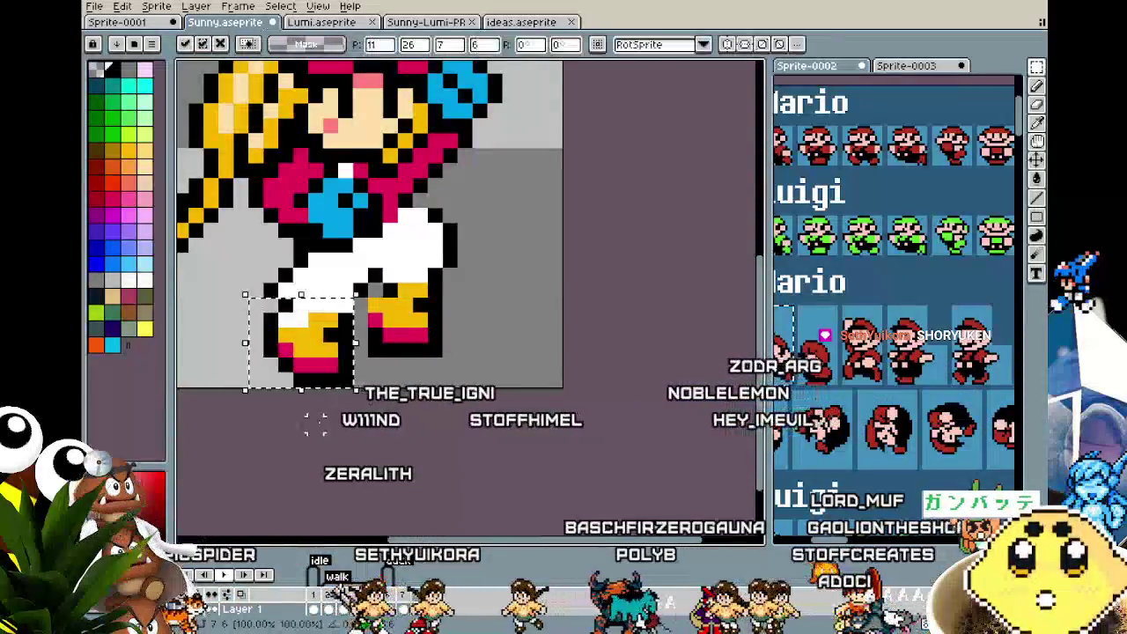
drag(300, 353, 313, 338)
click(250, 330)
key(i)
key(b)
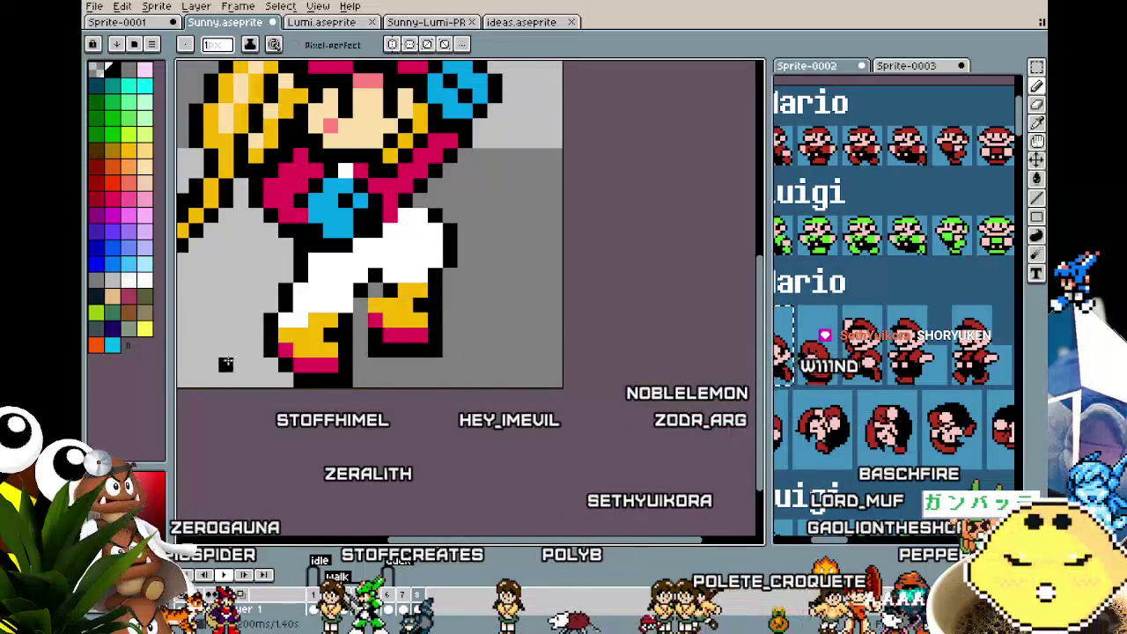
scroll(226, 364, down, 2)
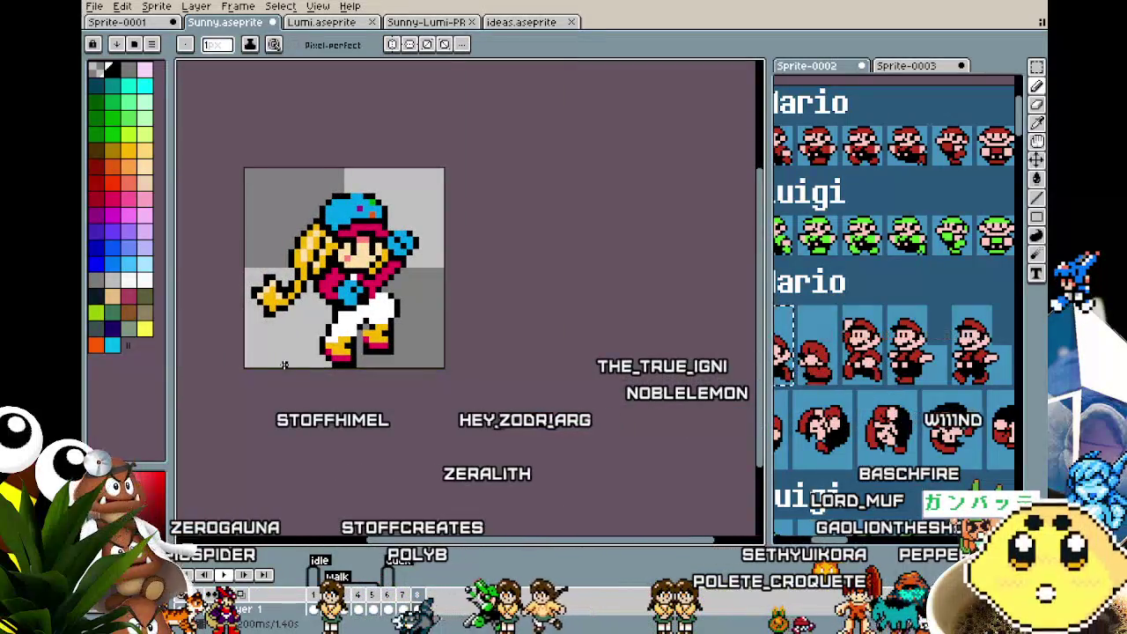
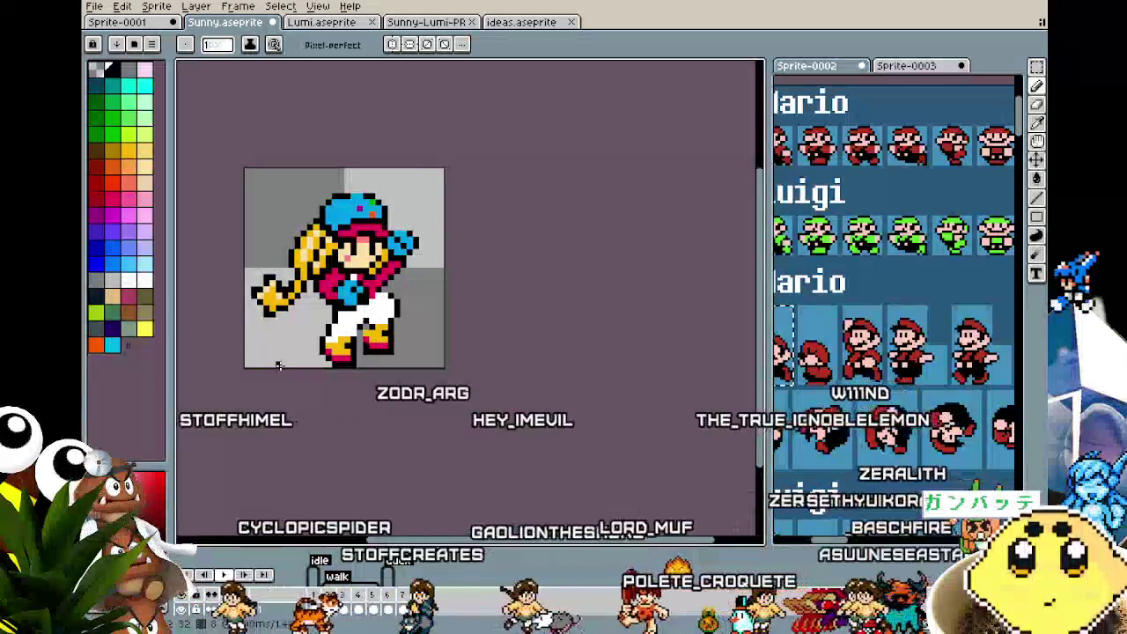
- Zoom in and sample the trousers' white as the pencil drawing colour
scroll(278, 366, up, 1)
scroll(261, 382, up, 1)
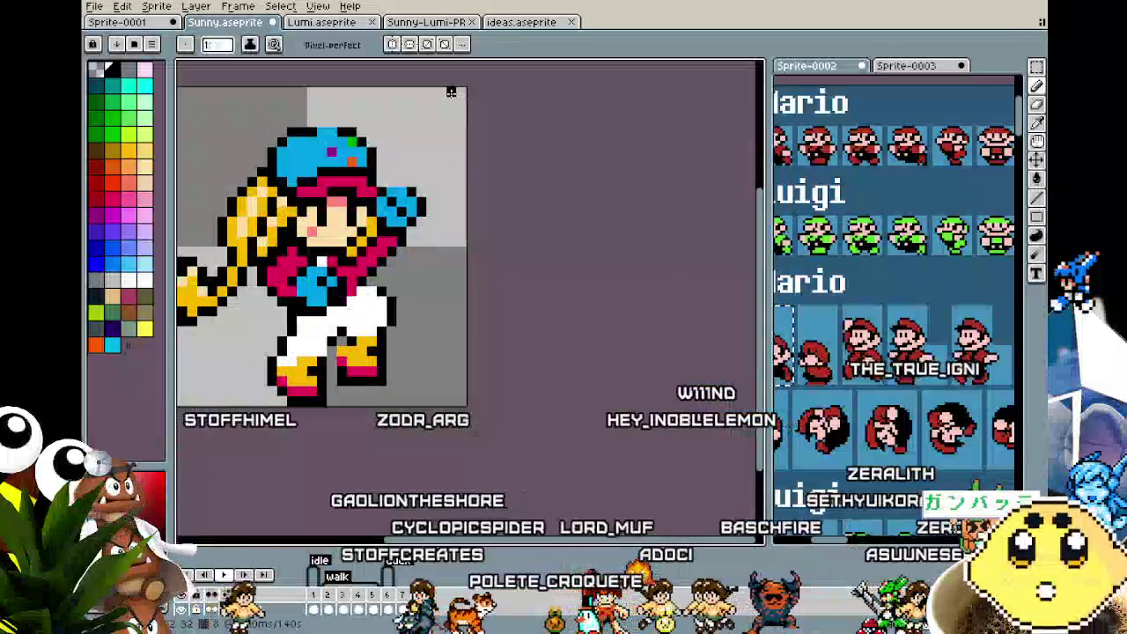
scroll(377, 187, down, 2)
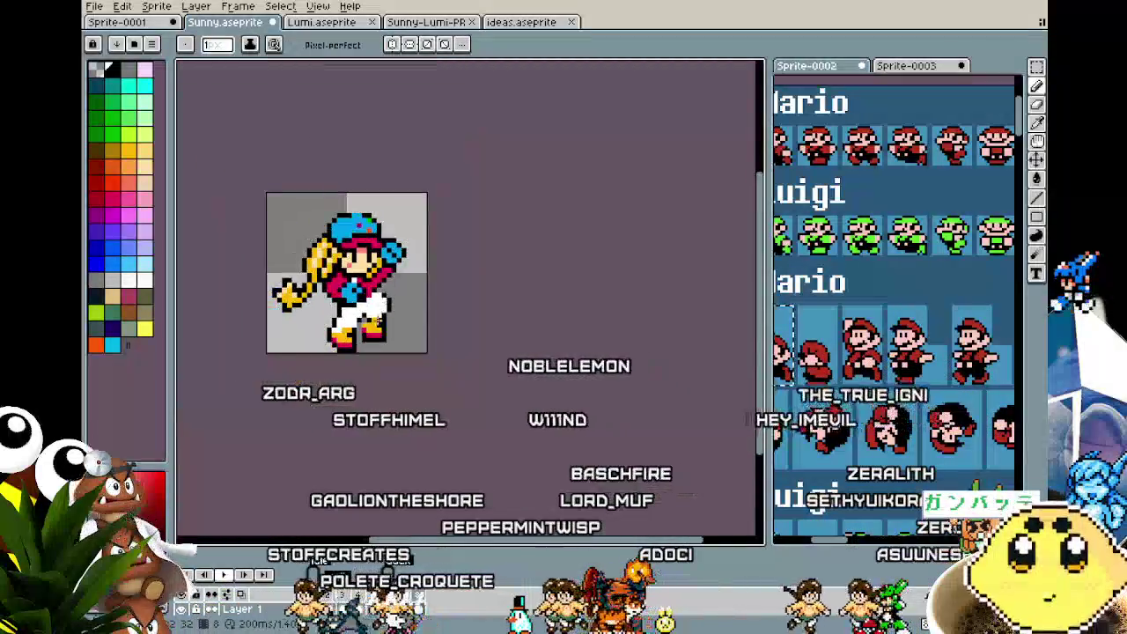
scroll(405, 192, up, 2)
scroll(429, 195, up, 2)
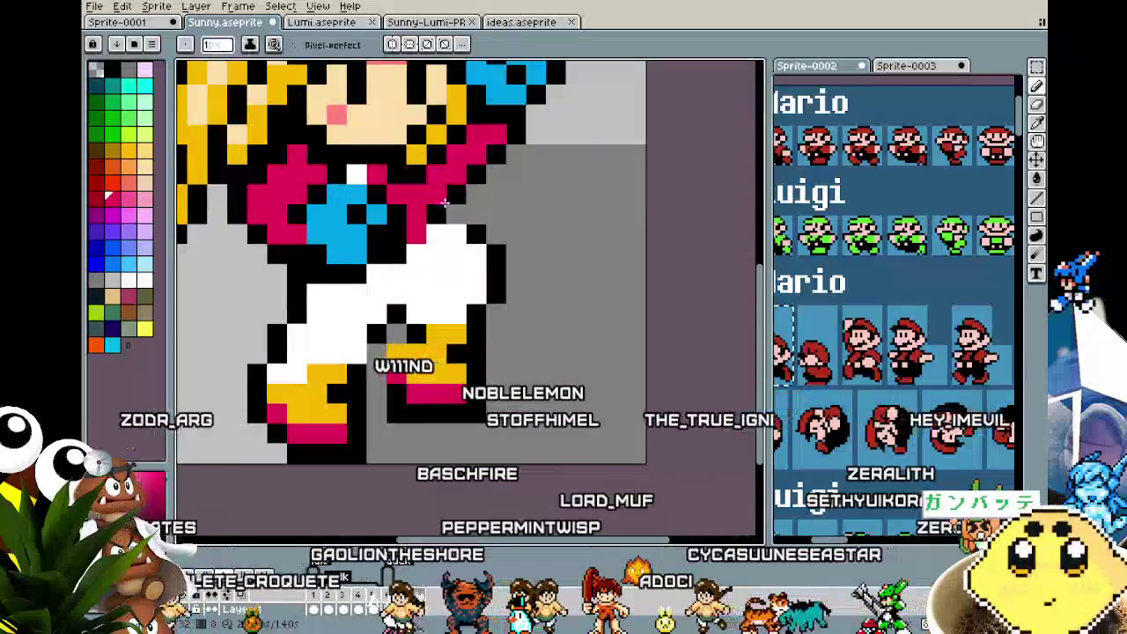
click(461, 255)
key(b)
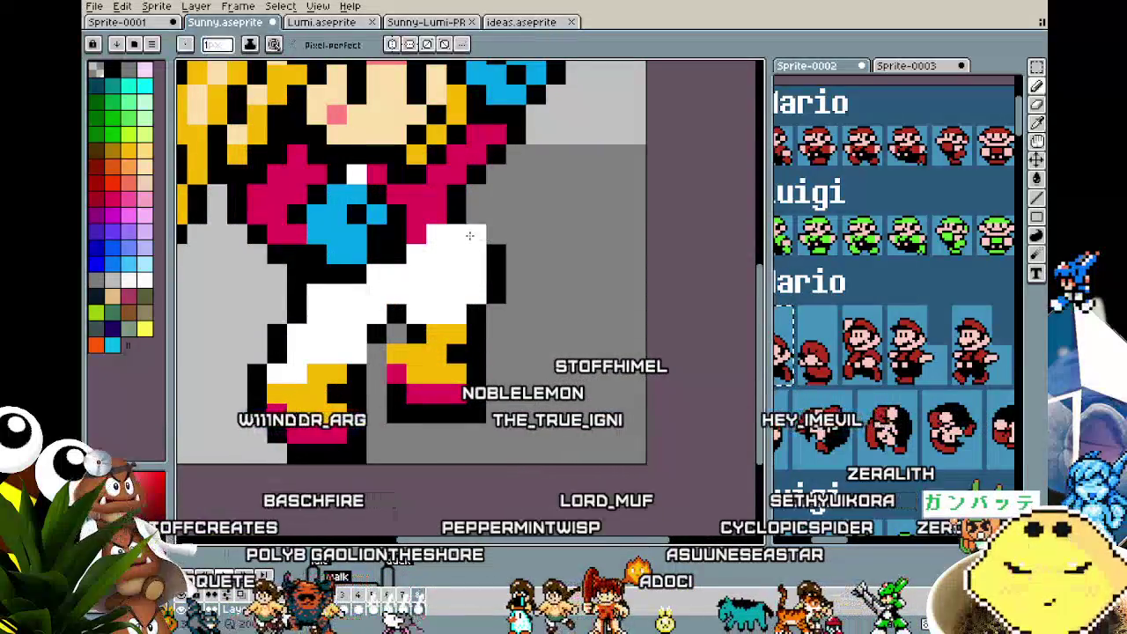
- Pan and zoom the view to frame the girl's legs
scroll(410, 315, down, 4)
scroll(403, 299, up, 3)
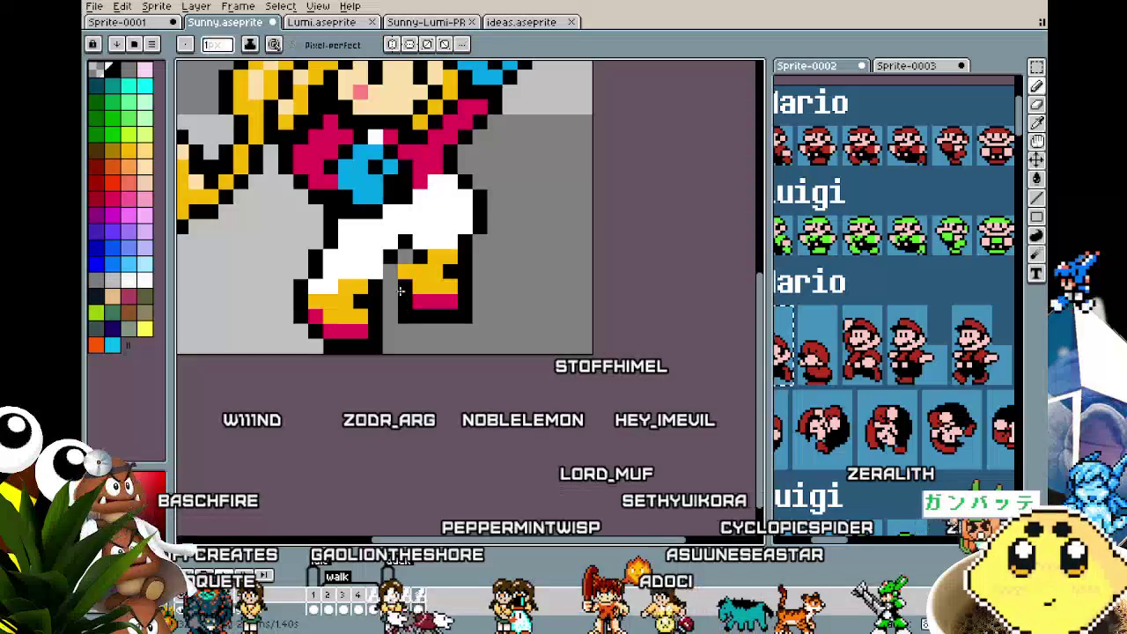
scroll(408, 251, down, 2)
scroll(408, 251, down, 2)
scroll(370, 349, up, 2)
scroll(371, 350, up, 1)
drag(371, 349, 346, 350)
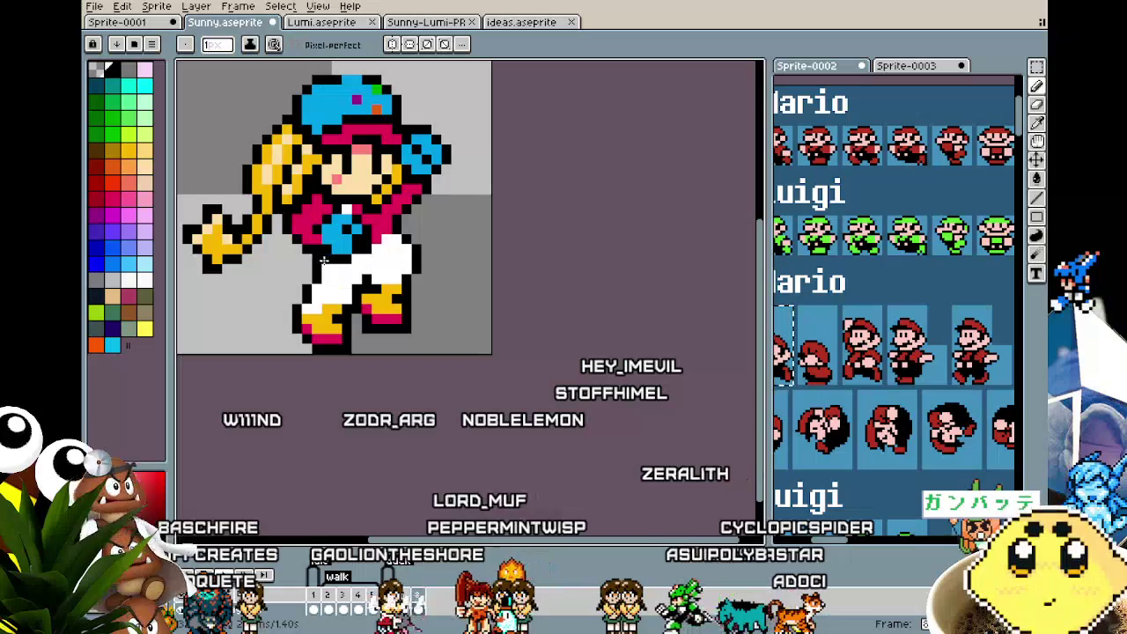
scroll(324, 266, down, 1)
scroll(272, 372, up, 1)
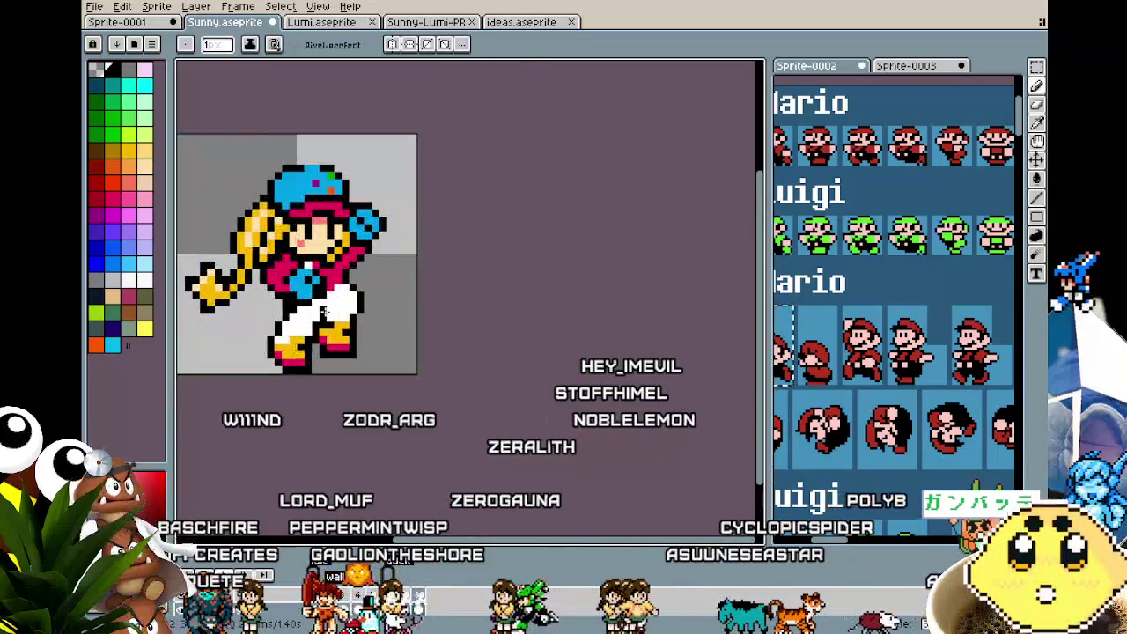
scroll(337, 278, up, 1)
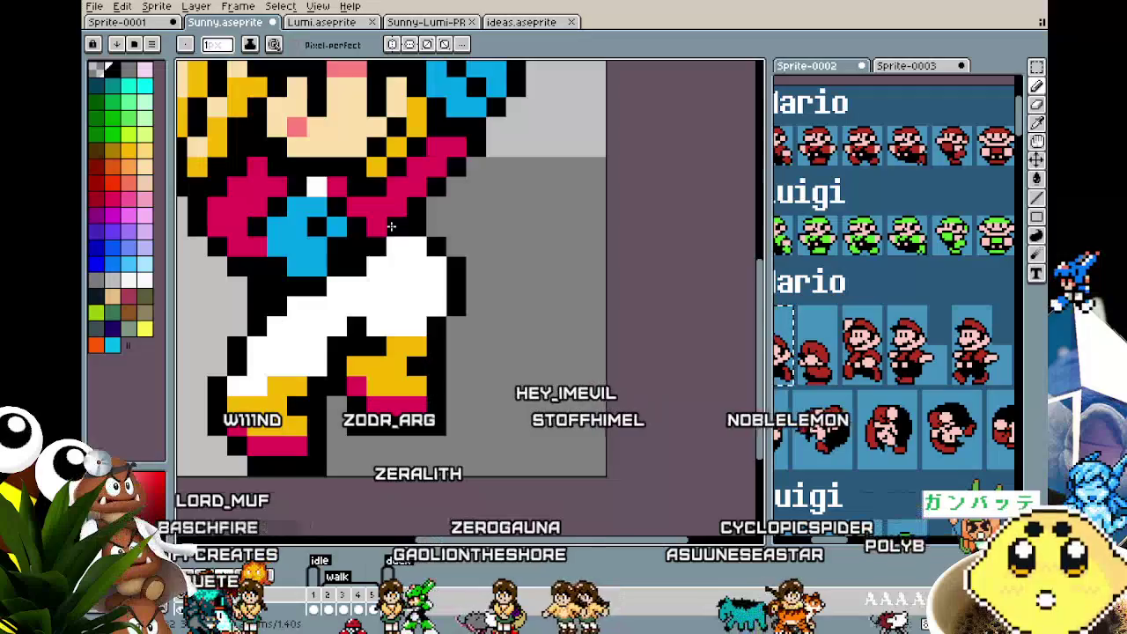
scroll(324, 362, down, 2)
drag(333, 429, 308, 427)
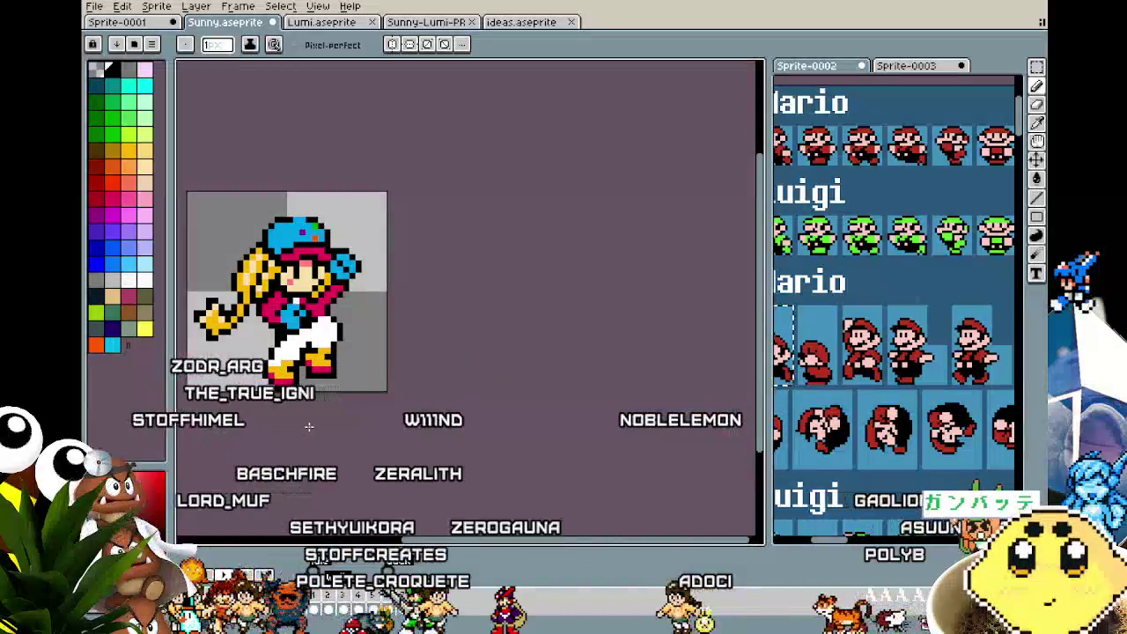
drag(310, 427, 343, 426)
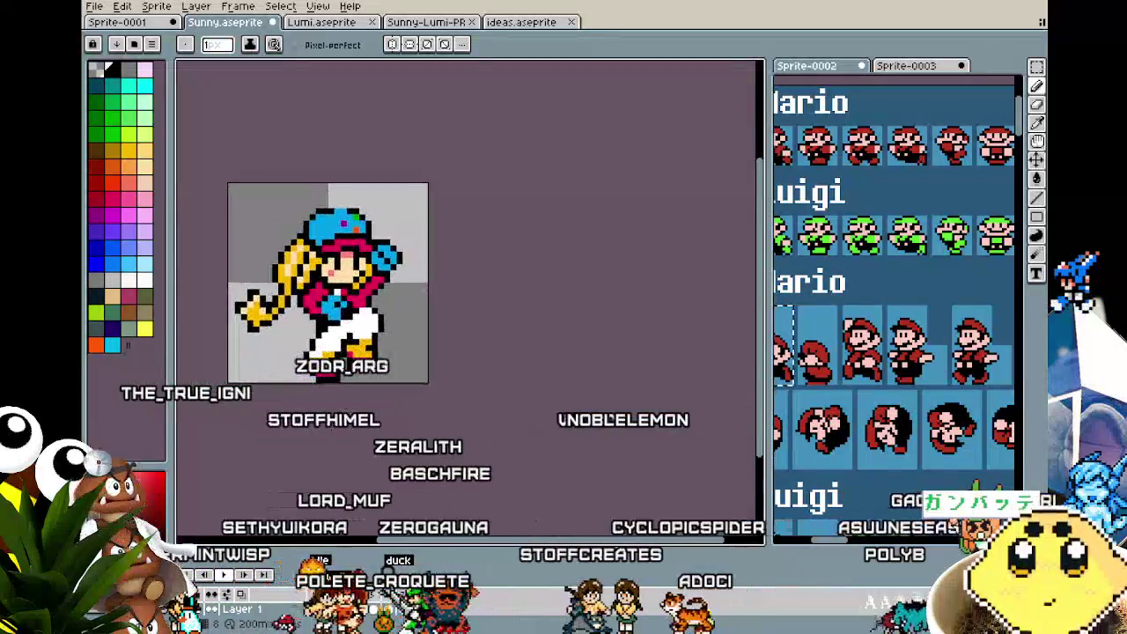
scroll(343, 386, up, 1)
drag(344, 386, 368, 394)
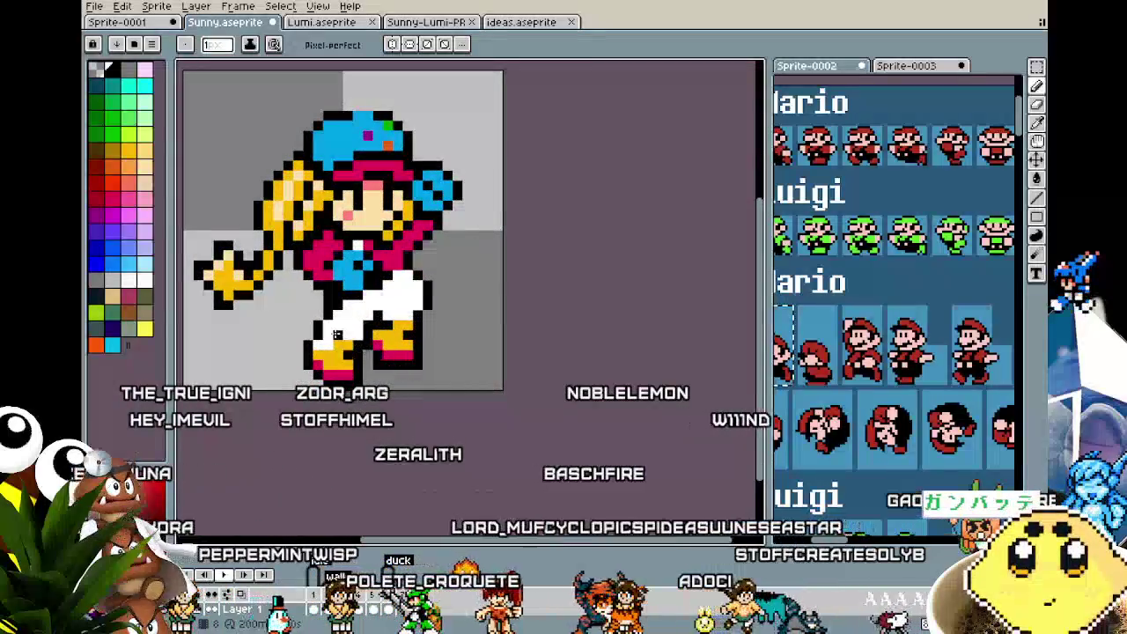
- Toggle to the Marquee and back to the pencil, then reframe the legs
key(m)
key(b)
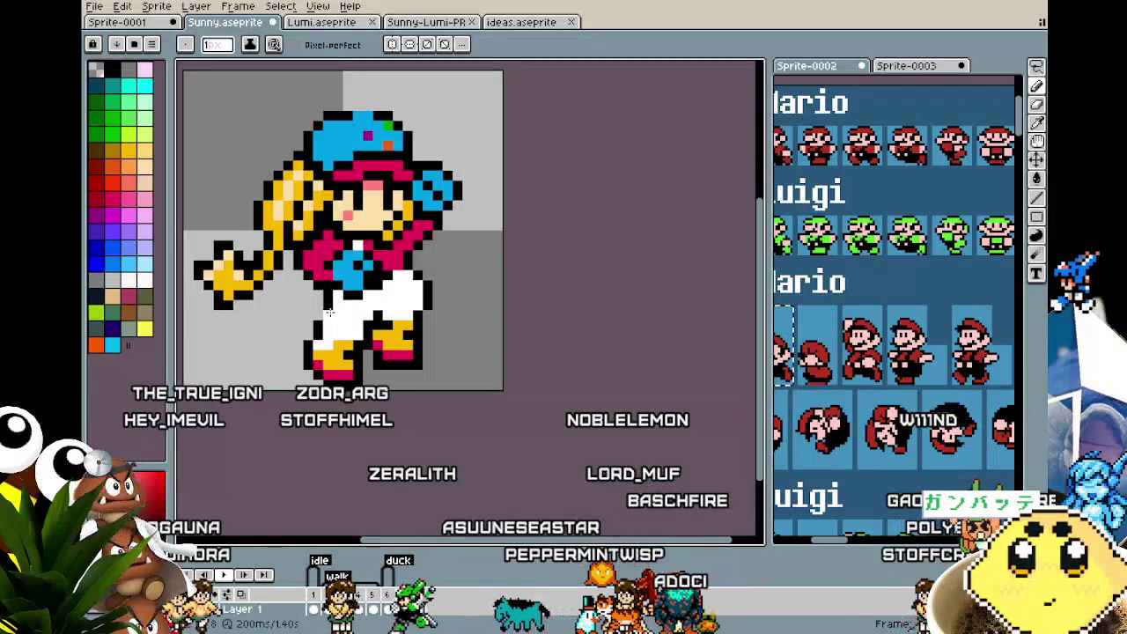
scroll(291, 352, down, 2)
scroll(295, 388, down, 2)
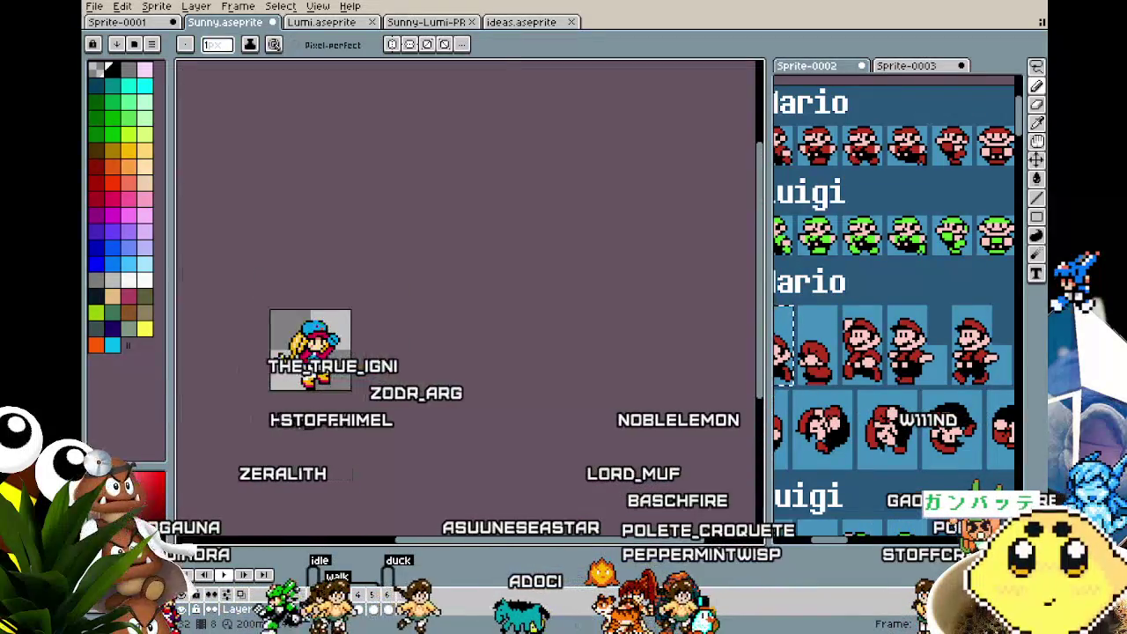
scroll(298, 424, up, 2)
drag(299, 424, 330, 423)
scroll(330, 424, up, 1)
- Select the whole 32x32 canvas, nudge the girl up 2 pixels, deselect, and return to the pencil
key(m)
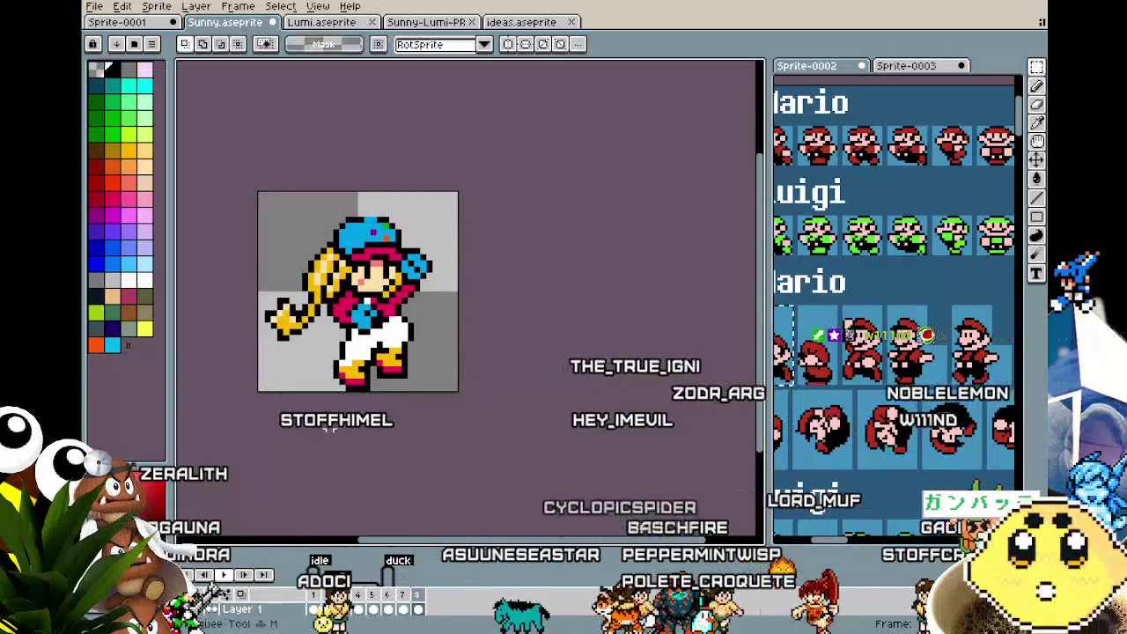
drag(255, 188, 460, 404)
key(Up)
key(Up)
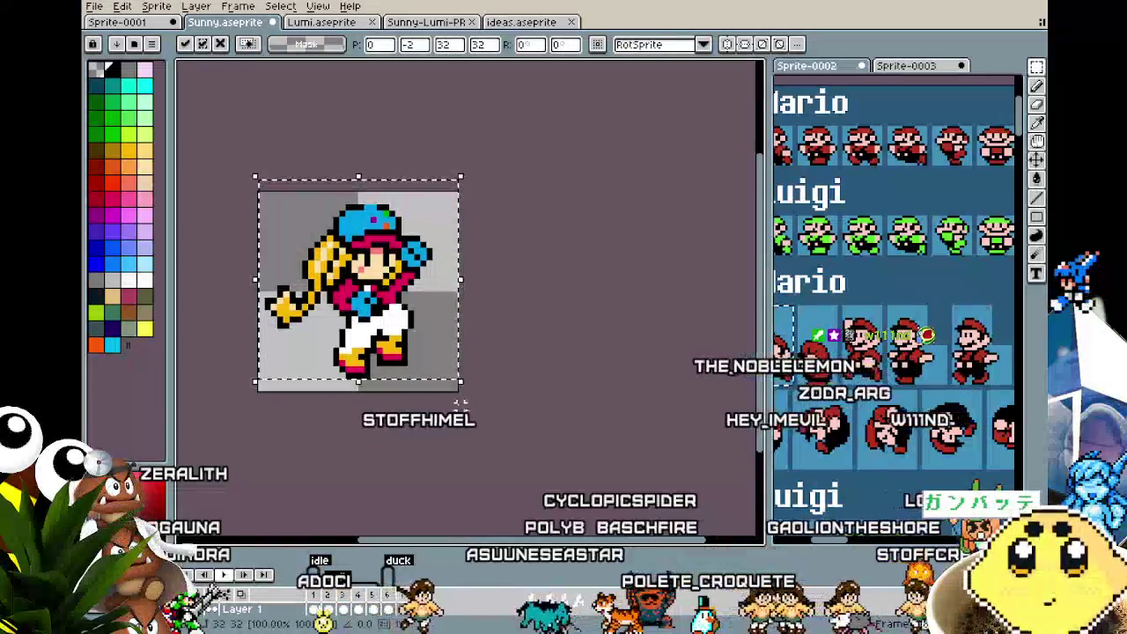
key(ctrl+d)
drag(422, 452, 496, 447)
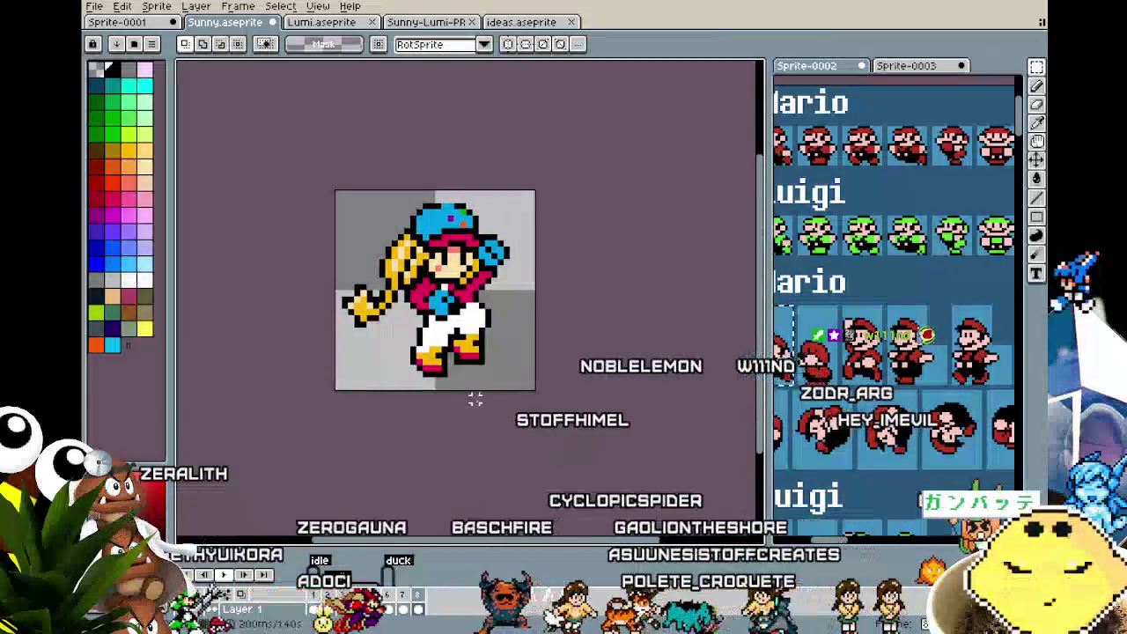
scroll(474, 401, up, 1)
drag(474, 401, 453, 397)
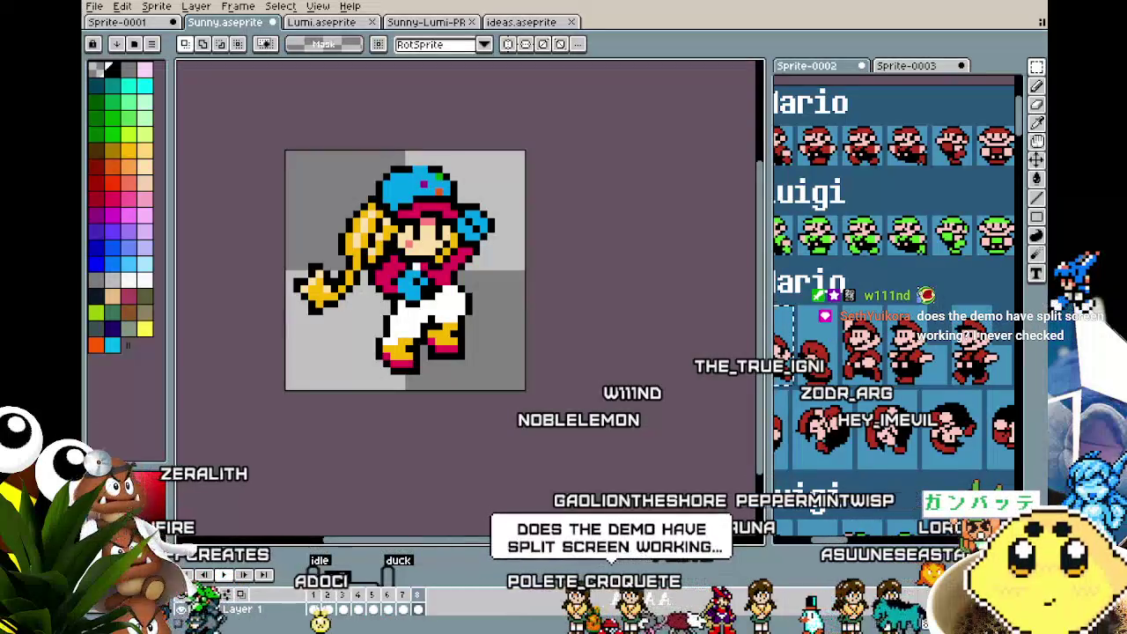
drag(451, 348, 460, 361)
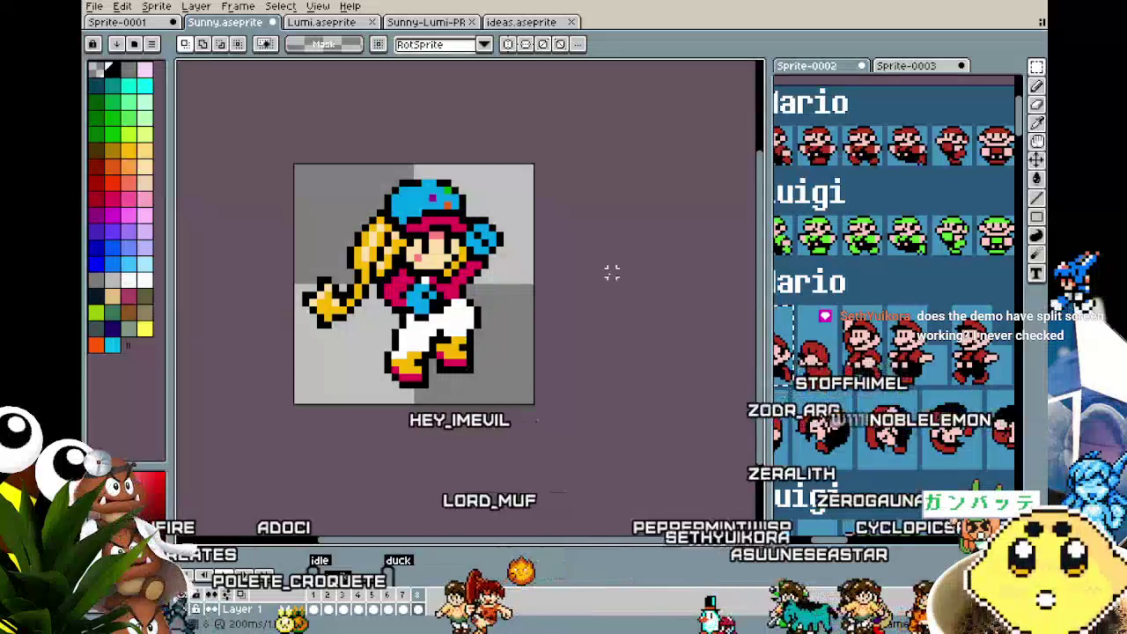
scroll(515, 293, up, 1)
key(b)
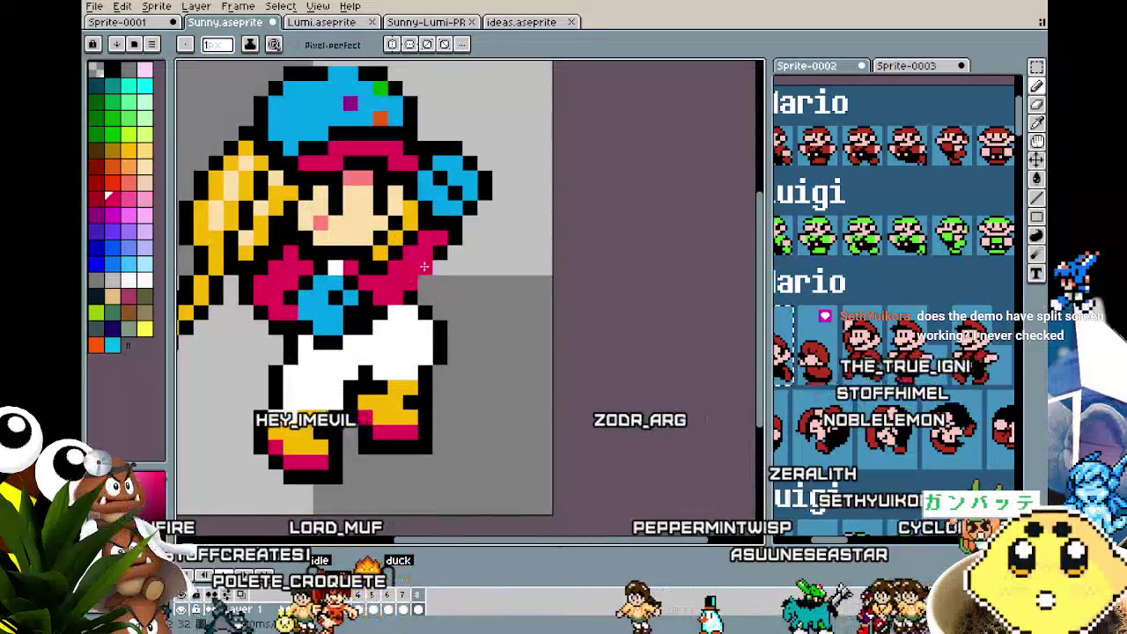
- Pick the shirt's red as the drawing colour with the eyedropper
scroll(392, 372, down, 2)
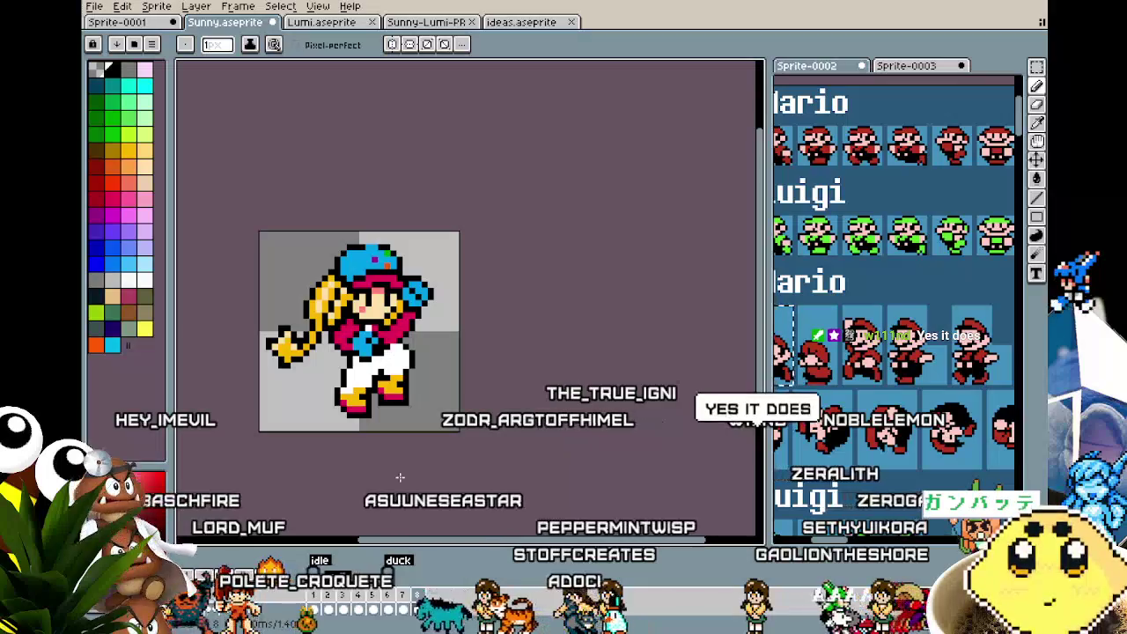
scroll(388, 475, up, 1)
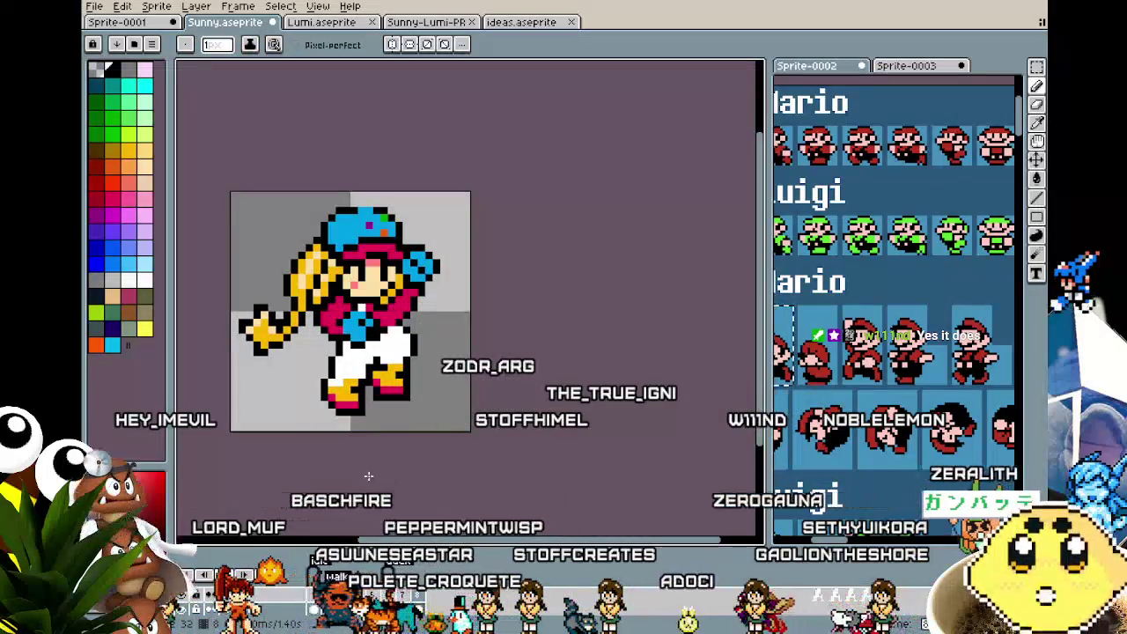
scroll(414, 469, up, 1)
scroll(431, 467, up, 1)
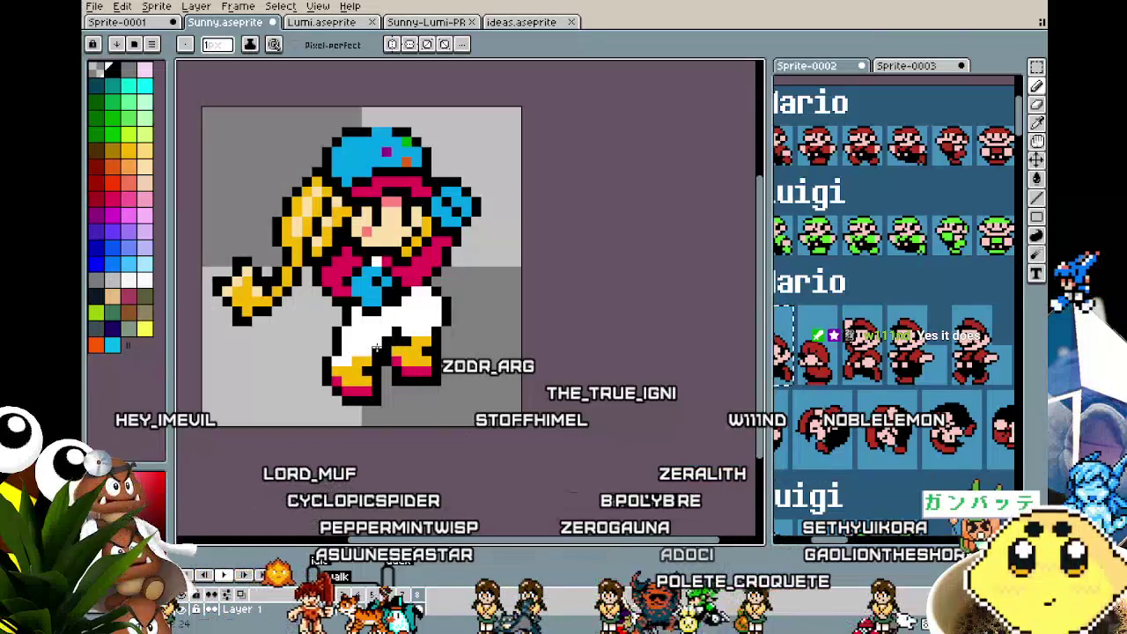
scroll(376, 348, down, 2)
scroll(373, 334, up, 1)
scroll(370, 321, up, 1)
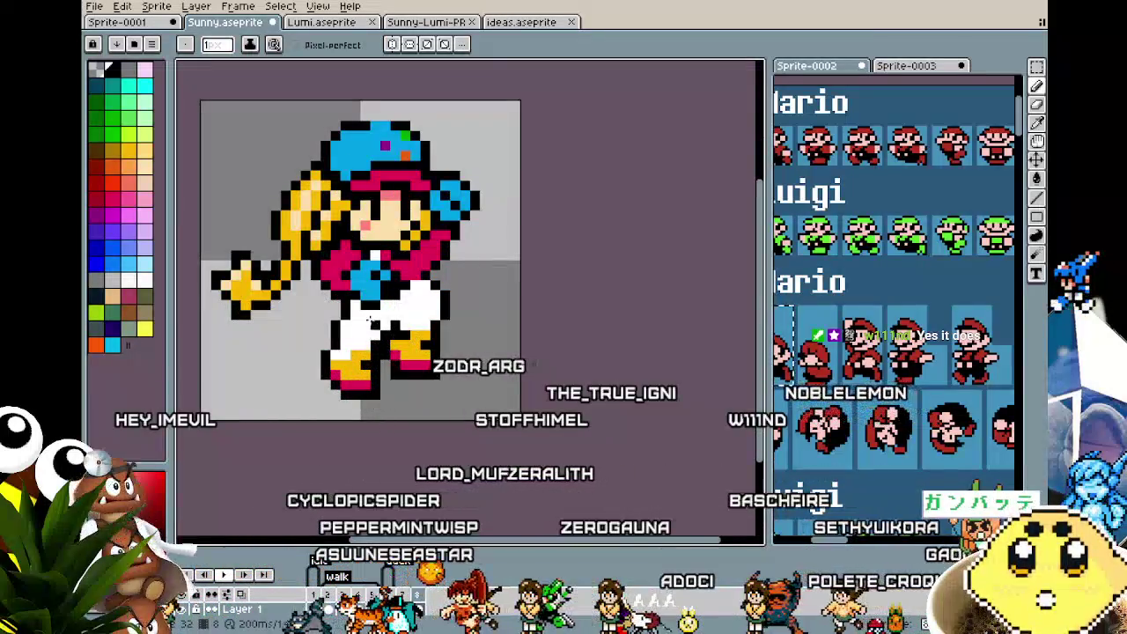
key(alt)
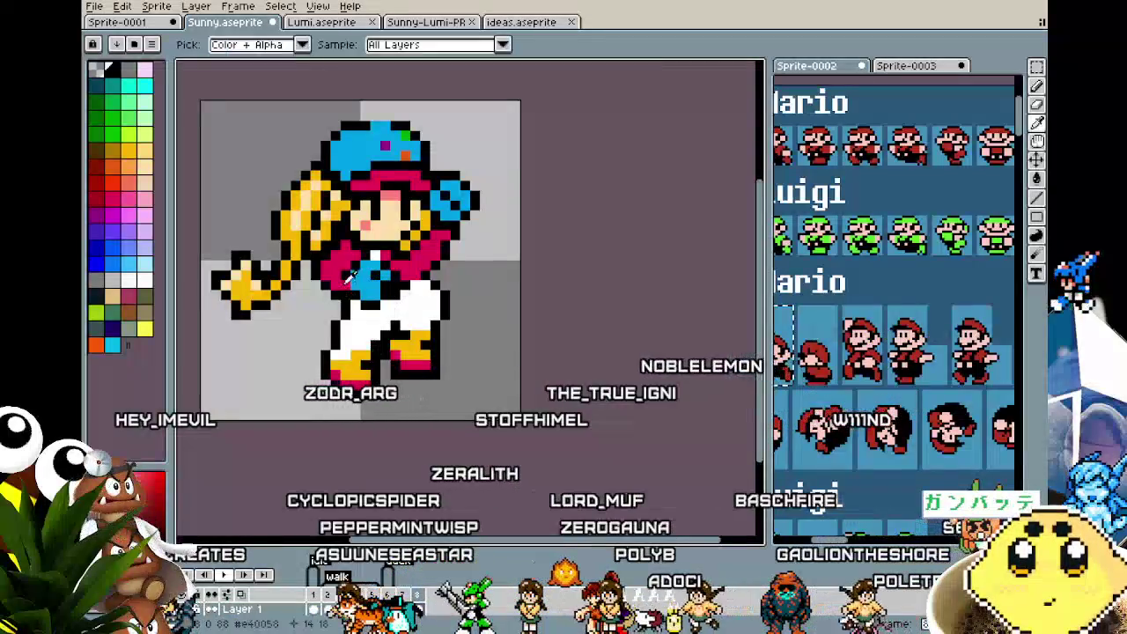
alt+click(350, 278)
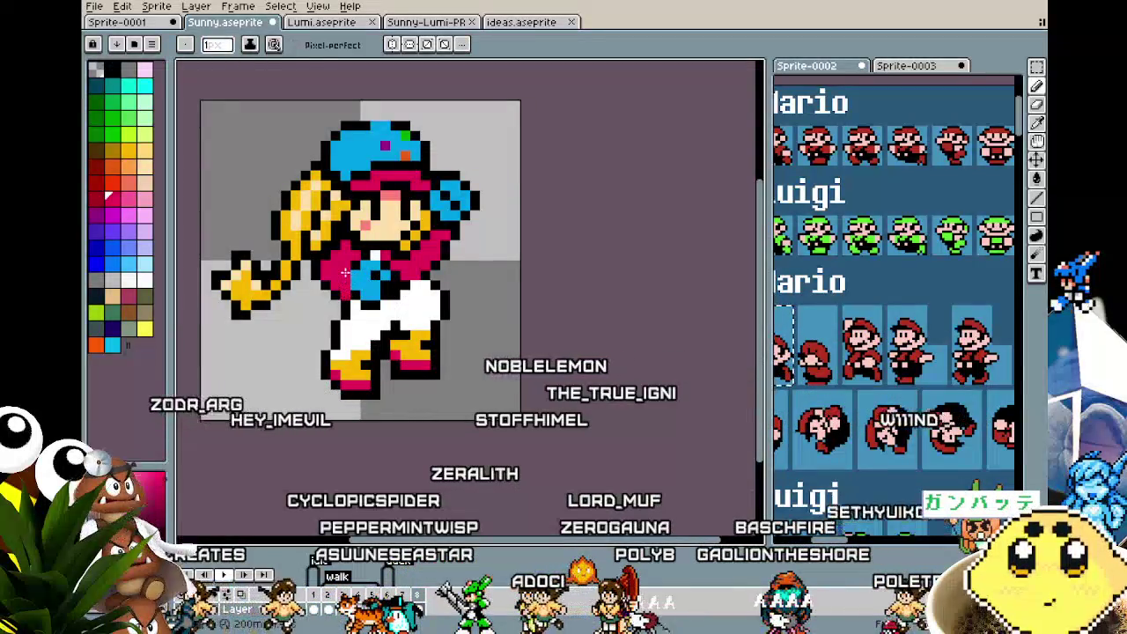
- Reframe the view and switch to the rectangular Marquee tool
scroll(328, 362, down, 5)
scroll(328, 357, up, 2)
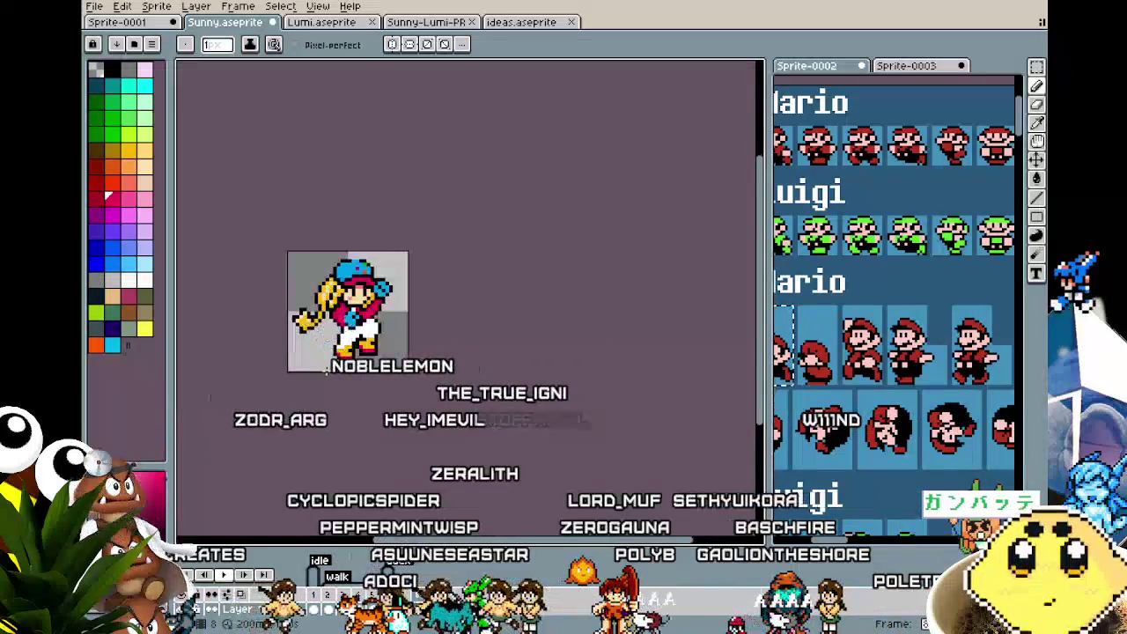
scroll(328, 361, up, 1)
scroll(328, 366, up, 2)
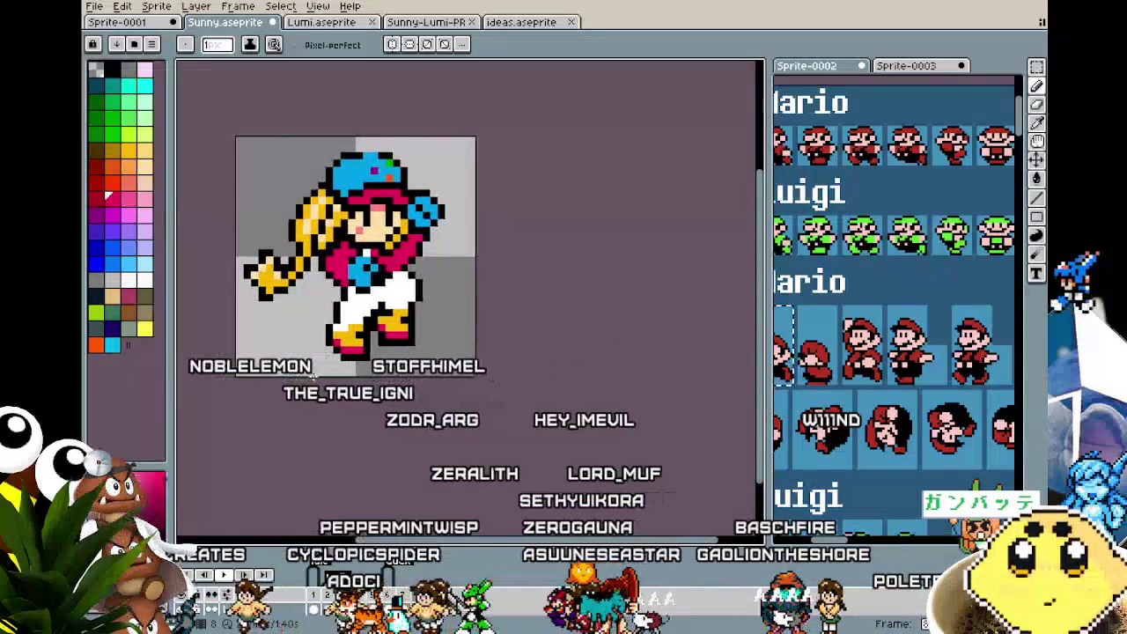
scroll(299, 371, down, 1)
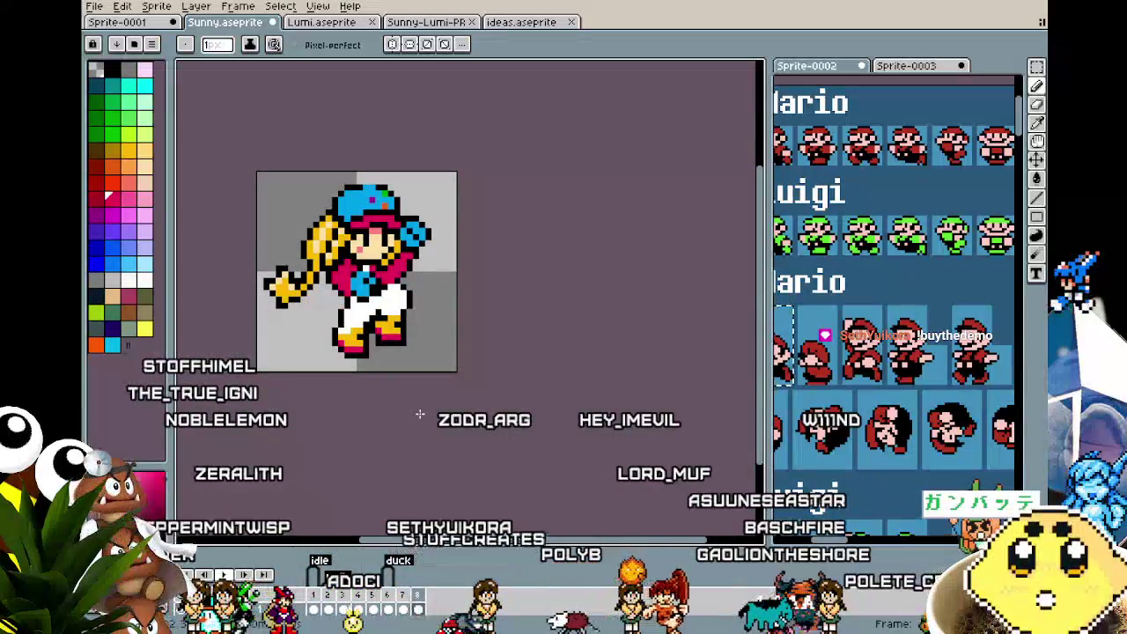
key(m)
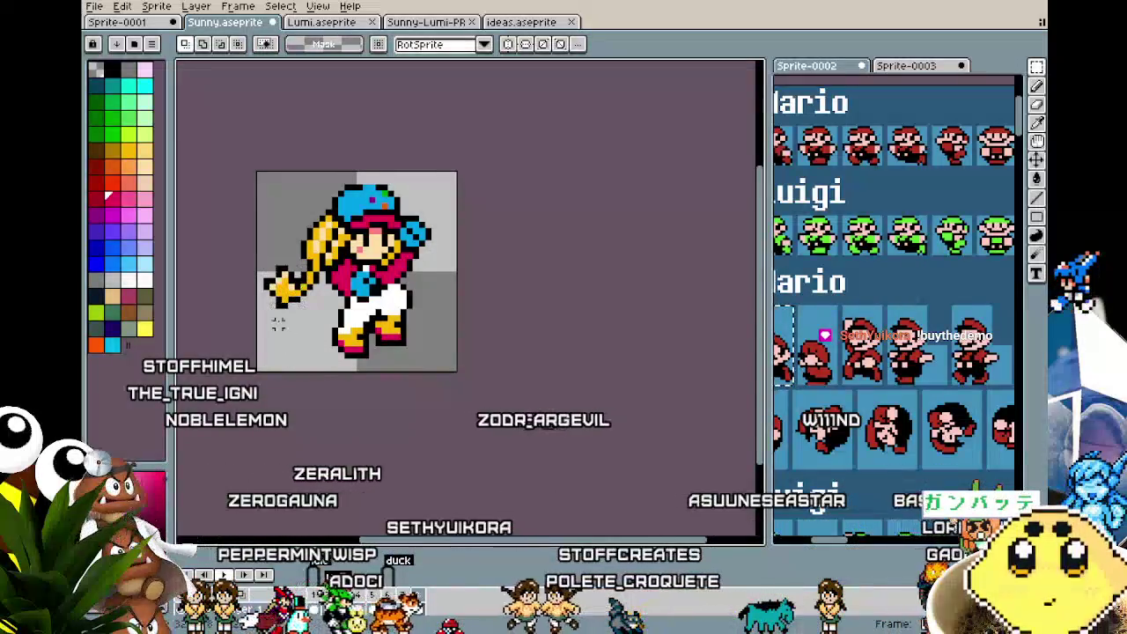
- Select the yellow ponytail tip, rotate it to hang downward, shift it down-right and apply
scroll(278, 325, up, 1)
drag(255, 237, 307, 324)
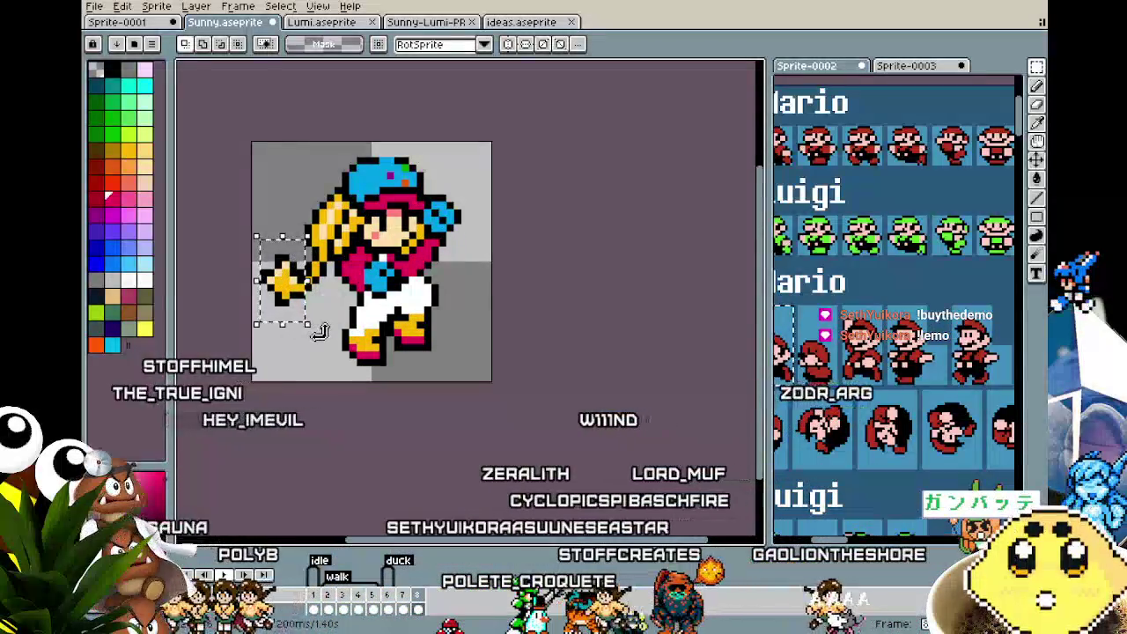
drag(310, 328, 412, 269)
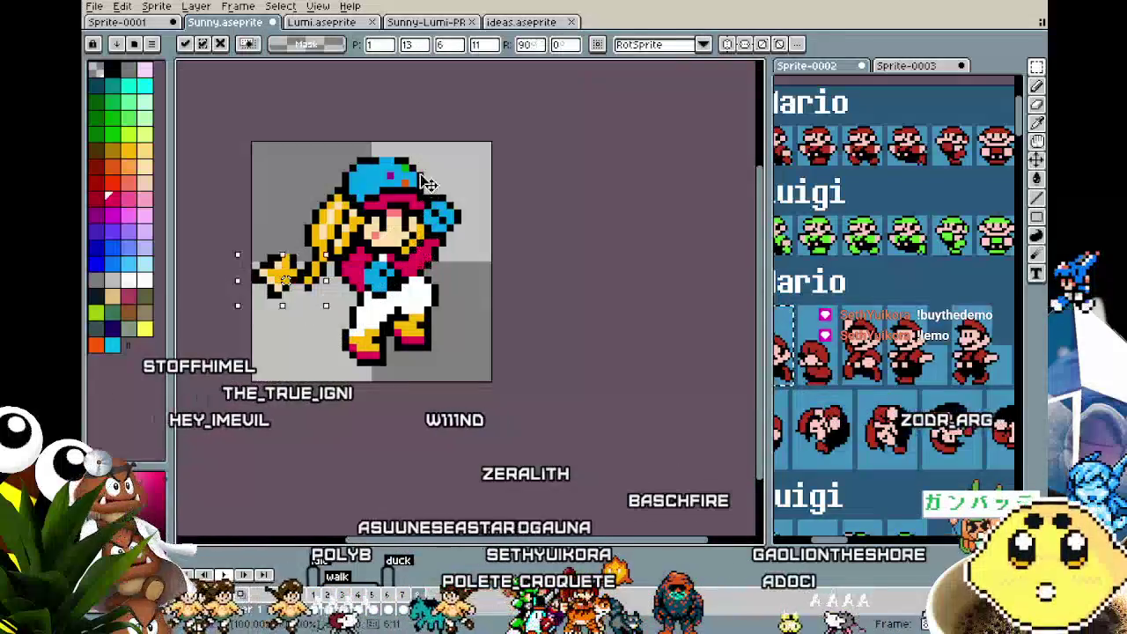
drag(287, 286, 312, 317)
key(Return)
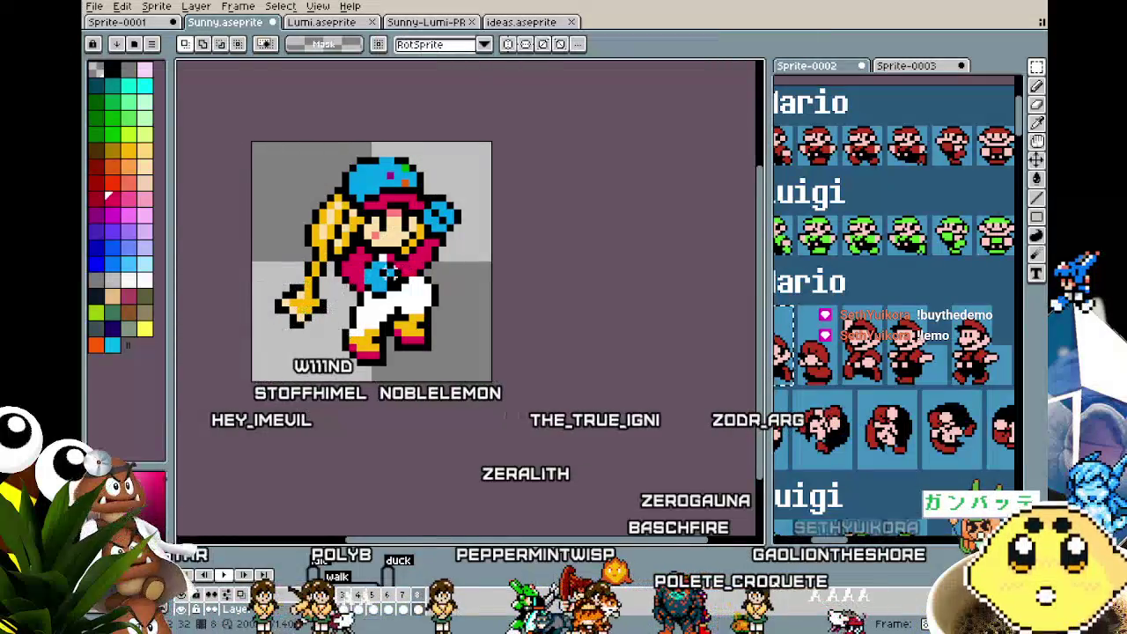
scroll(301, 304, up, 1)
scroll(299, 278, down, 1)
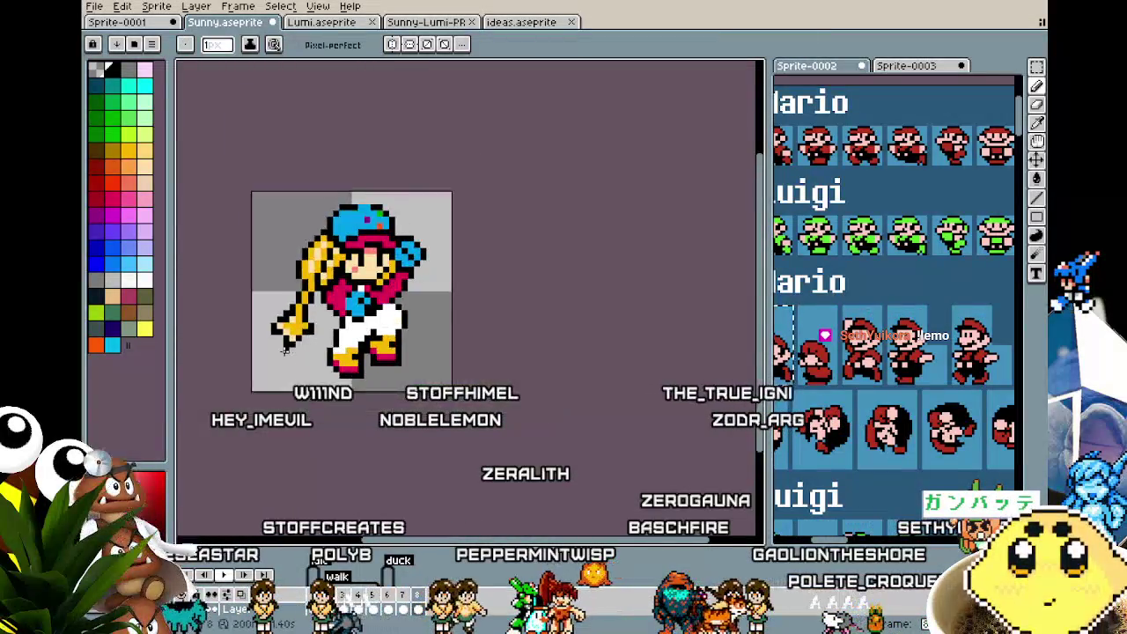
scroll(298, 278, down, 1)
scroll(308, 238, up, 1)
scroll(315, 207, up, 1)
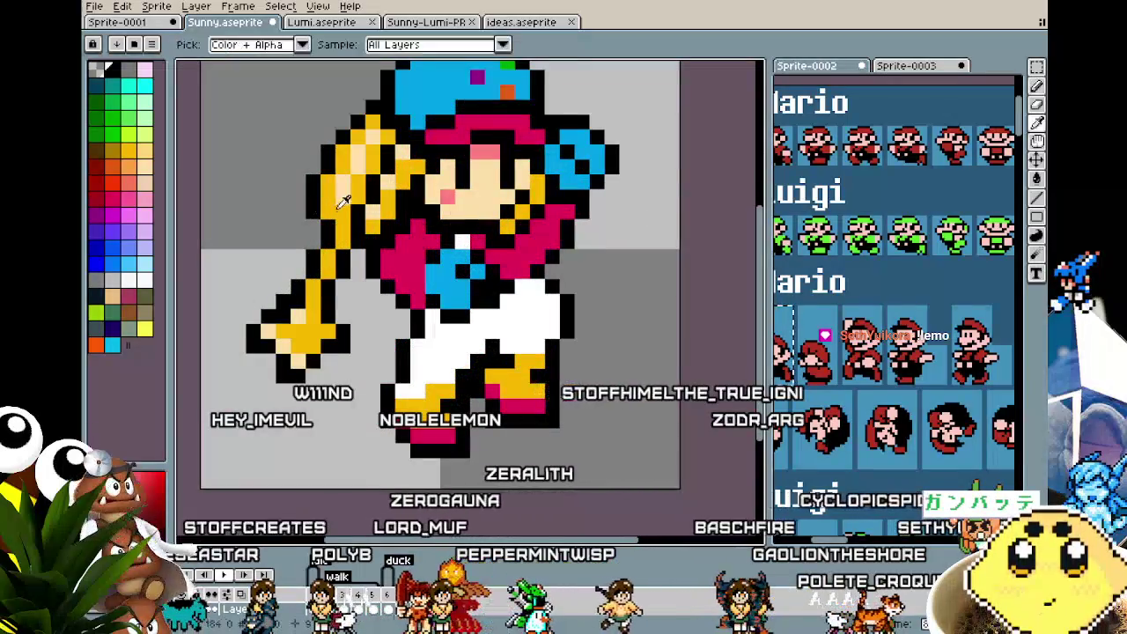
scroll(313, 299, down, 1)
scroll(291, 330, down, 1)
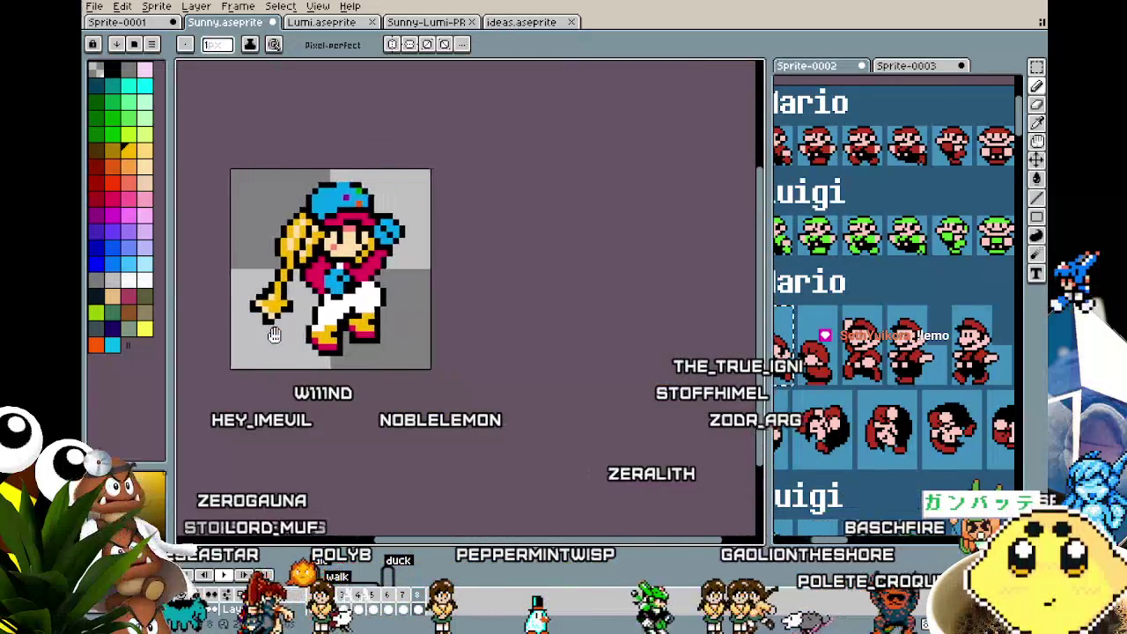
- Pick the ponytail's yellow as the drawing colour and touch up a pixel beside it
scroll(317, 321, up, 1)
scroll(325, 313, up, 2)
key(i)
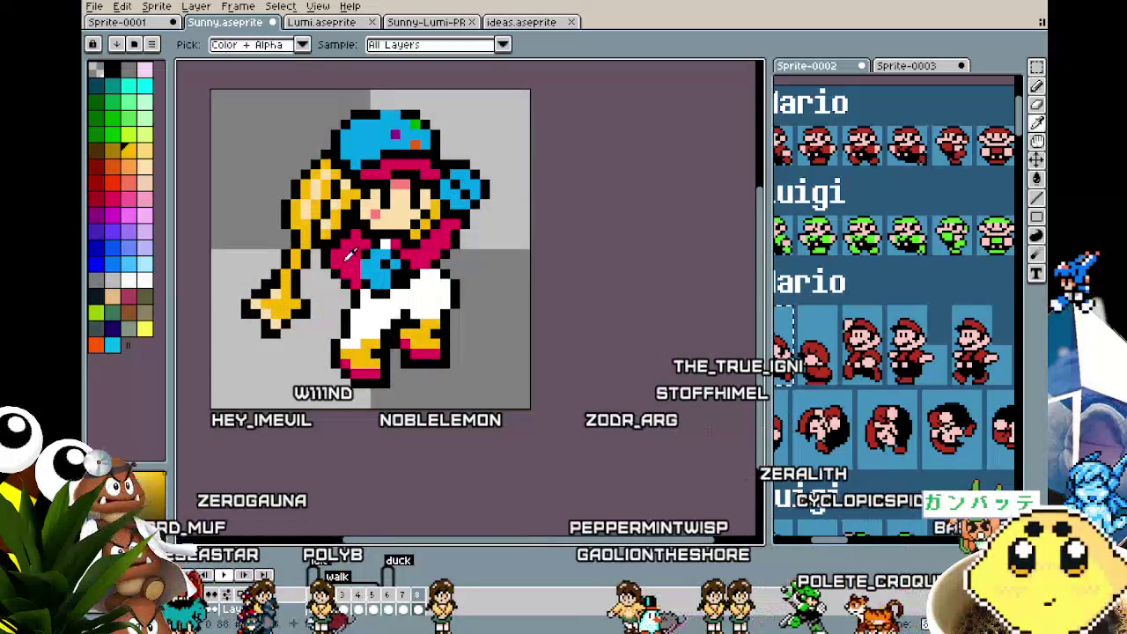
key(b)
scroll(321, 349, down, 1)
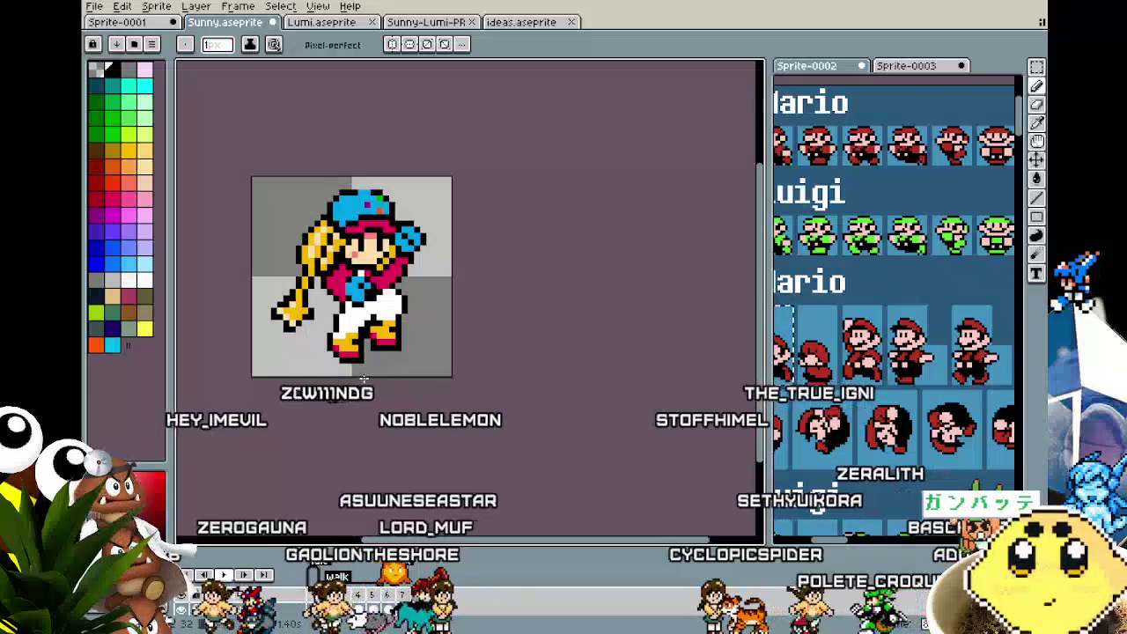
scroll(364, 379, up, 1)
alt+click(284, 298)
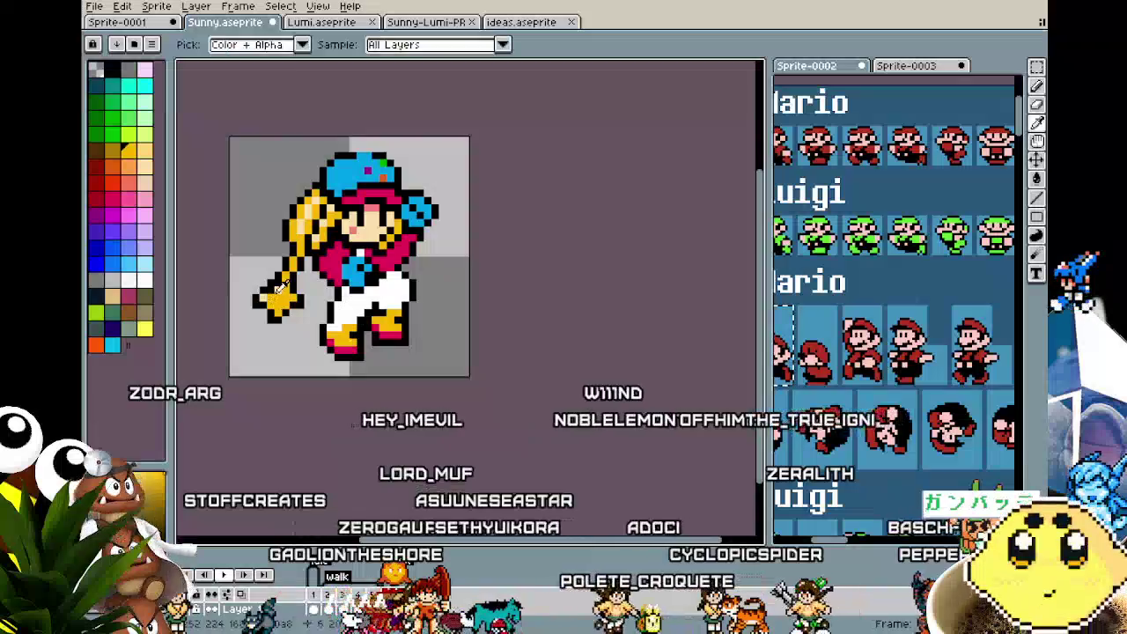
alt+click(273, 293)
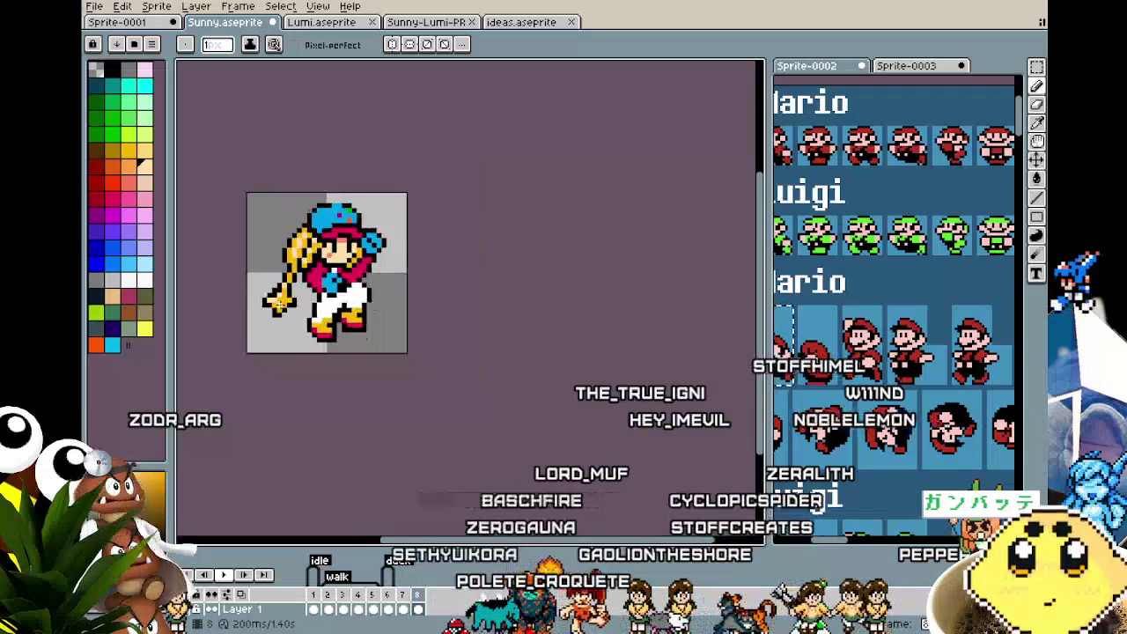
- Zoom in and choose black as the drawing colour
scroll(260, 314, down, 3)
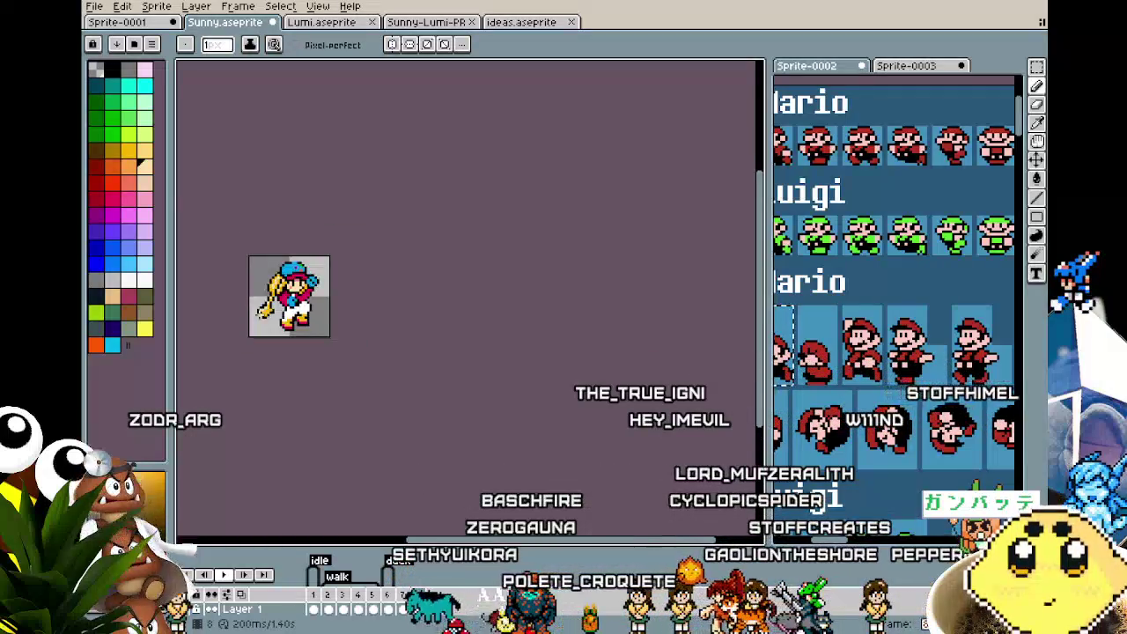
scroll(259, 313, up, 1)
scroll(257, 313, up, 1)
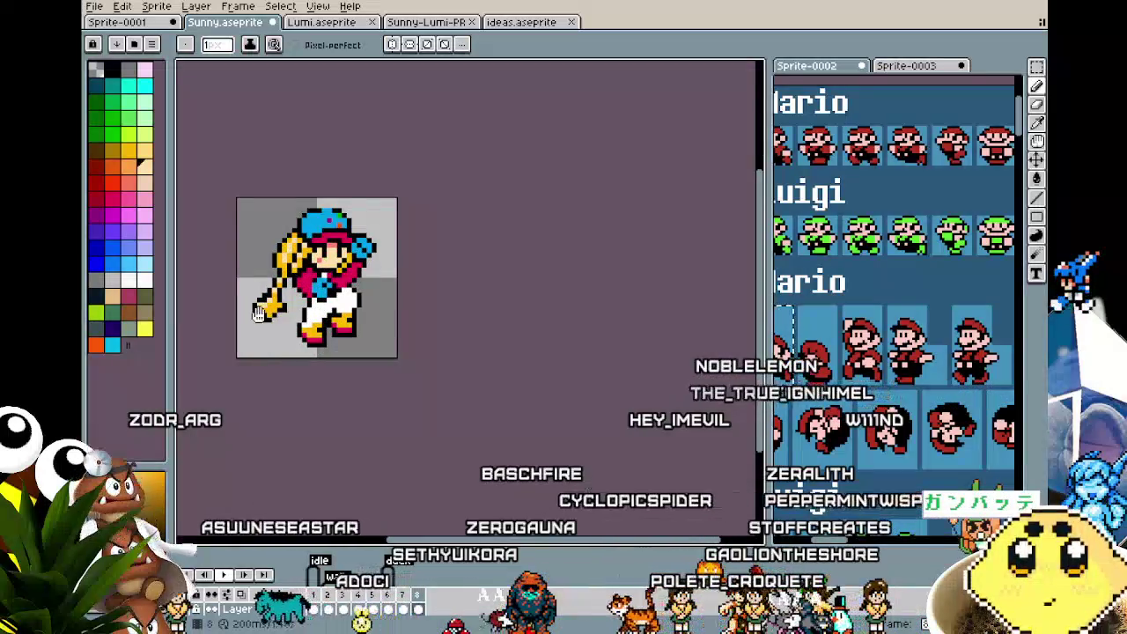
scroll(258, 315, up, 1)
scroll(354, 307, up, 2)
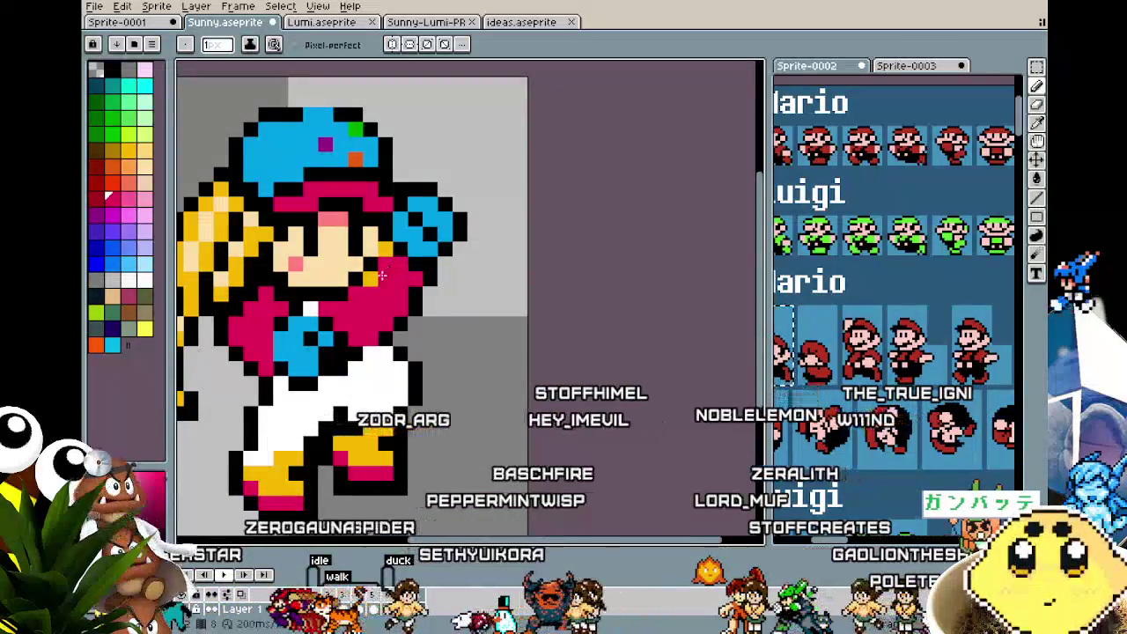
alt+click(385, 254)
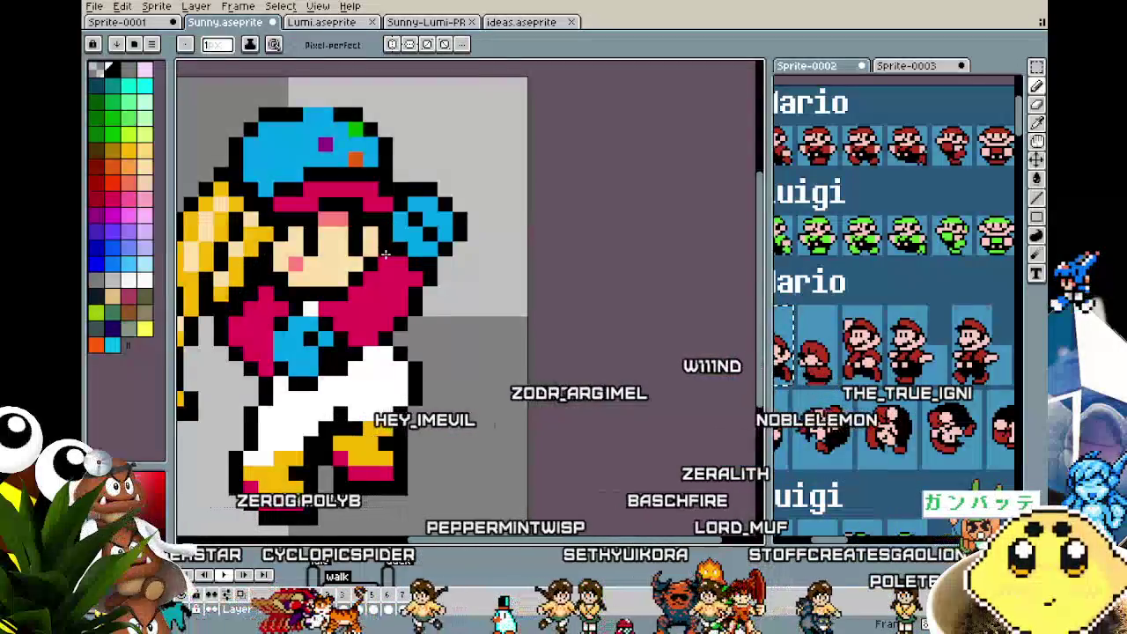
- Zoom around the sprite and switch to the eyedropper for sampling
scroll(365, 317, down, 2)
scroll(343, 384, down, 1)
scroll(368, 342, up, 1)
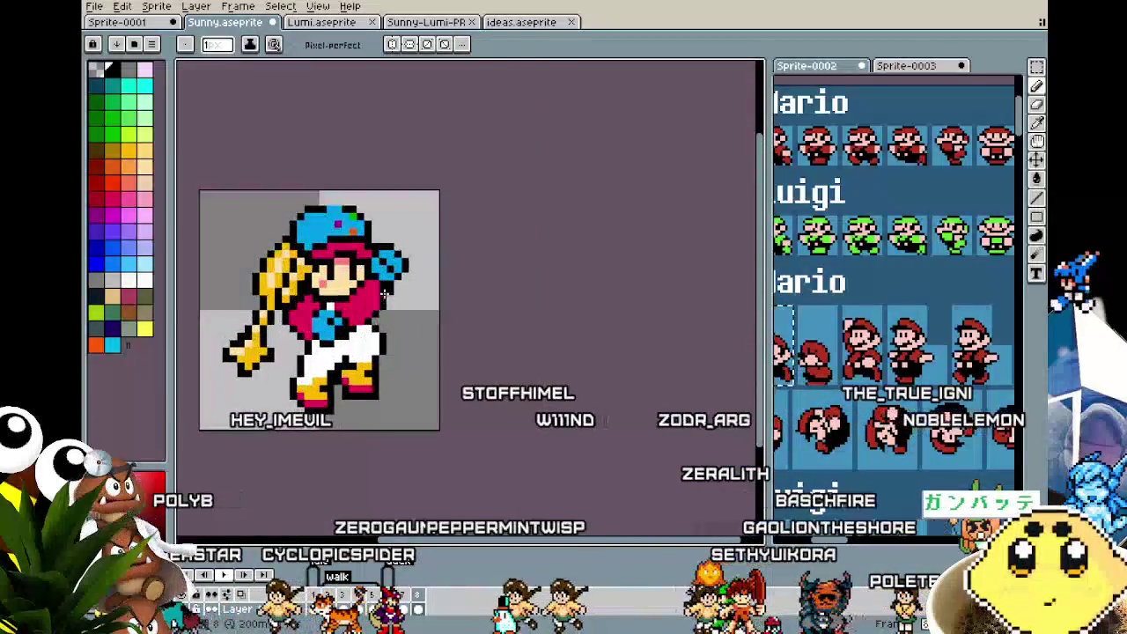
scroll(379, 309, up, 1)
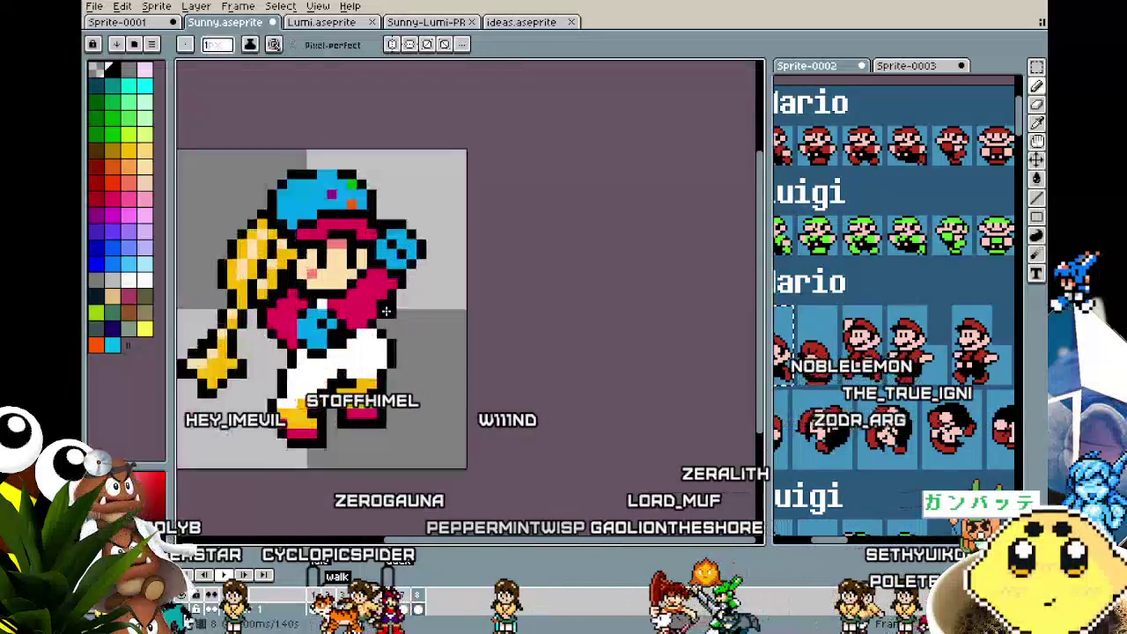
scroll(384, 310, up, 1)
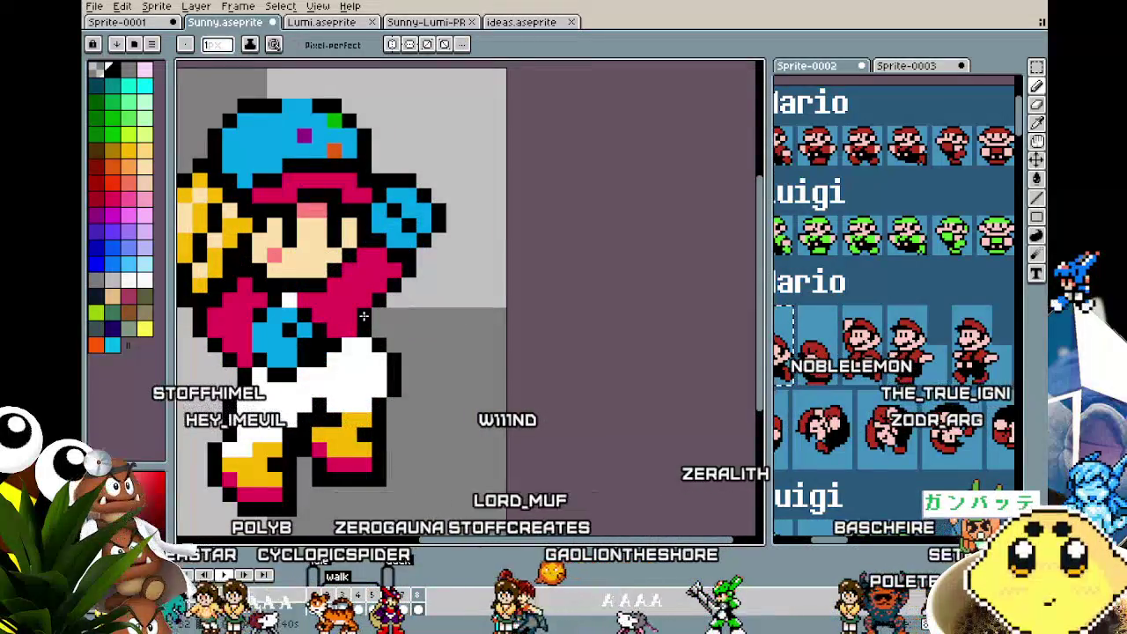
scroll(352, 335, down, 2)
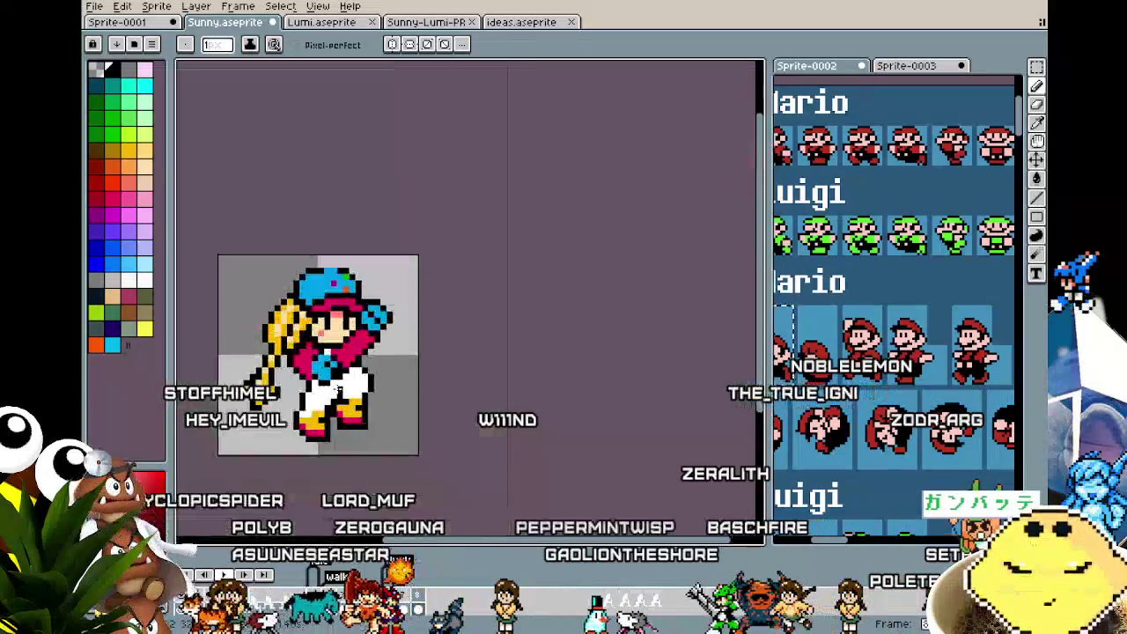
scroll(388, 353, up, 1)
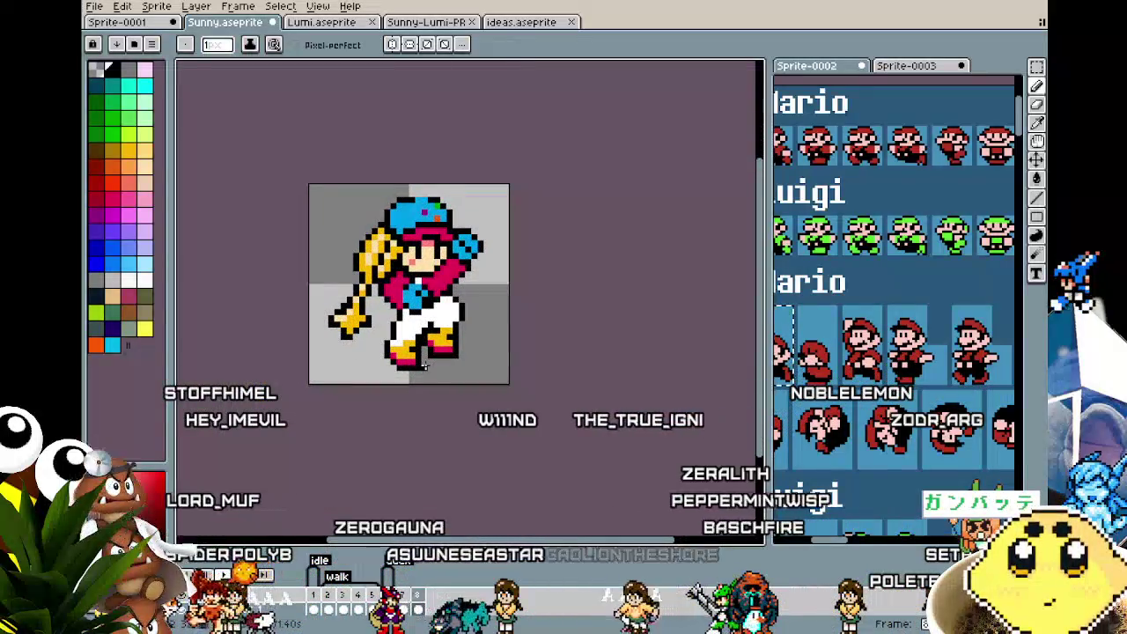
scroll(425, 352, up, 1)
scroll(426, 317, up, 1)
key(alt)
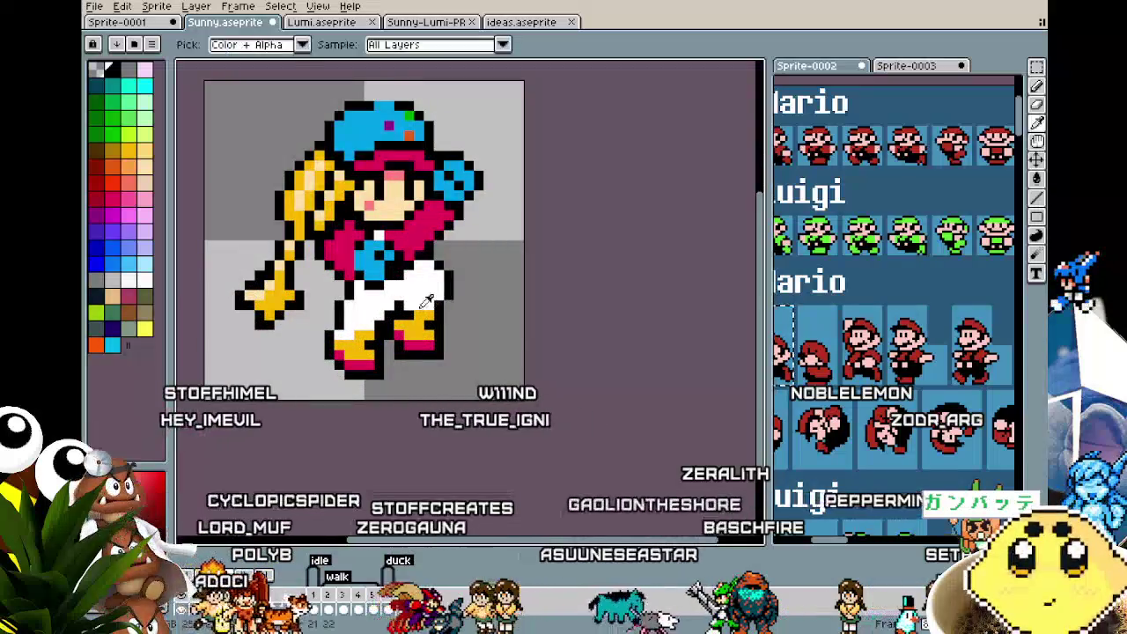
scroll(414, 268, up, 1)
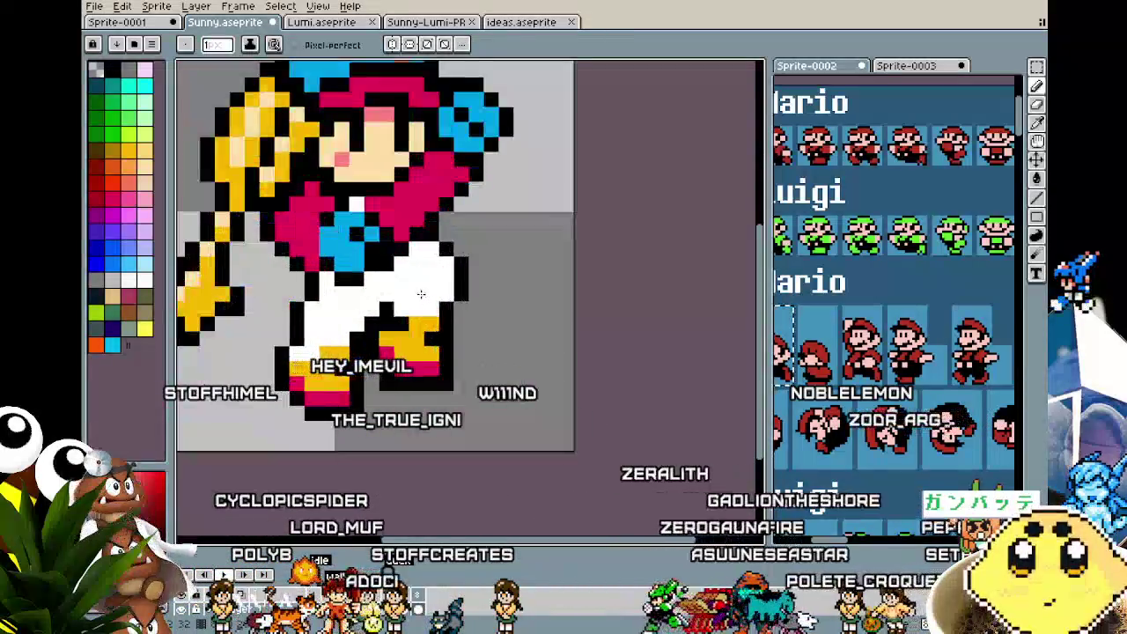
scroll(388, 251, up, 1)
scroll(379, 255, down, 2)
mouse_move(373, 266)
mouse_down()
mouse_move(401, 270)
mouse_move(374, 282)
mouse_up()
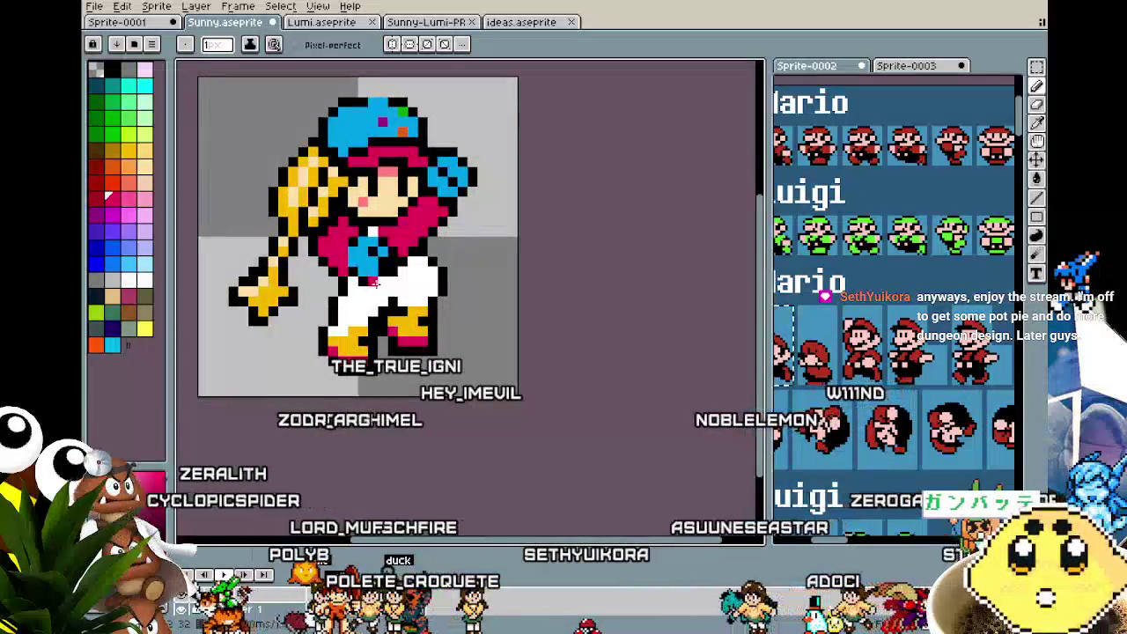
scroll(381, 281, up, 2)
scroll(381, 282, down, 1)
key(i)
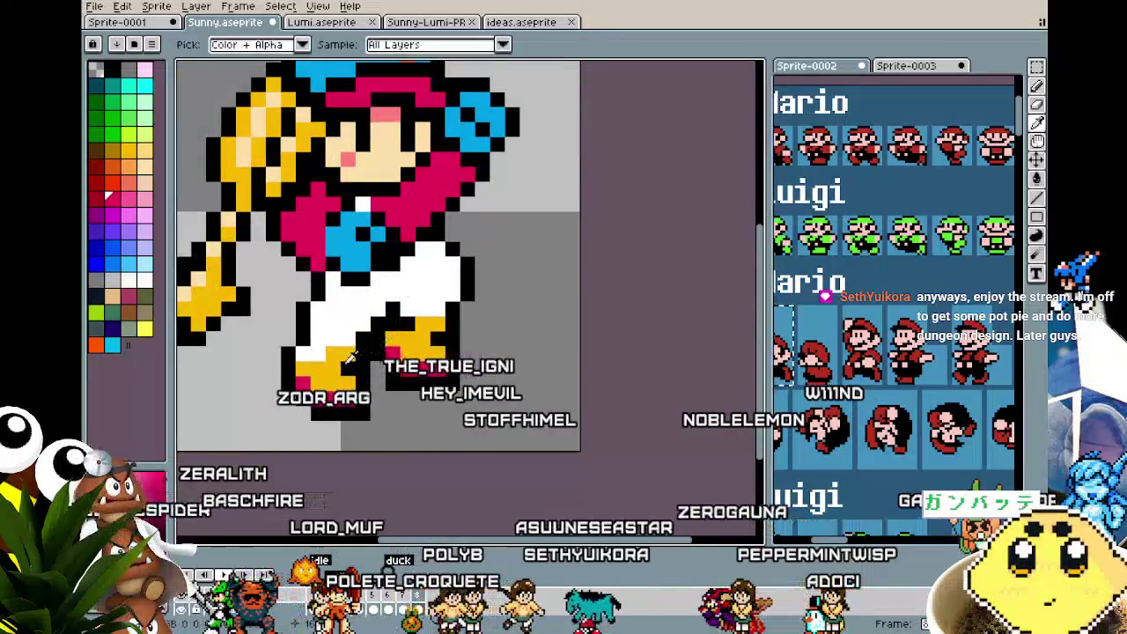
key(b)
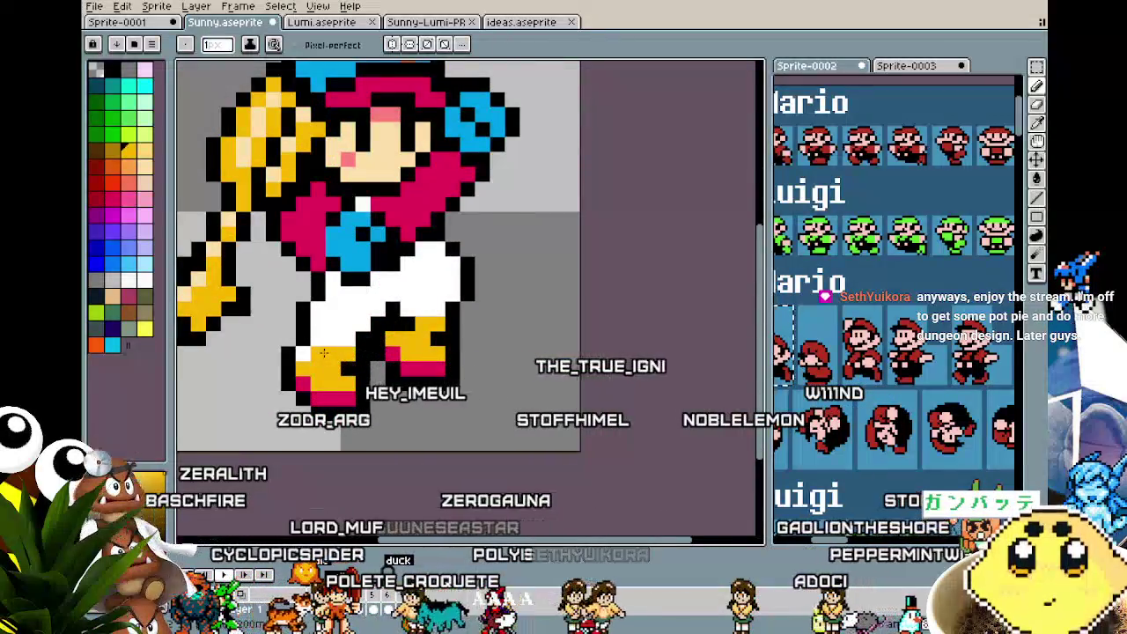
scroll(558, 327, down, 3)
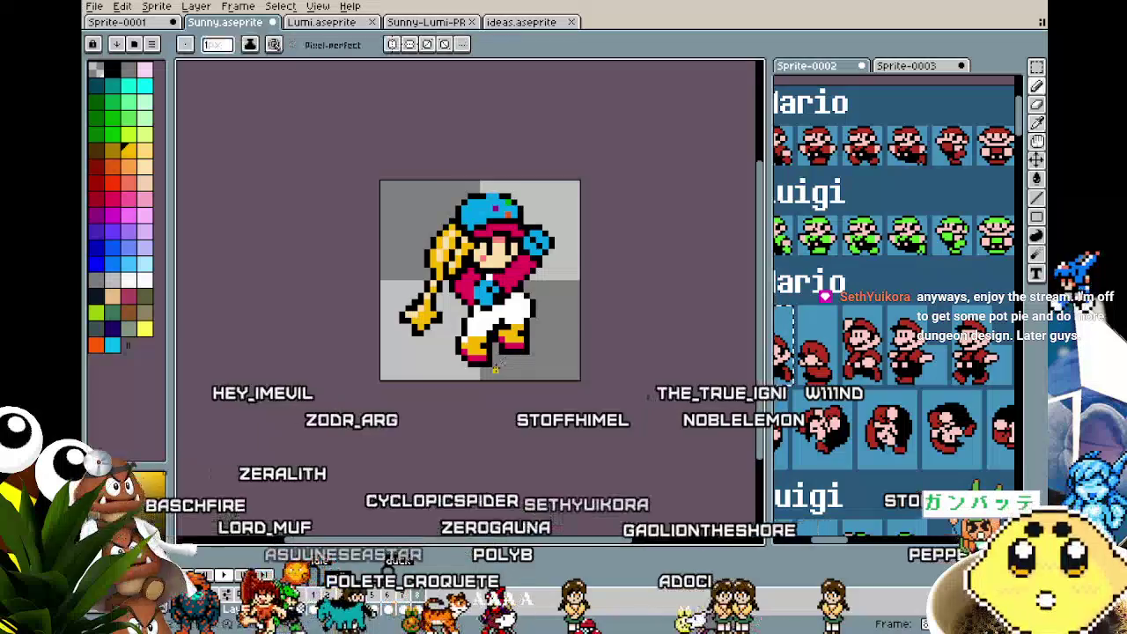
scroll(502, 396, up, 1)
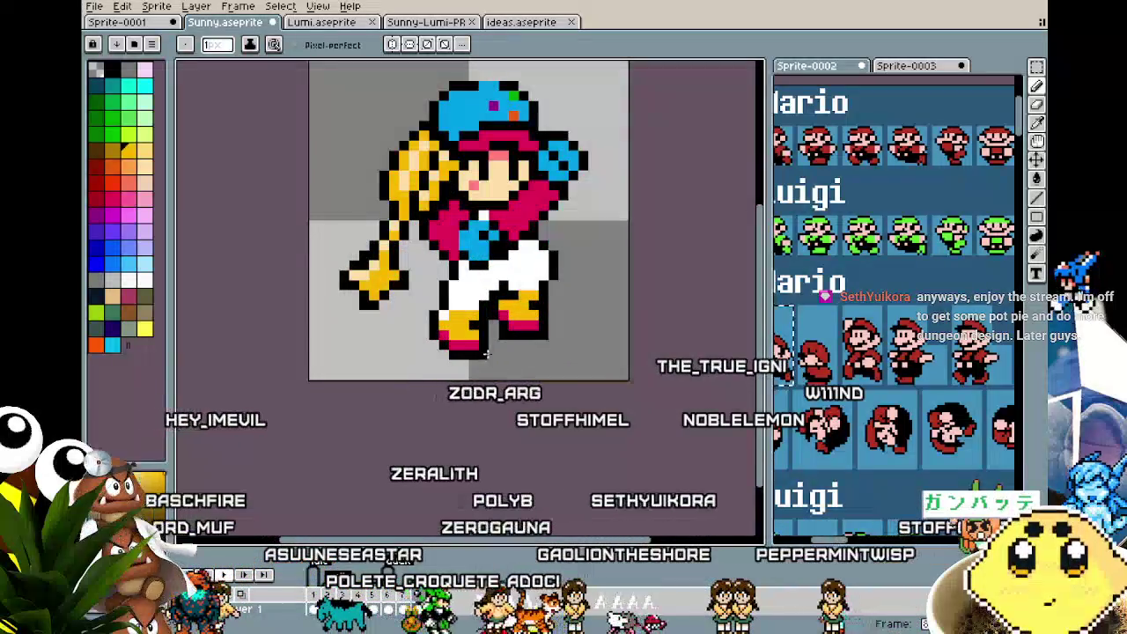
scroll(509, 420, down, 1)
scroll(558, 320, up, 2)
scroll(479, 289, up, 1)
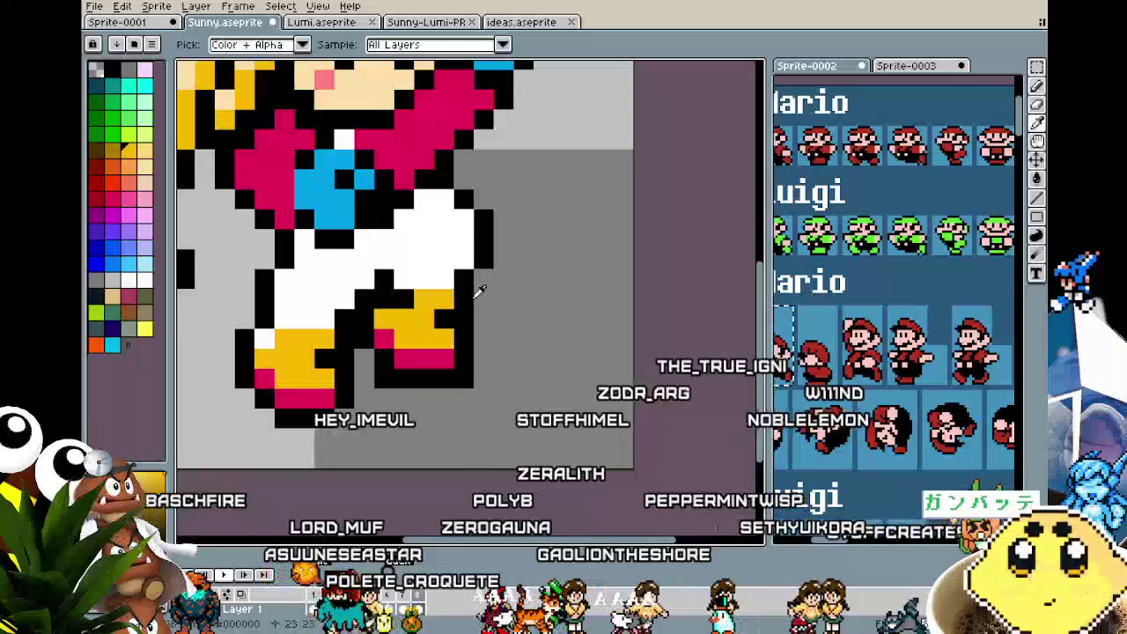
scroll(488, 306, down, 3)
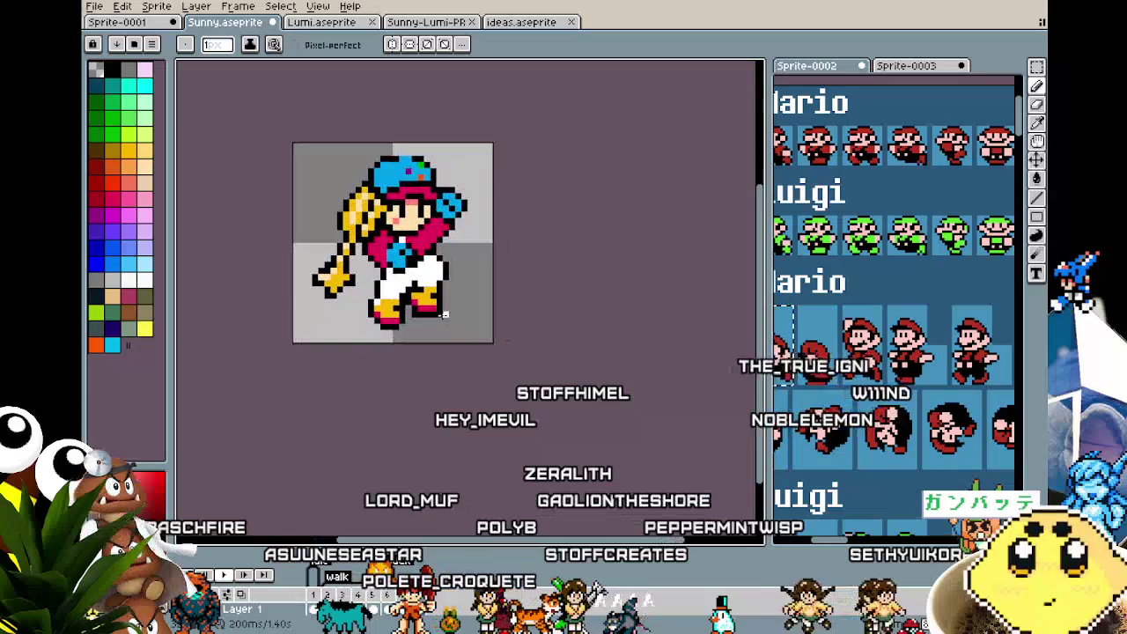
scroll(458, 281, up, 1)
scroll(418, 249, up, 1)
- Marquee-select the blue belt patch, move it a little right, and commit it
key(m)
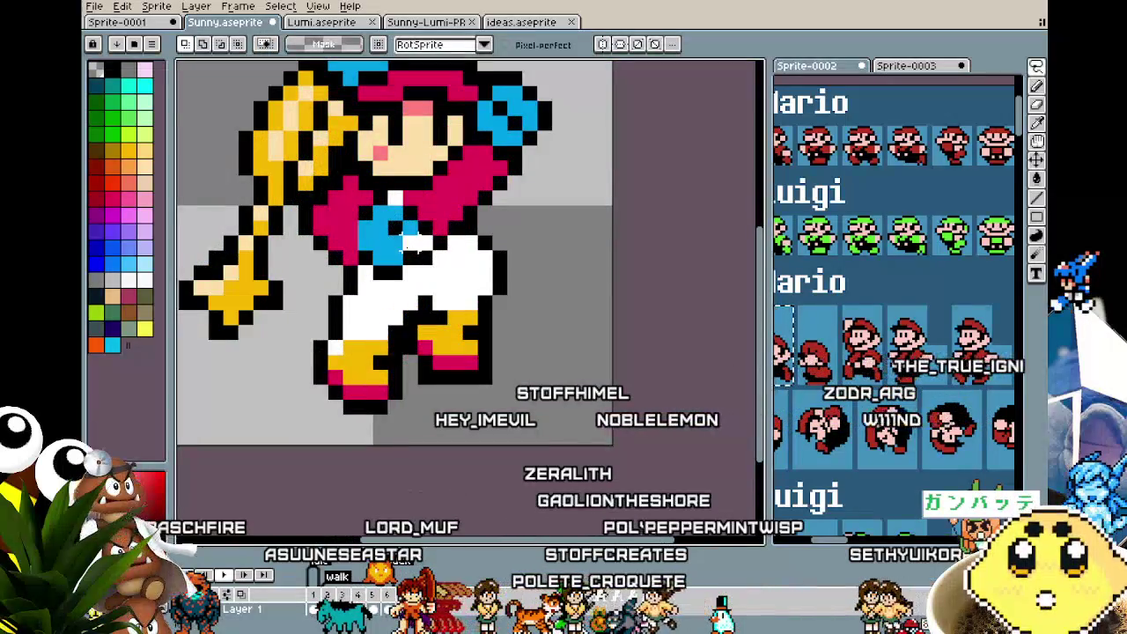
drag(339, 201, 423, 285)
mouse_move(388, 269)
mouse_down()
mouse_move(388, 285)
mouse_move(410, 289)
mouse_move(407, 267)
mouse_up()
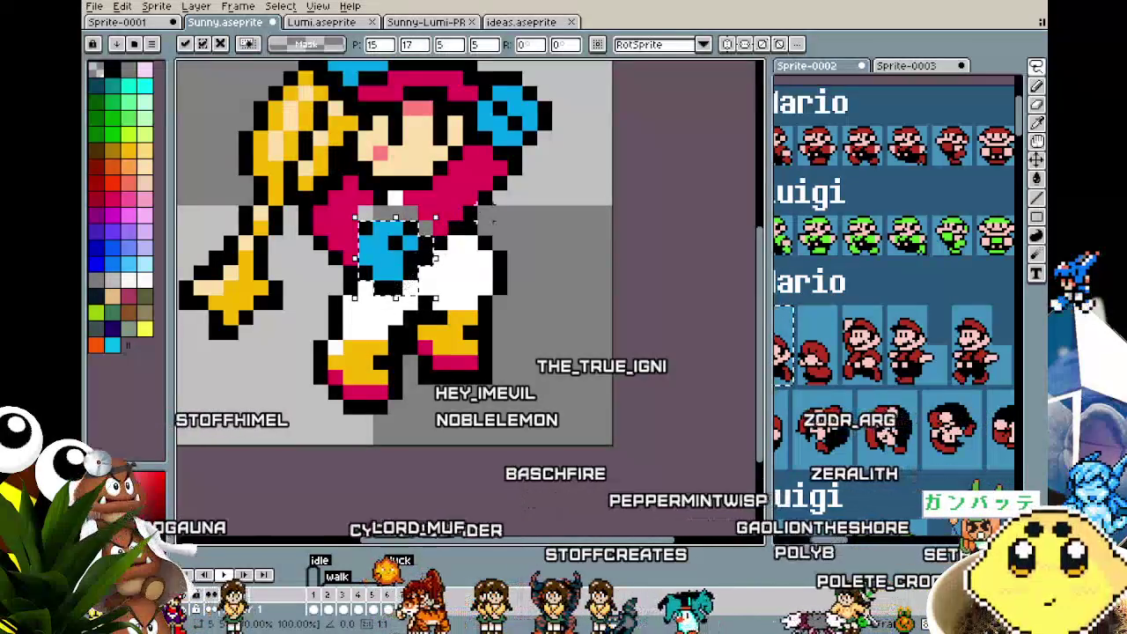
key(b)
scroll(417, 206, up, 2)
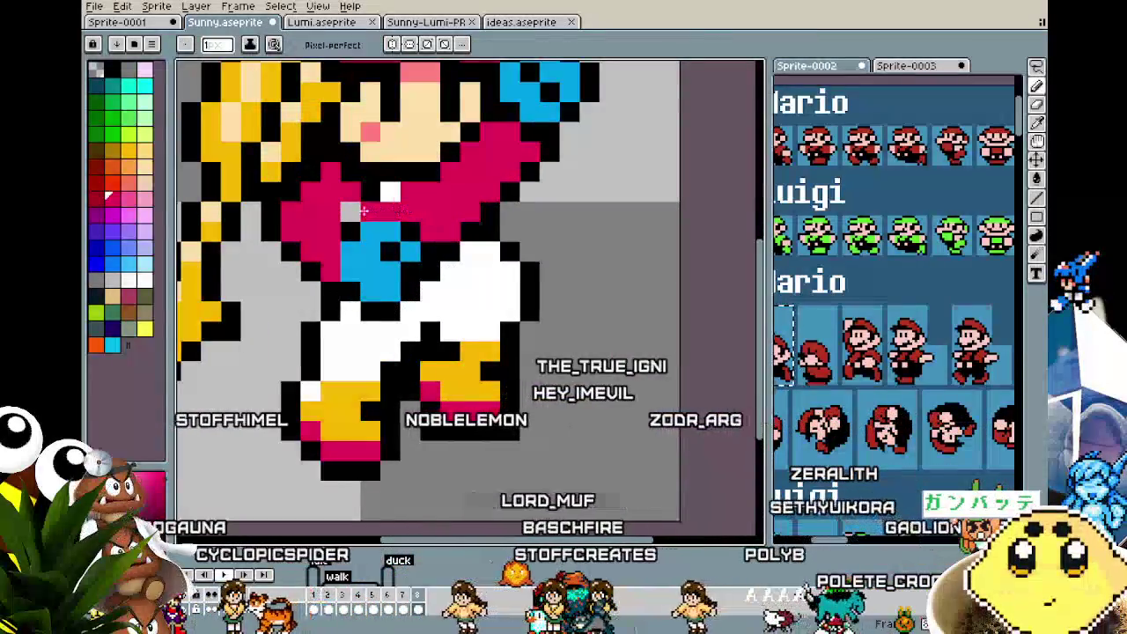
scroll(373, 230, down, 3)
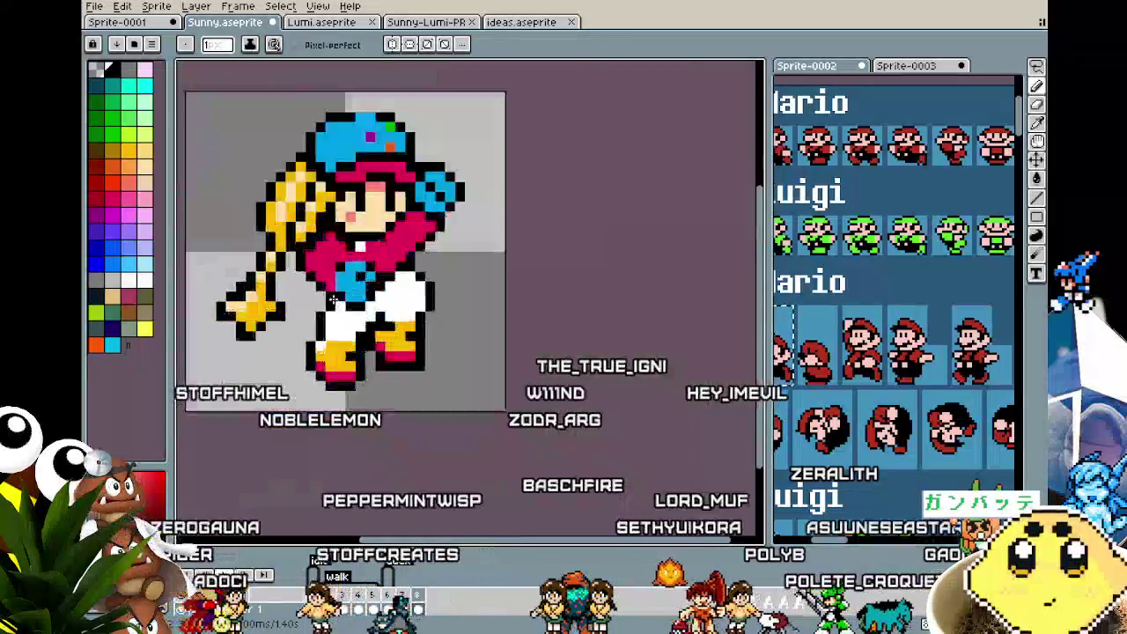
scroll(371, 216, up, 1)
scroll(353, 291, down, 3)
scroll(325, 354, down, 1)
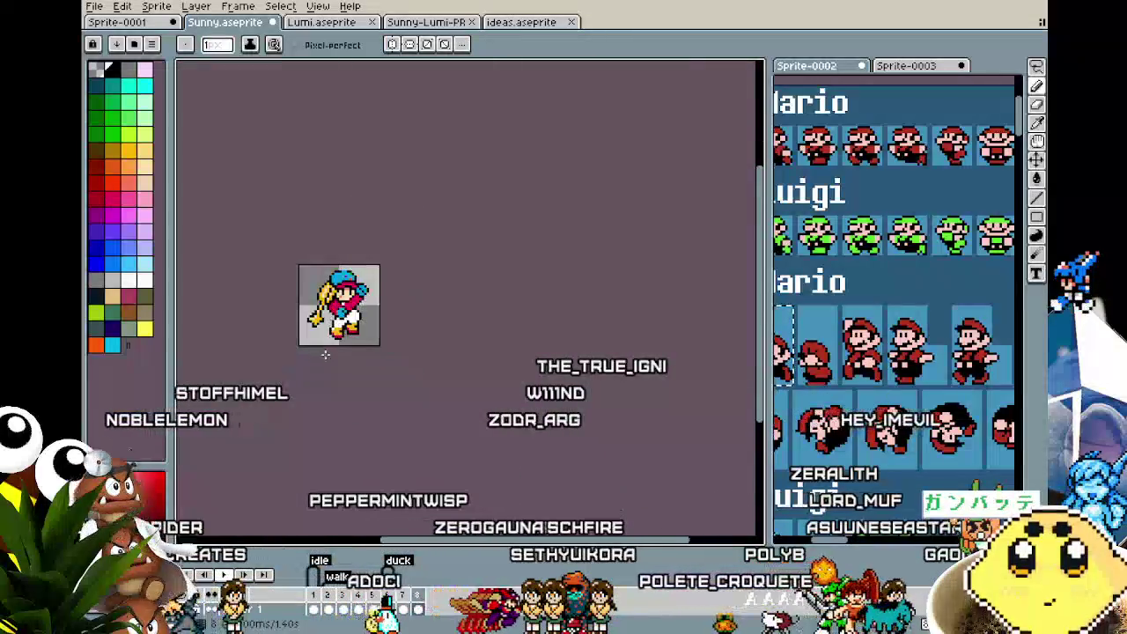
scroll(338, 336, up, 1)
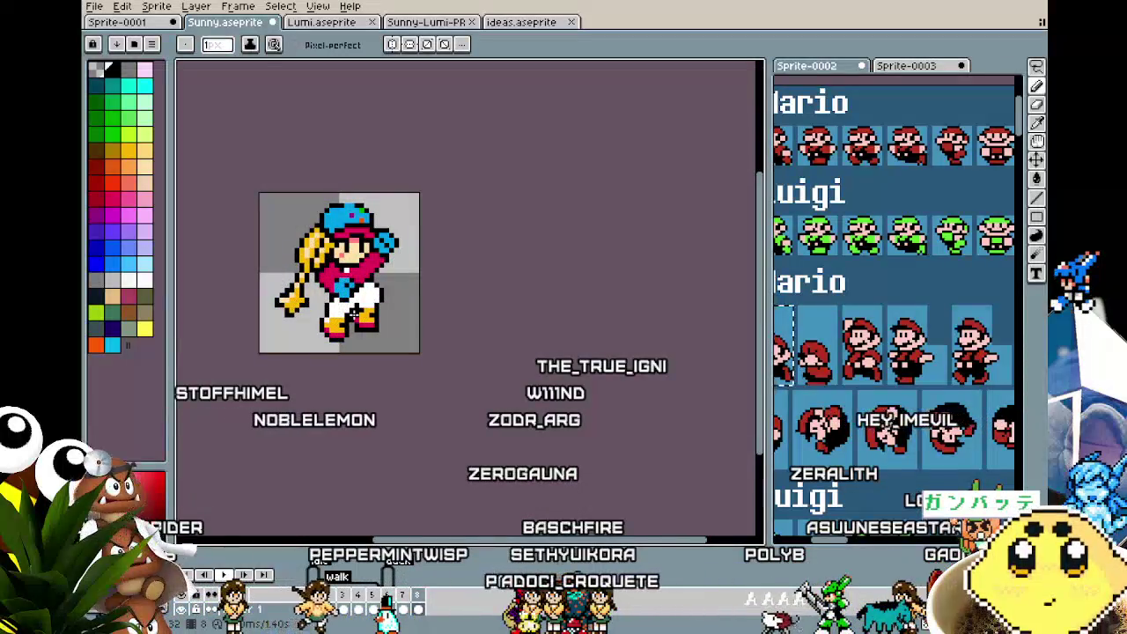
- Box-select the blue chest patch and shift it left and slightly down
key(v)
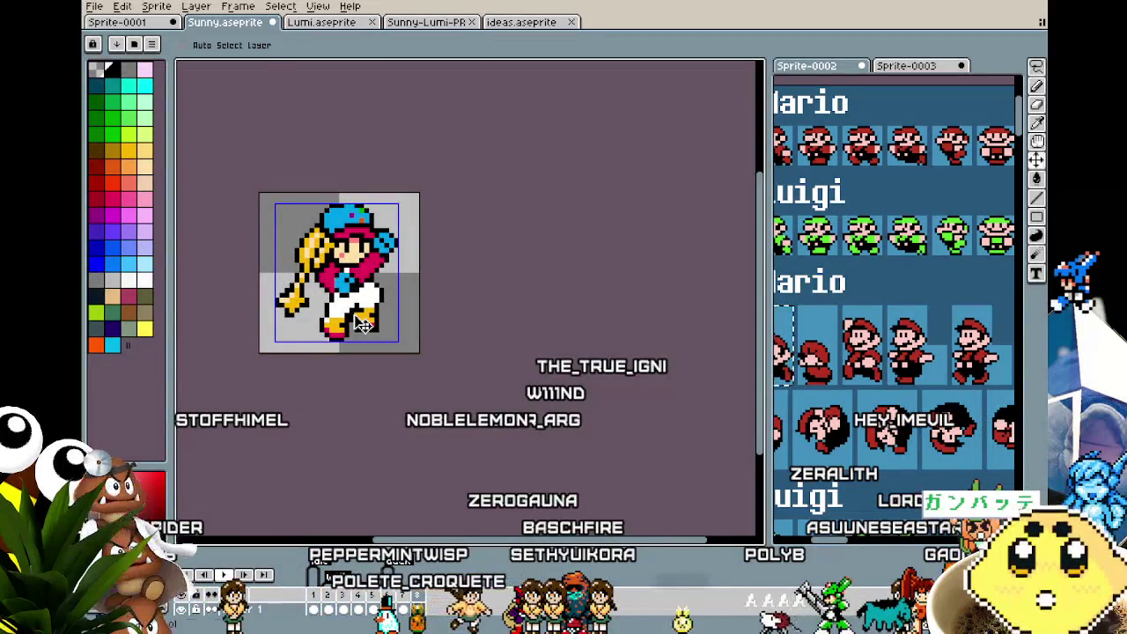
scroll(329, 334, up, 4)
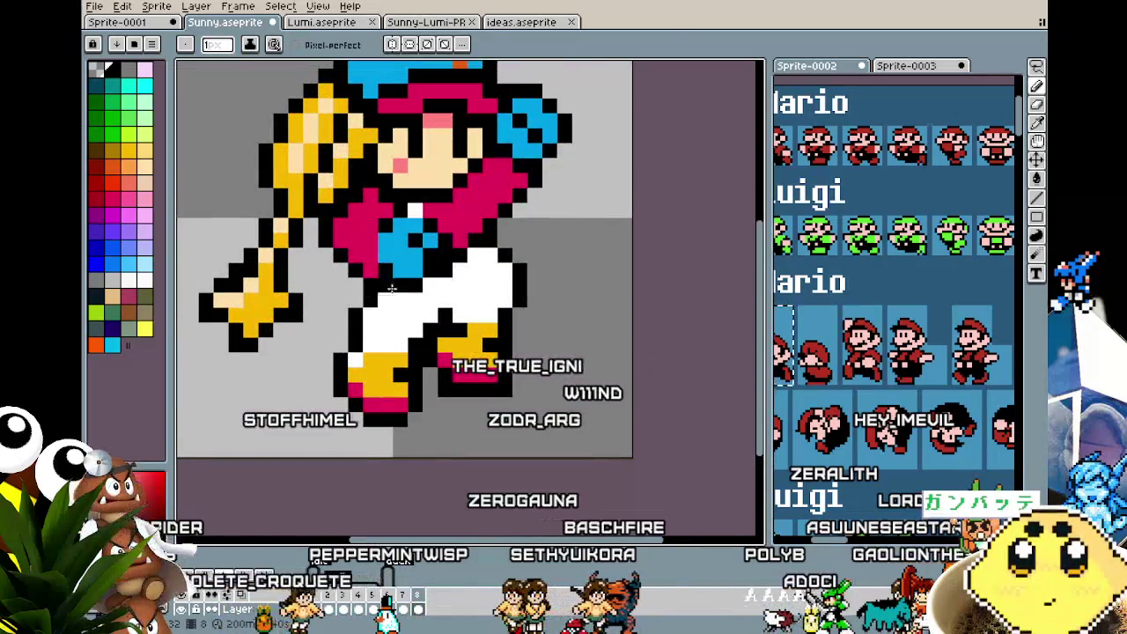
key(m)
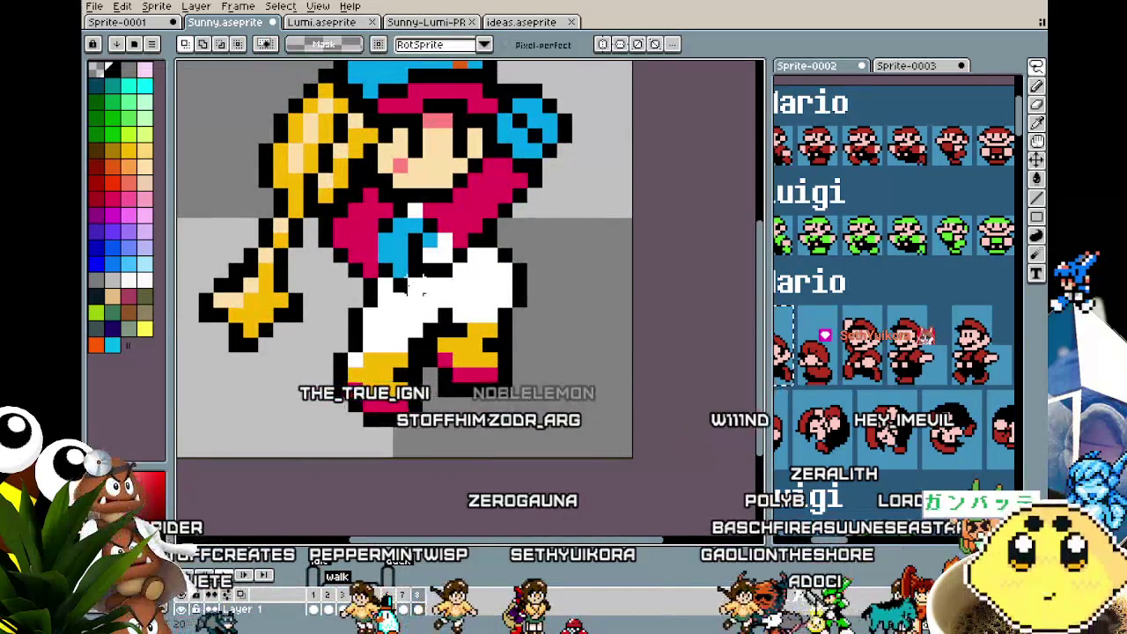
drag(454, 214, 373, 295)
drag(414, 264, 401, 278)
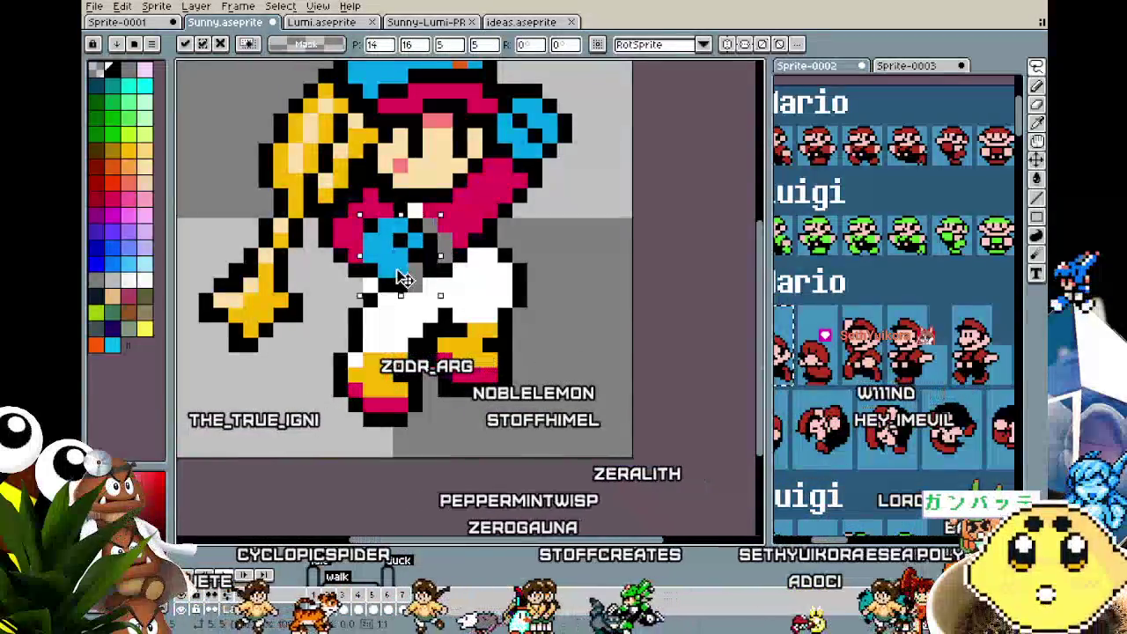
key(b)
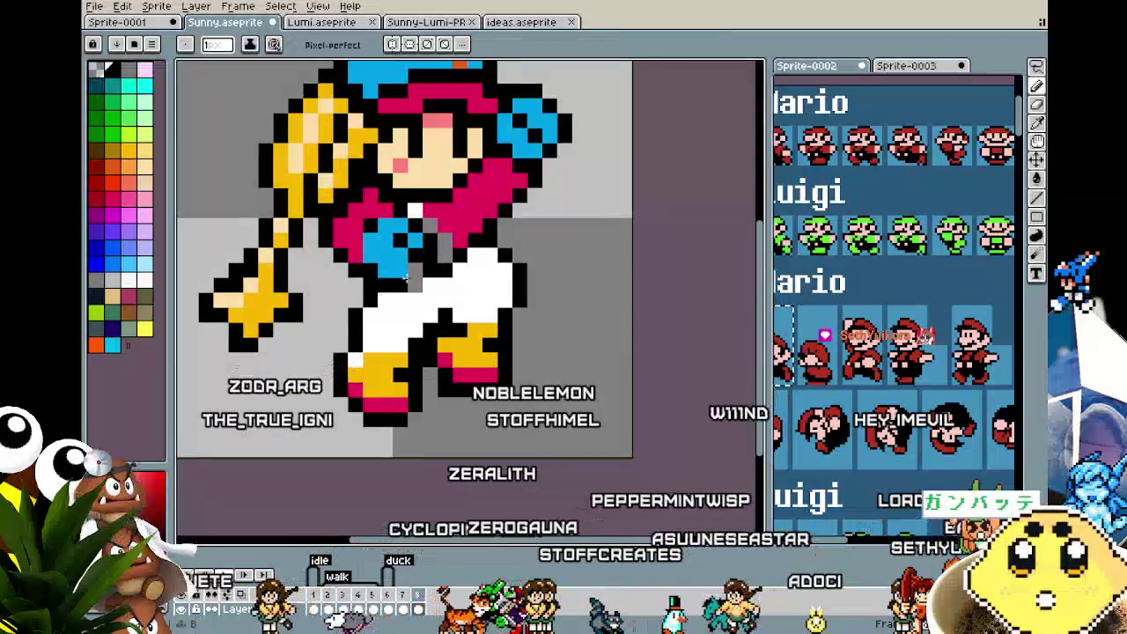